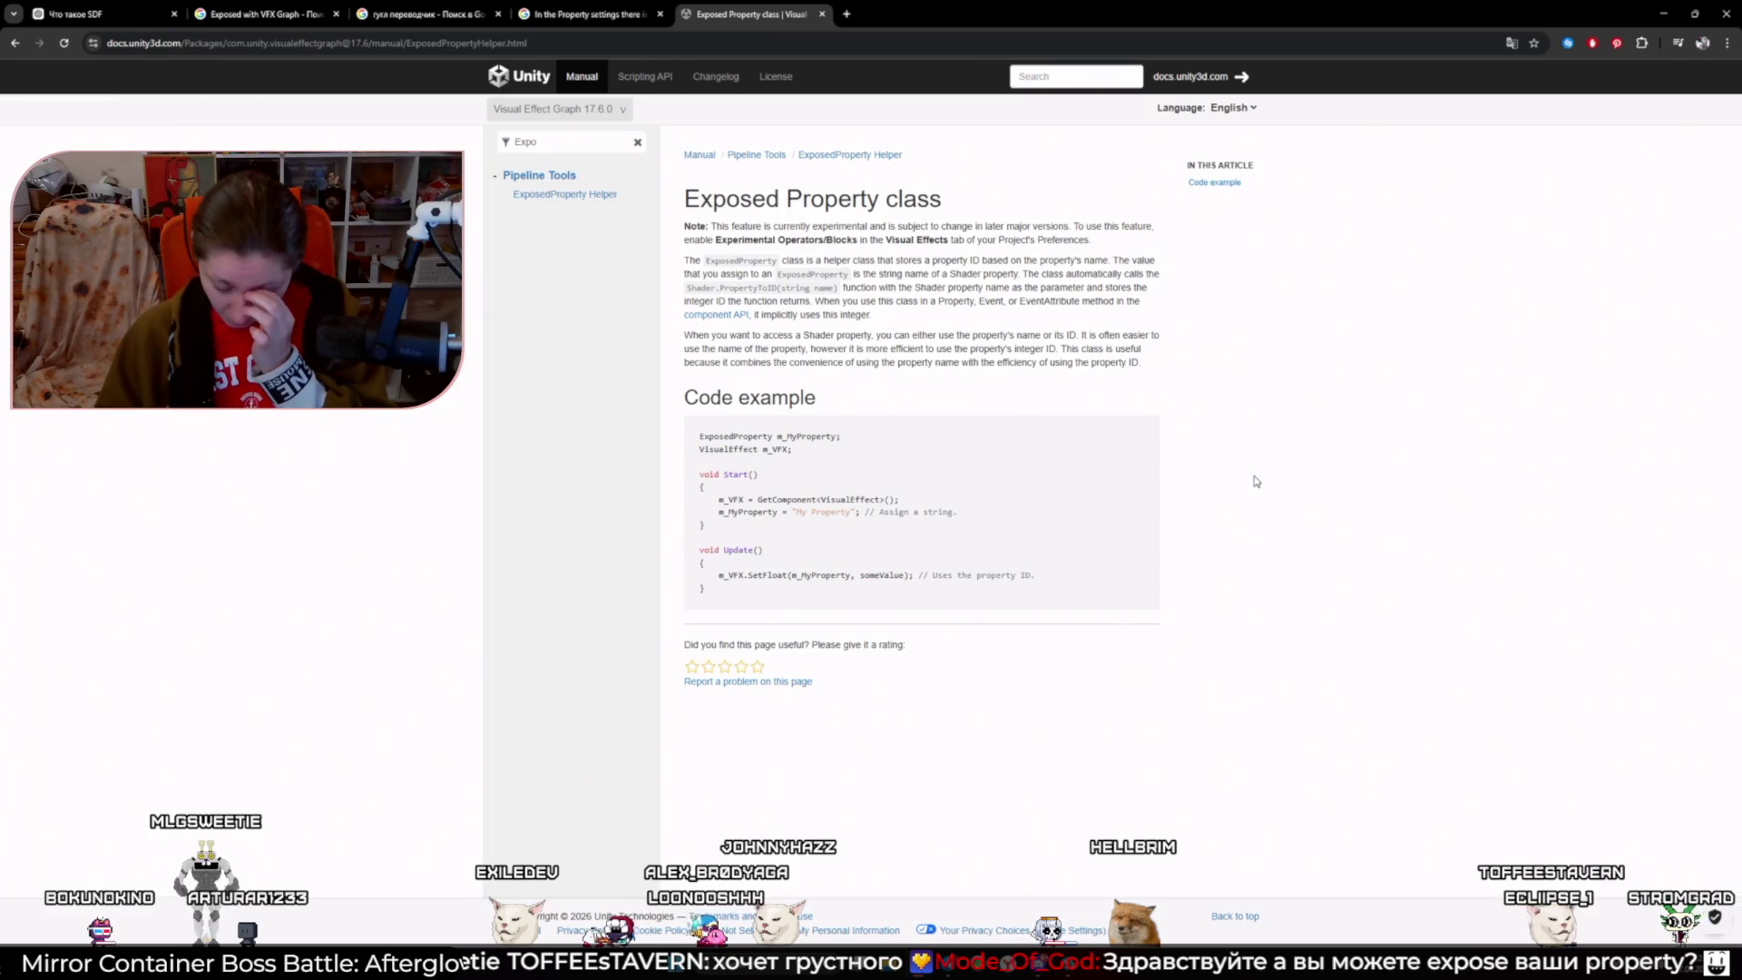
- Translate the Exposed Property documentation page into Russian and select the code example's first lines
right_click(731, 332)
left_click(740, 577)
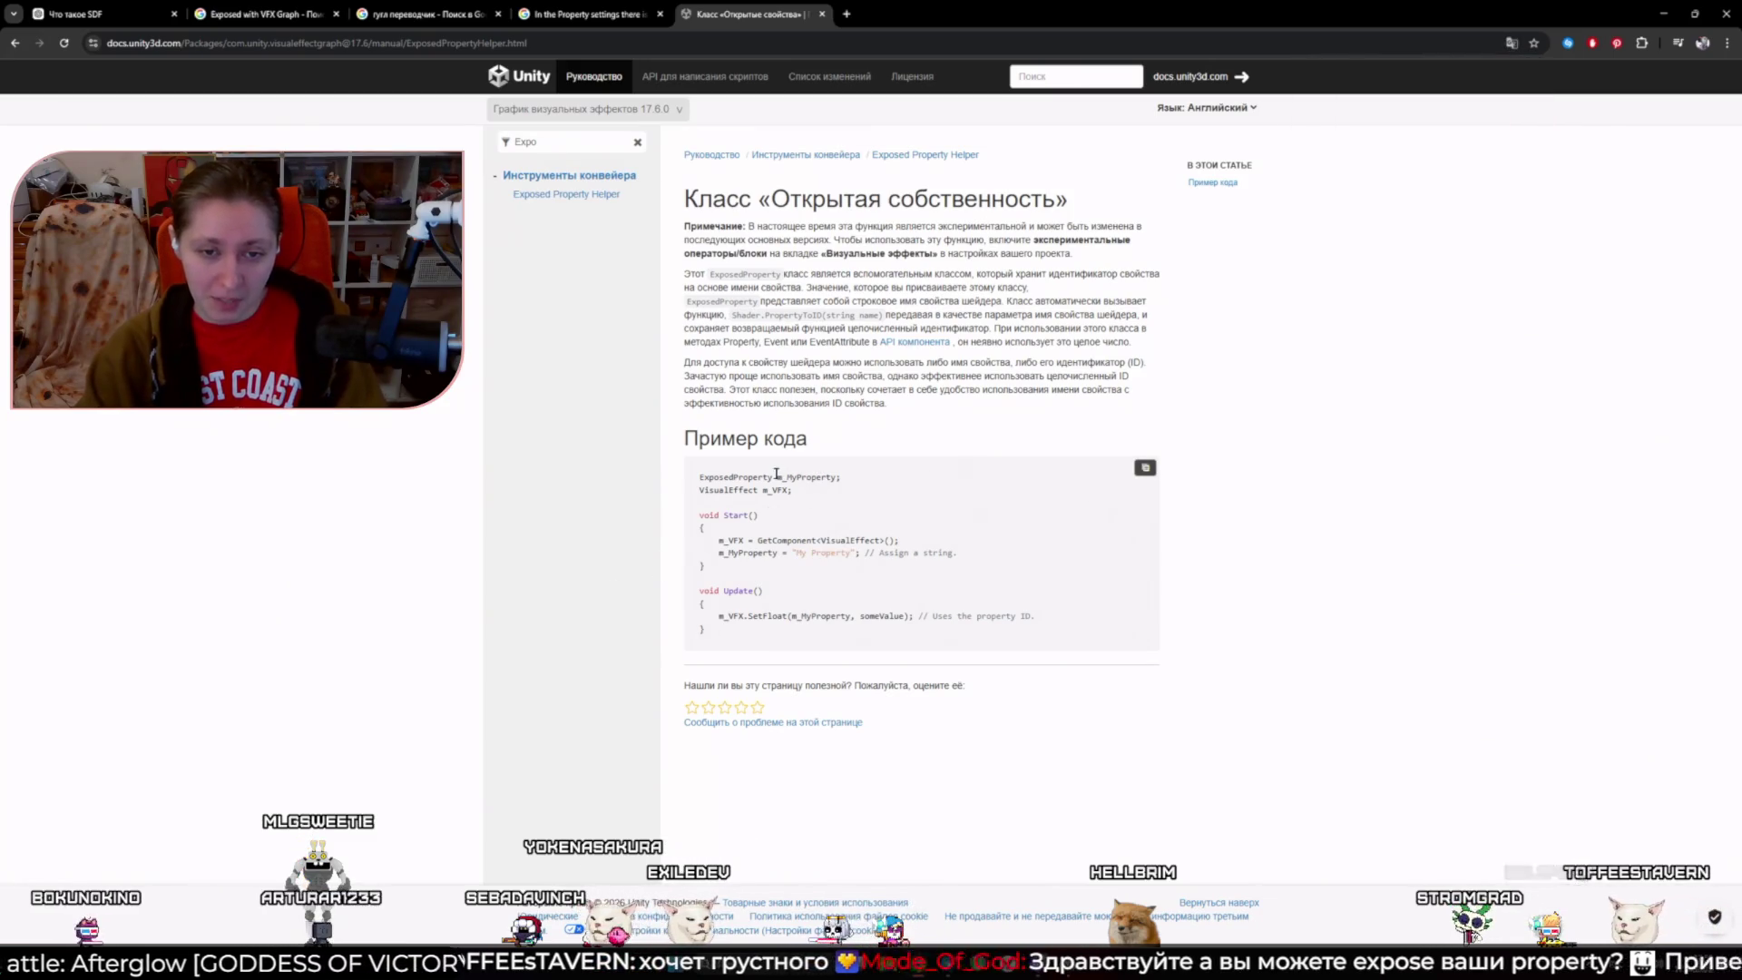
left_click_drag(778, 477, 826, 495)
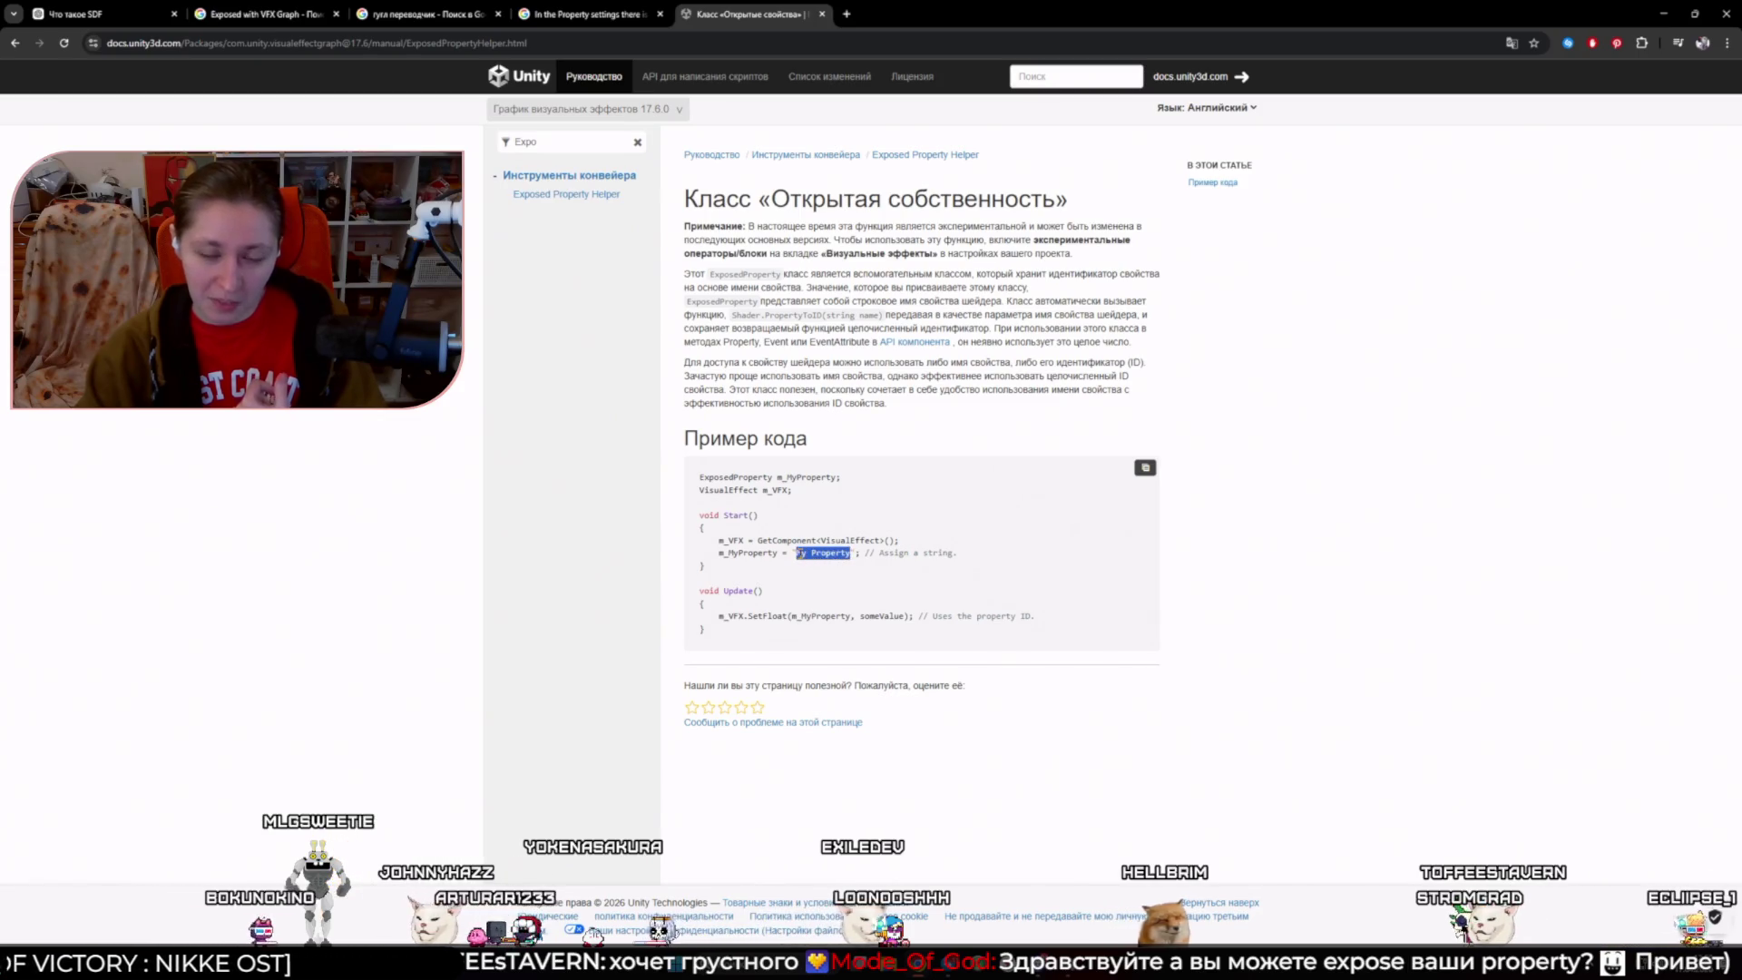
left_click(1143, 467)
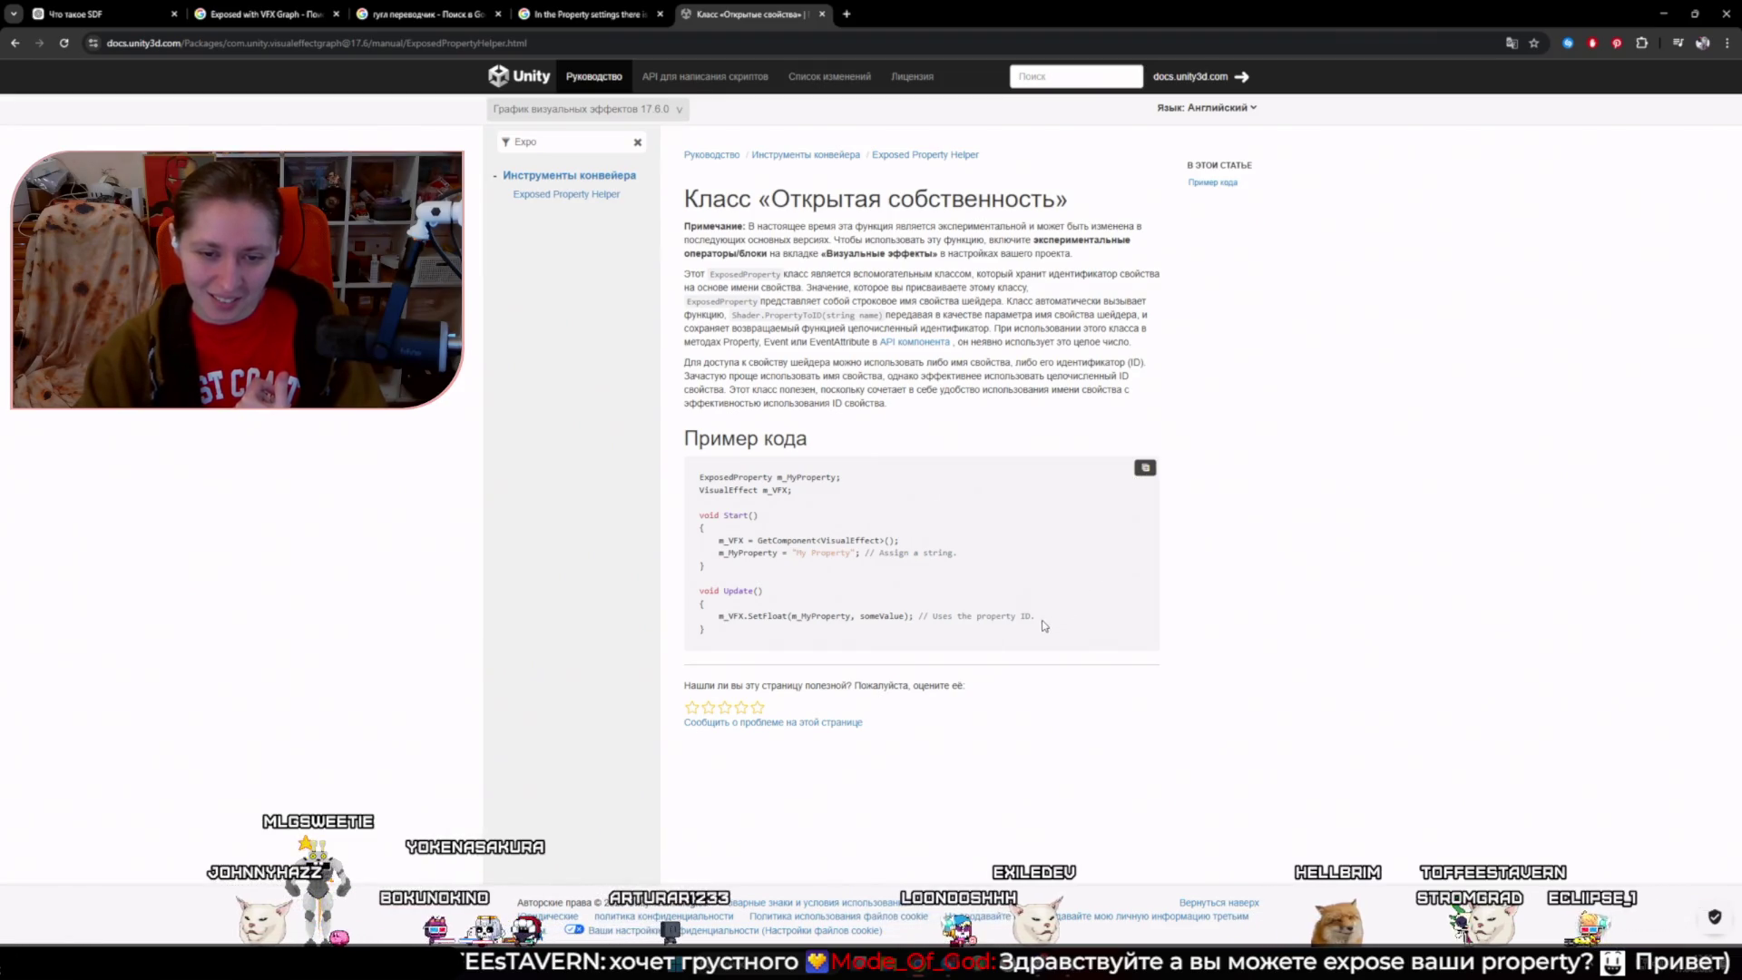
- Highlight the property ID comment, close the duplicate docs tab, and select the page address
mouse_move(939, 618)
left_mouse_down()
mouse_move(701, 616)
mouse_move(1005, 618)
left_mouse_up()
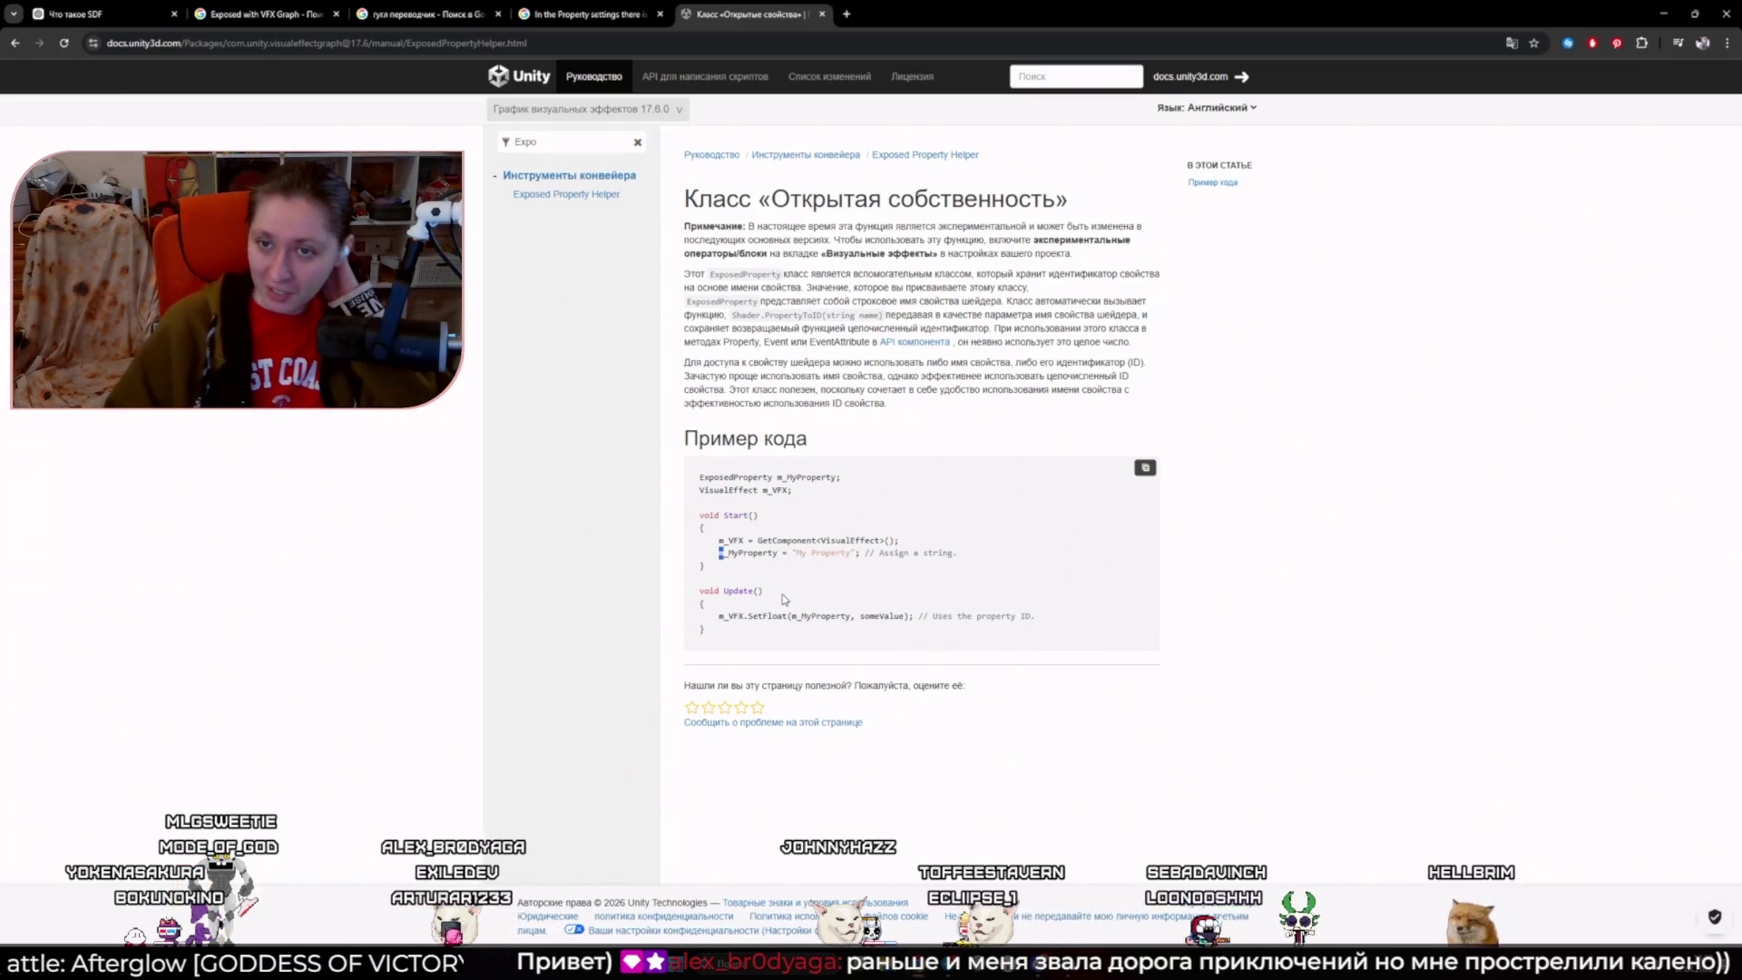
left_click(1266, 276)
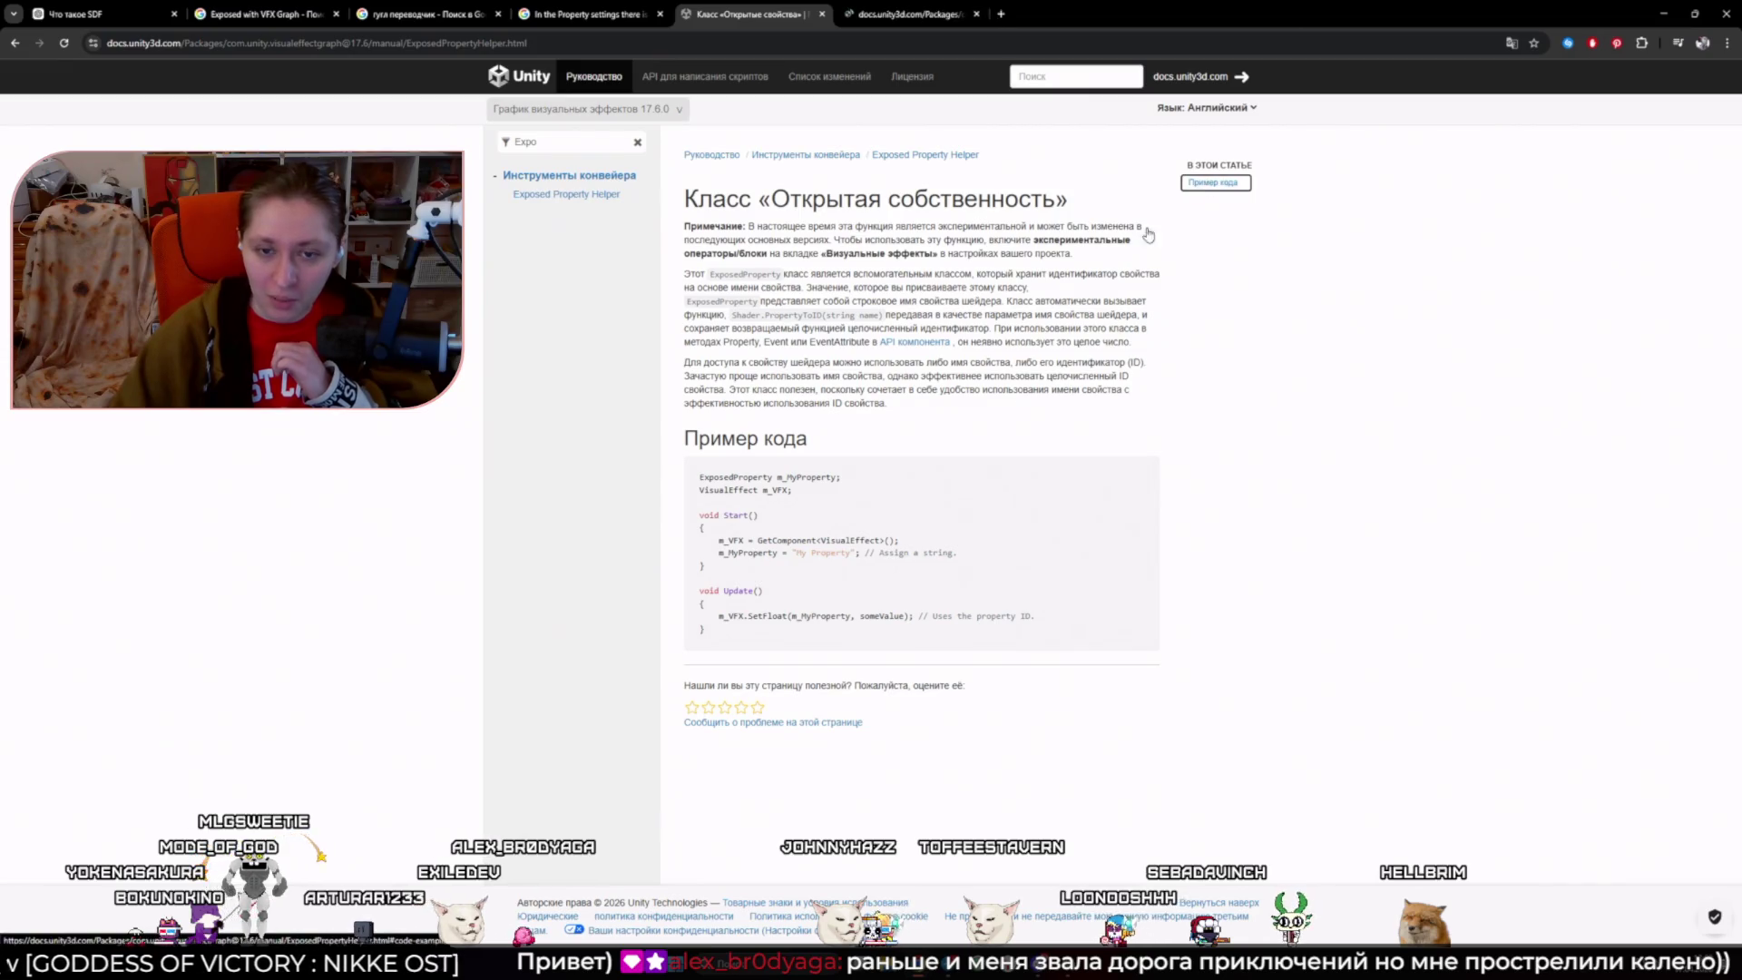
left_click(907, 14)
left_click(977, 14)
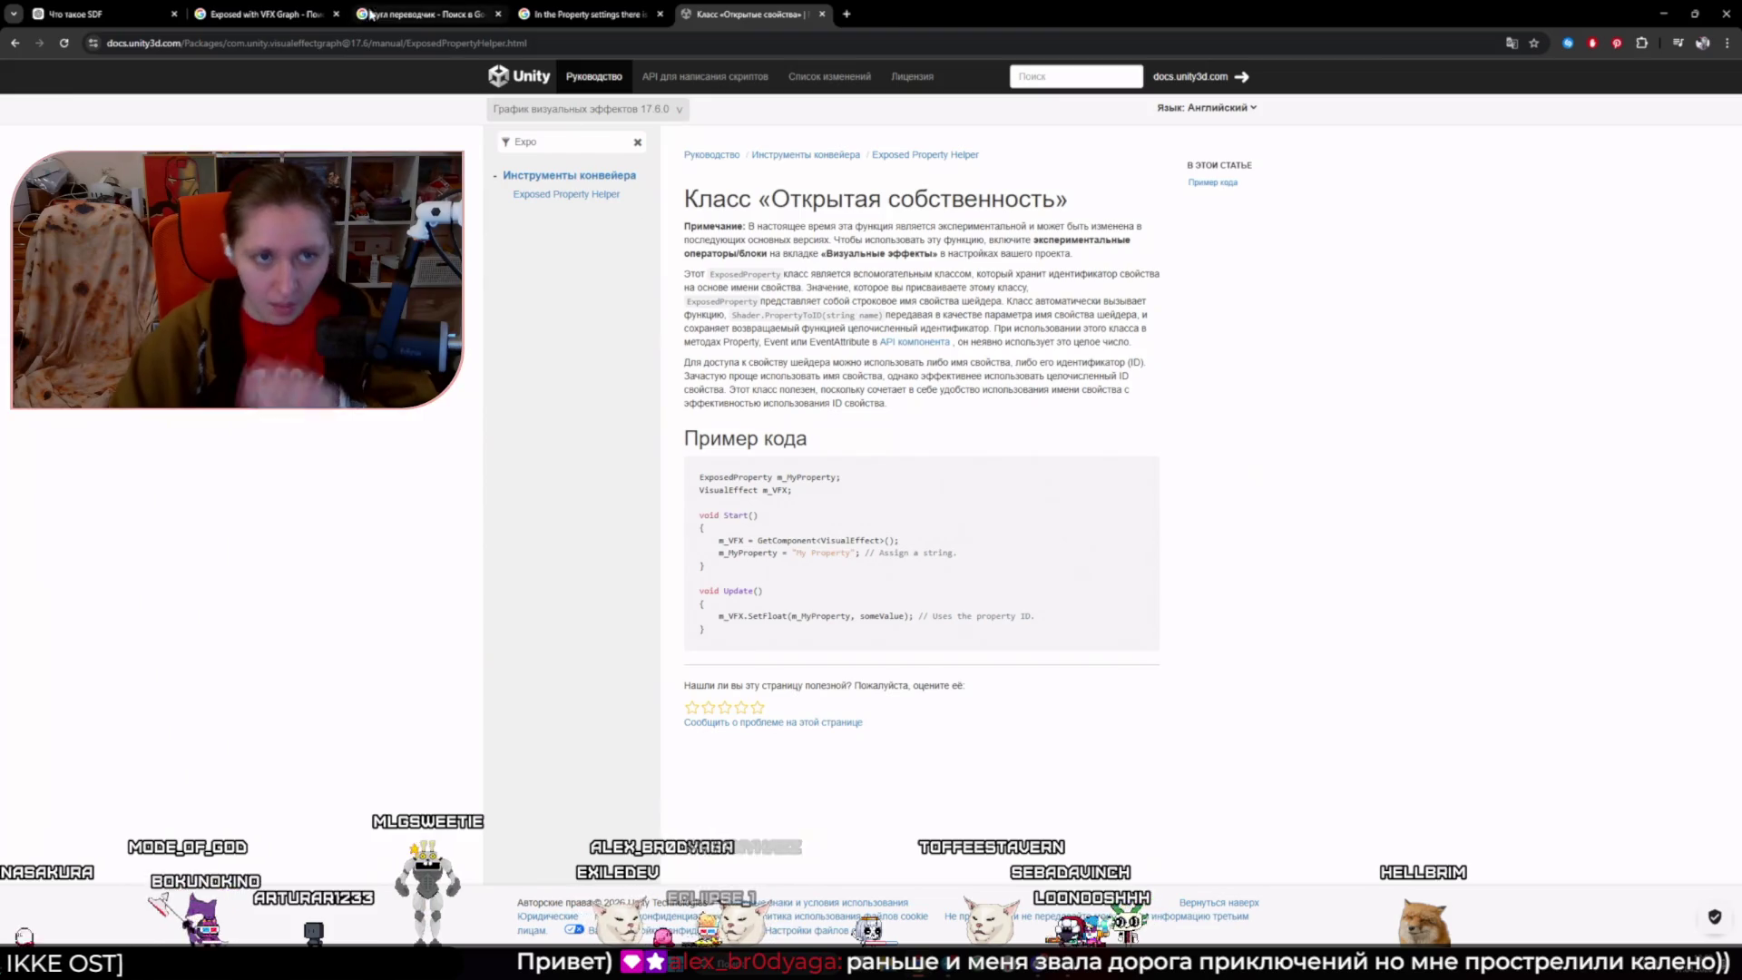
left_click(830, 48)
- Start a new ChatGPT chat asking, in Russian, for an explanation of the pasted docs URL
left_click(77, 14)
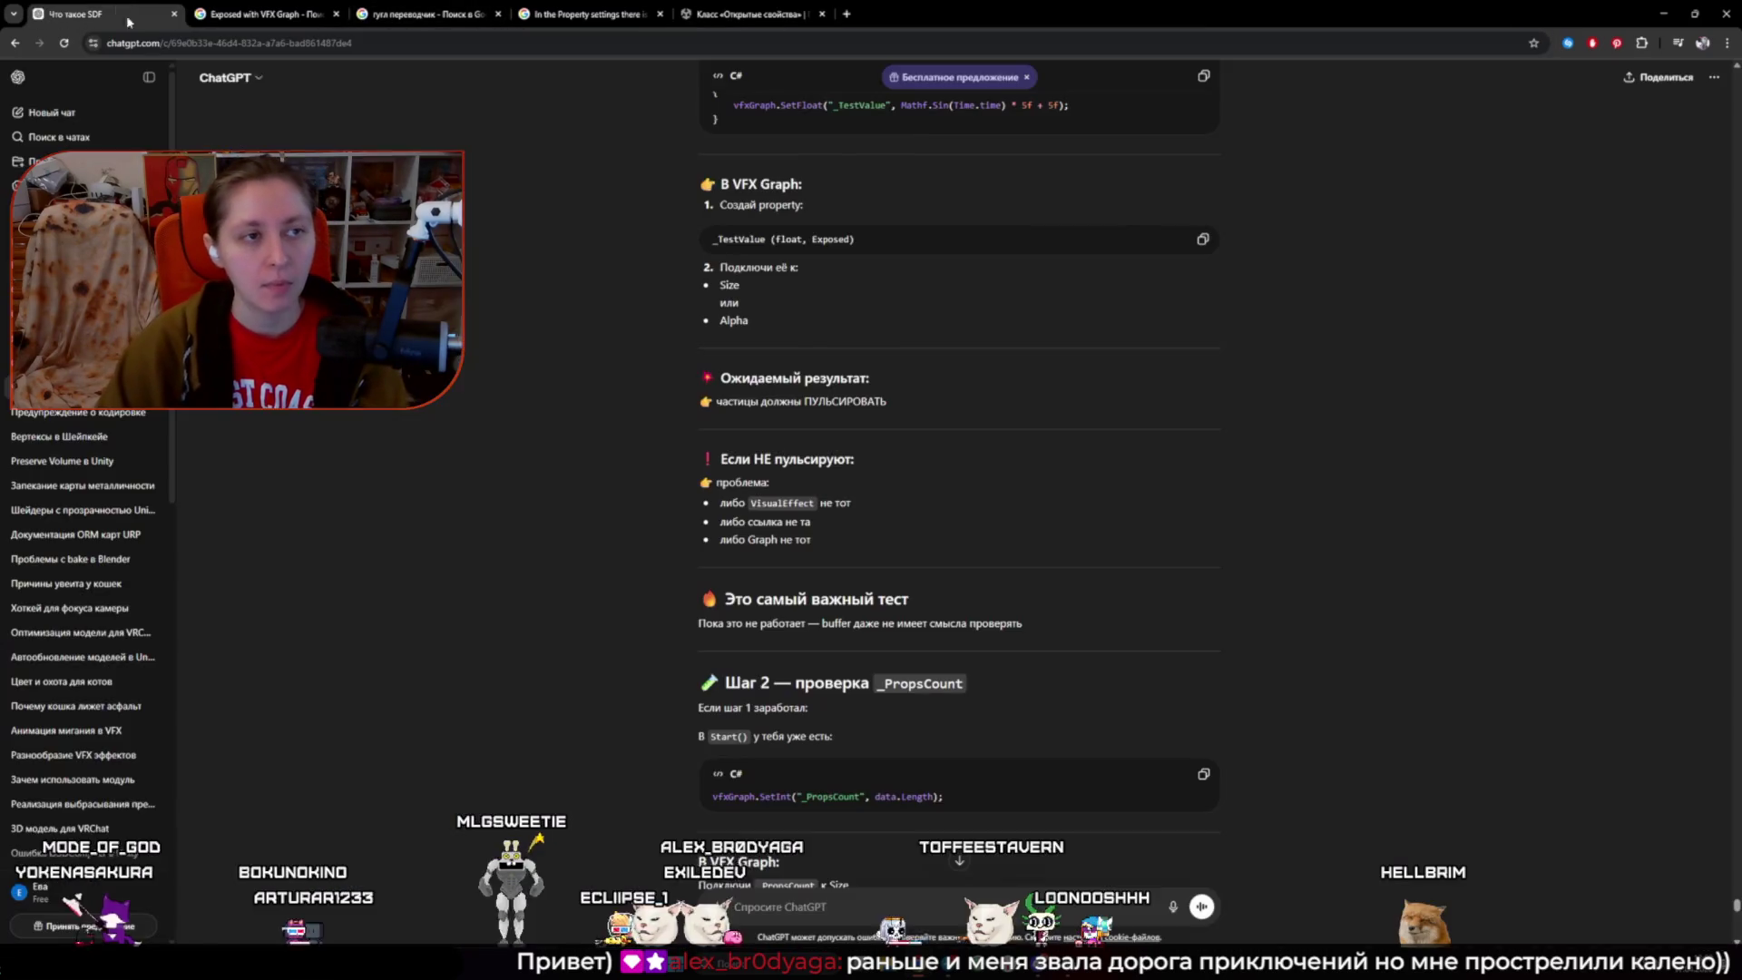
left_click(52, 113)
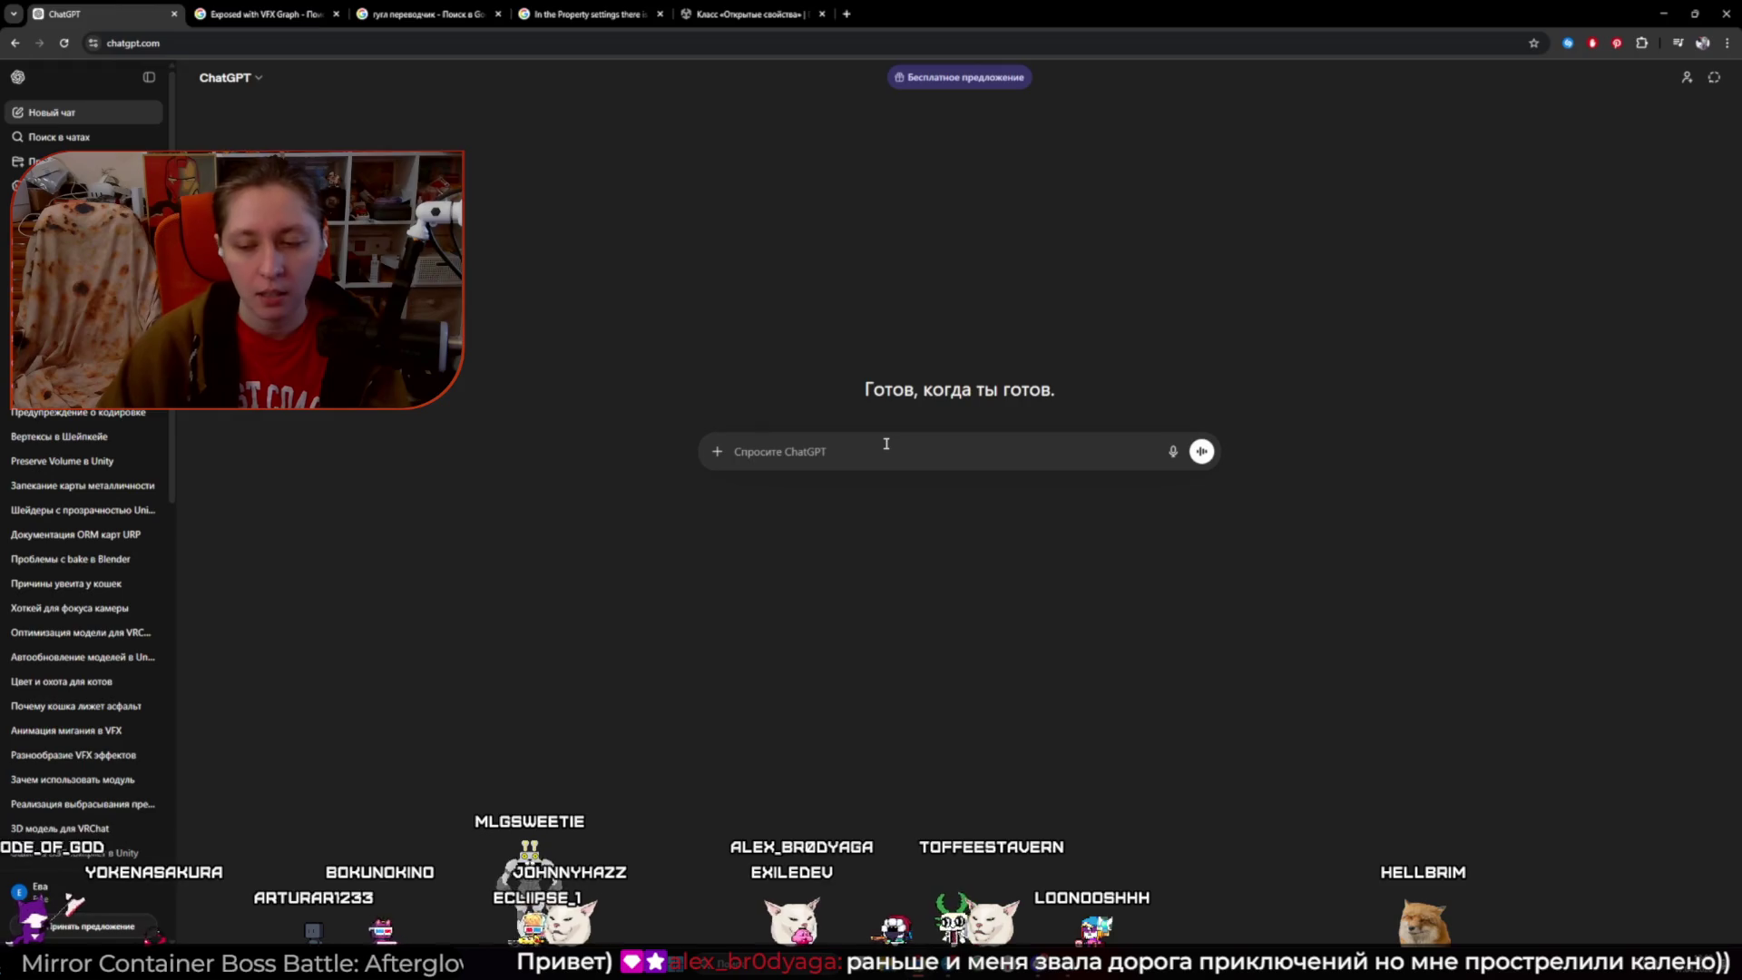
type("Расскажи подробно про эт")
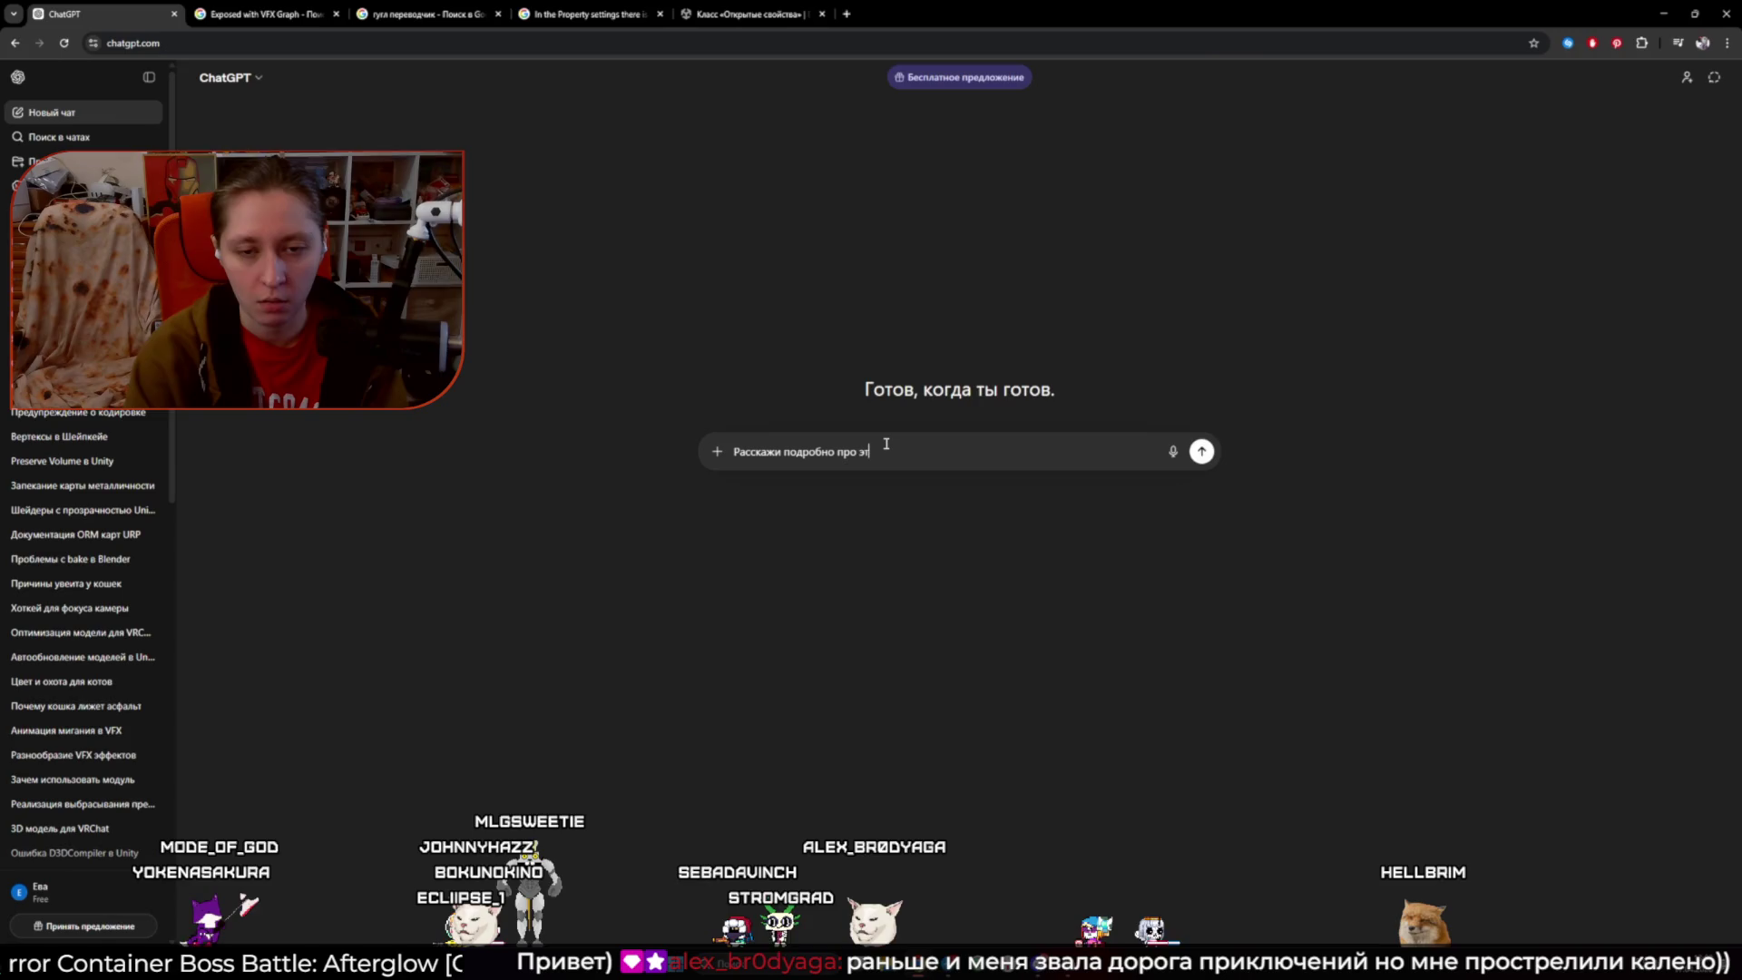
key("BackSpace")
key("BackSpace")
key("BackSpace")
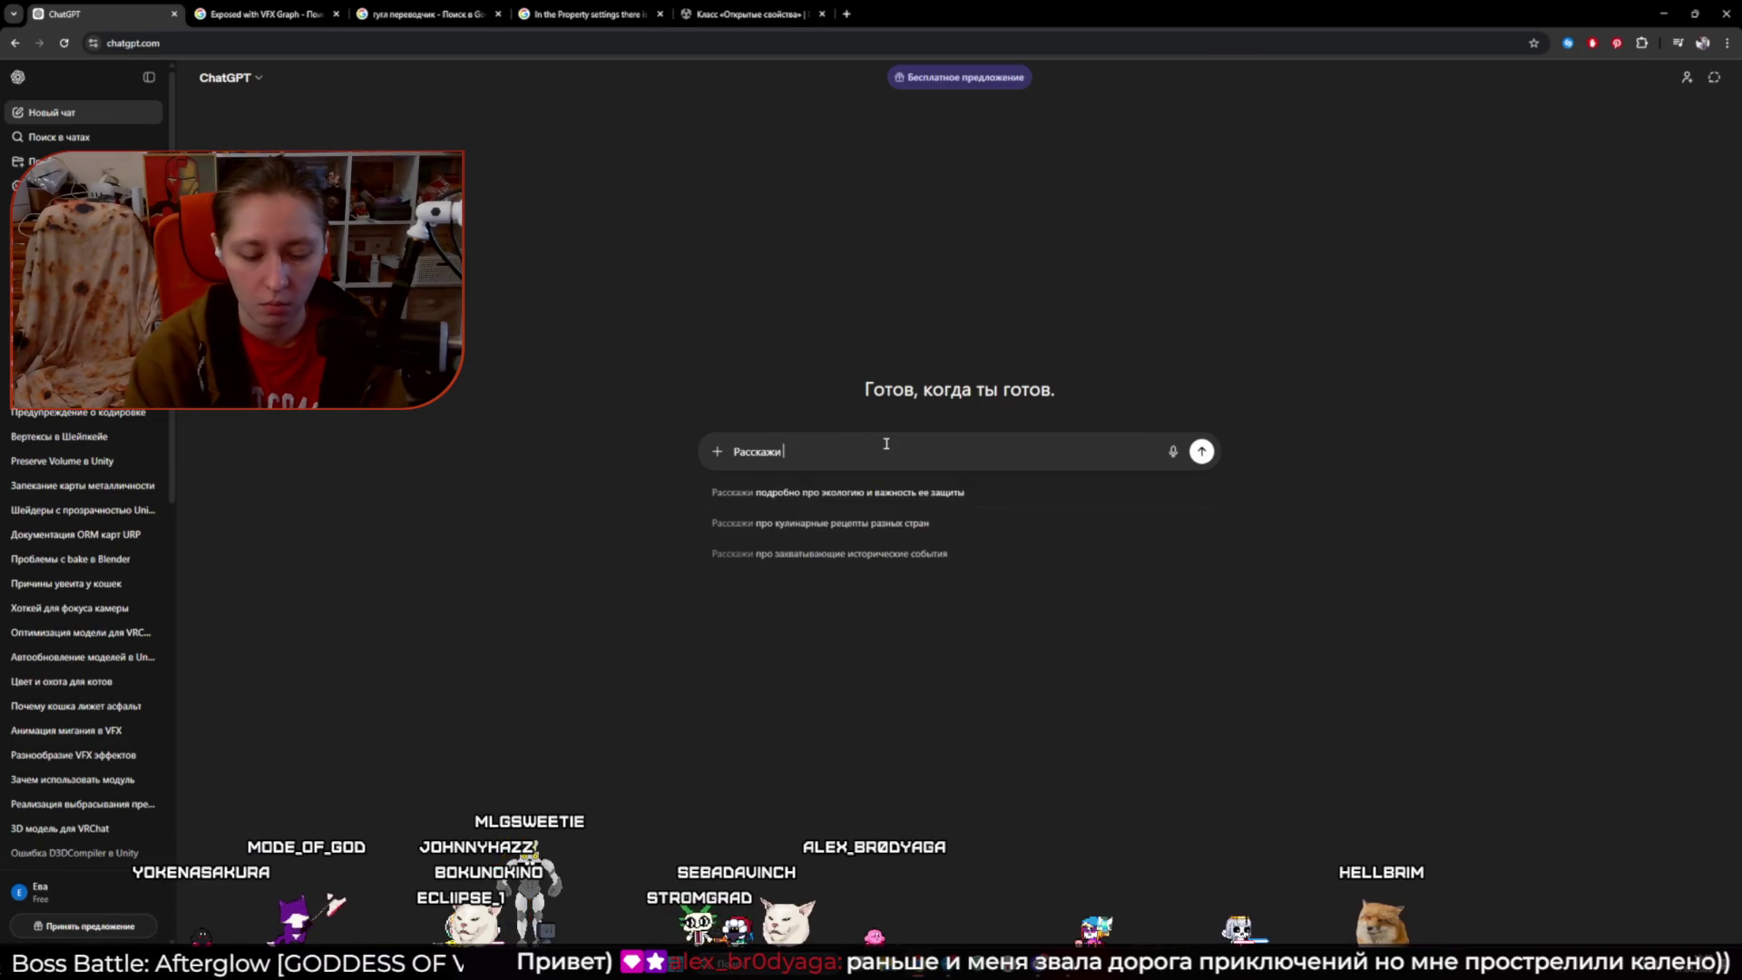
type("ожалуйста ")
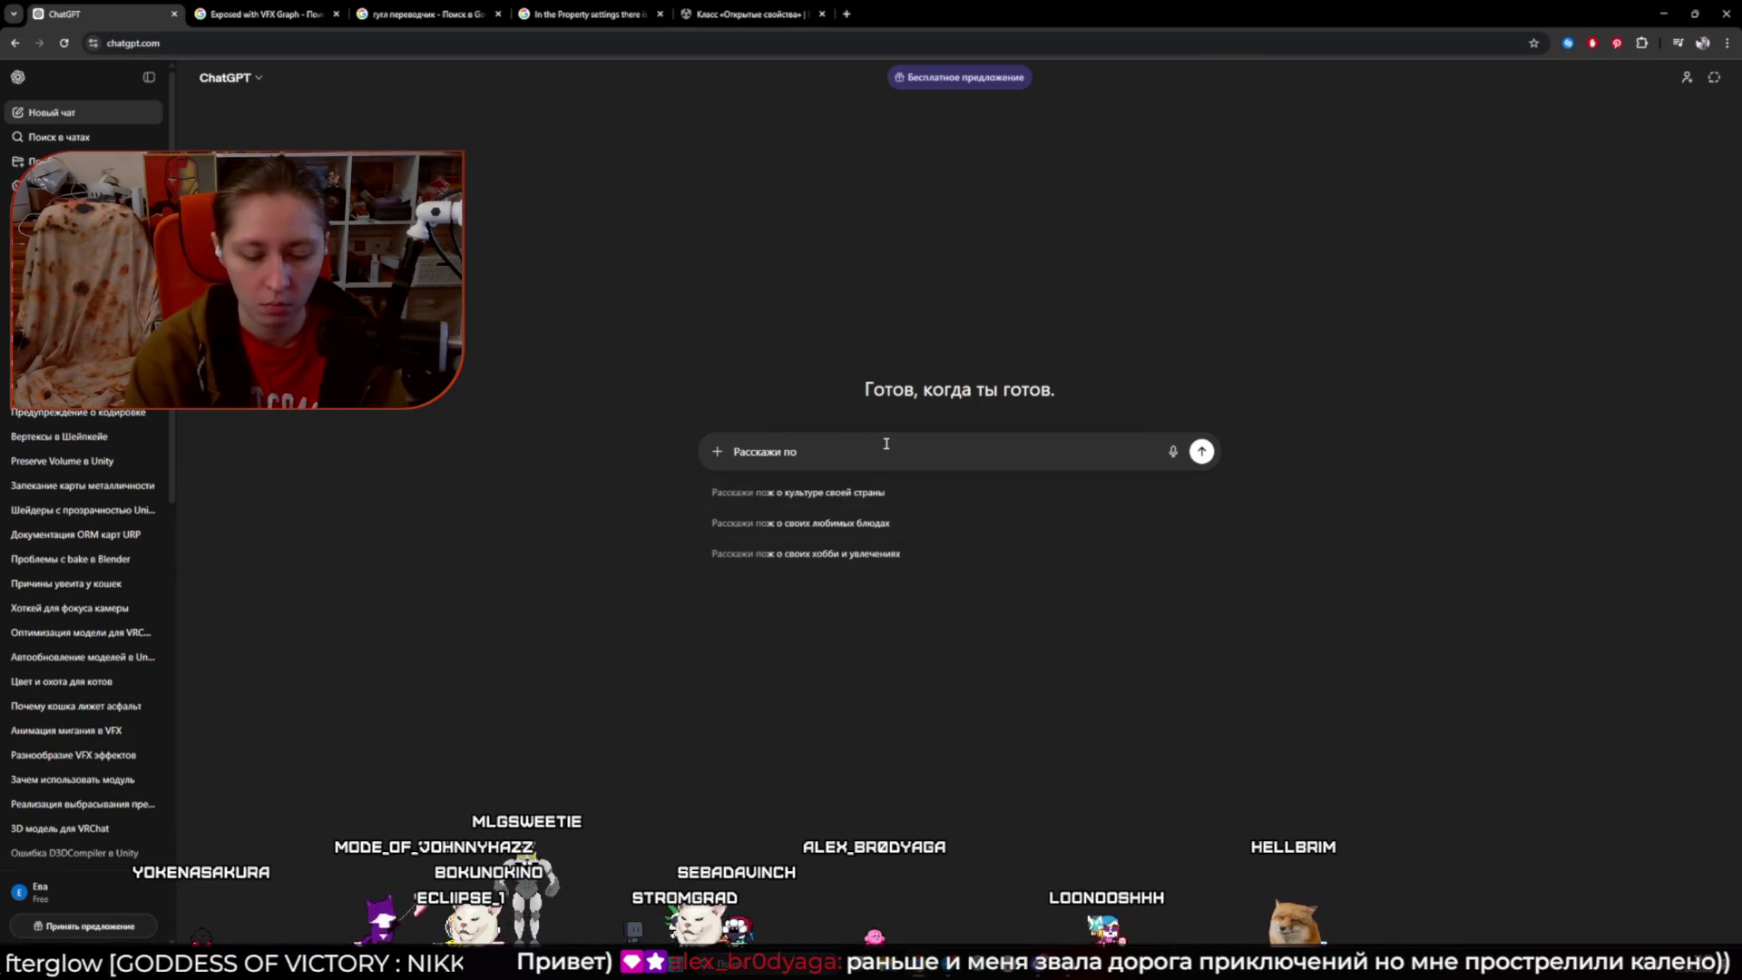
type("эт")
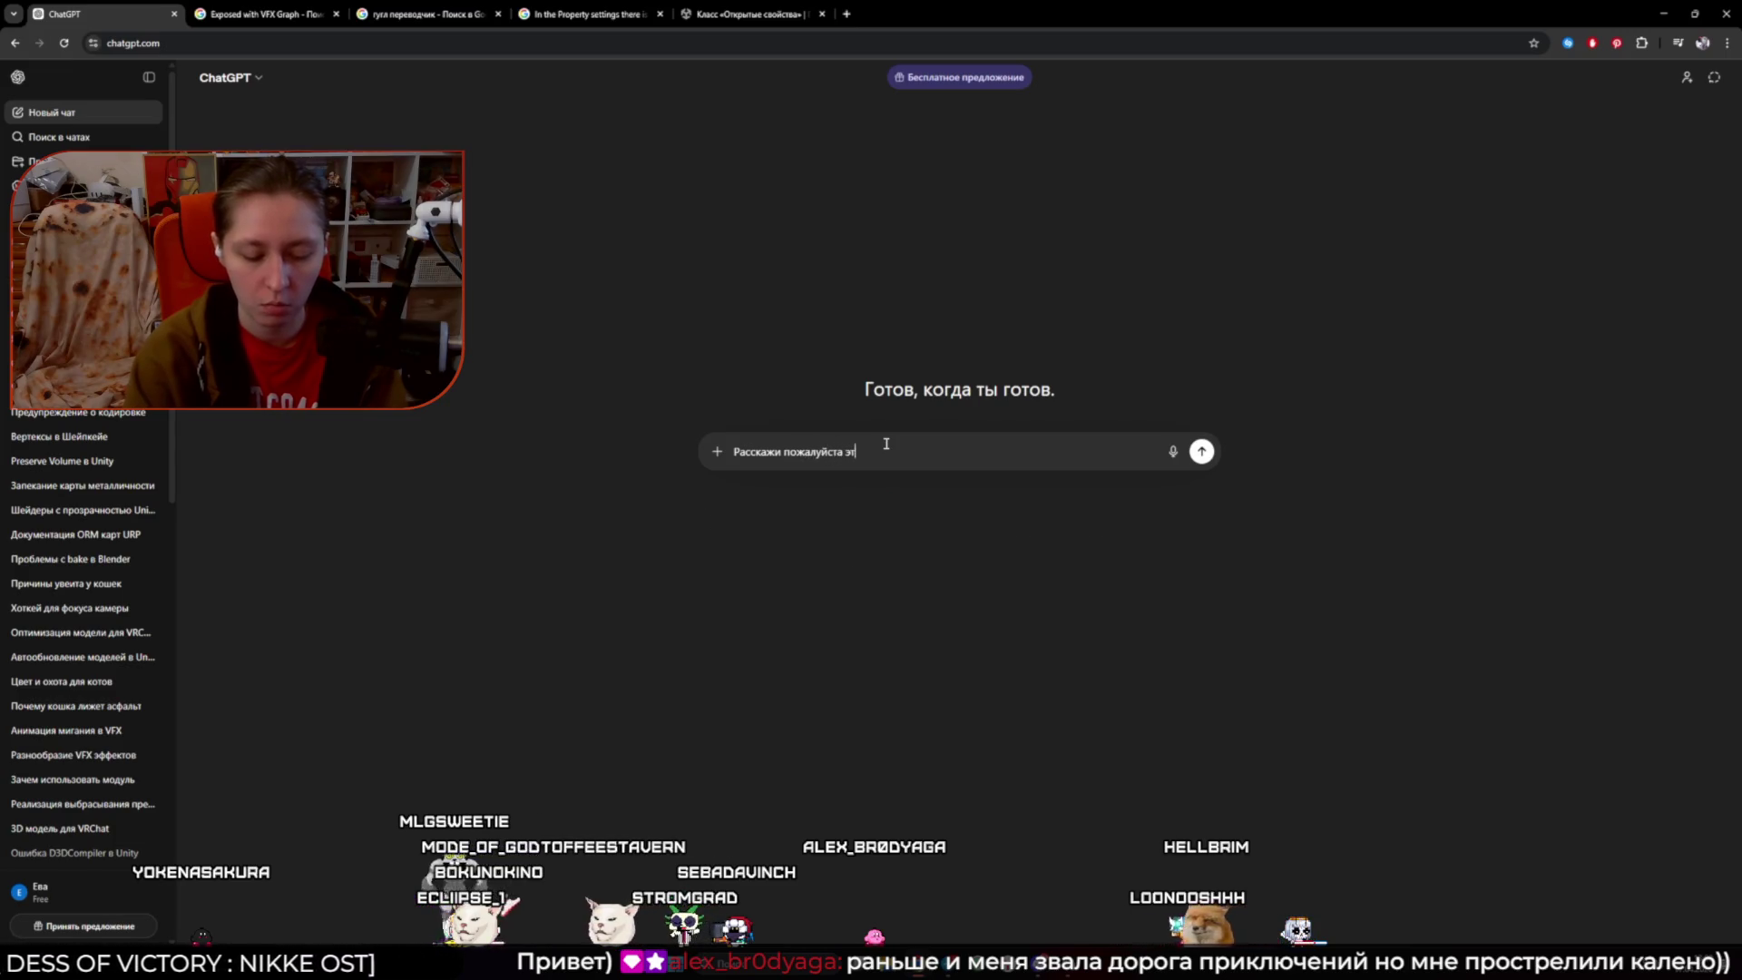
type("у документацию")
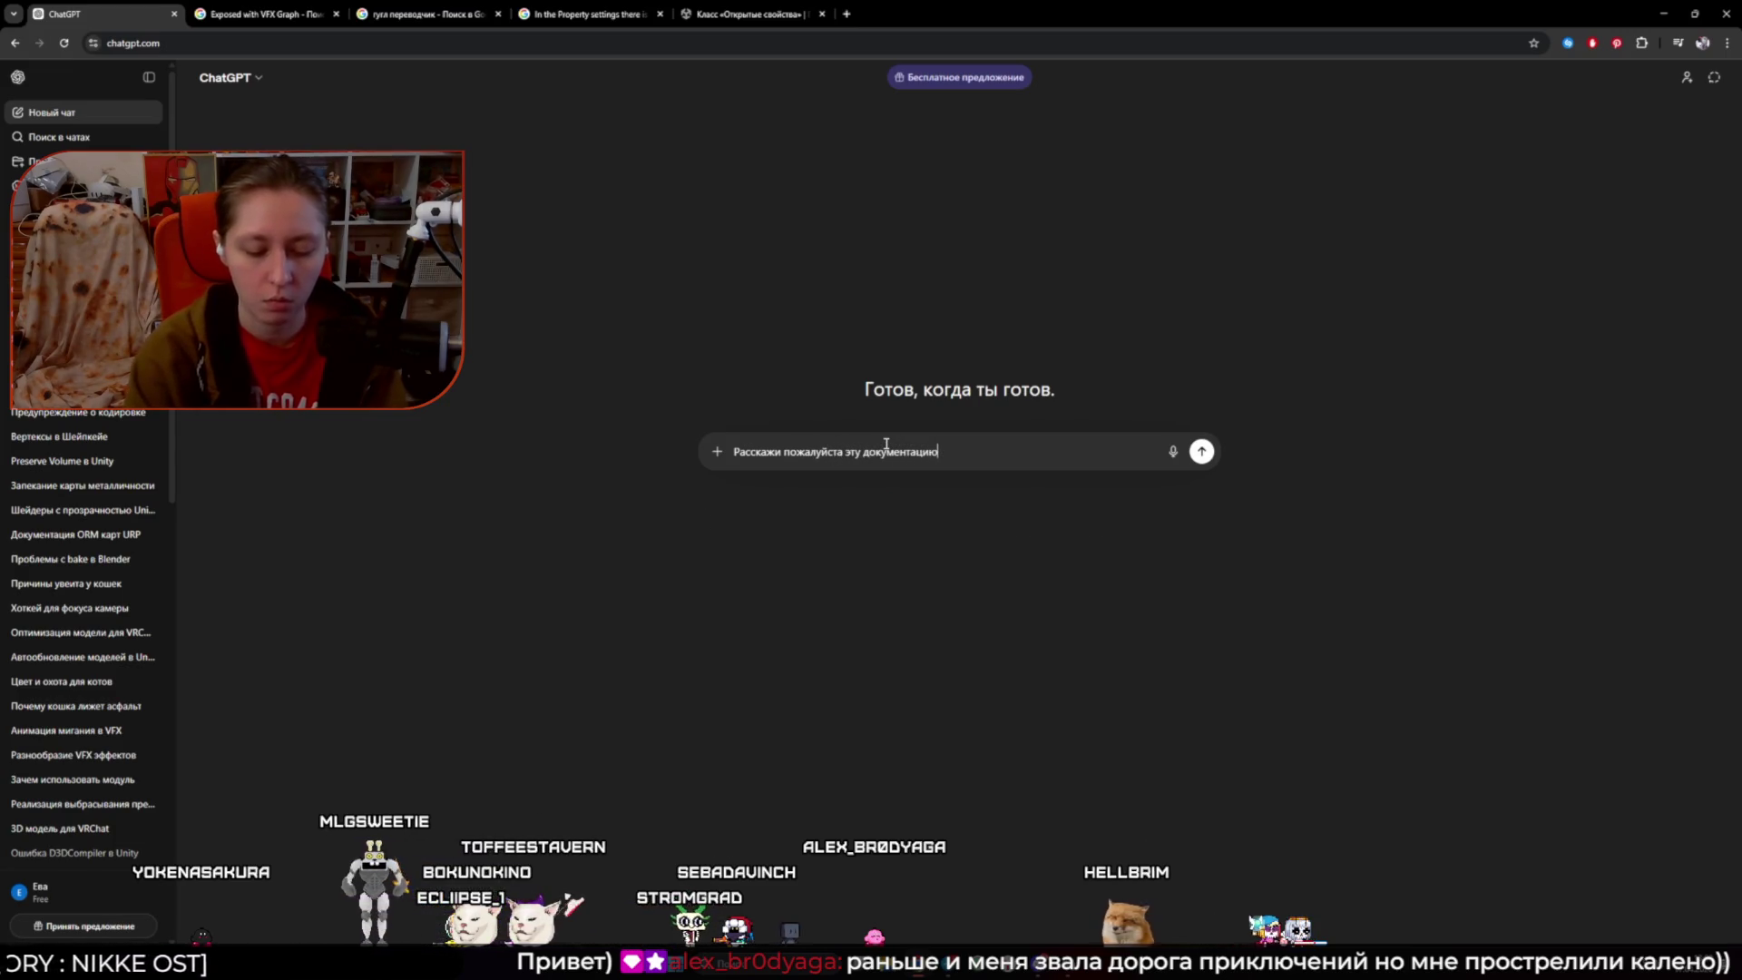
key("ctrl+v")
key("Return")
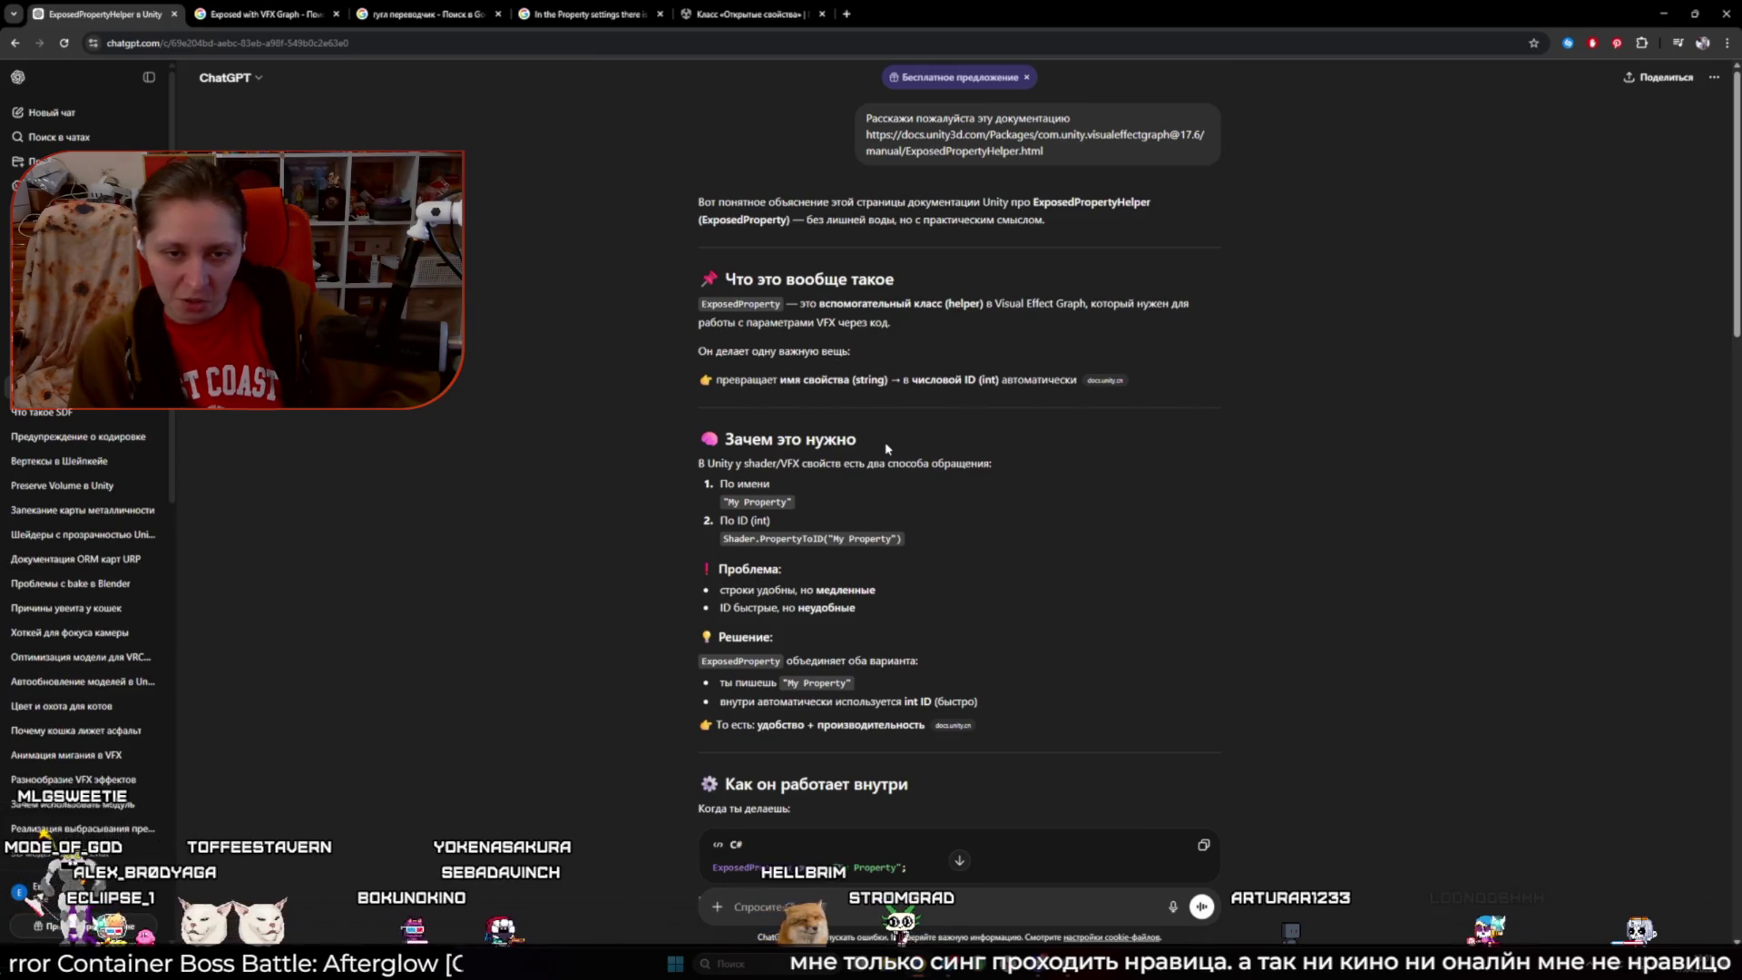
middle_click(1105, 379)
left_click(234, 7)
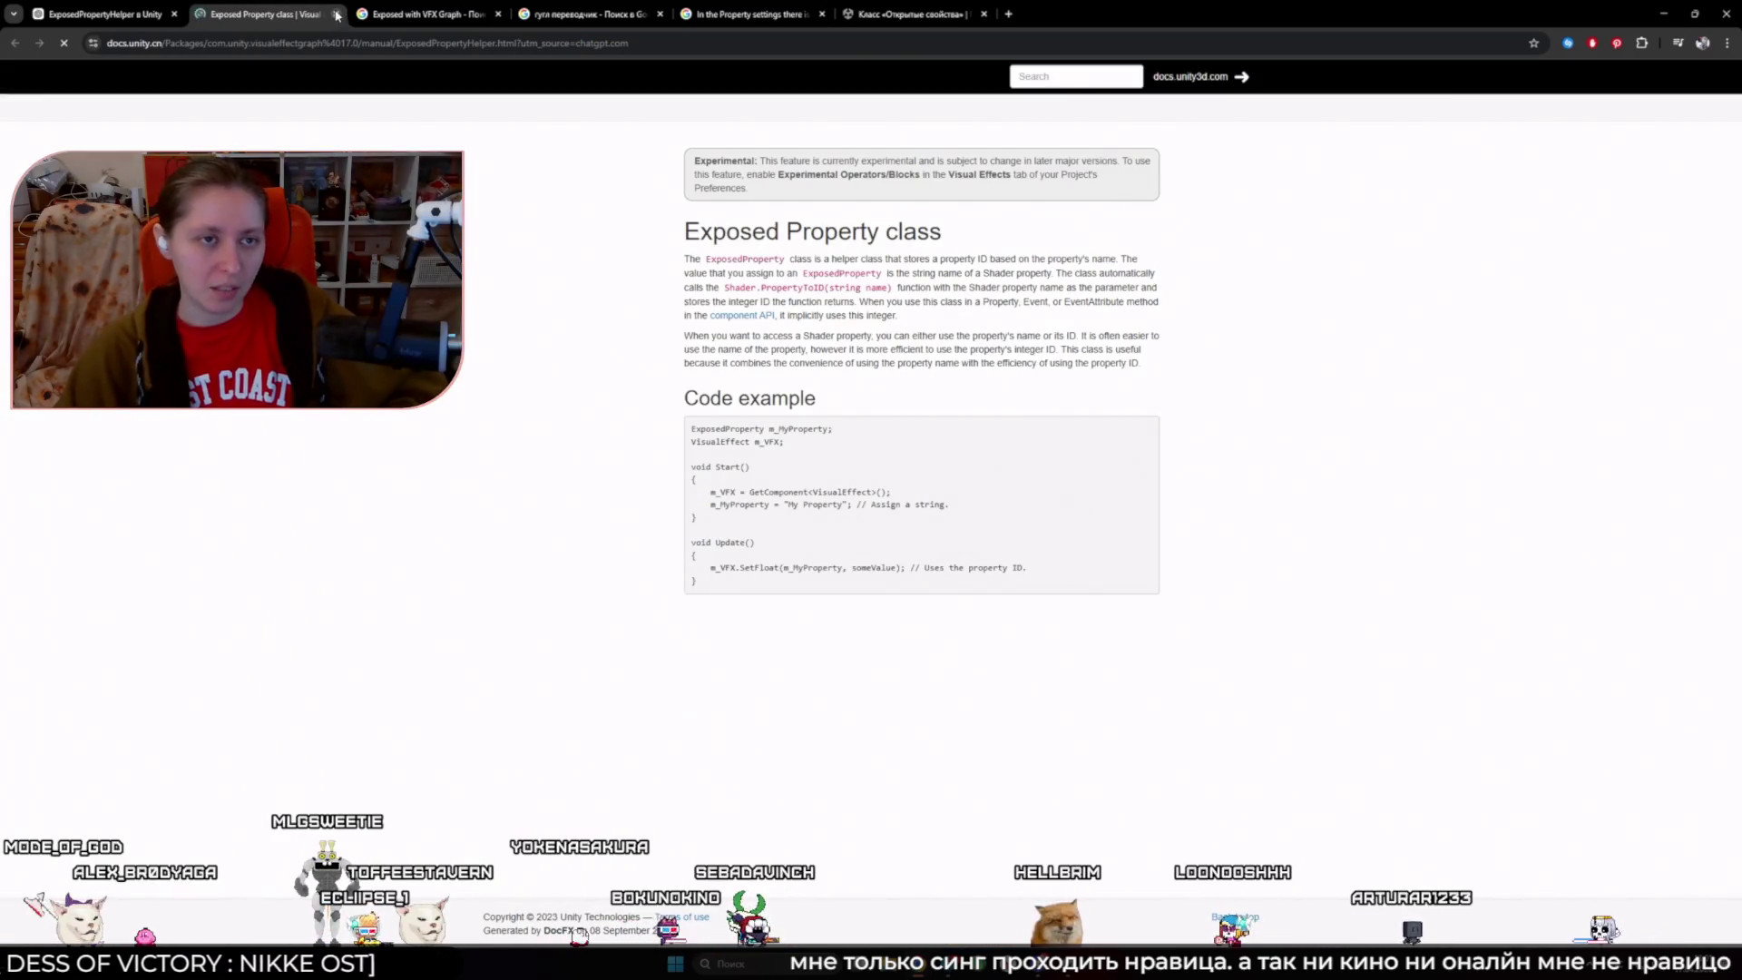
left_click(335, 14)
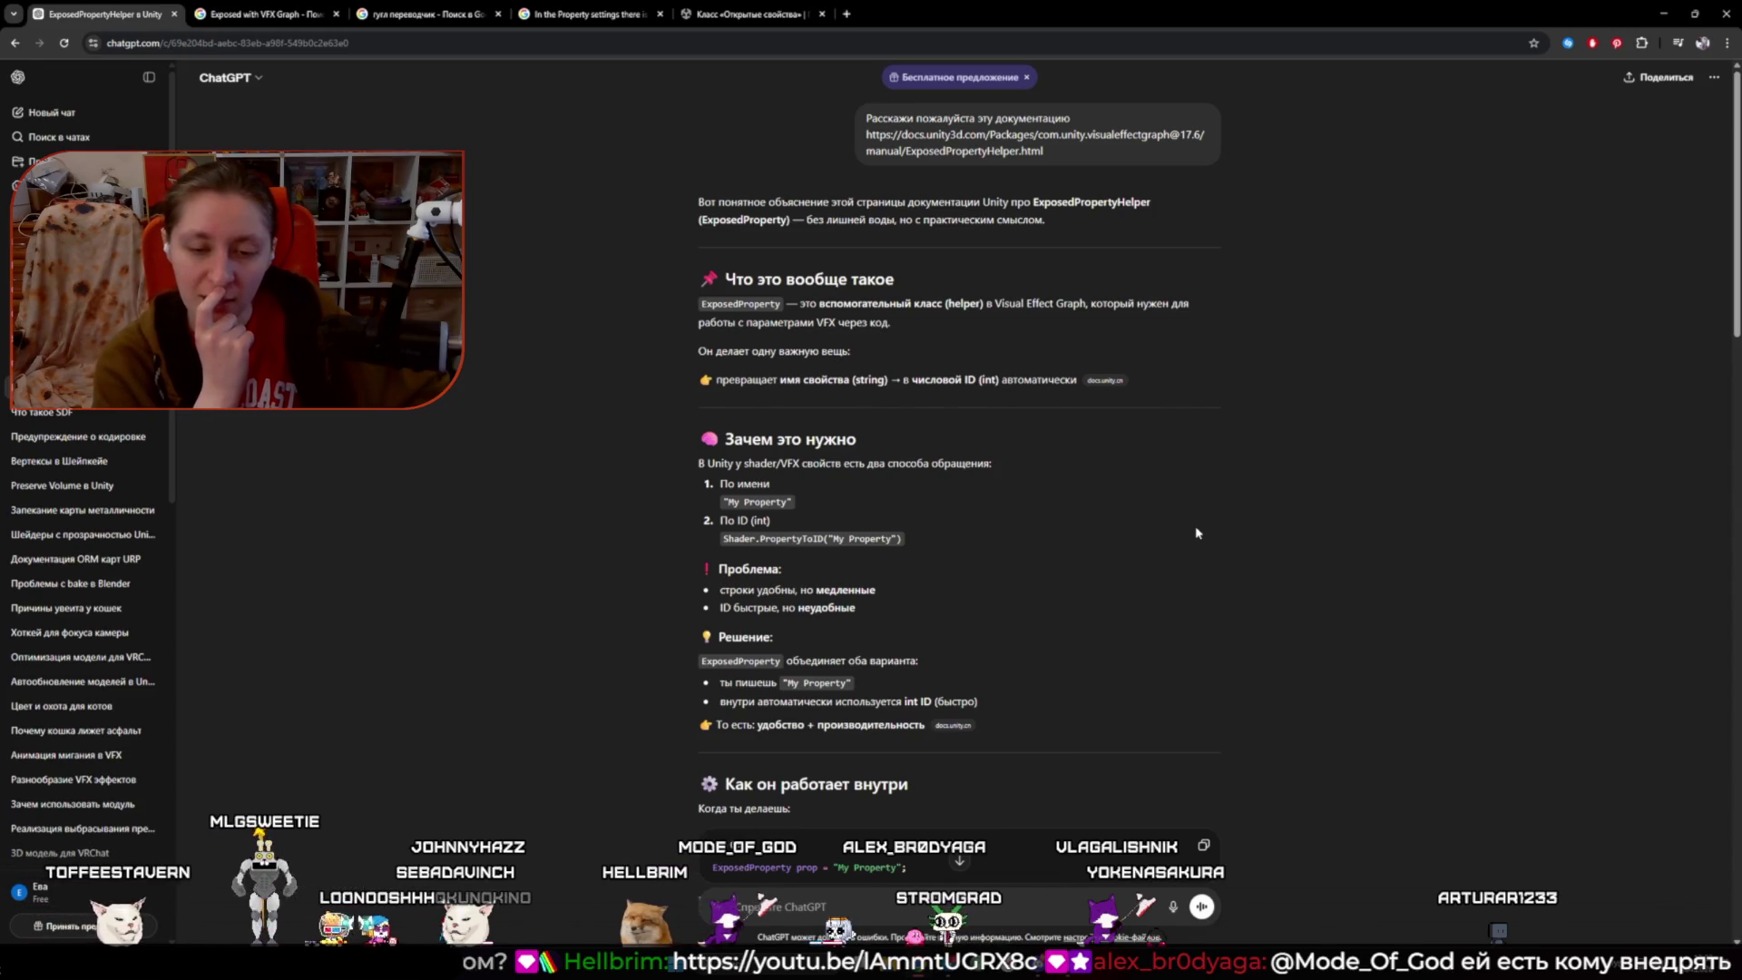
- Read ChatGPT's ExposedProperty answer down to the extra tips, then go to the Unity editor
scroll(602, 548, "down", 2)
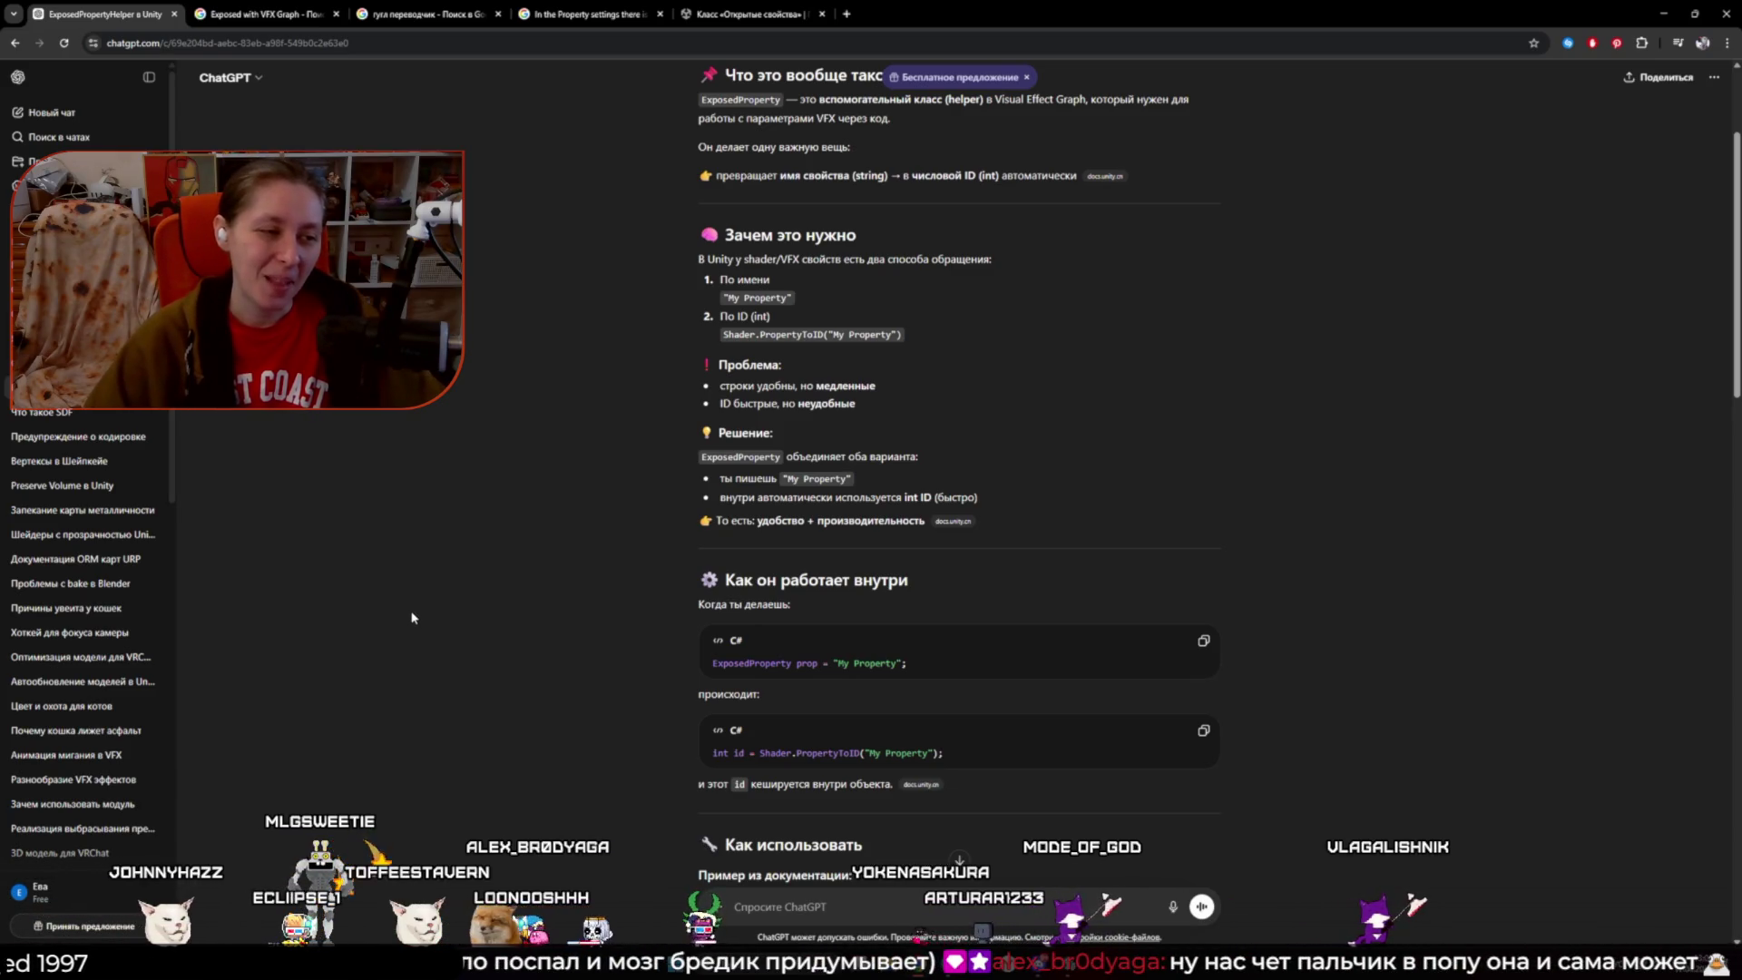
scroll(390, 626, "down", 1)
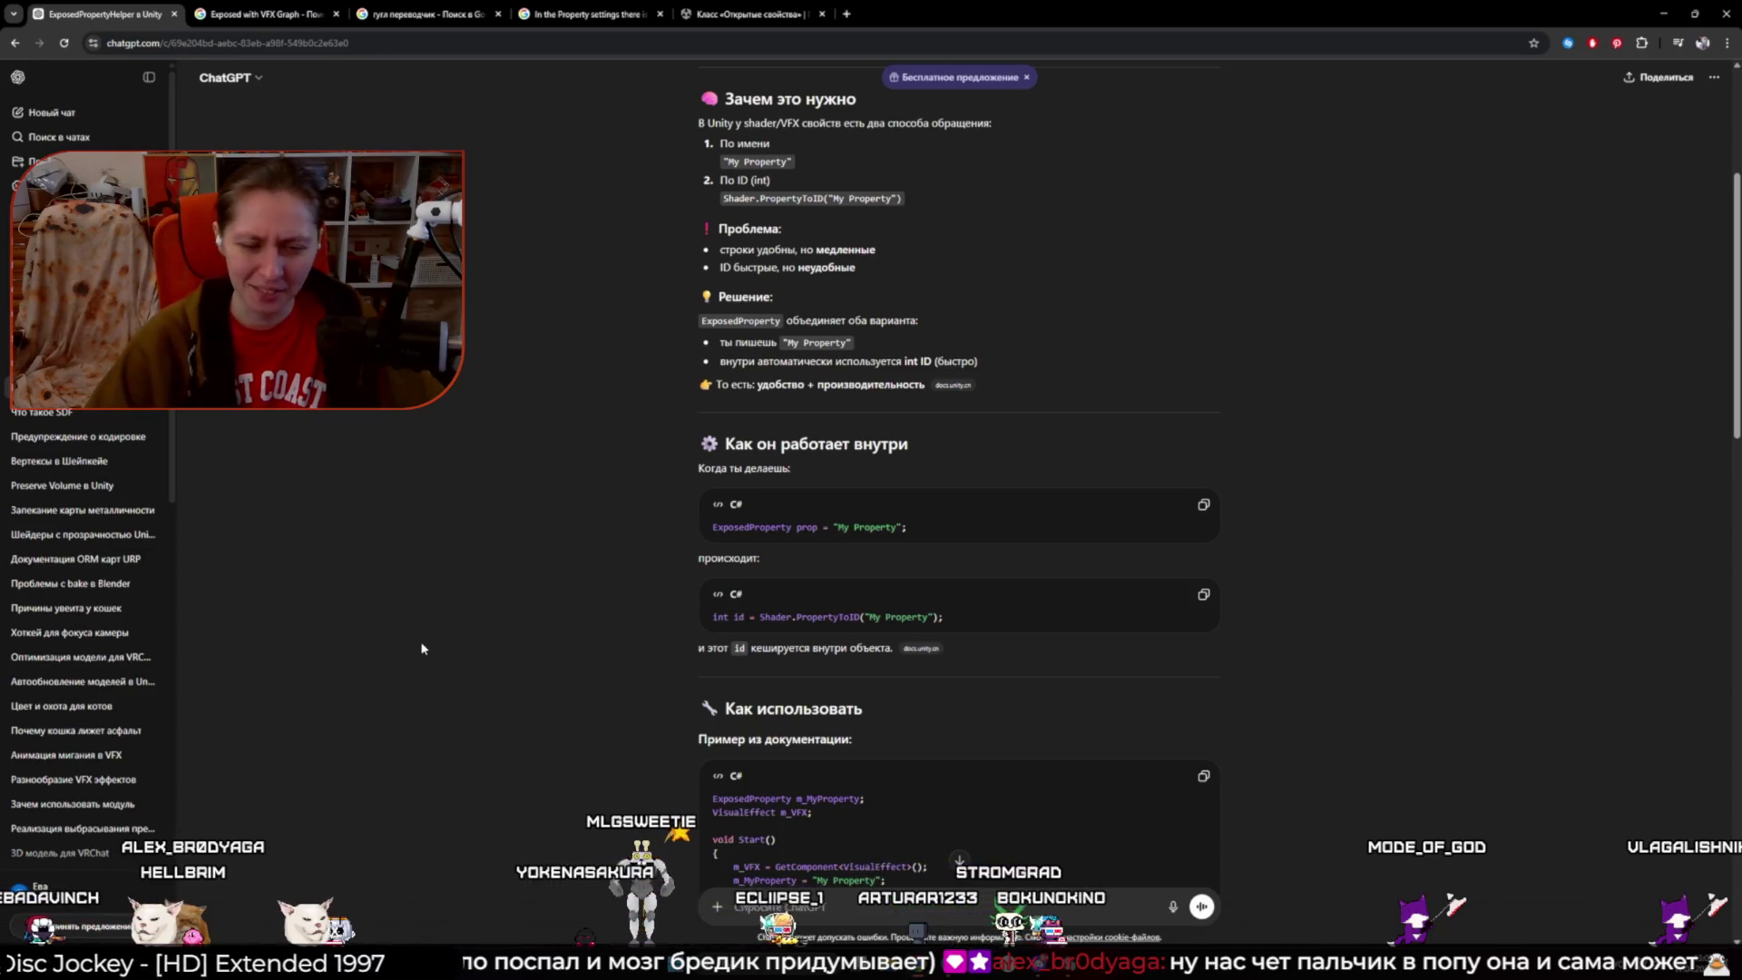
scroll(436, 646, "down", 2)
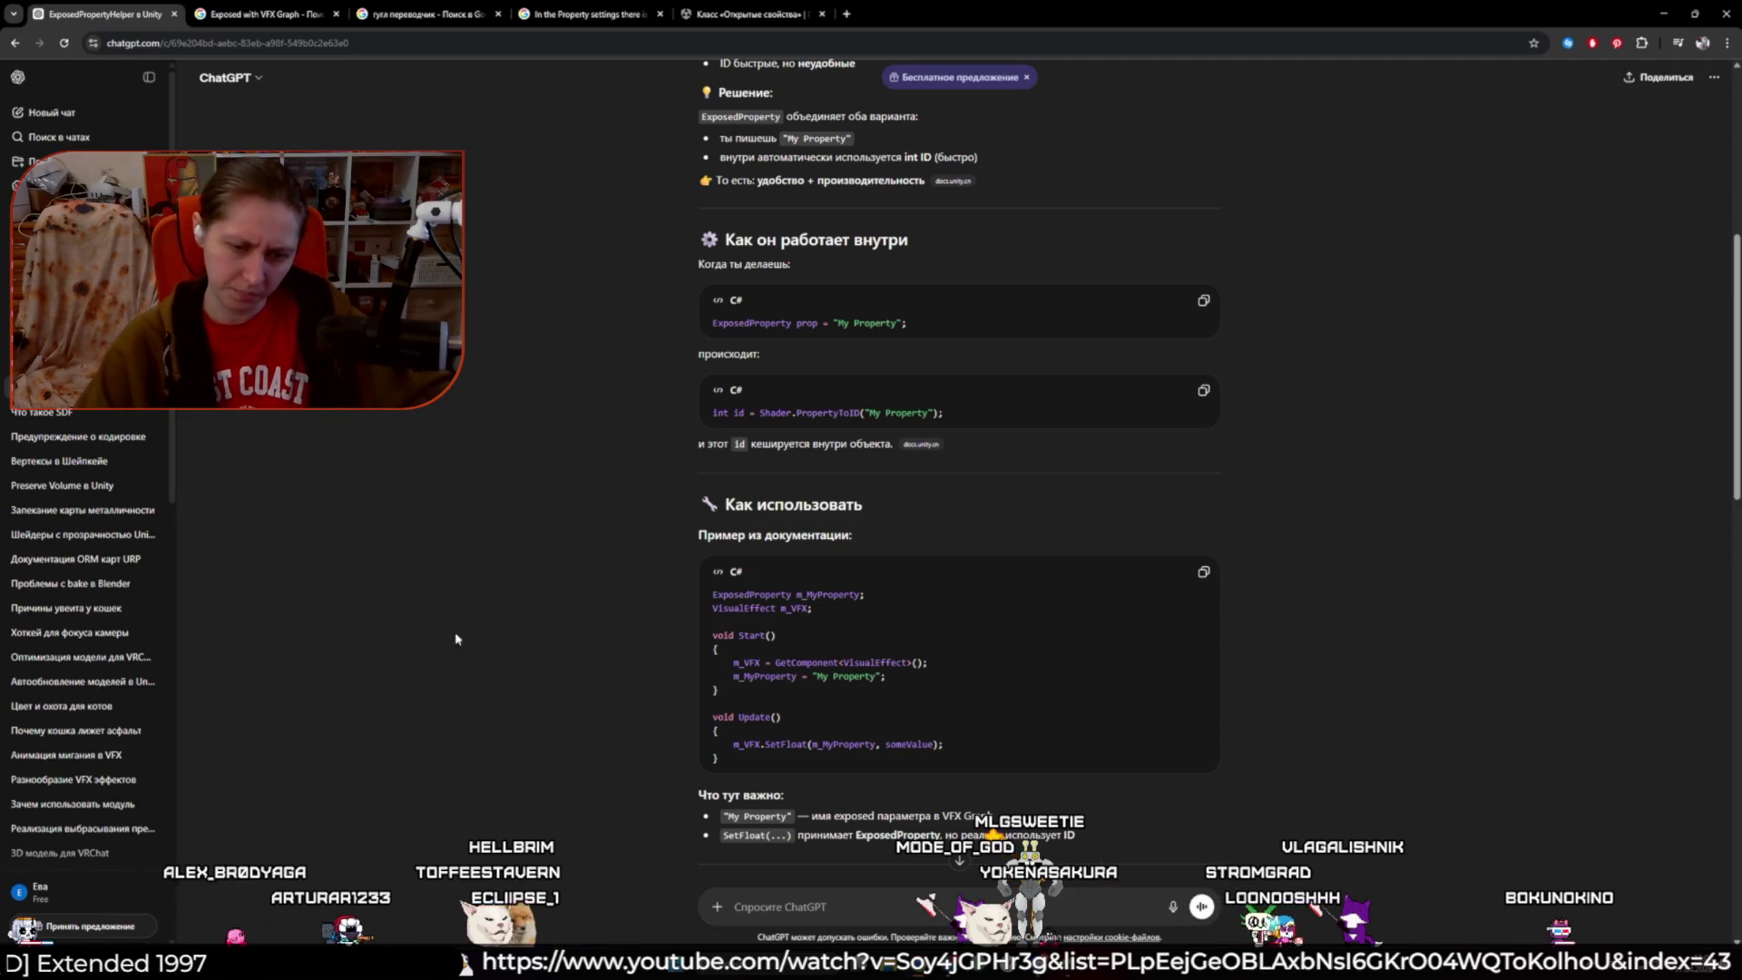
scroll(505, 584, "down", 4)
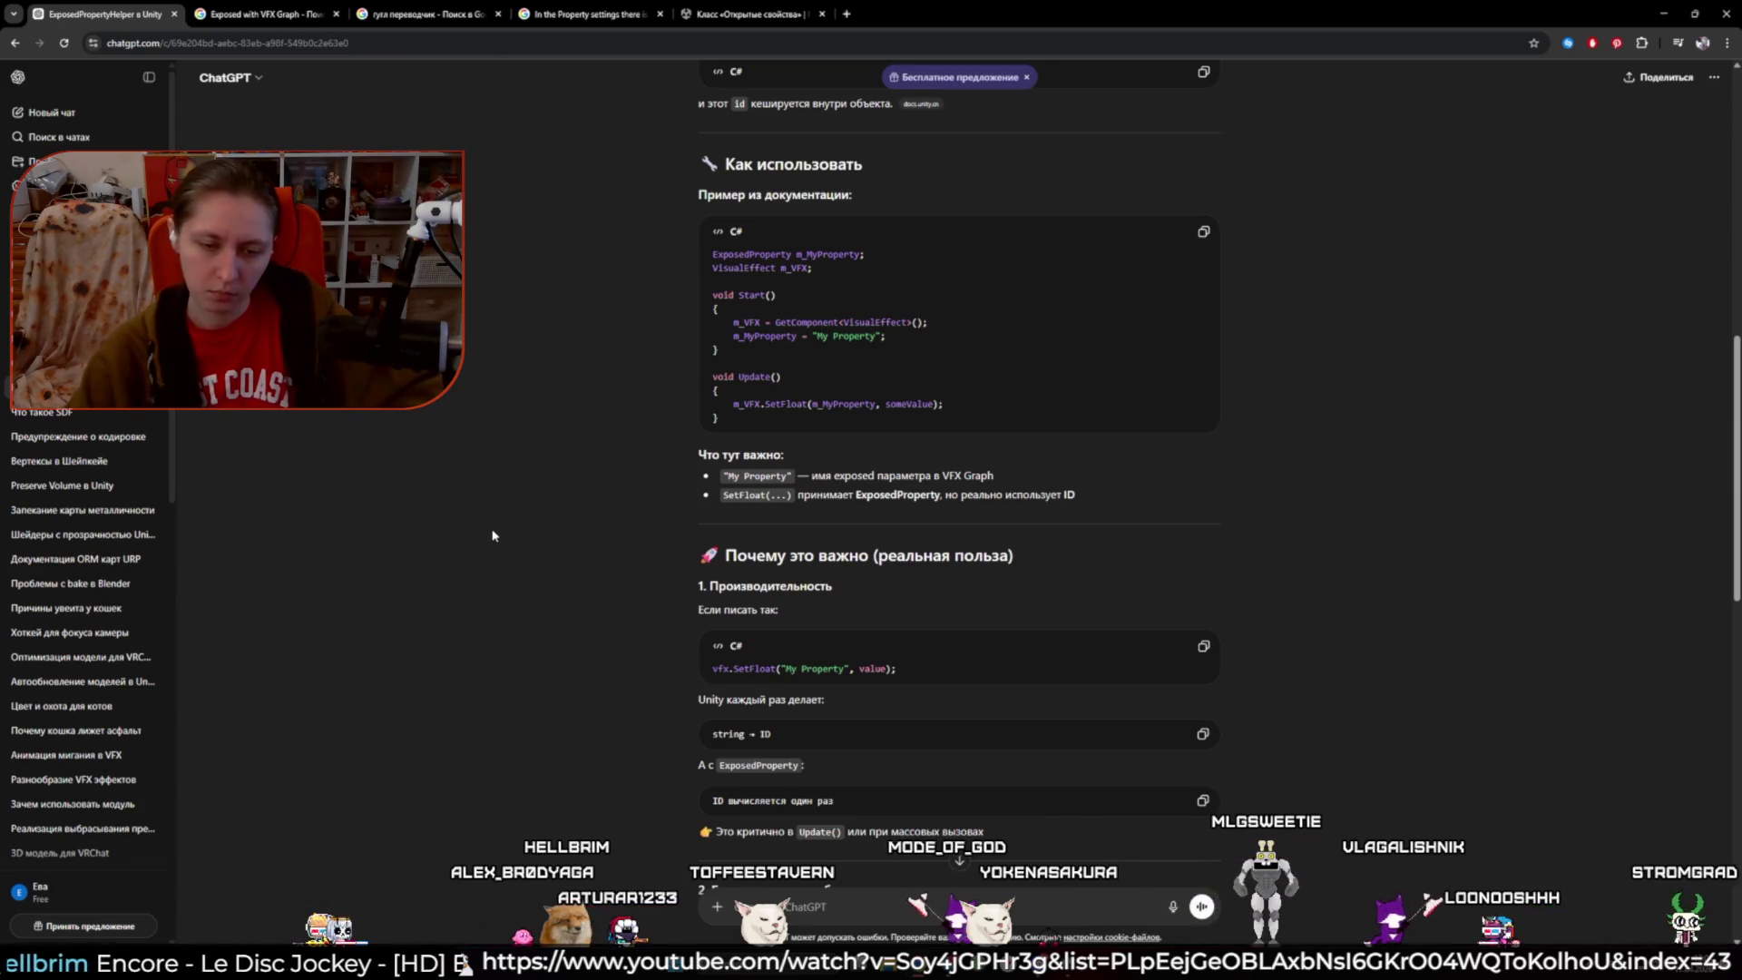
scroll(493, 536, "down", 2)
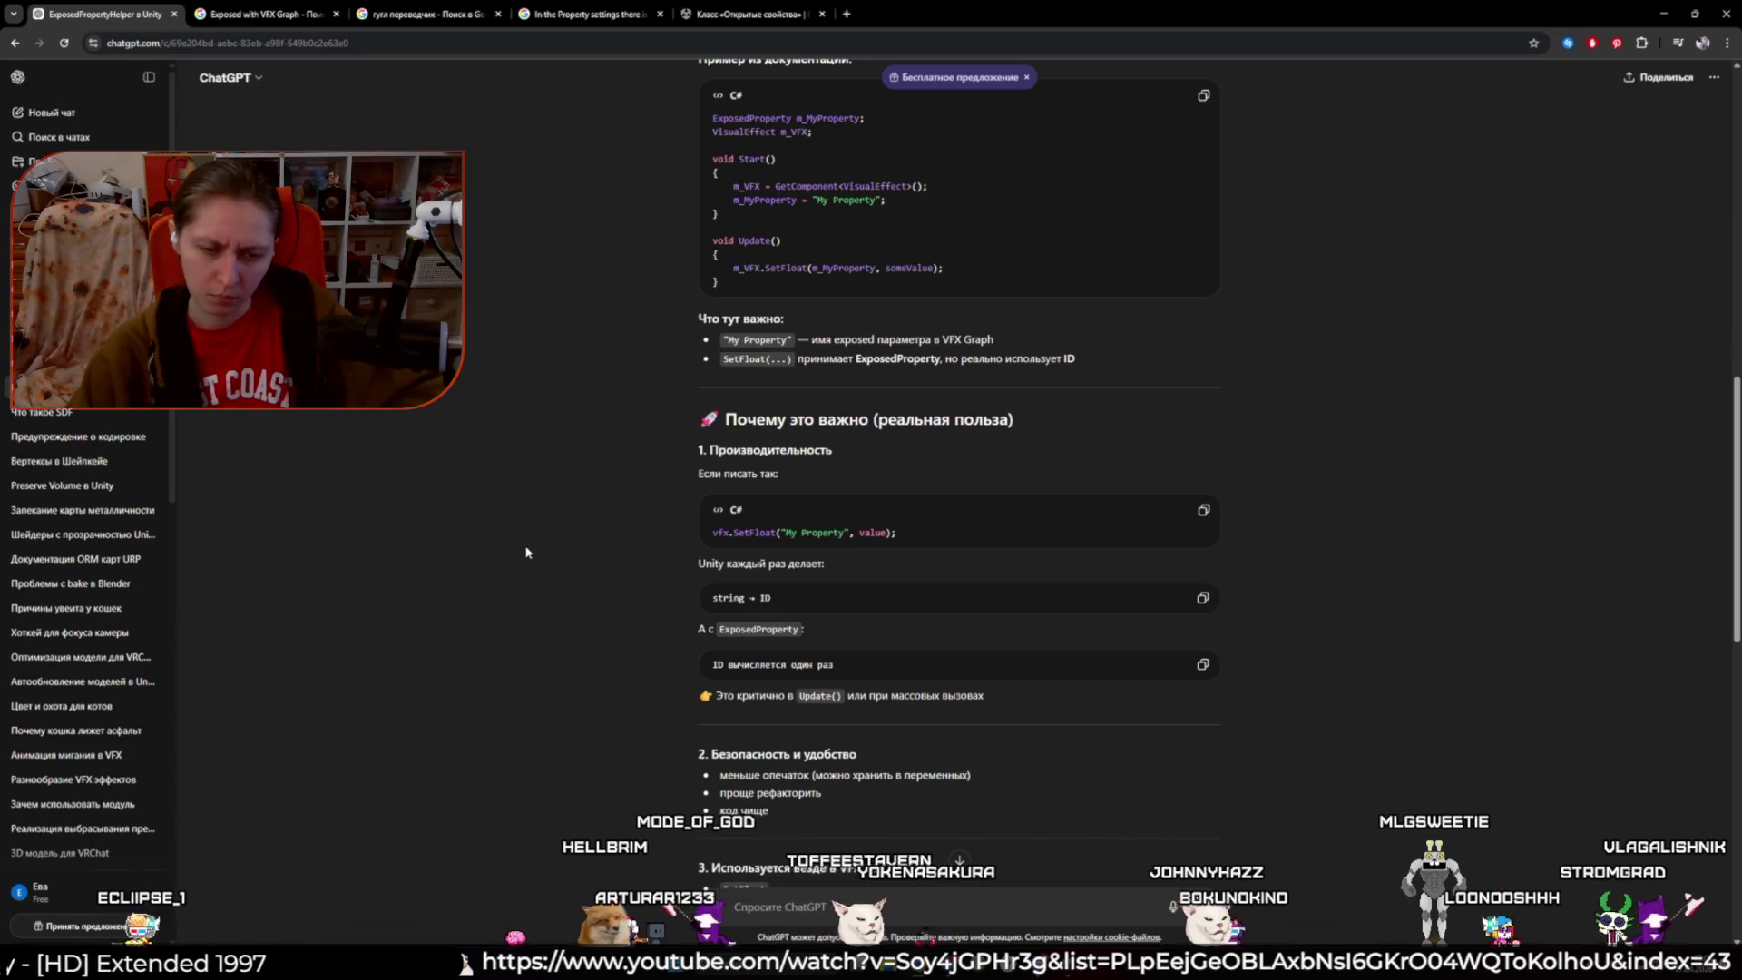
scroll(526, 552, "down", 2)
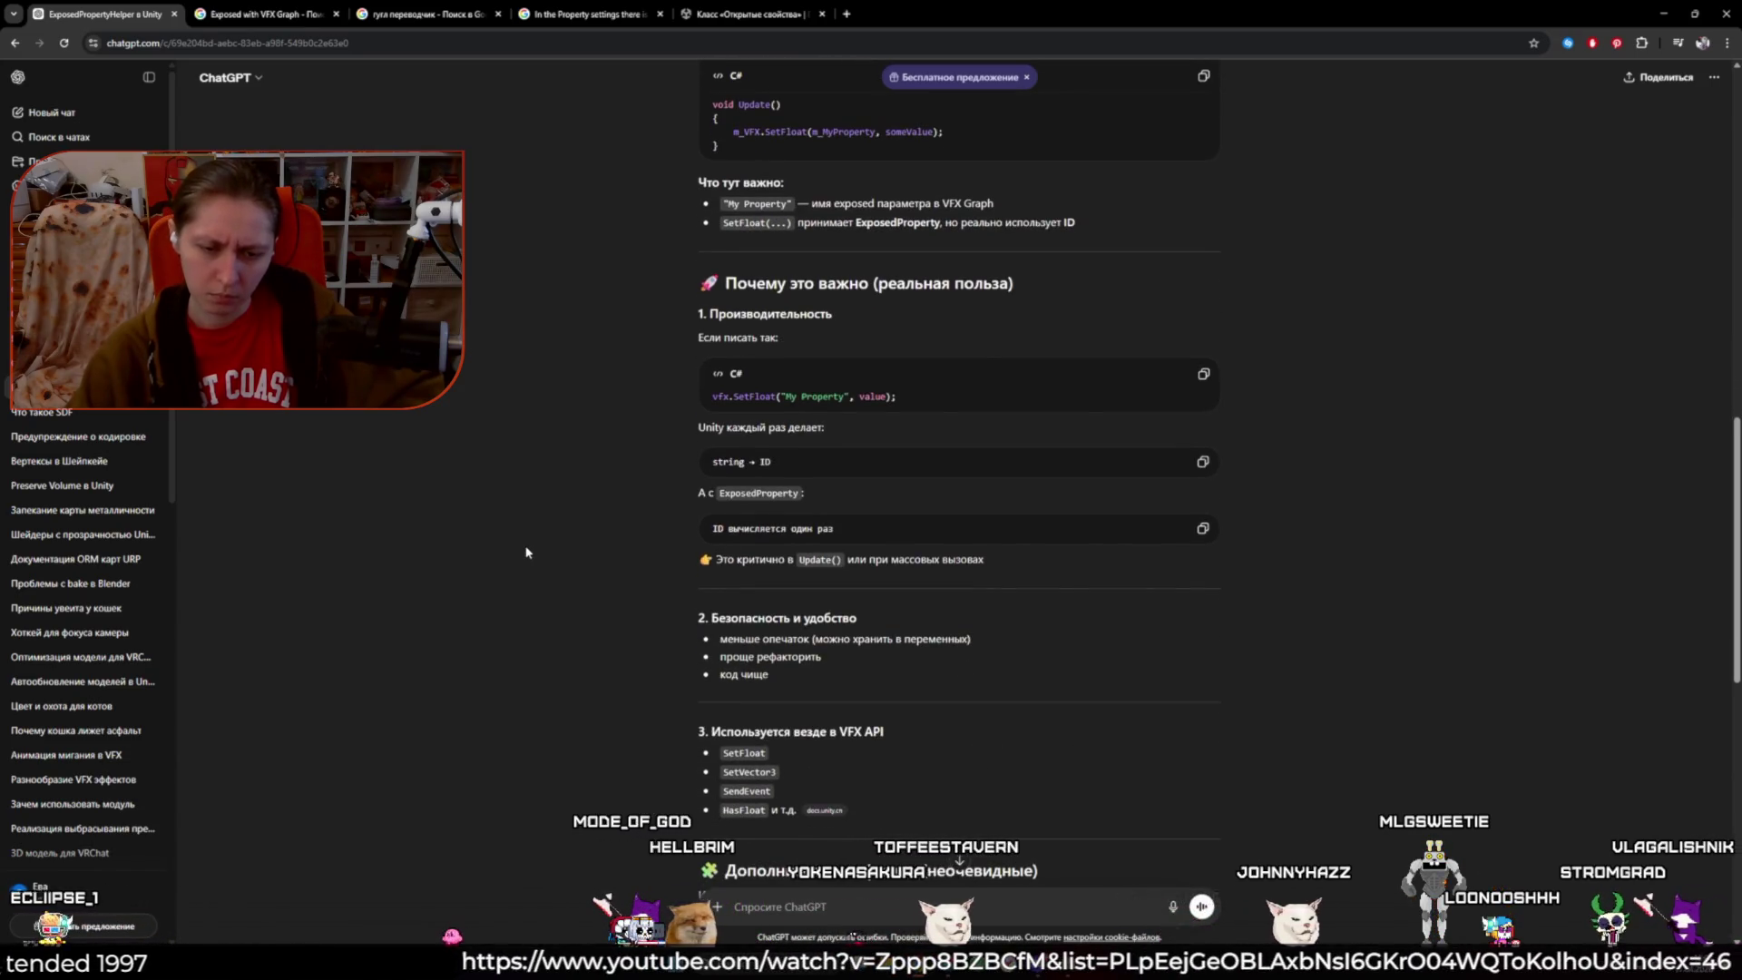
scroll(526, 552, "down", 2)
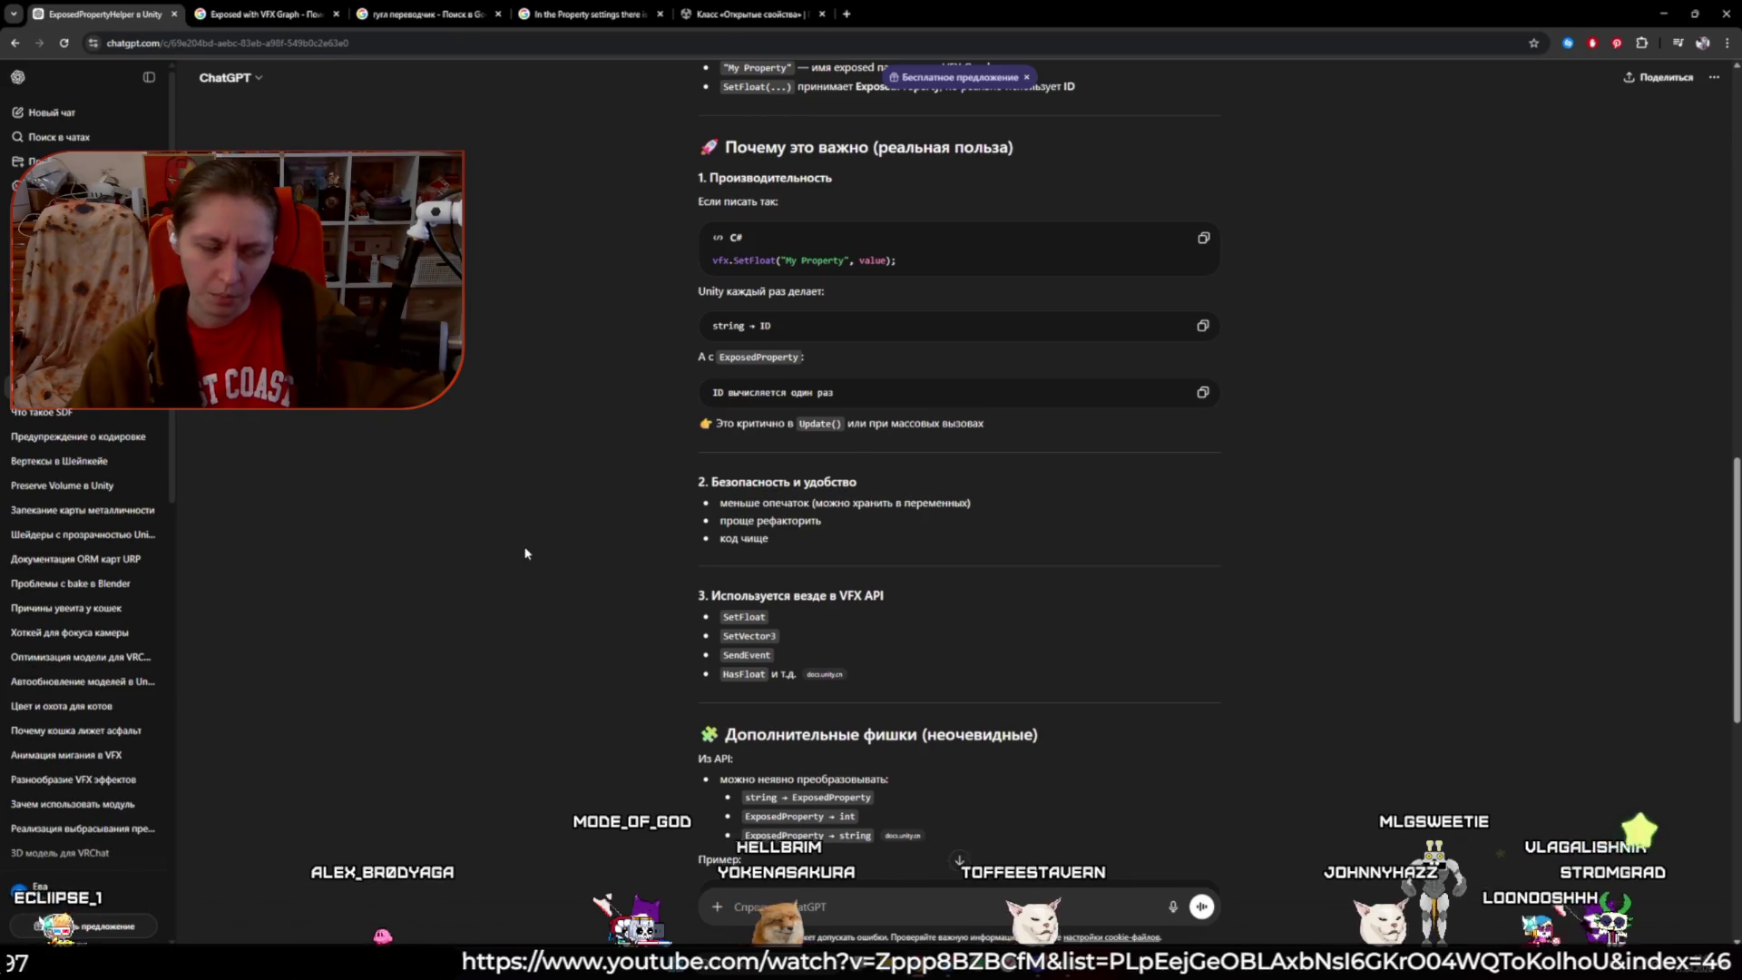
scroll(525, 552, "down", 2)
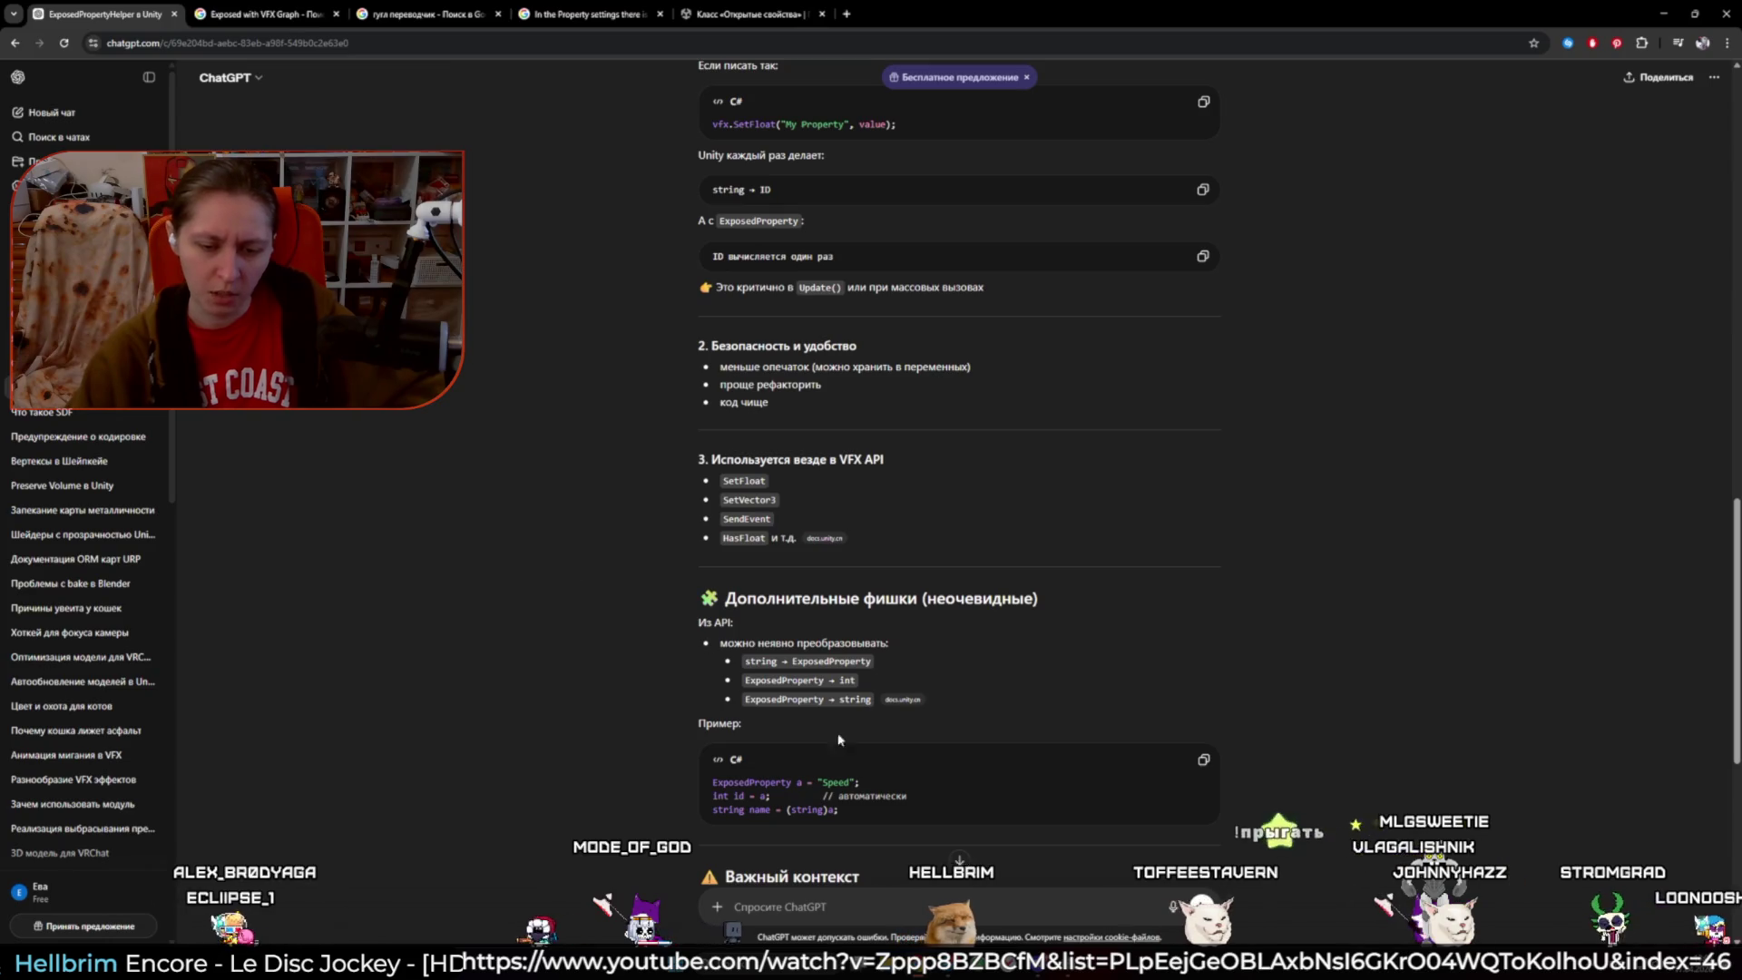
key("alt+Tab")
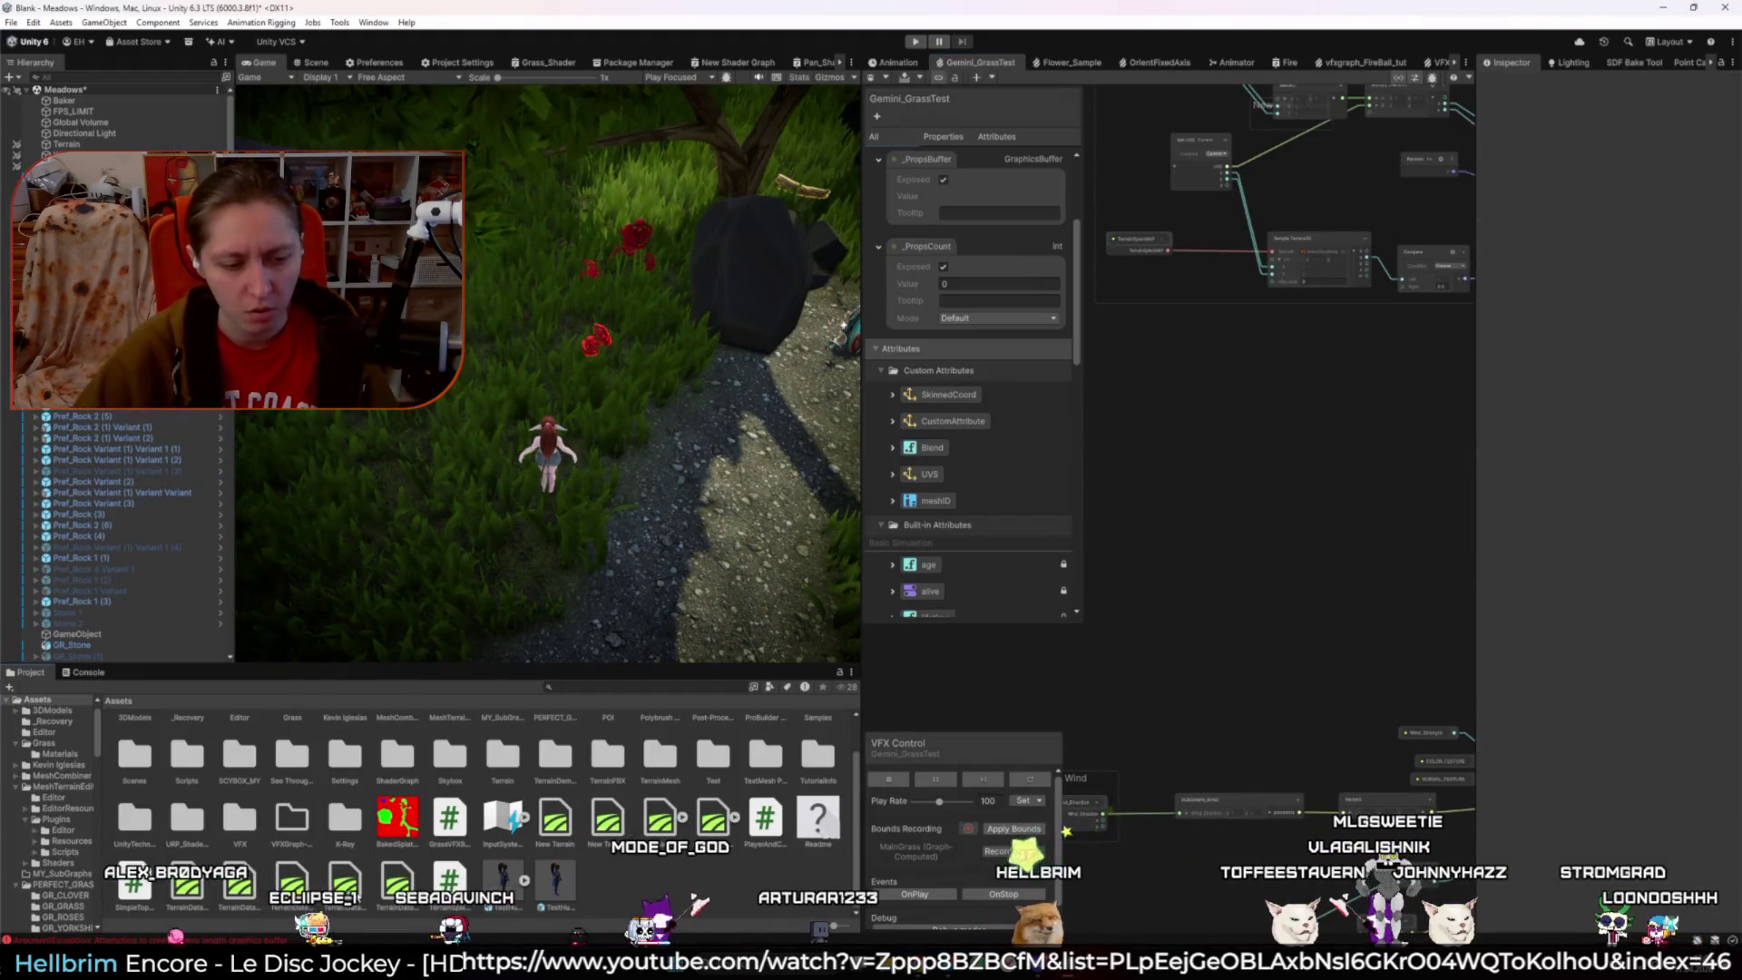
- Open GrassVFXBridge.cs from the Project window in Visual Studio
double_click(450, 818)
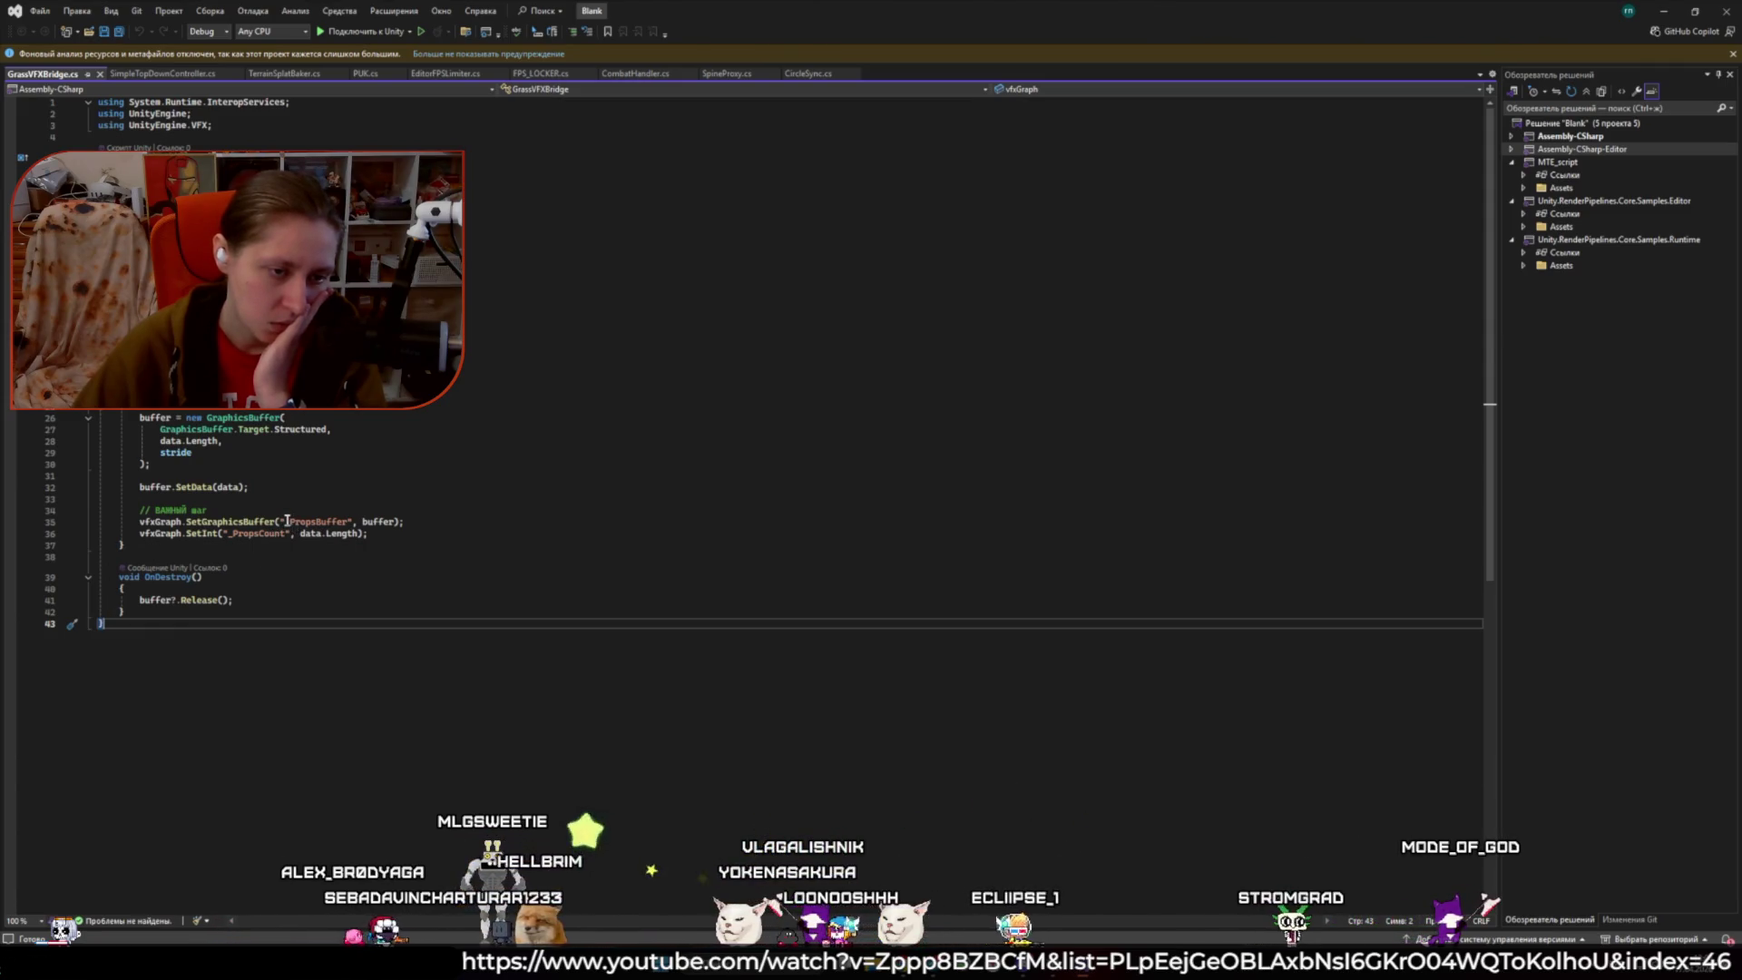
- Check the _PropsBuffer SetGraphicsBuffer call and line 37's SetInt, then return to ChatGPT
left_click_drag(286, 523, 300, 523)
left_click(461, 545)
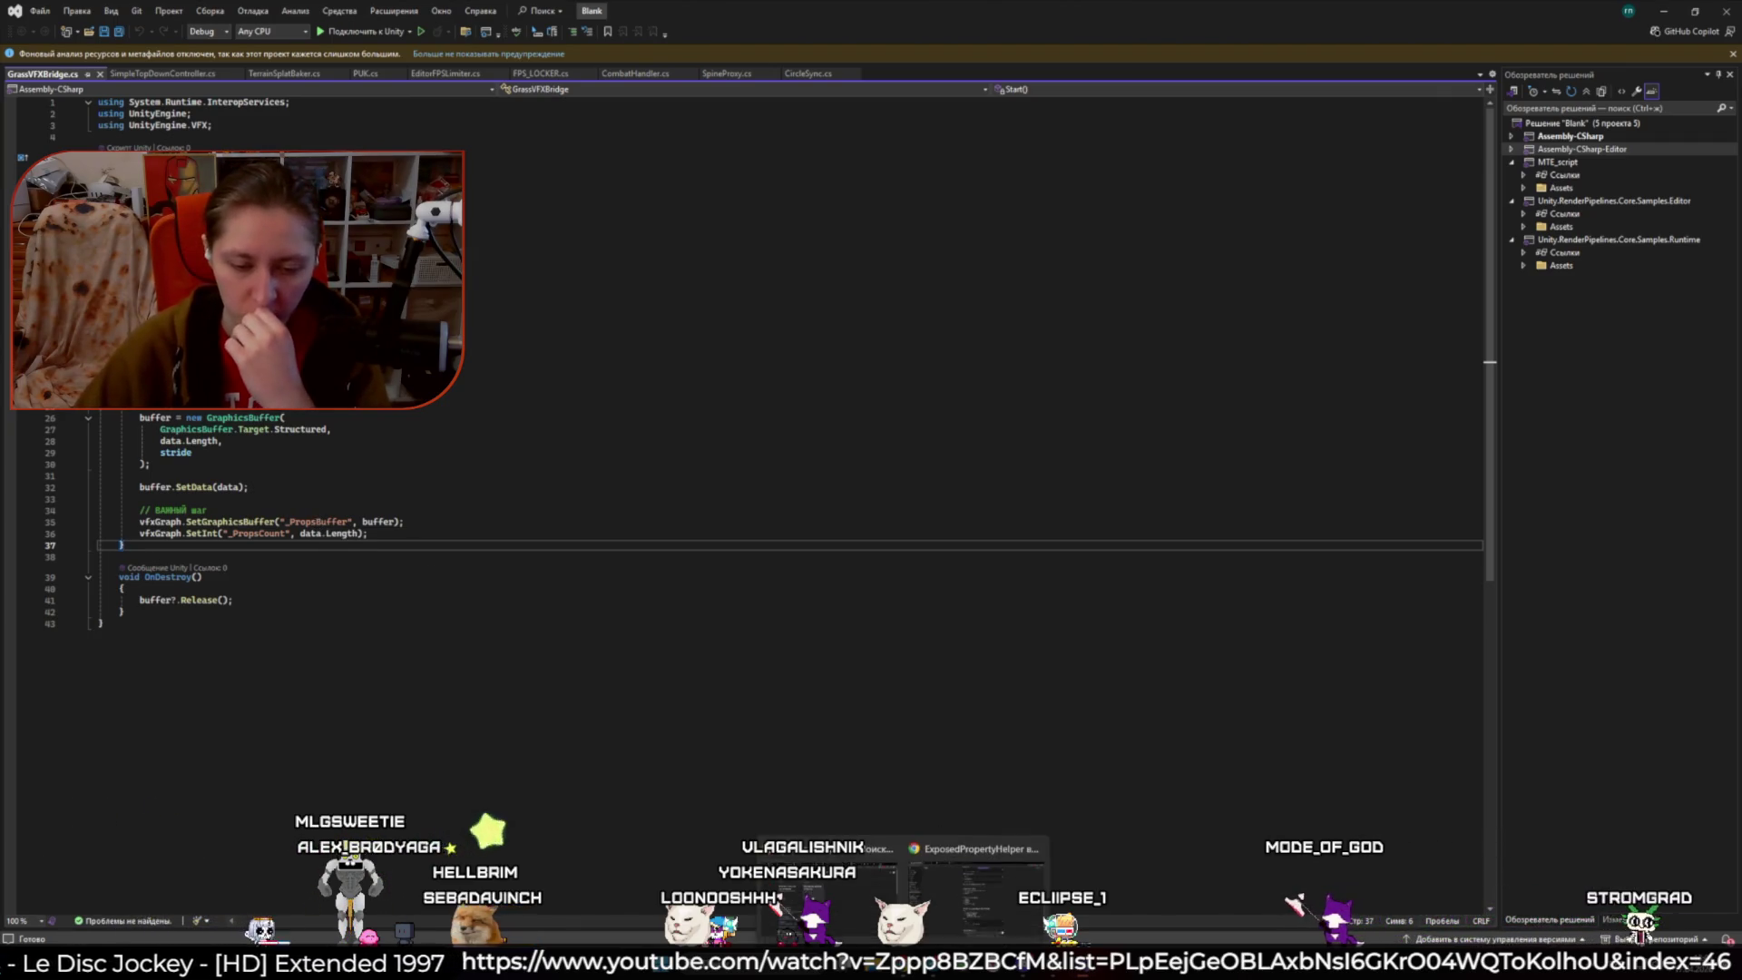
key("alt+Tab")
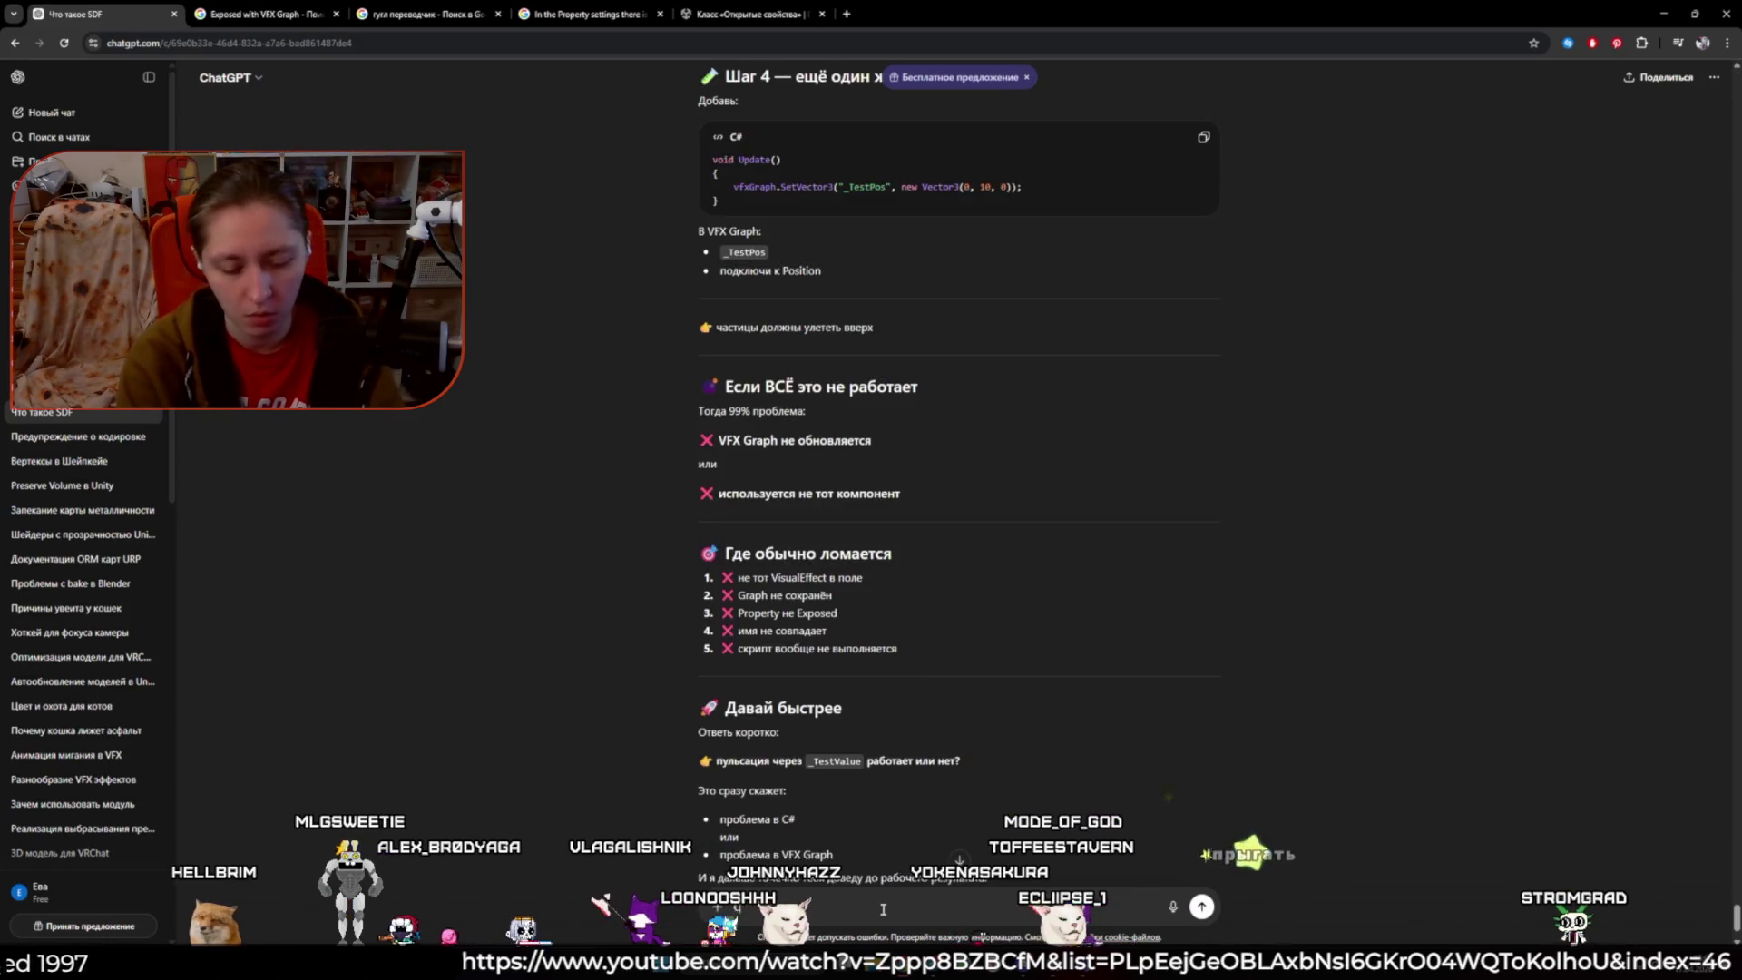
- Ask ChatGPT, in Russian, whether the variables receiving the uploaded data were misnamed
type("Слушай я антикнулас")
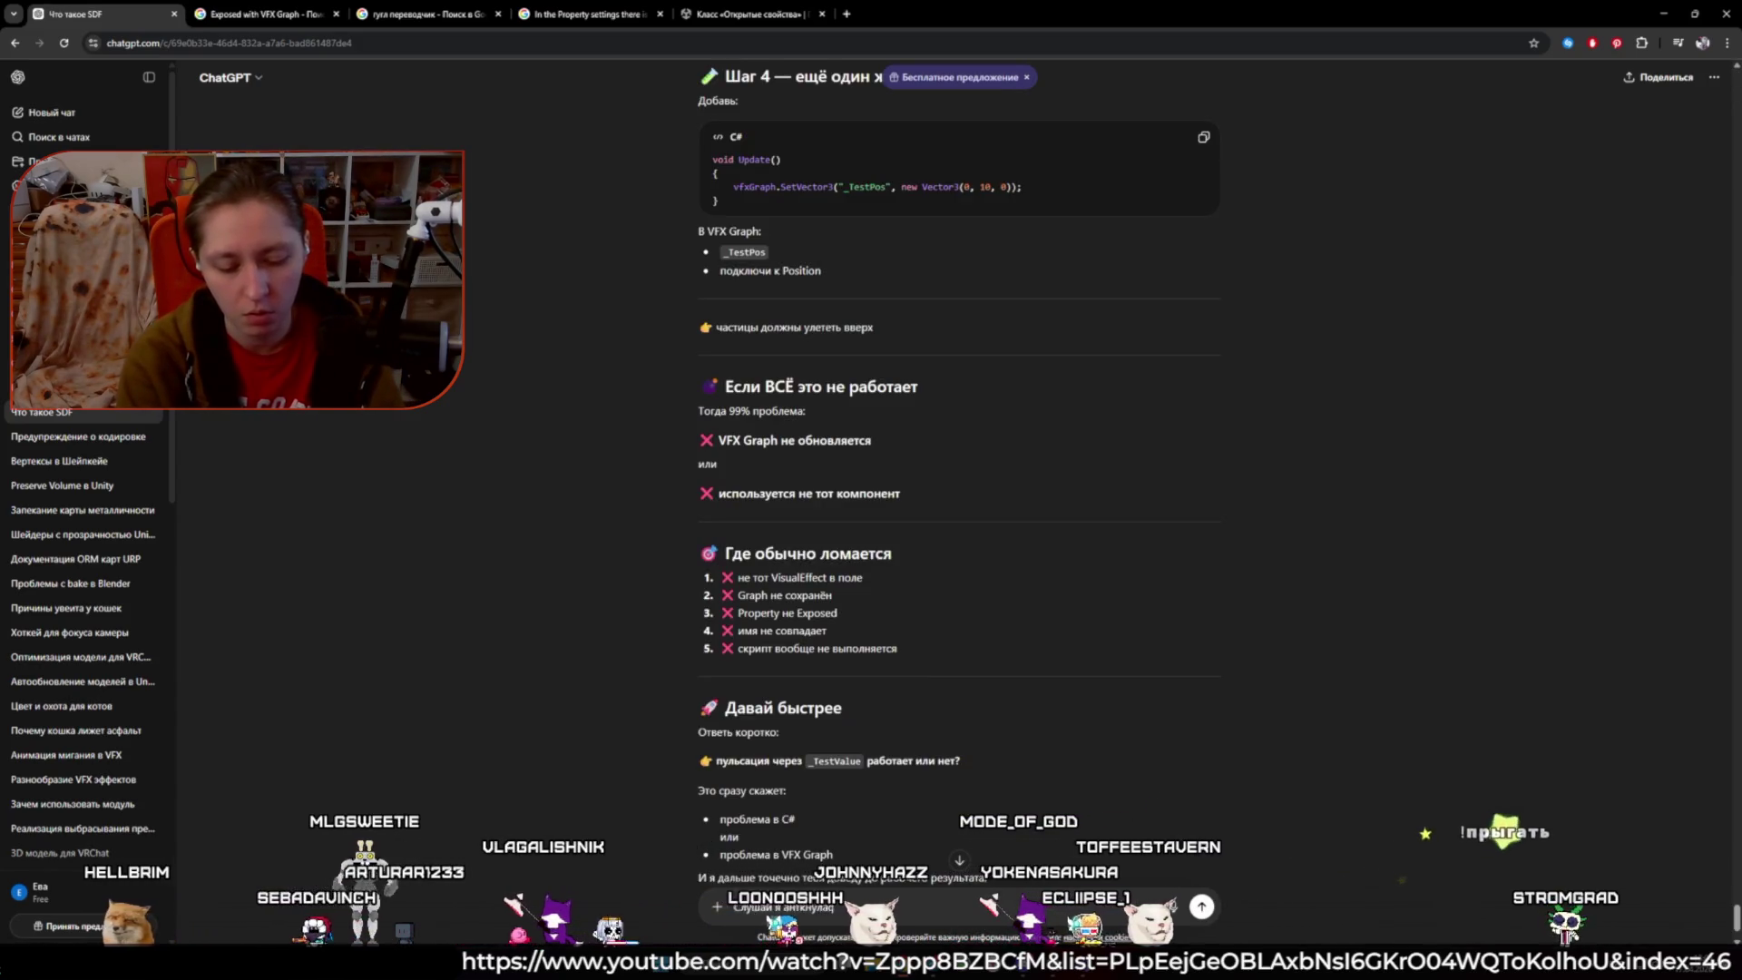
type("ь на эту докумен")
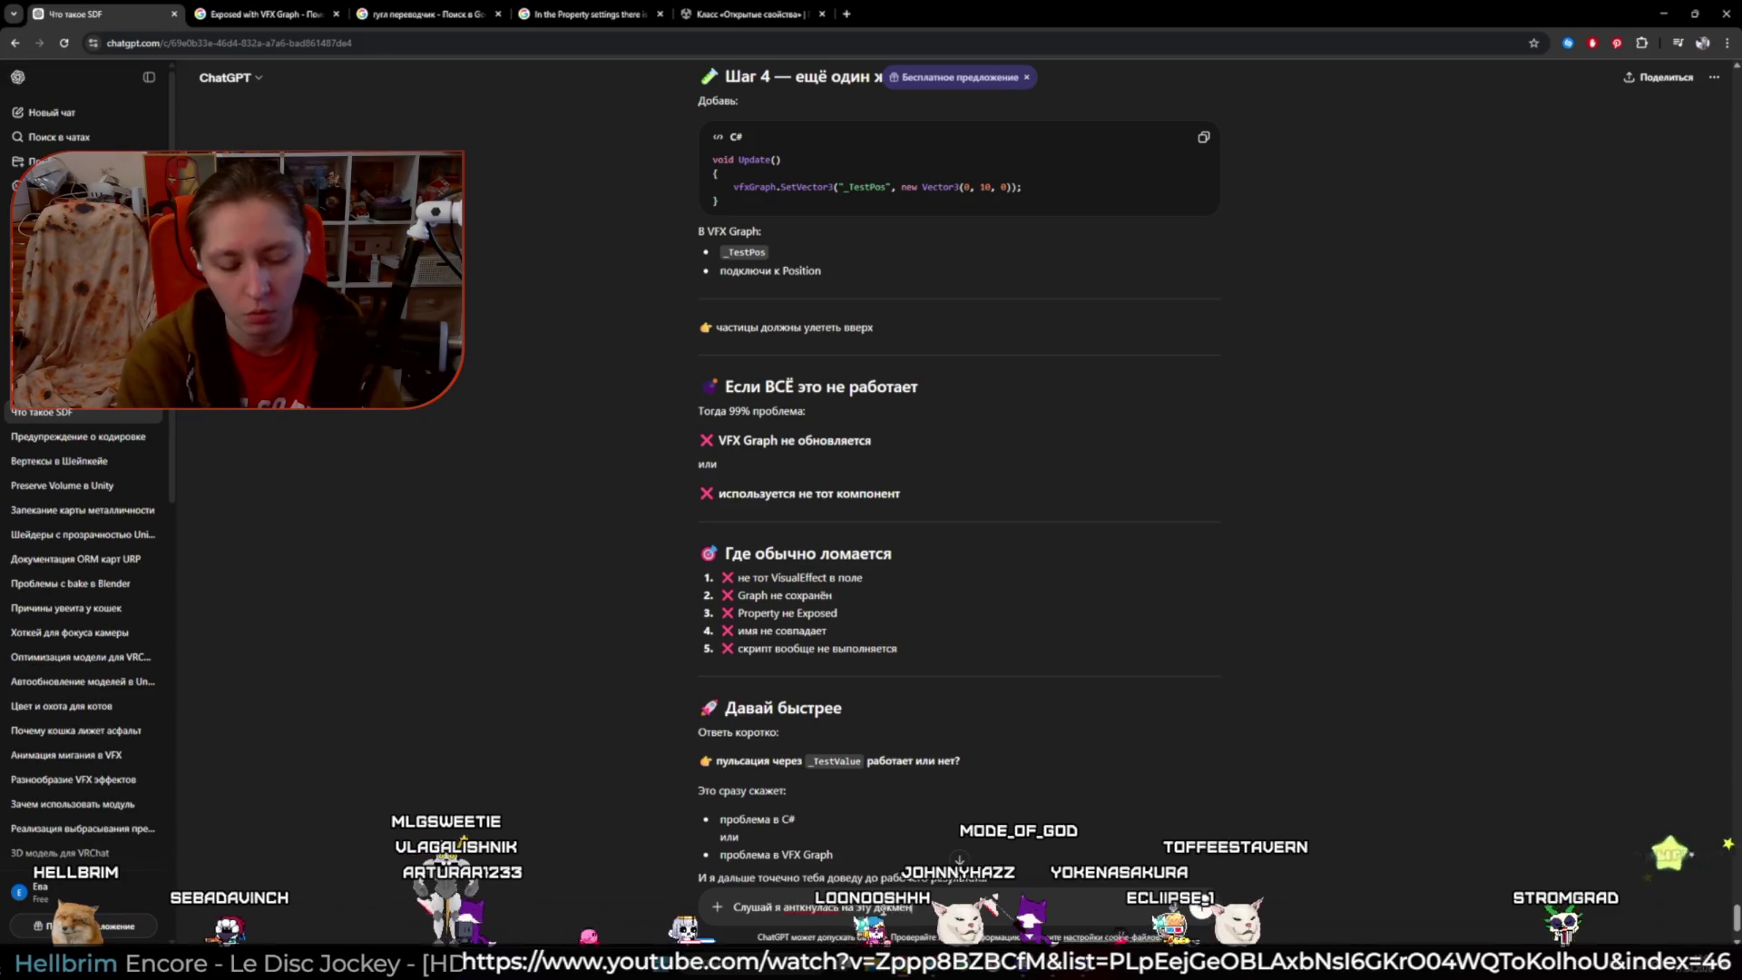
type("тацию. м.б мы не правильно написали переменные в ко")
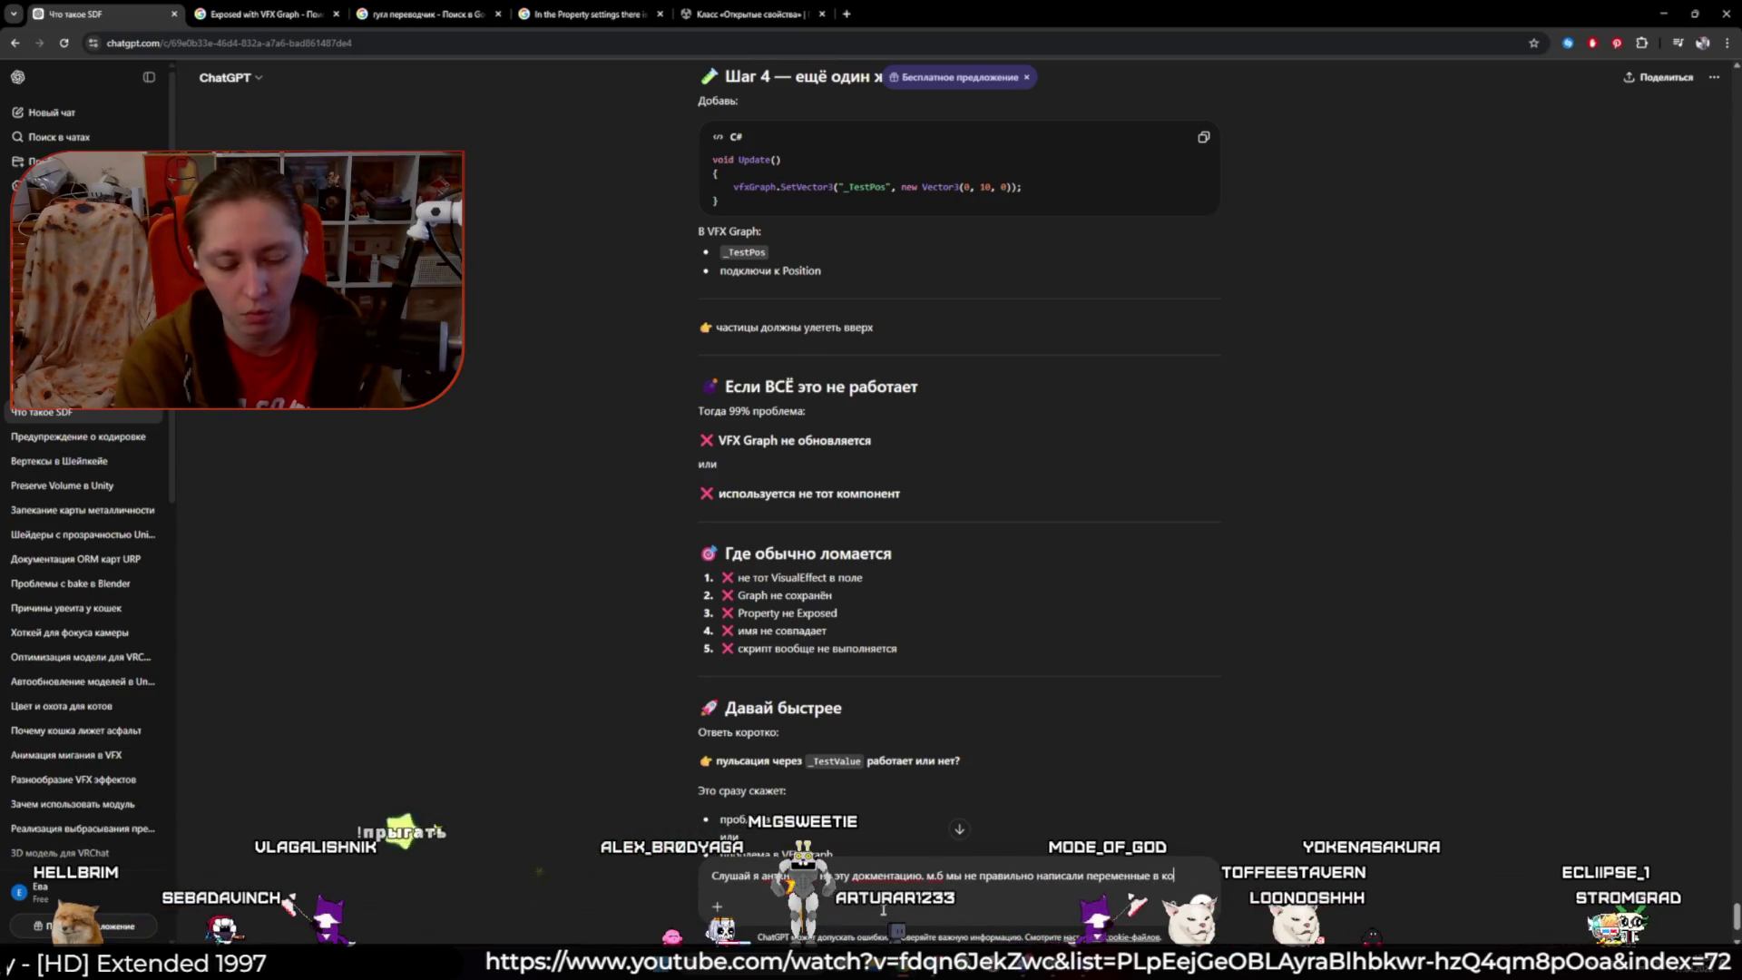
type("торые мы выгр")
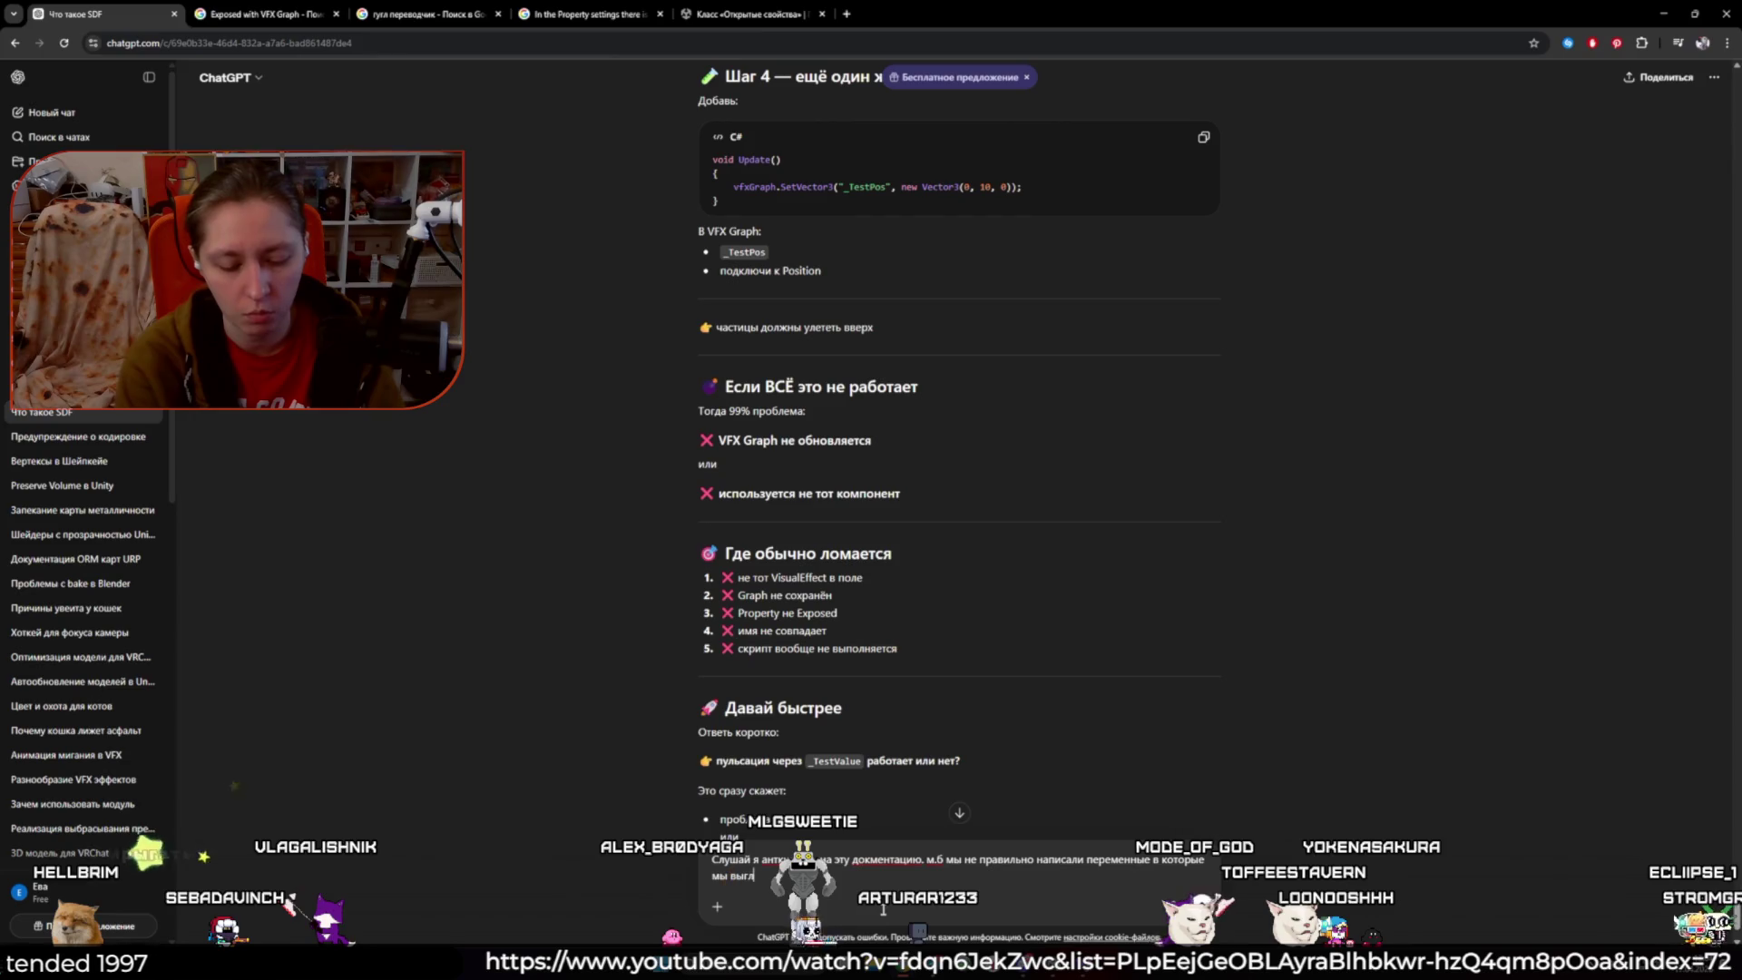
type("ужаем информацию?")
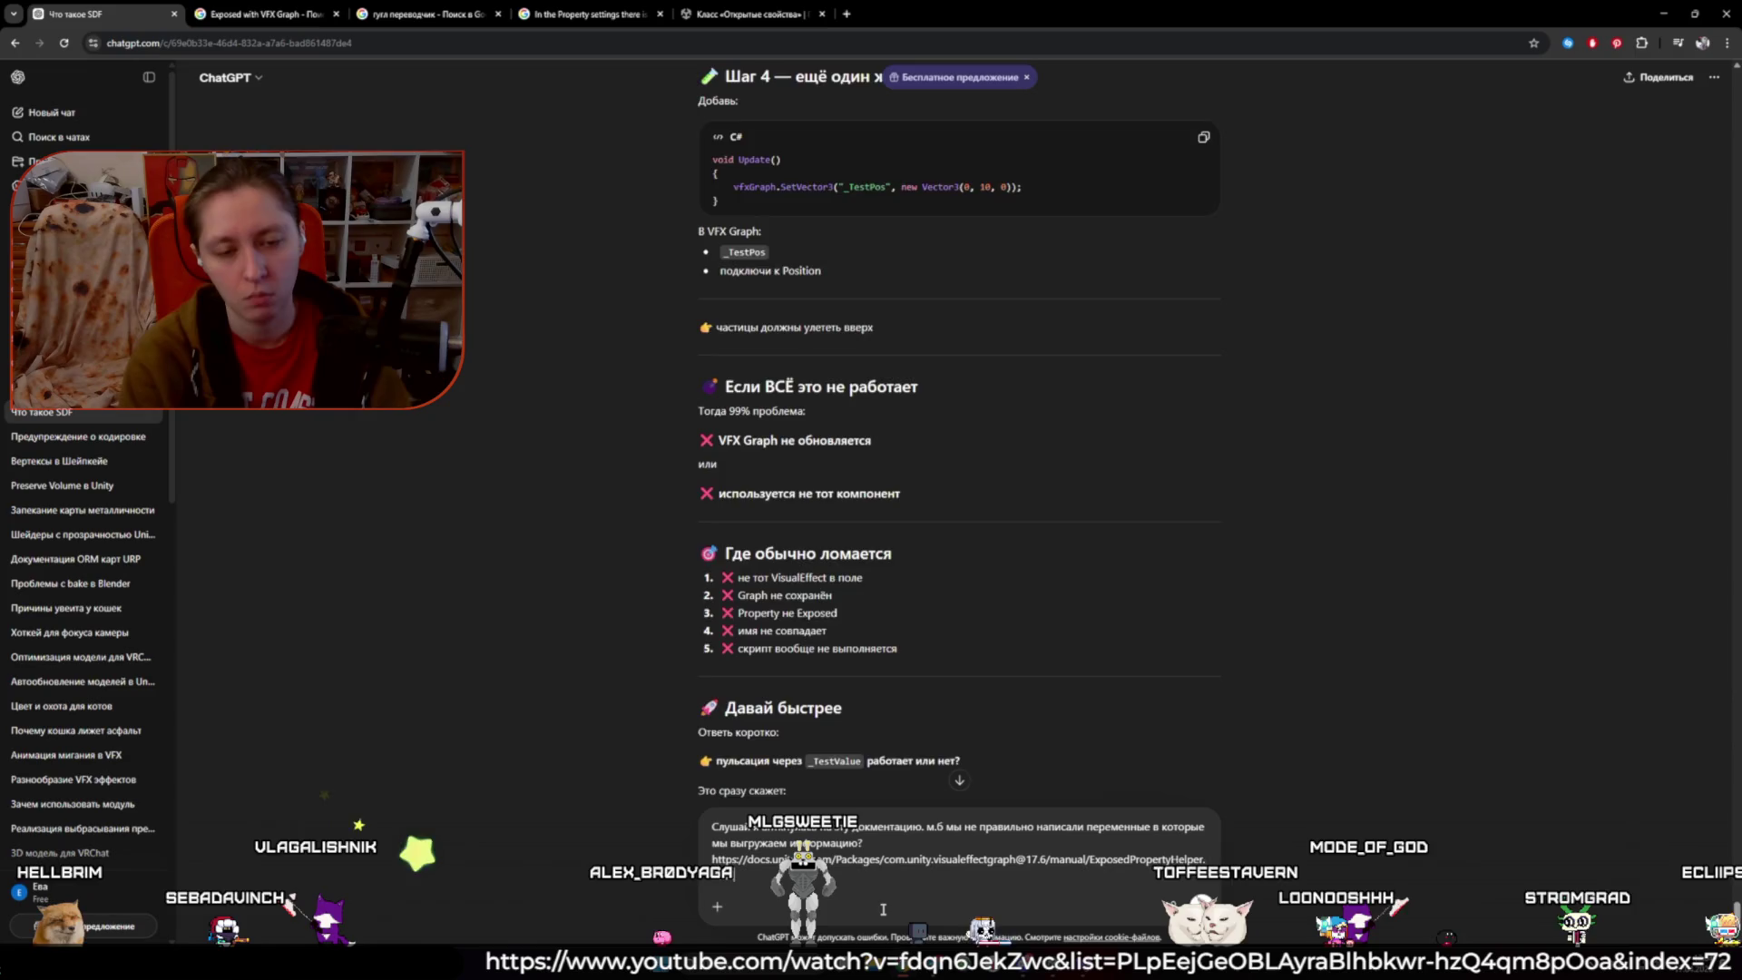
key("Return")
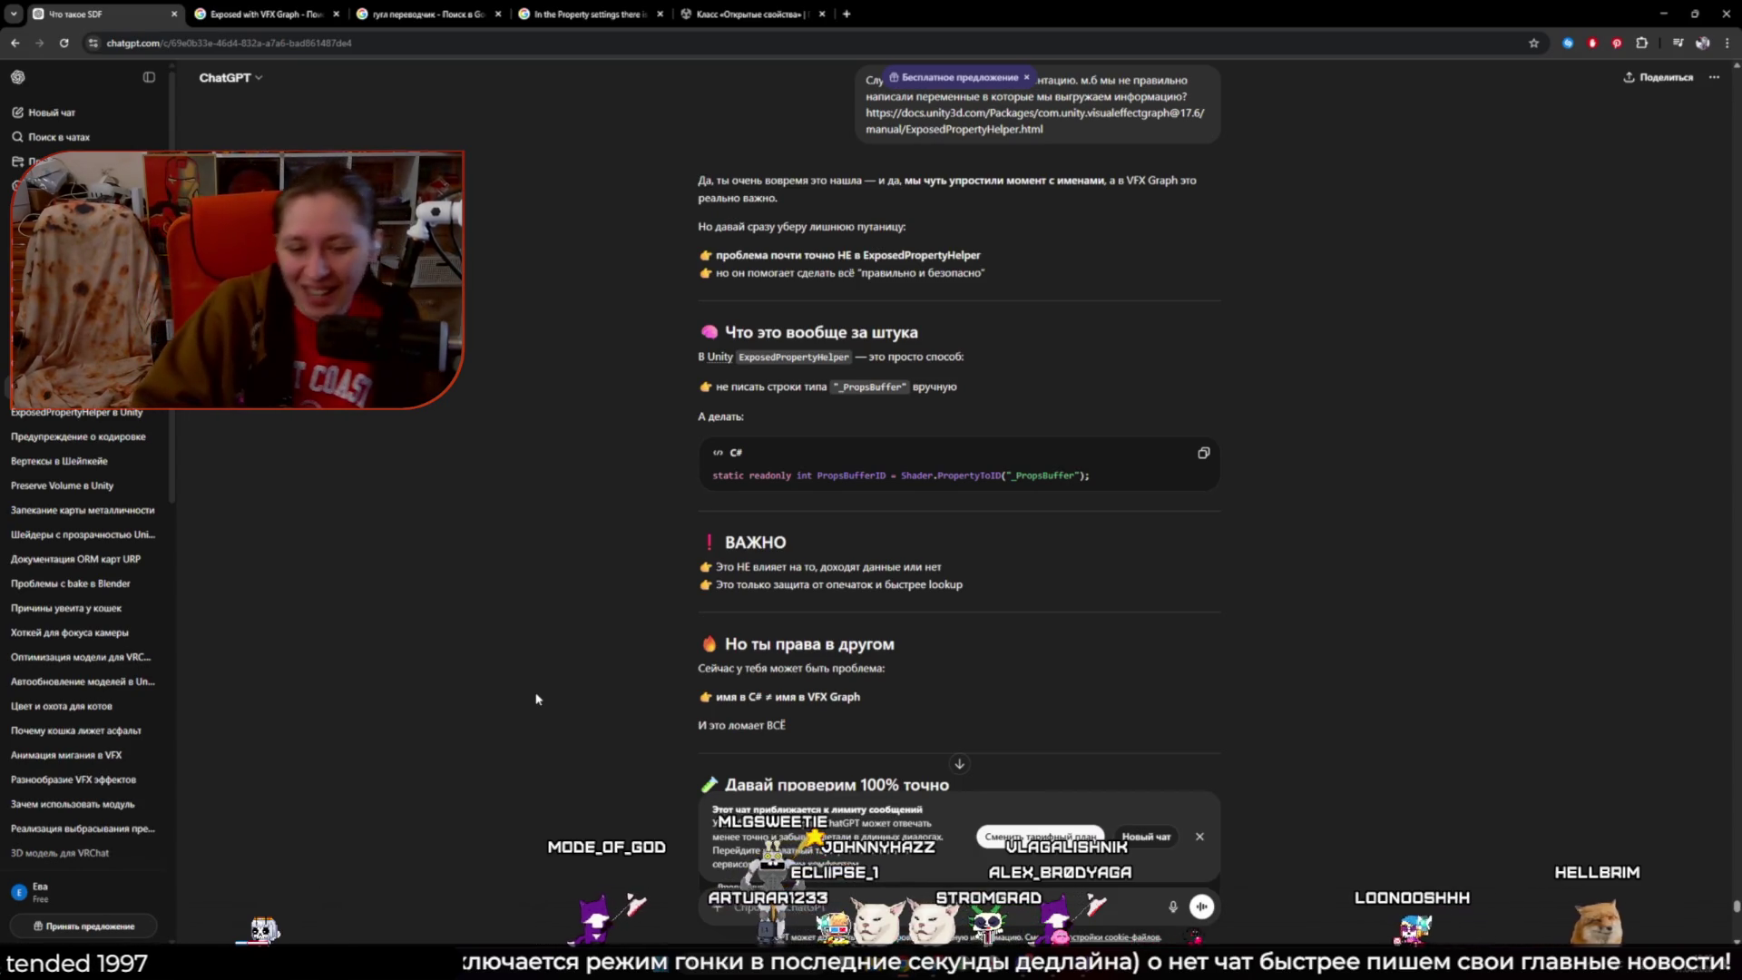
scroll(536, 694, "down", 2)
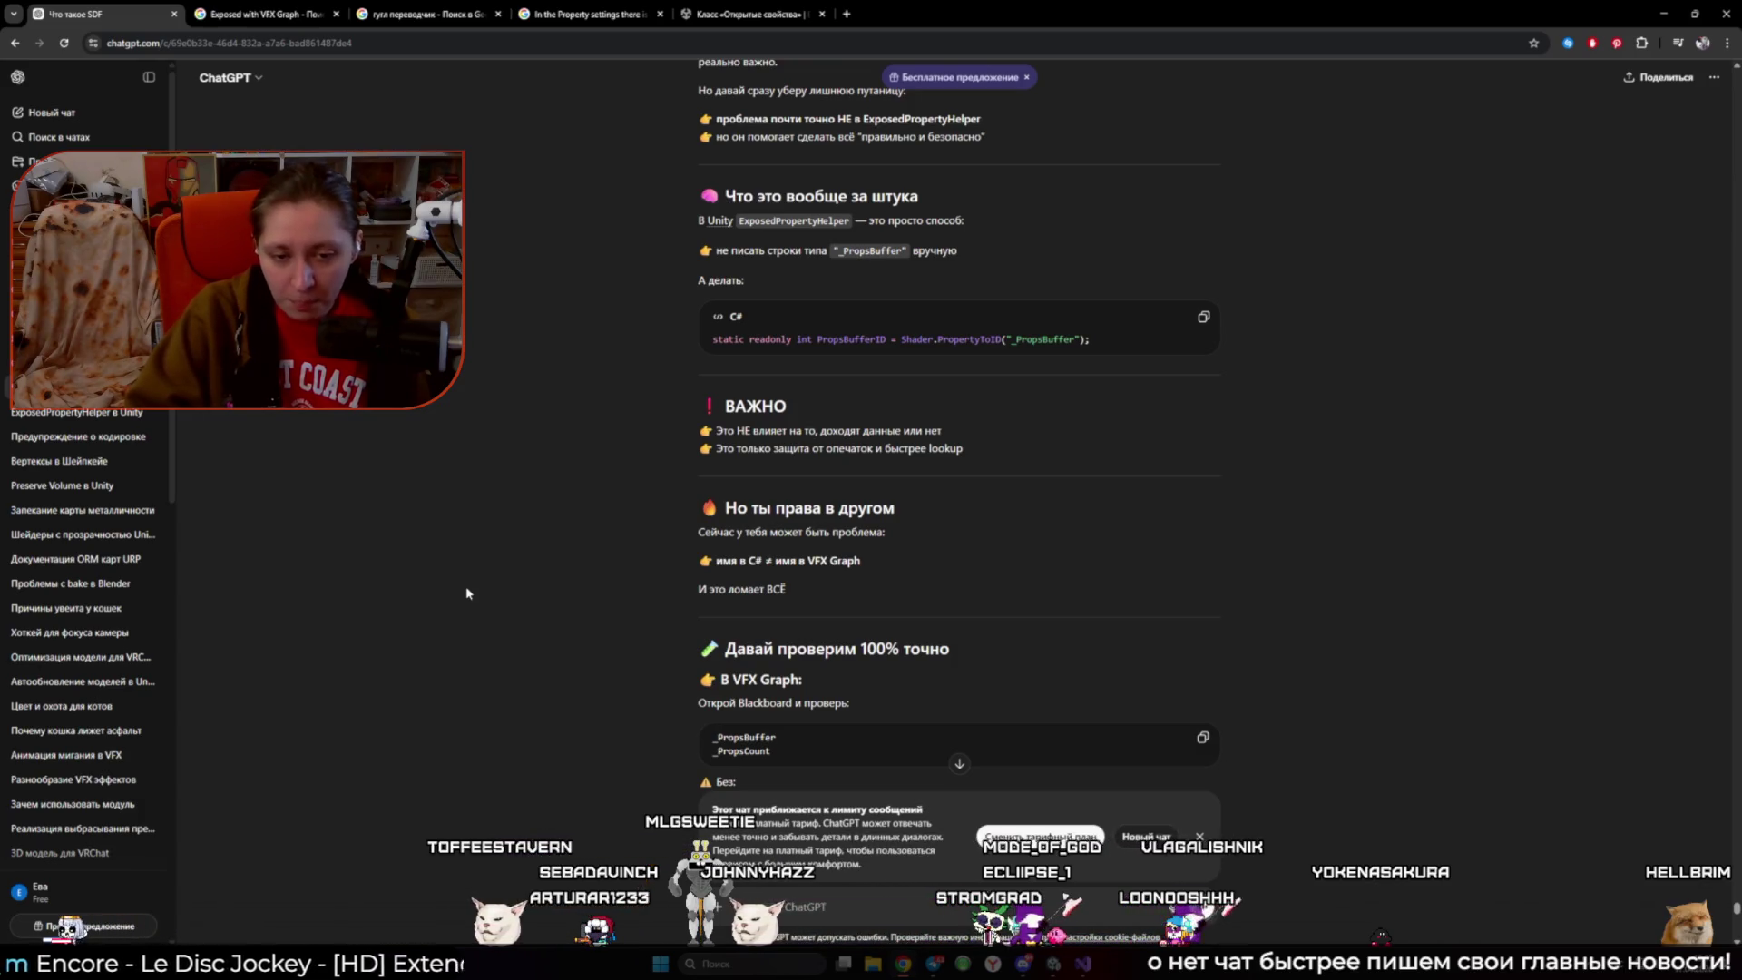
scroll(466, 591, "down", 2)
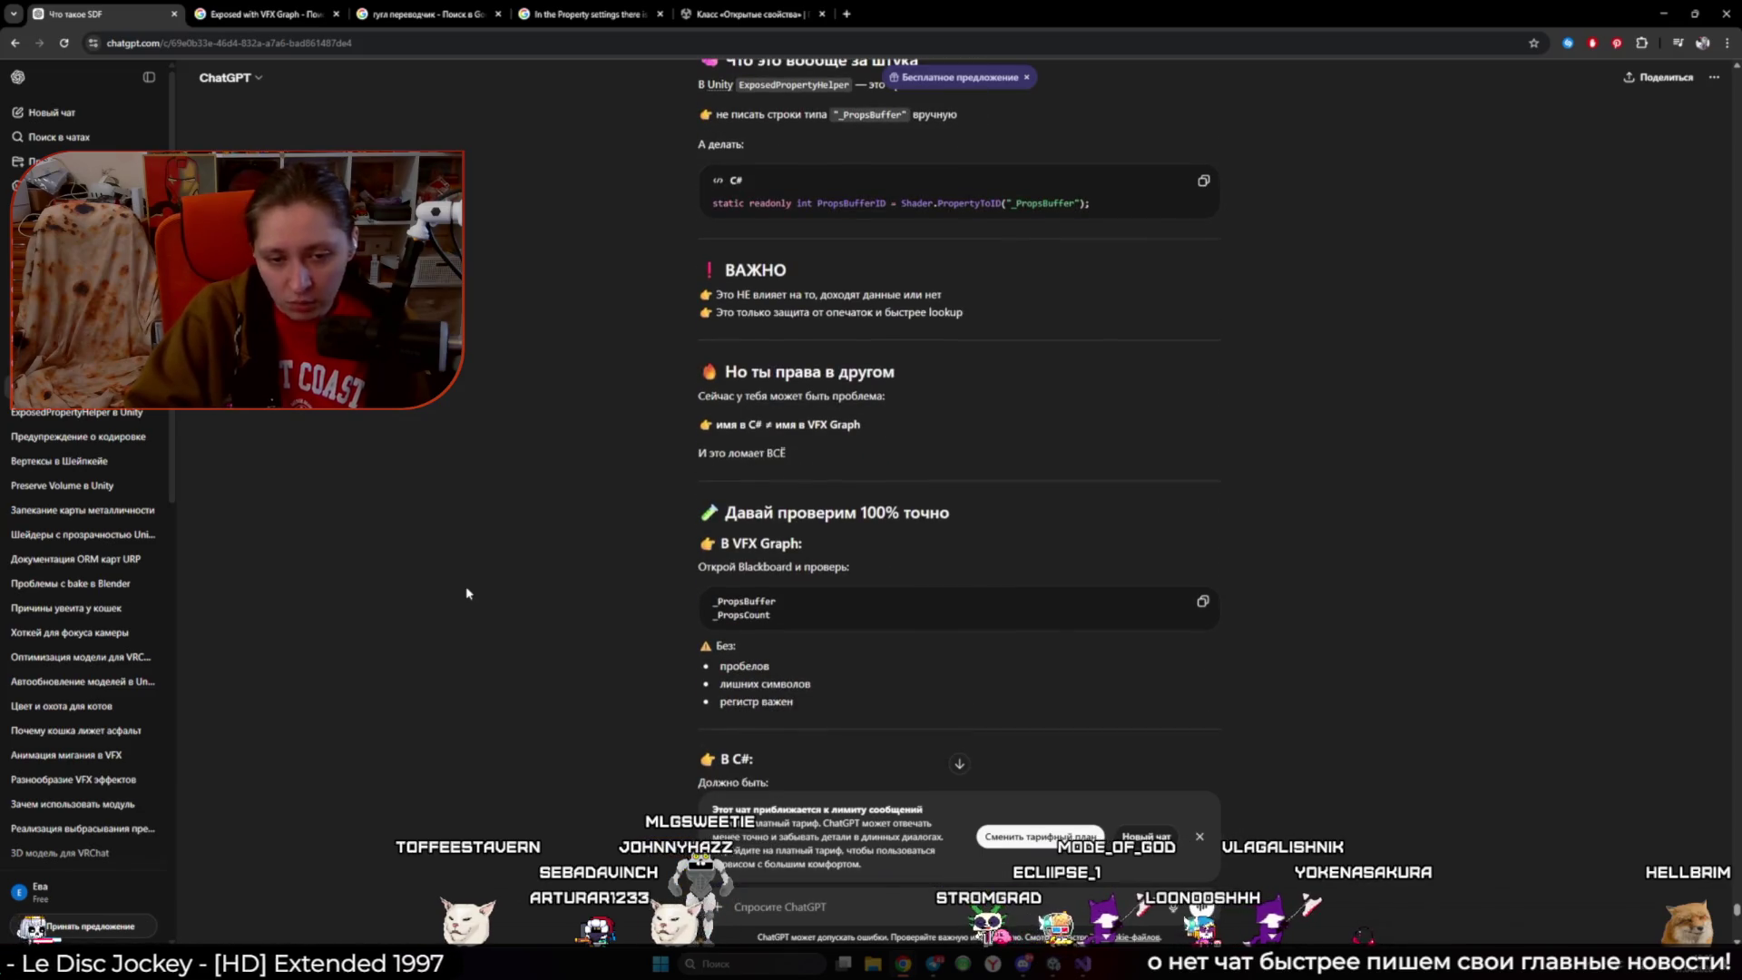
scroll(457, 608, "down", 2)
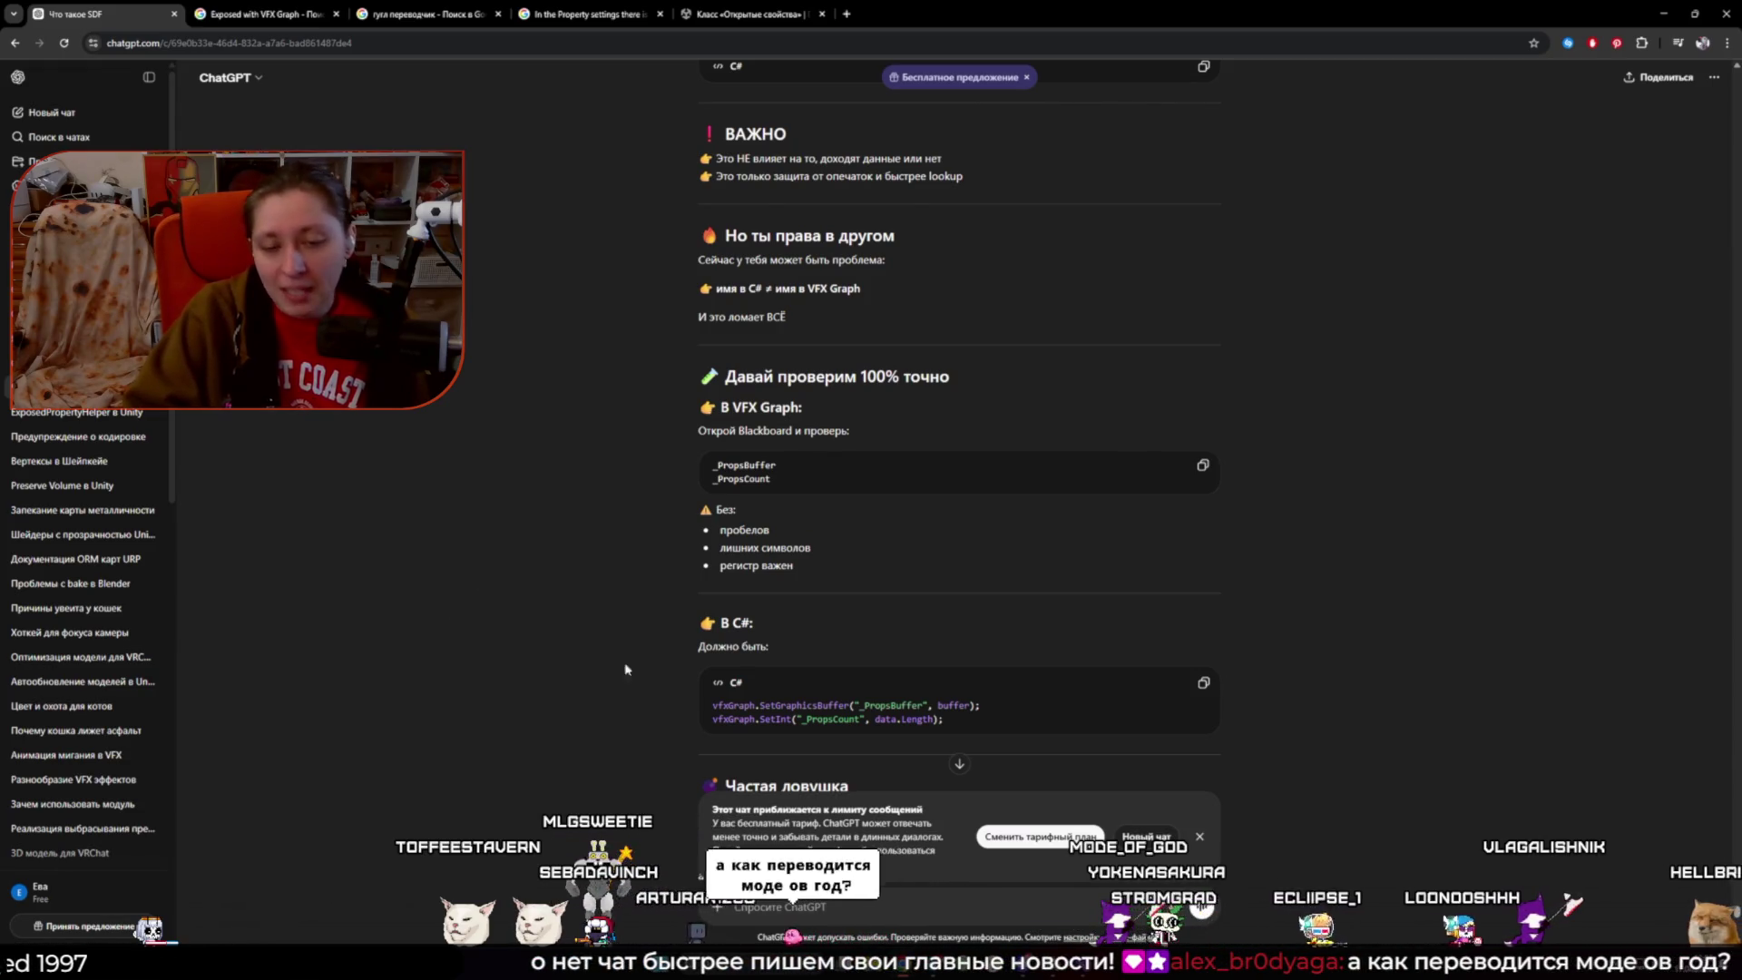
mouse_move(1073, 944)
left_click(1062, 885)
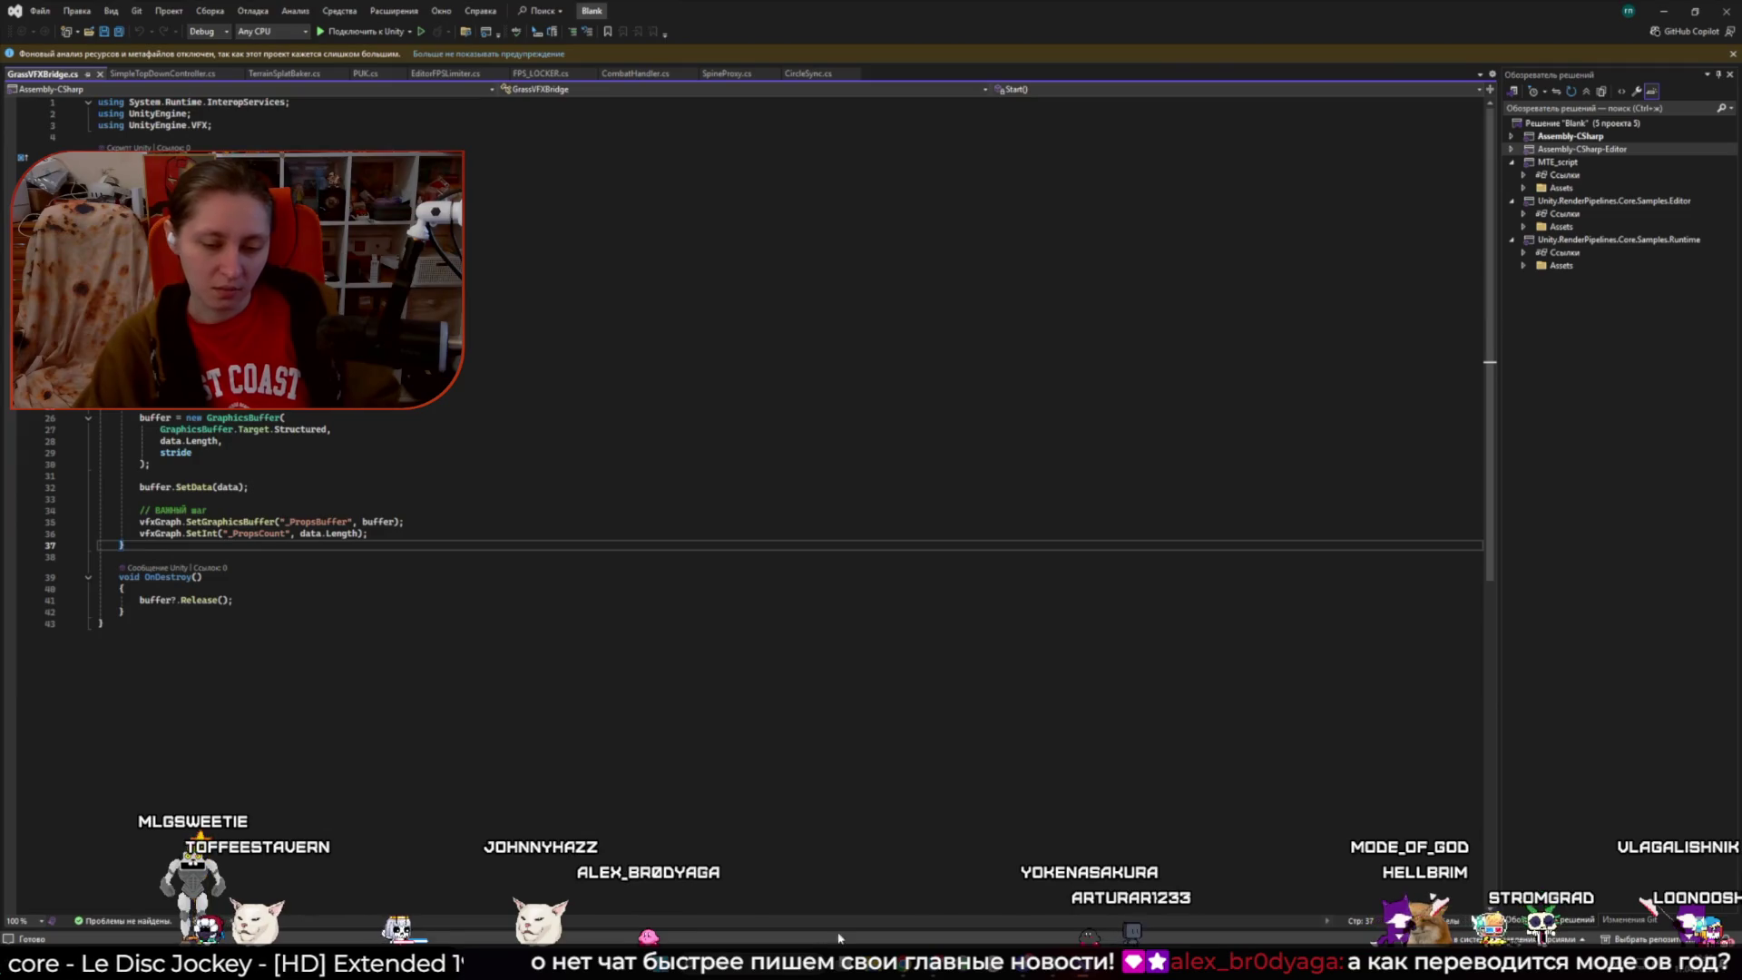
mouse_move(838, 937)
left_click(816, 871)
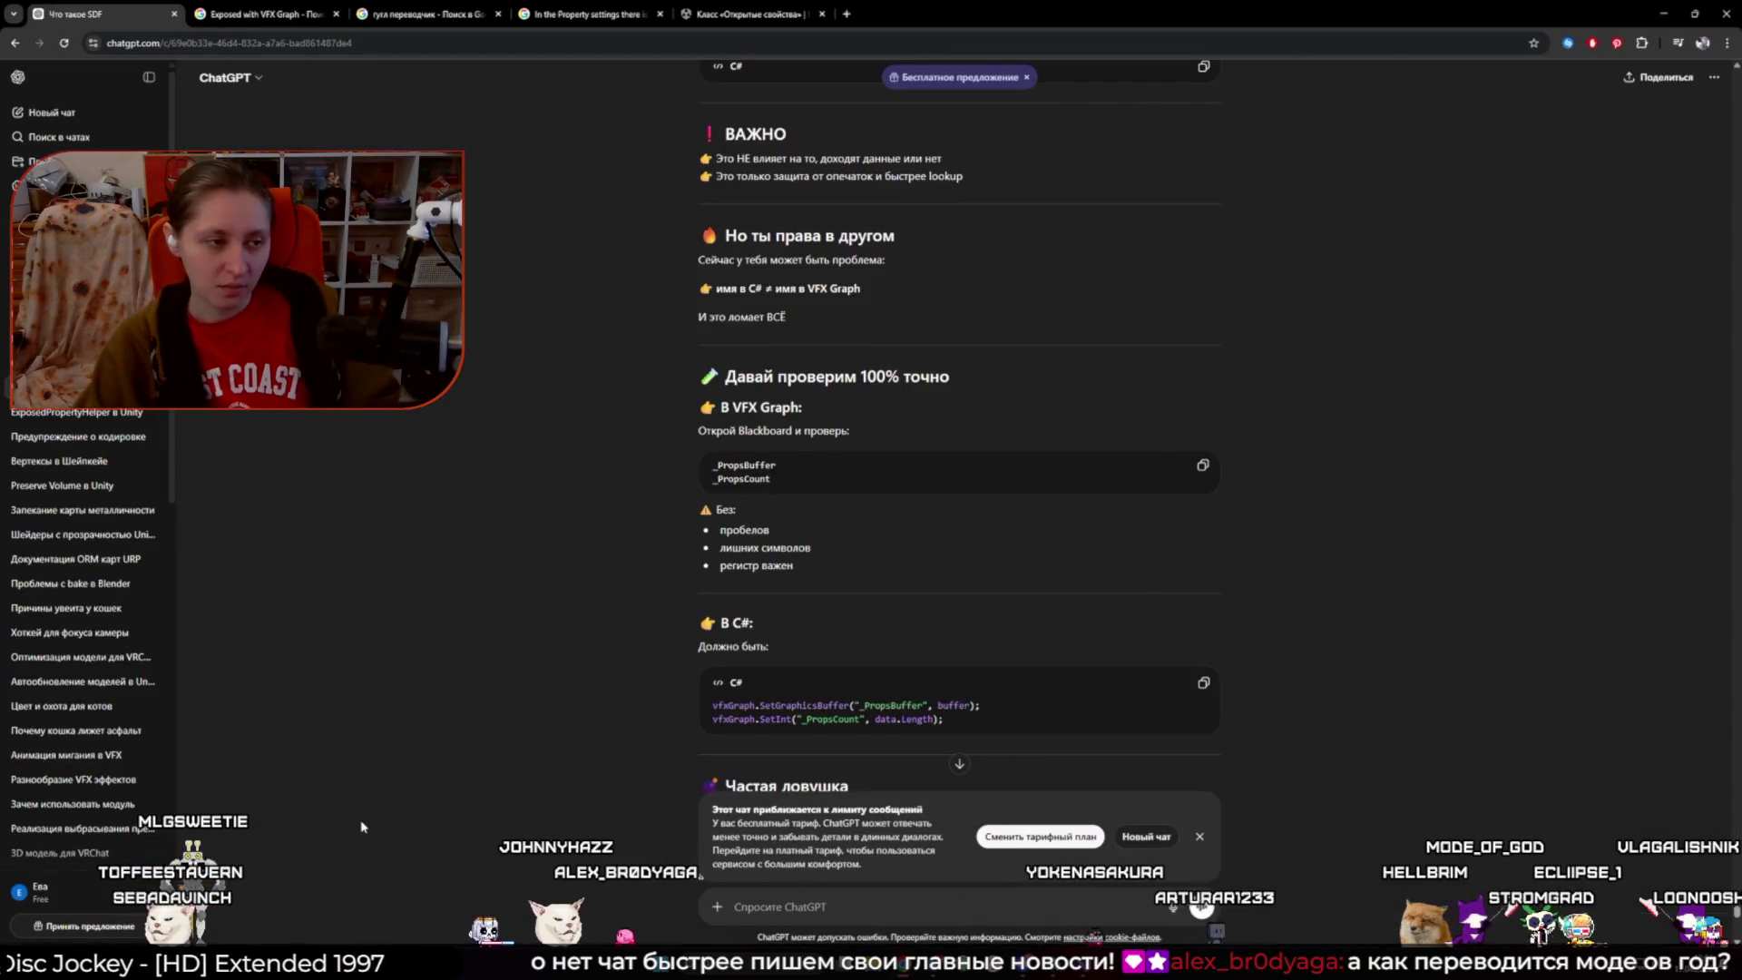
- Scroll through ChatGPT's GraphicsBuffer advice down to its Sample Buffer warning
scroll(548, 787, "down", 2)
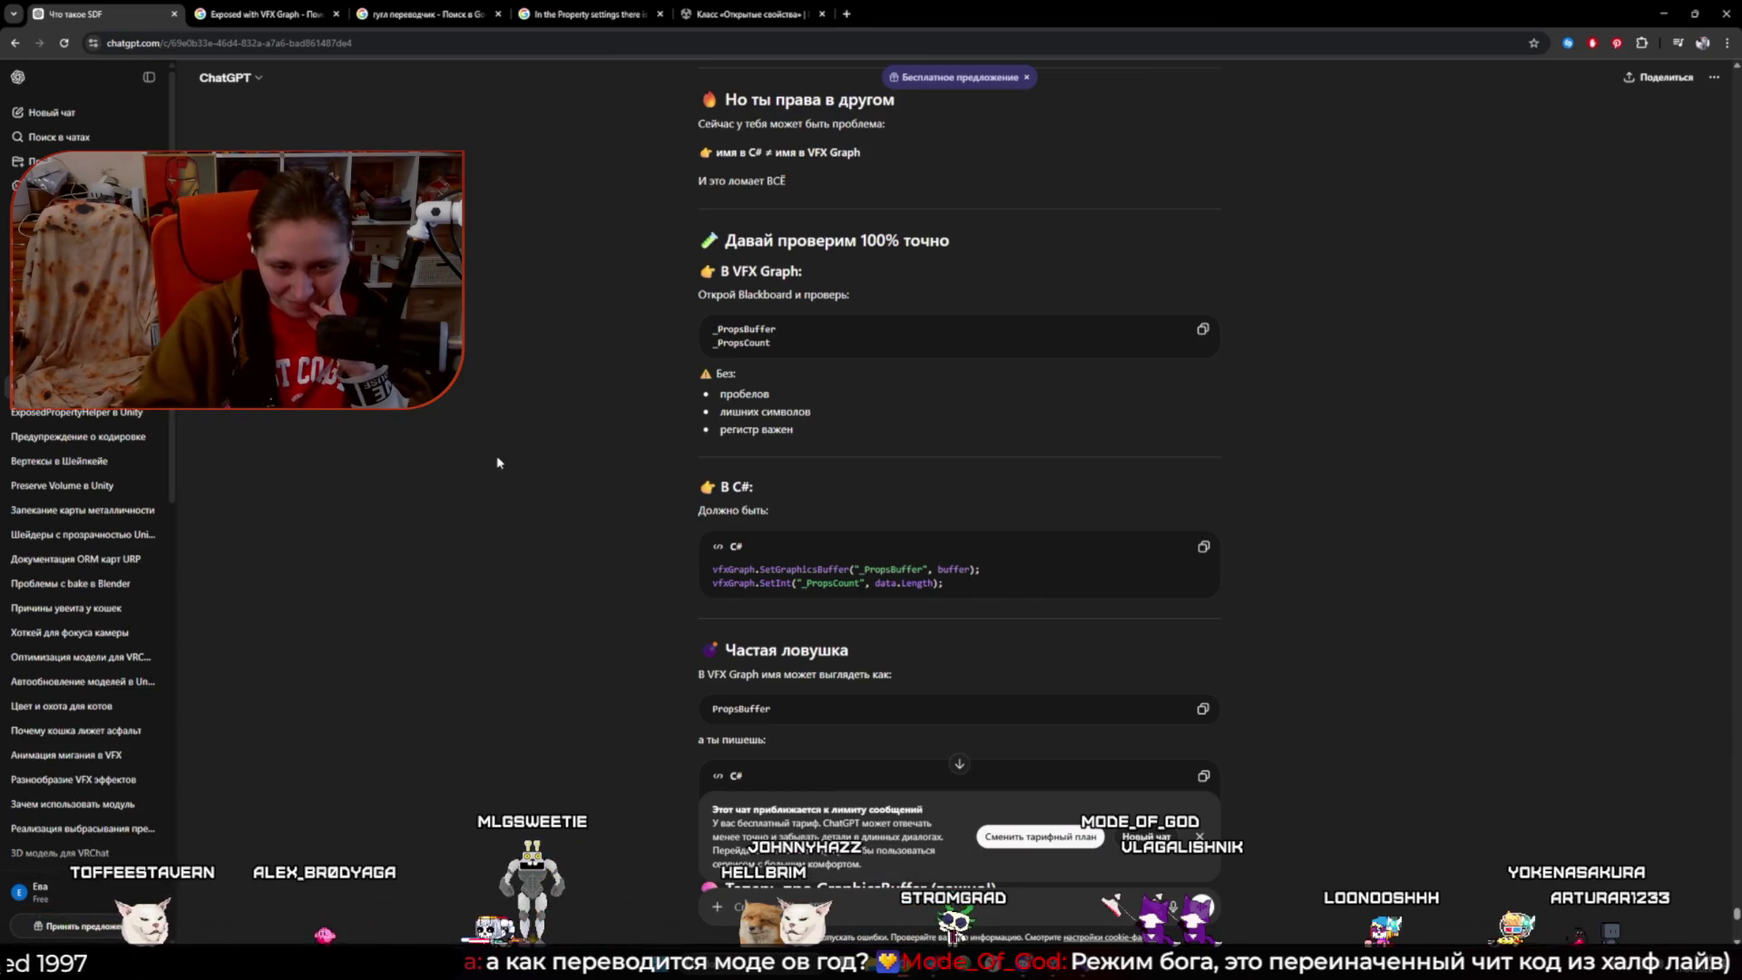
scroll(497, 463, "down", 1)
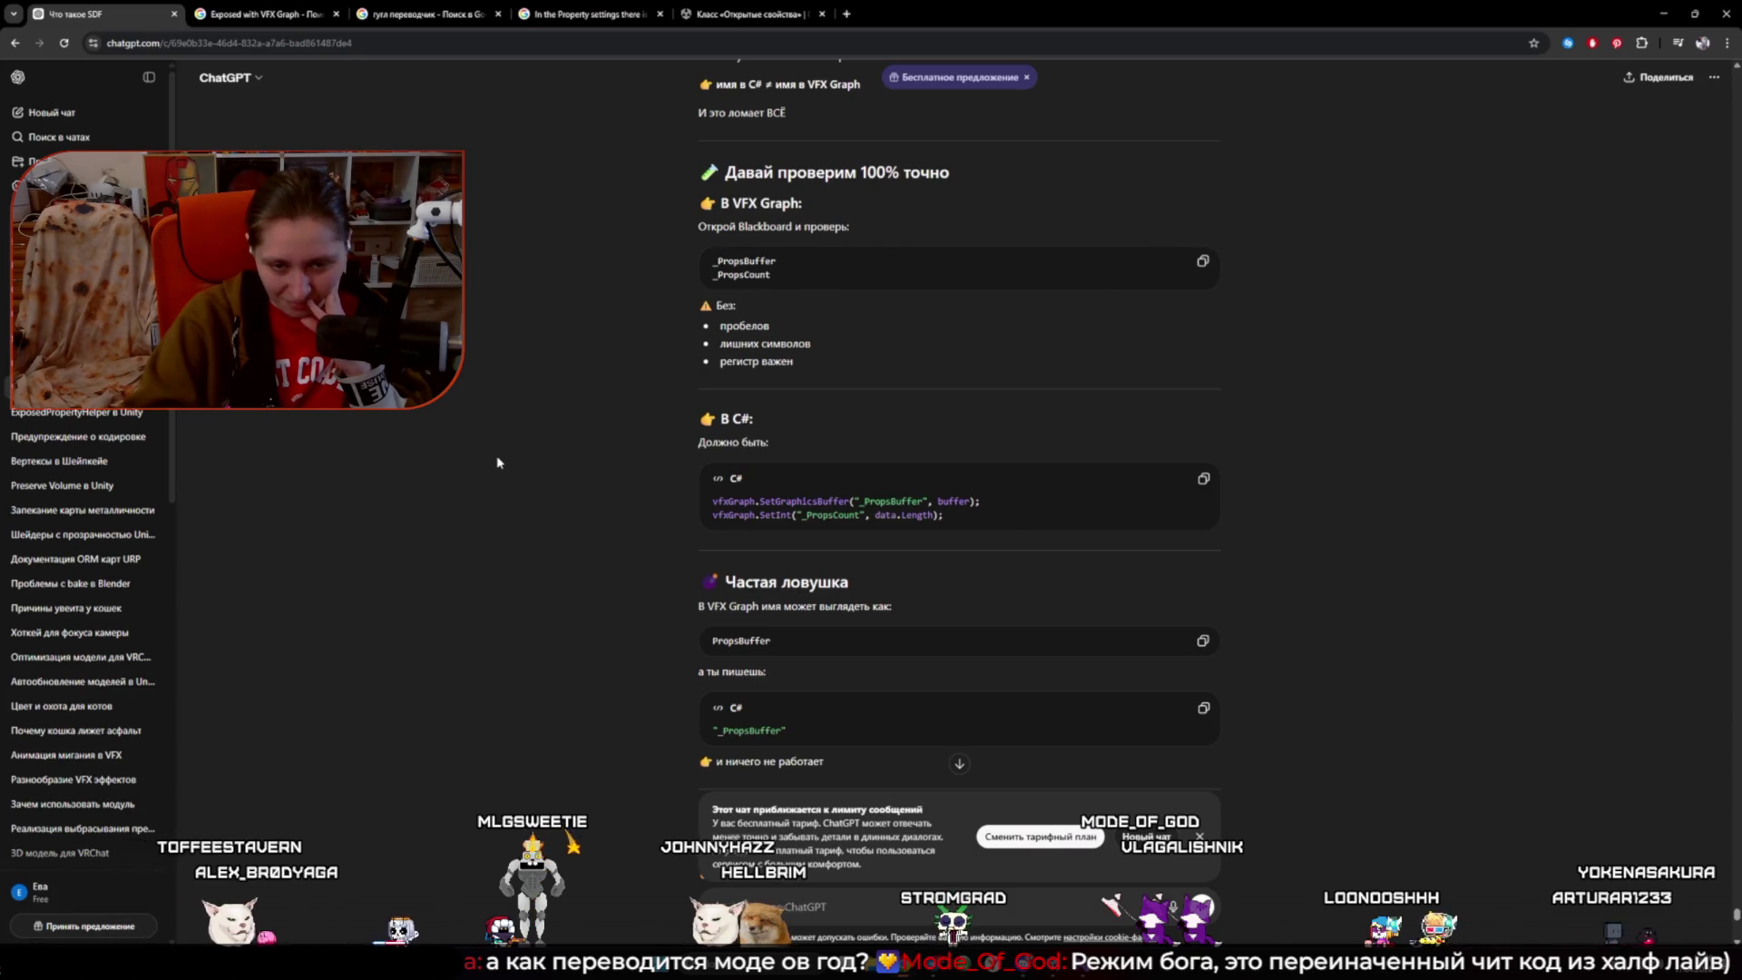
scroll(497, 463, "down", 1)
scroll(497, 464, "down", 1)
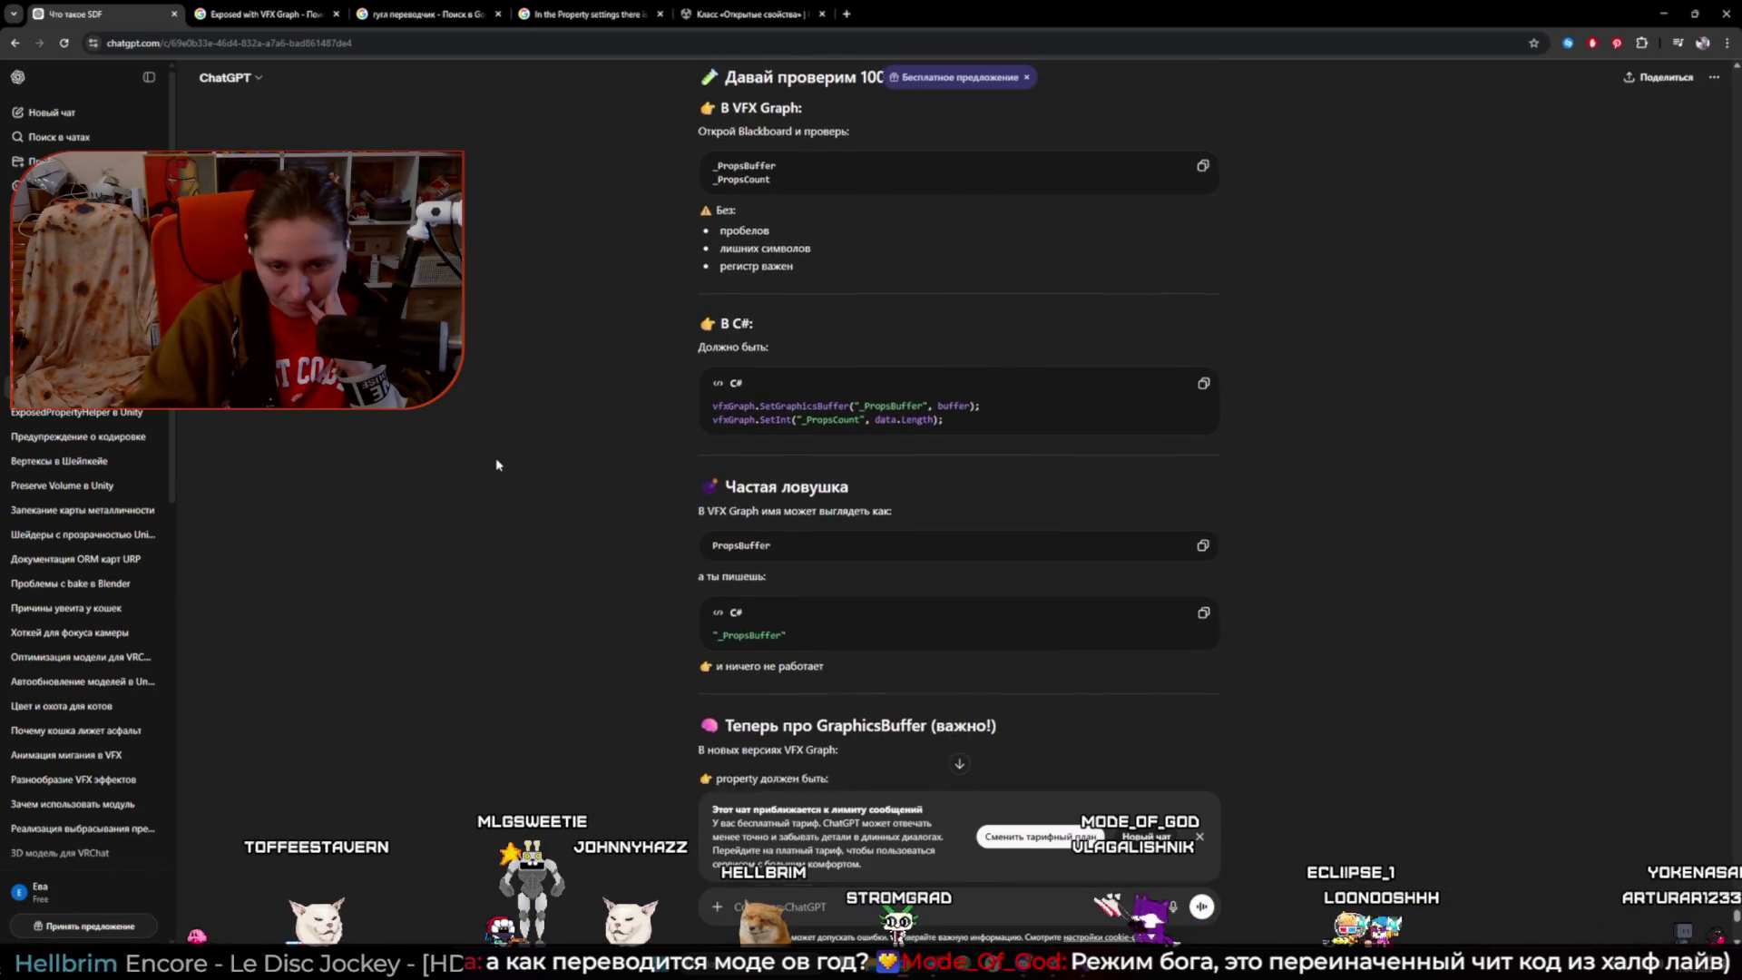
scroll(496, 465, "down", 1)
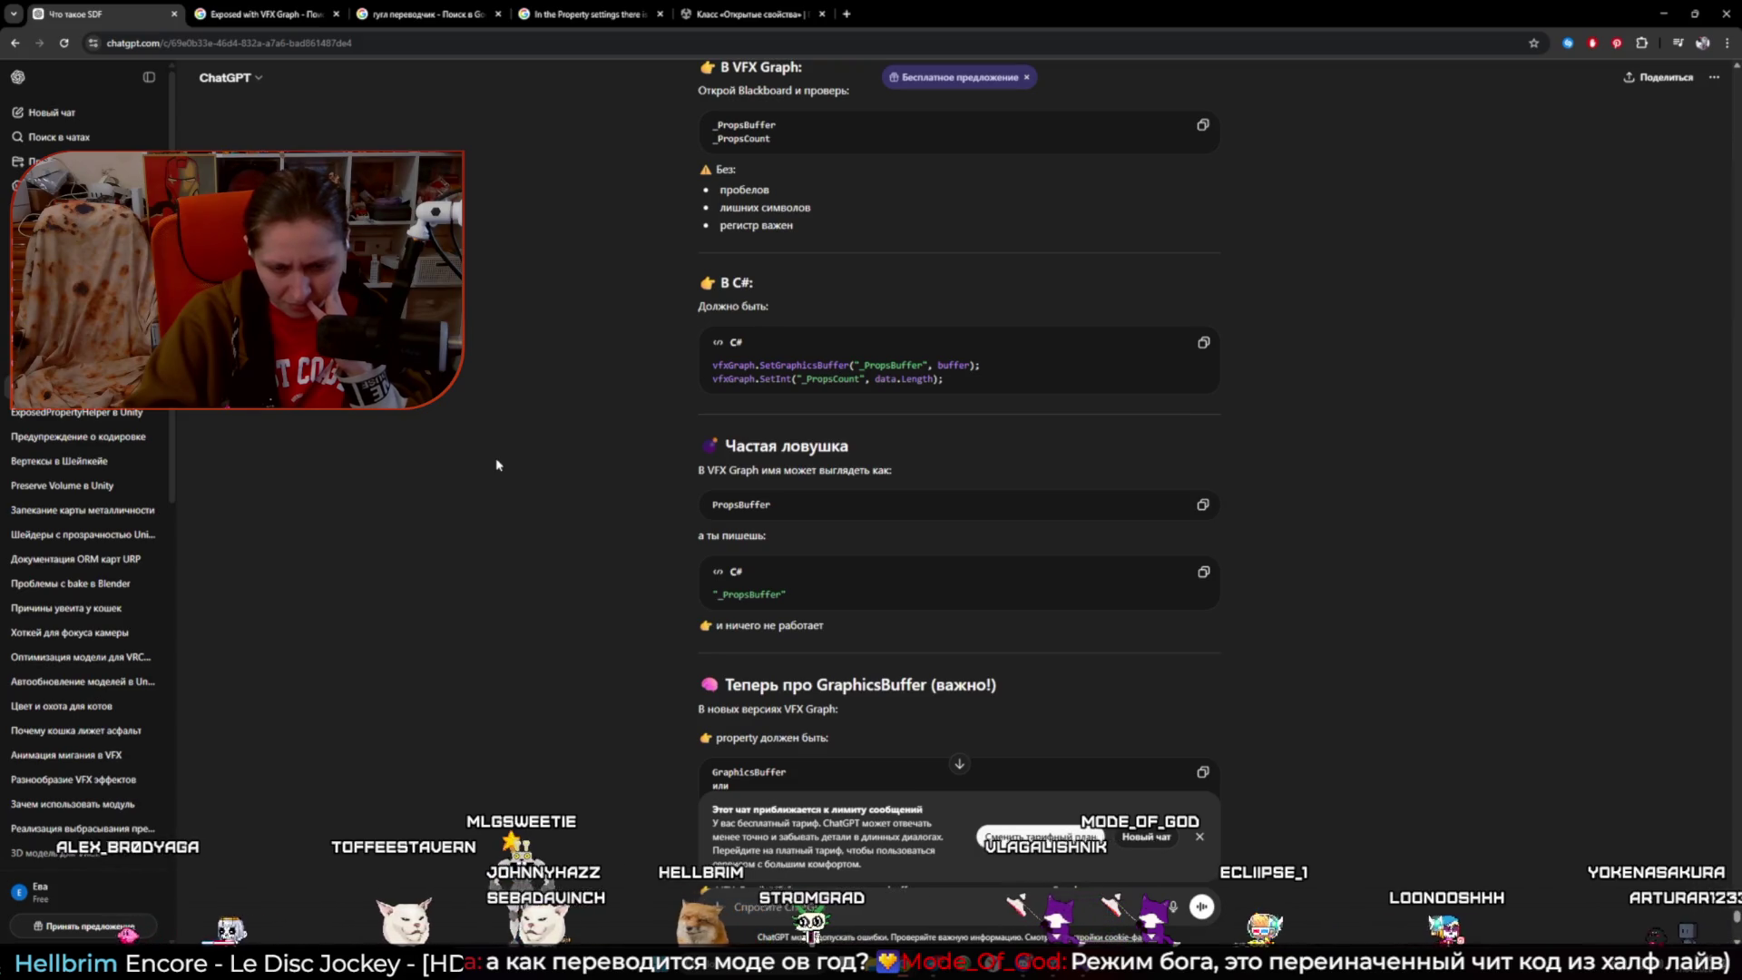
scroll(496, 464, "down", 1)
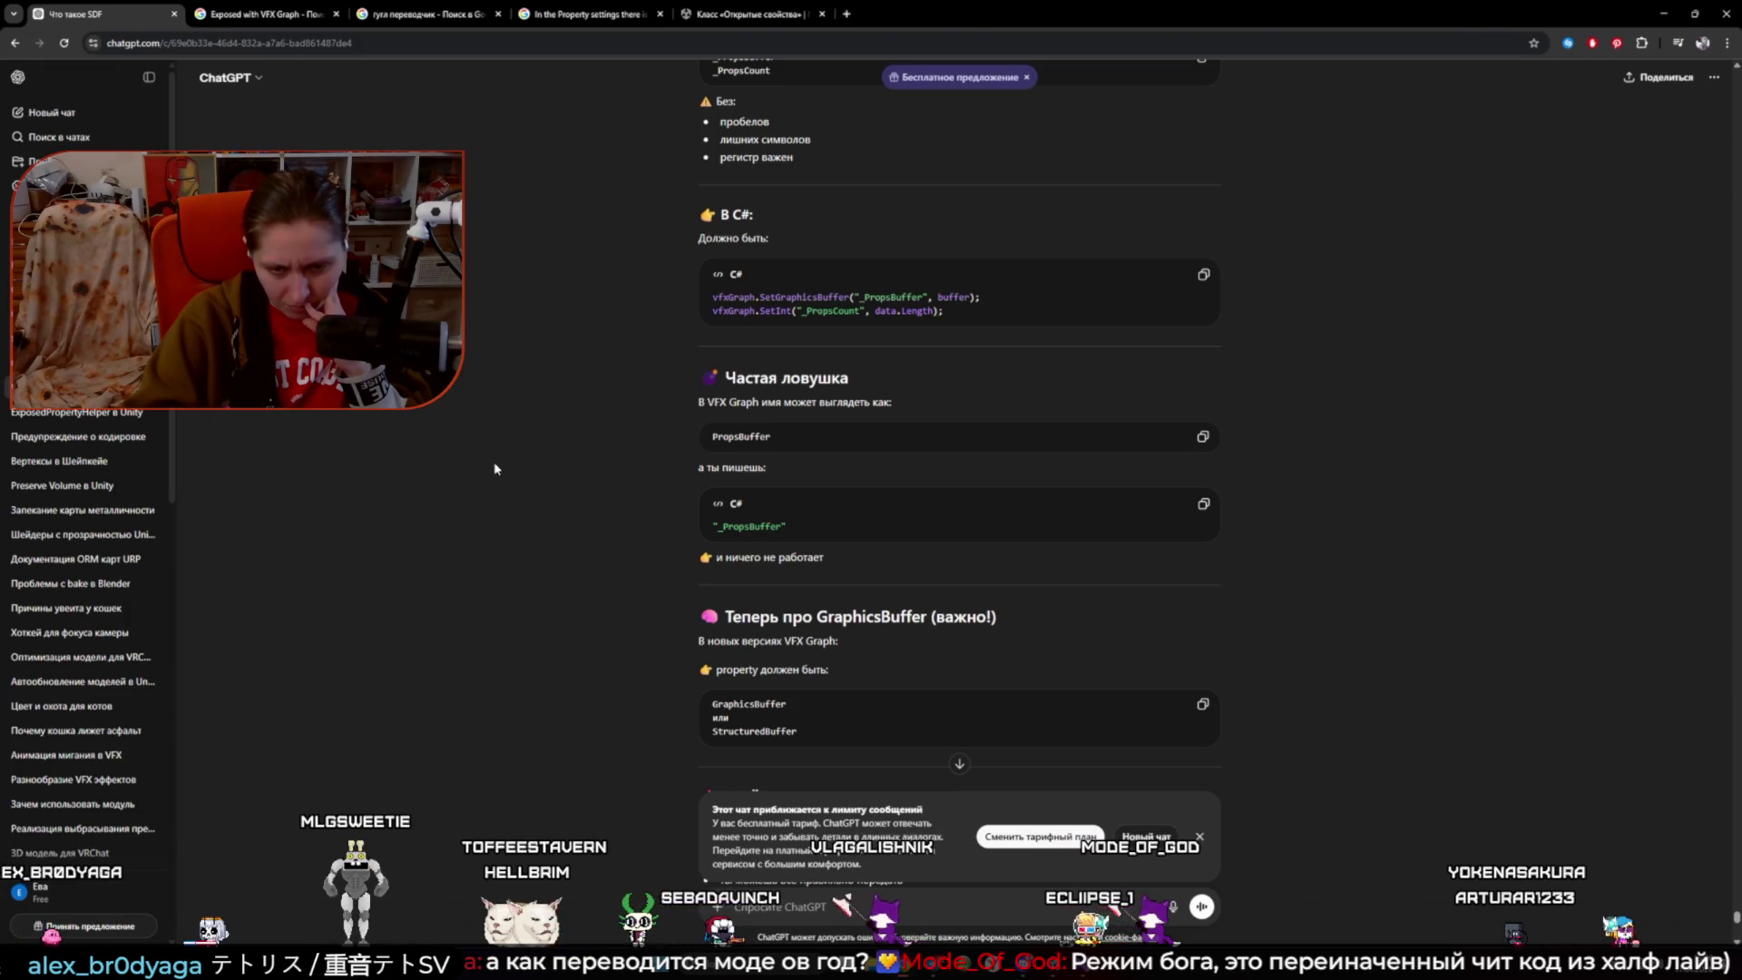
scroll(482, 495, "down", 2)
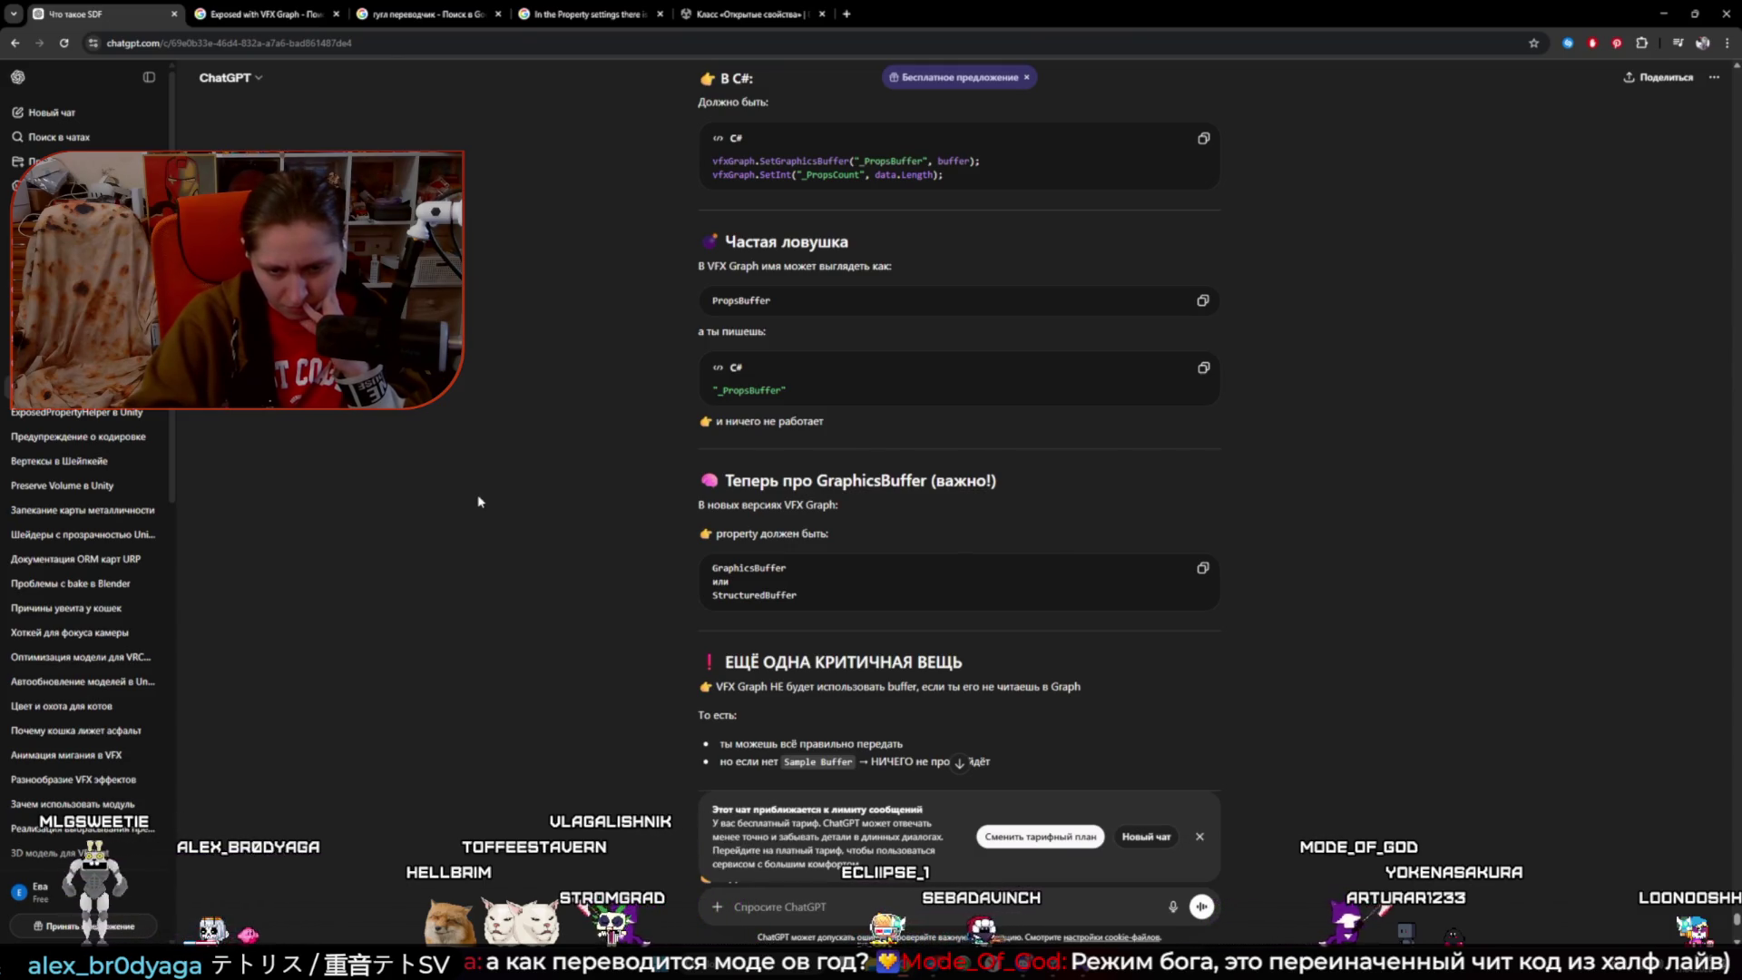
scroll(480, 501, "down", 1)
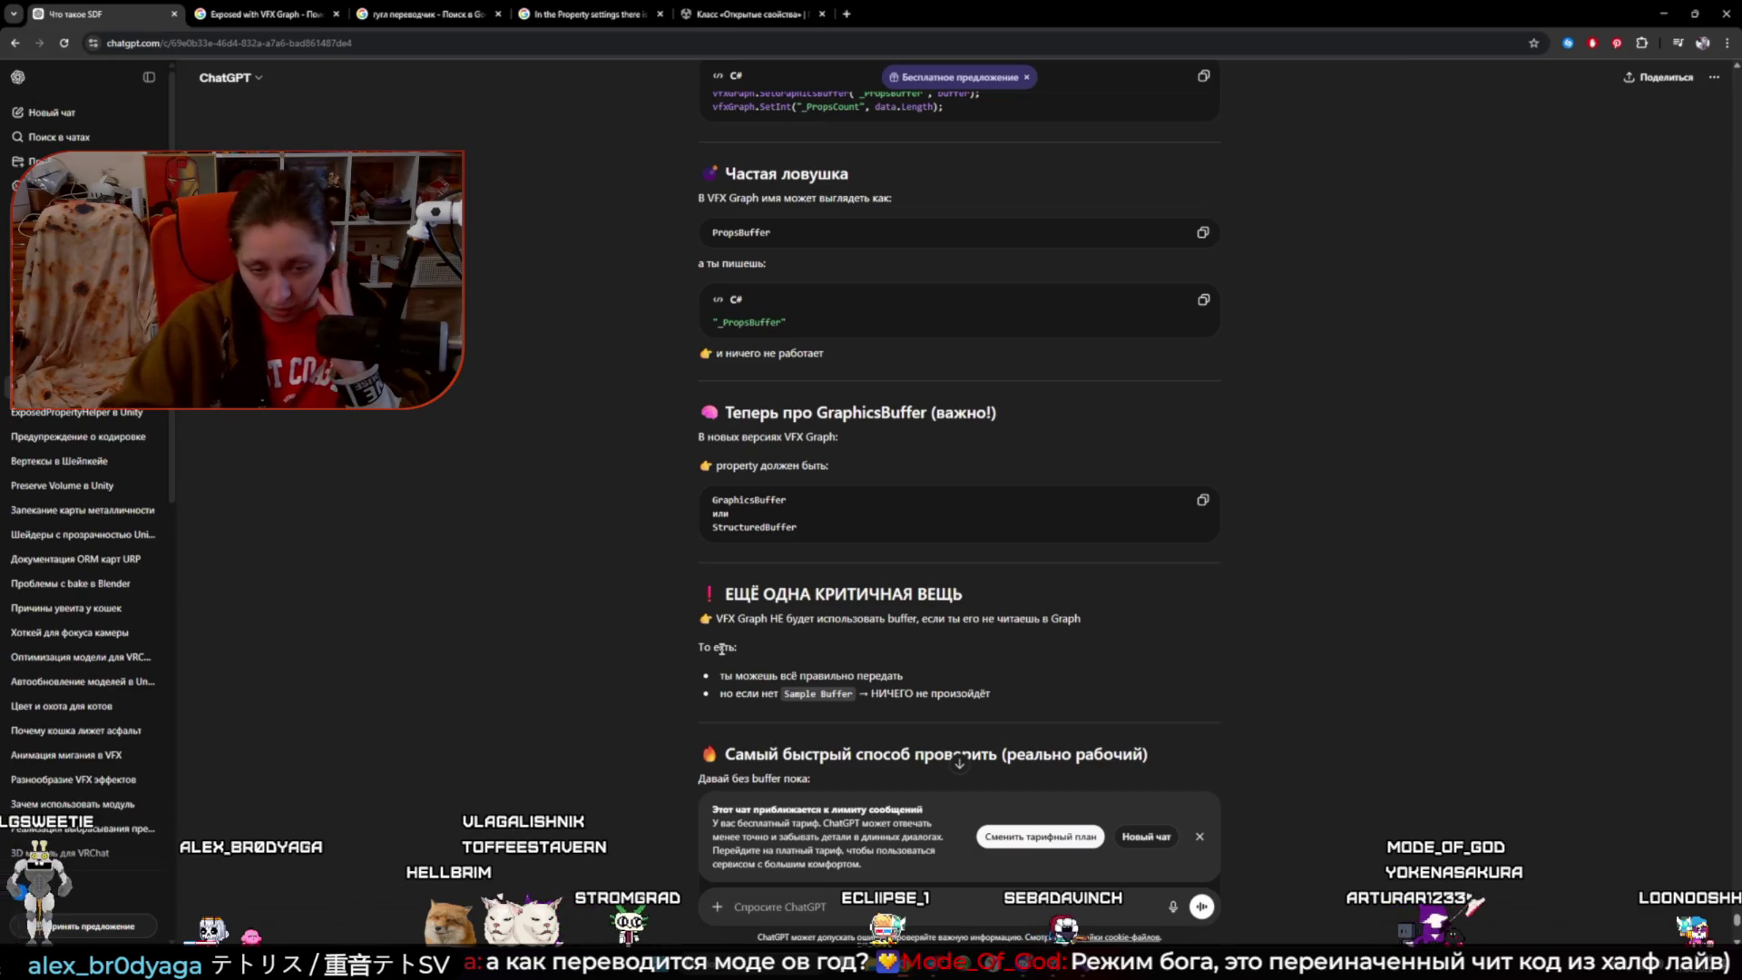
- Place a _PropsCount parameter node in the VFX graph, then delete it
left_click(1053, 880)
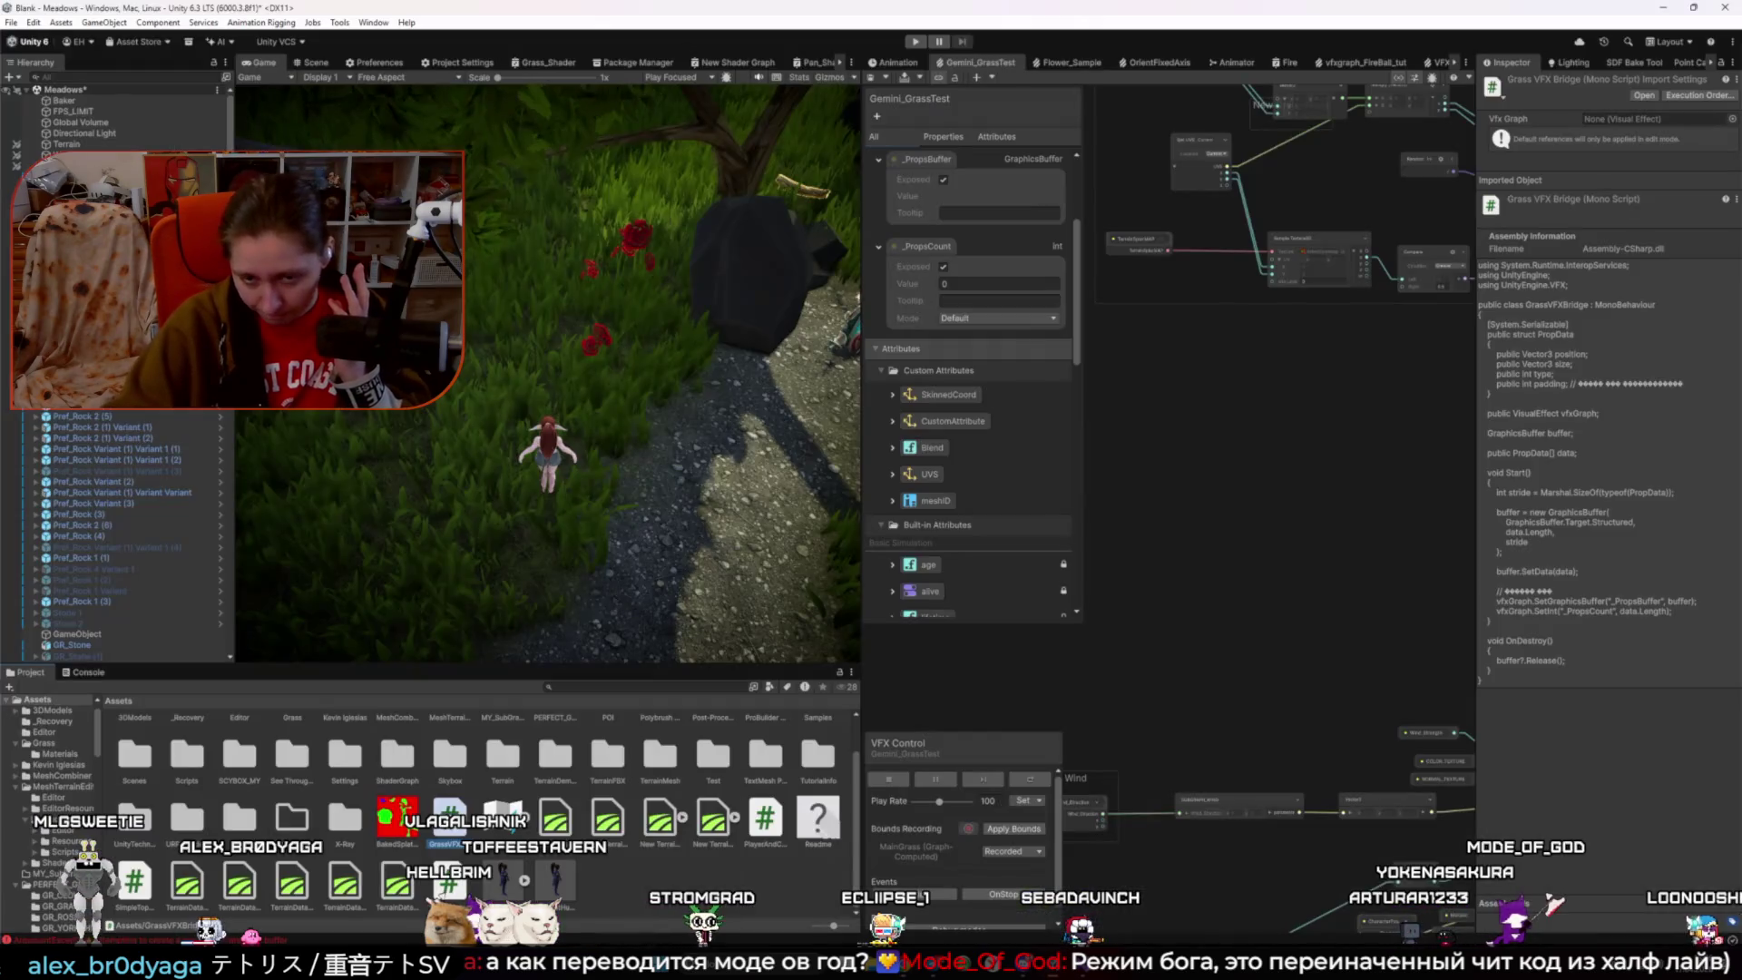
left_click_drag(926, 246, 1256, 392)
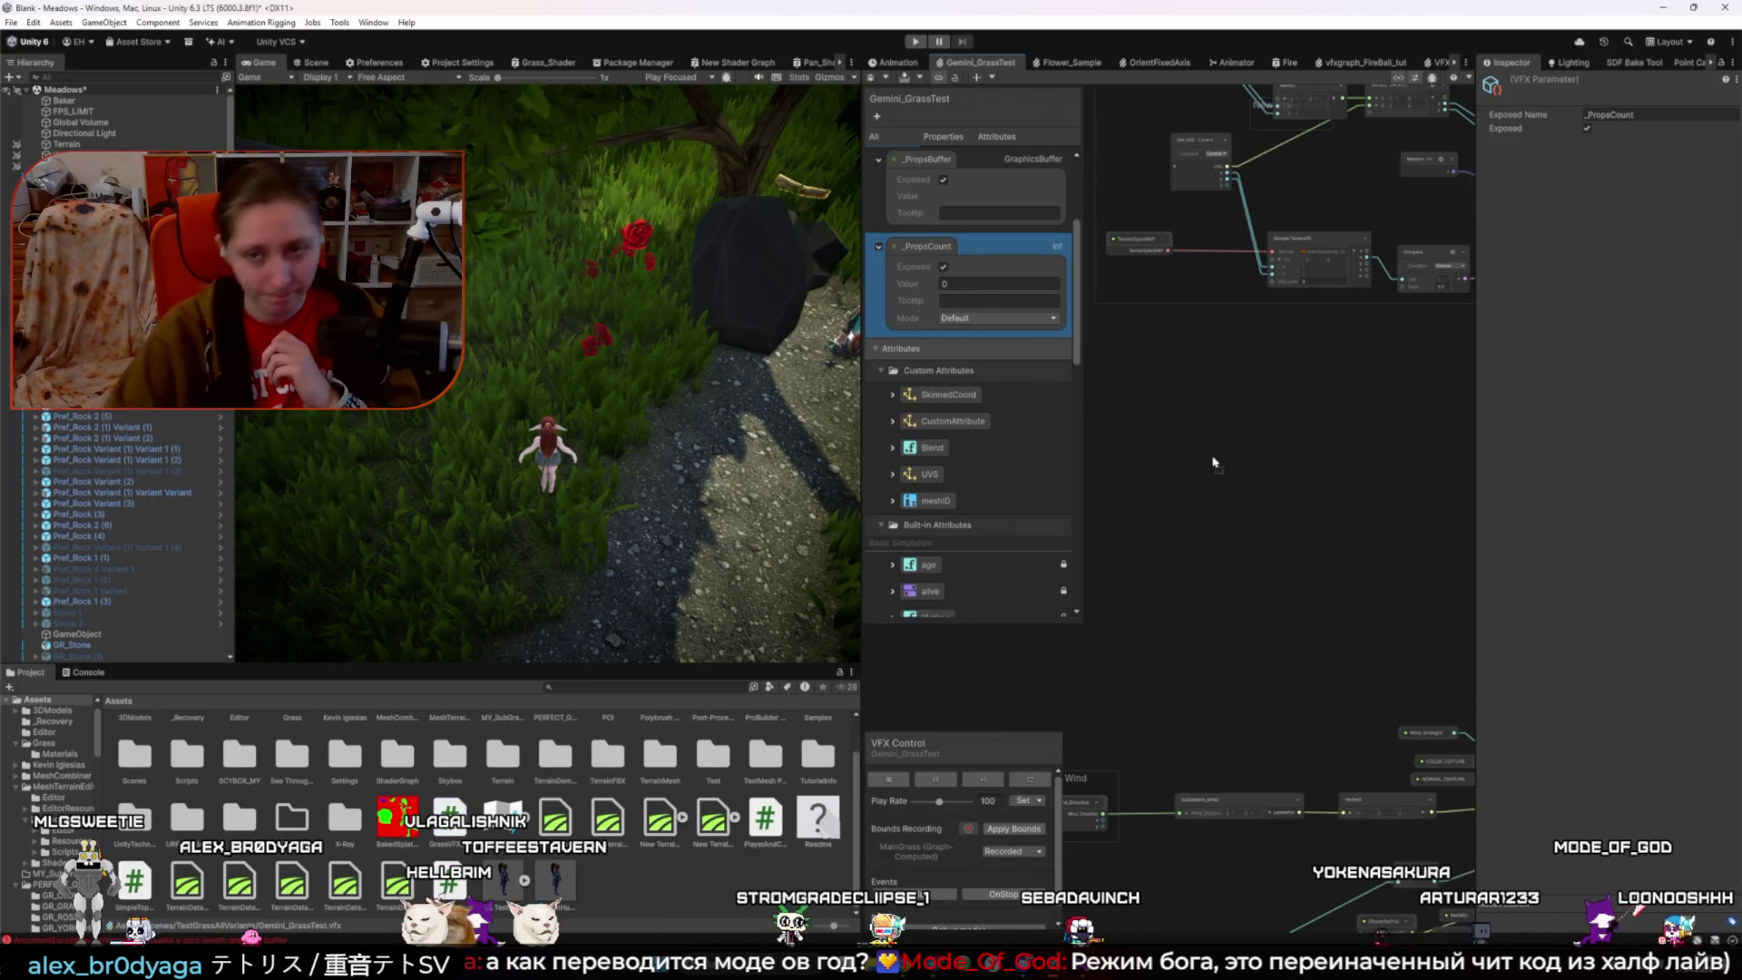
scroll(1256, 392, "down", 2)
scroll(1255, 391, "up", 6)
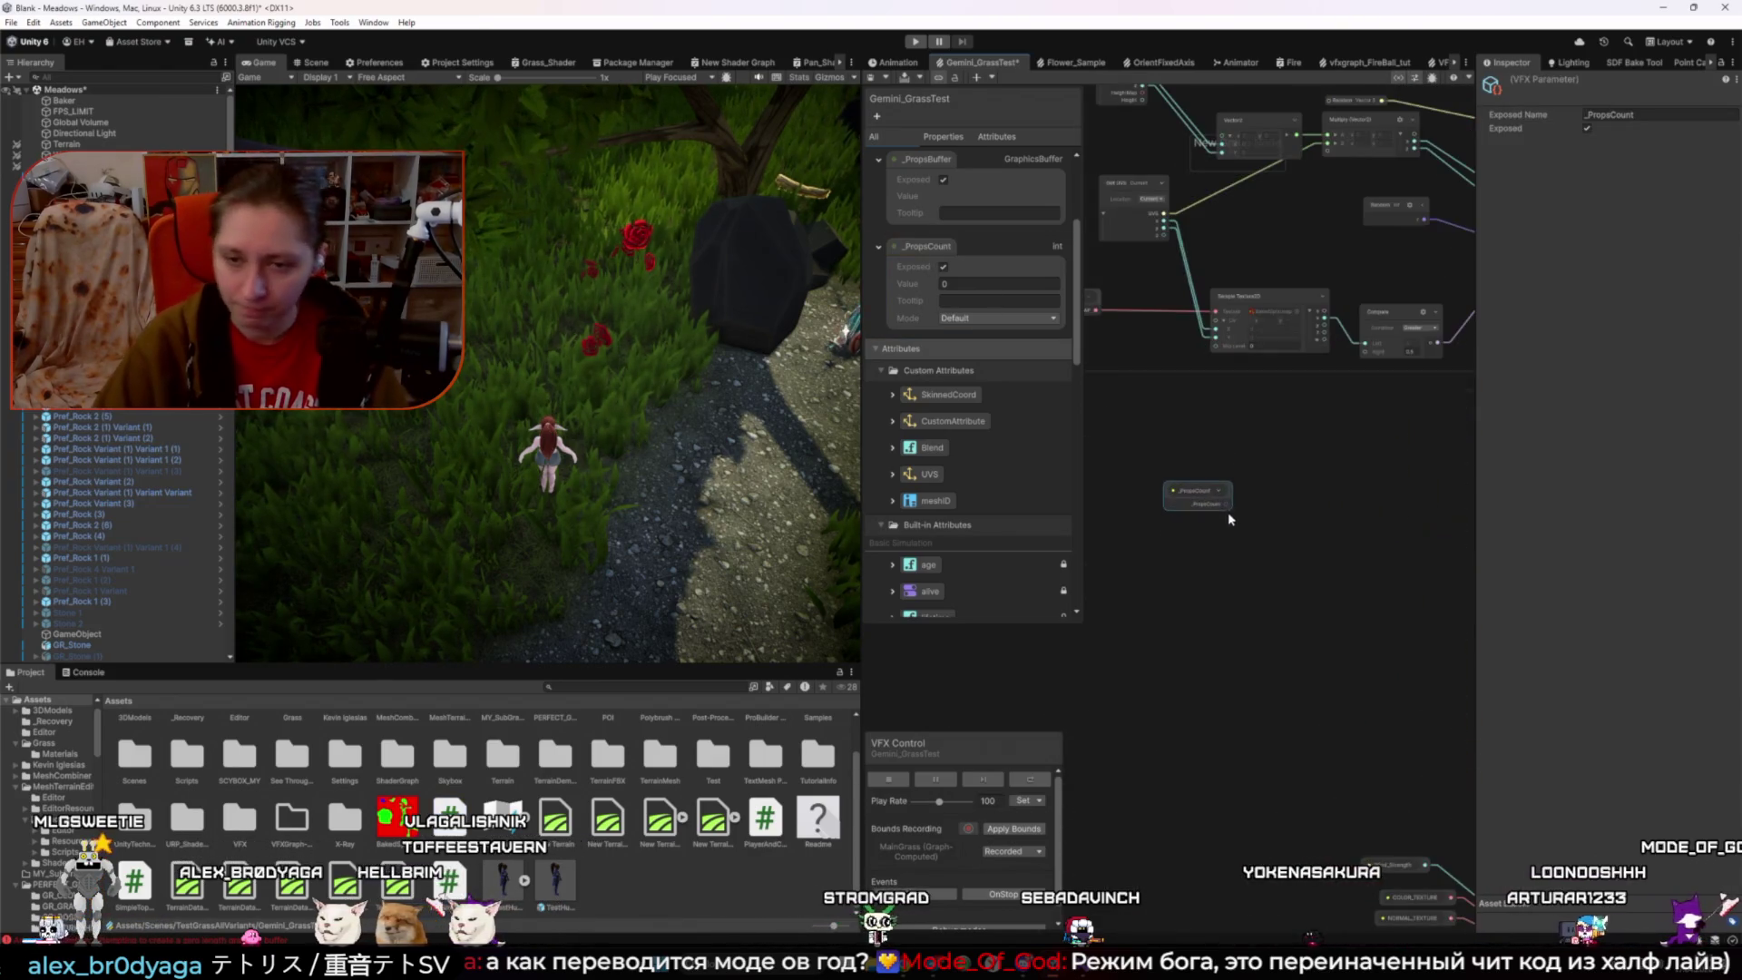
left_click(1158, 454)
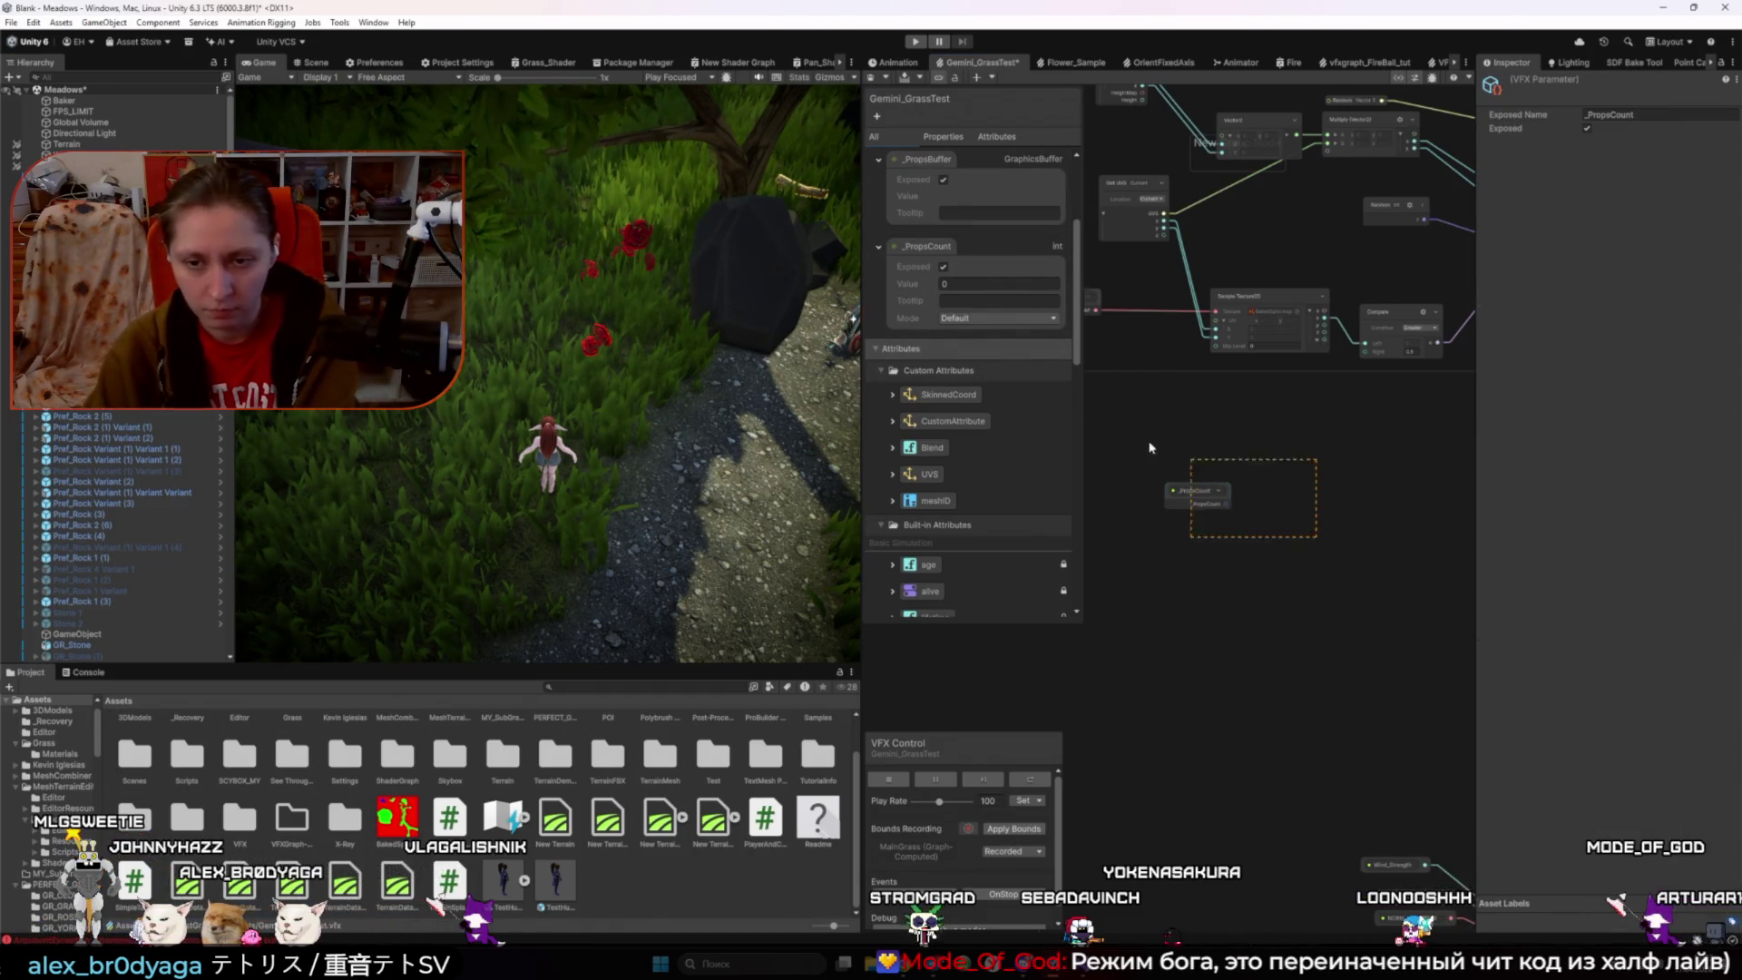
right_click(1190, 491)
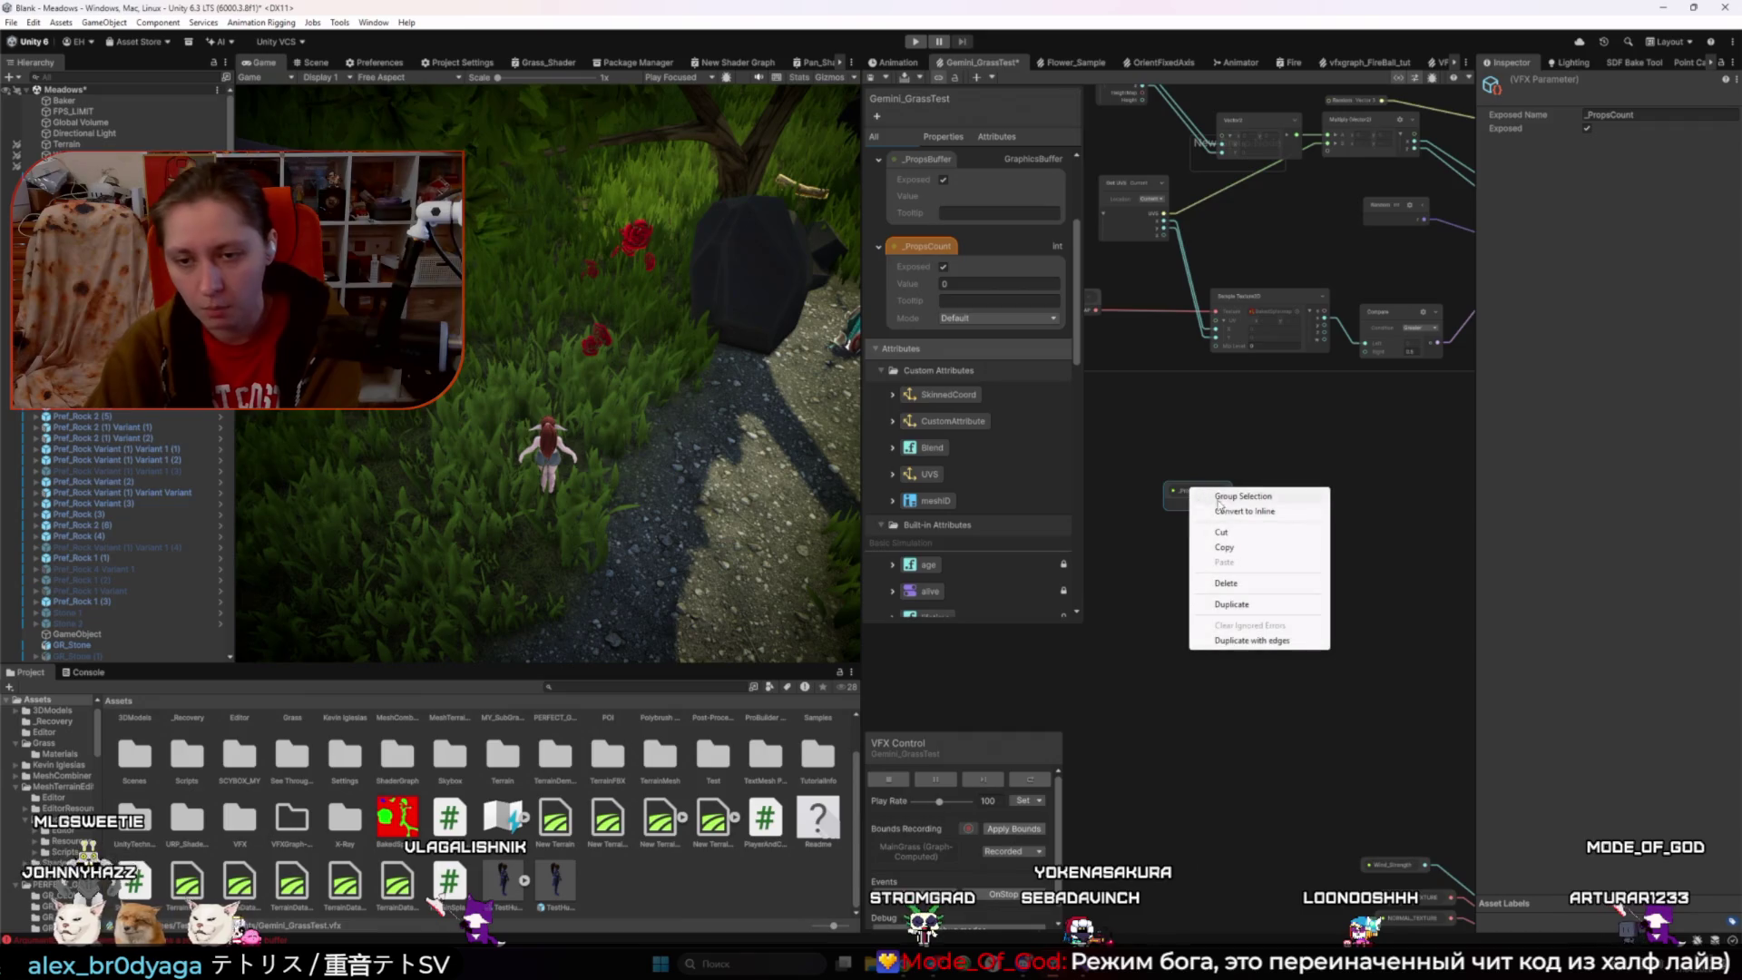
left_click(1226, 582)
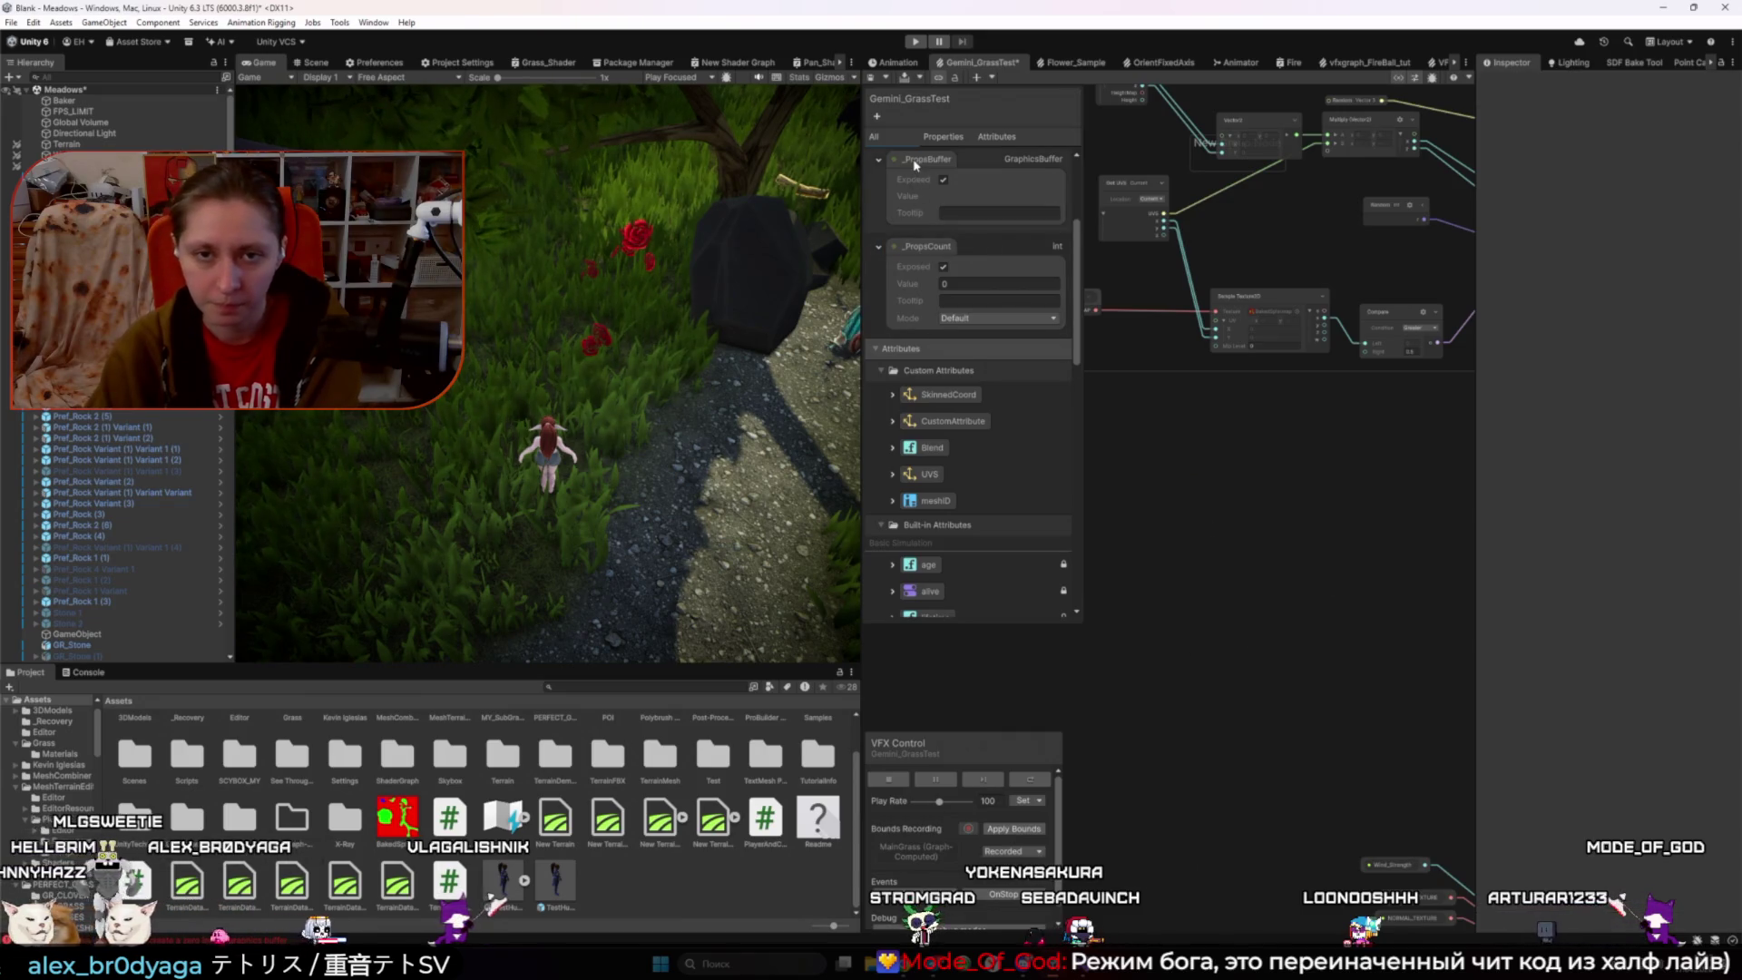
- Add a _PropsBuffer node feeding a new Sample Graphics Buffer node, and begin a block on Initialize Particles
left_click_drag(1140, 607, 1140, 608)
key("space")
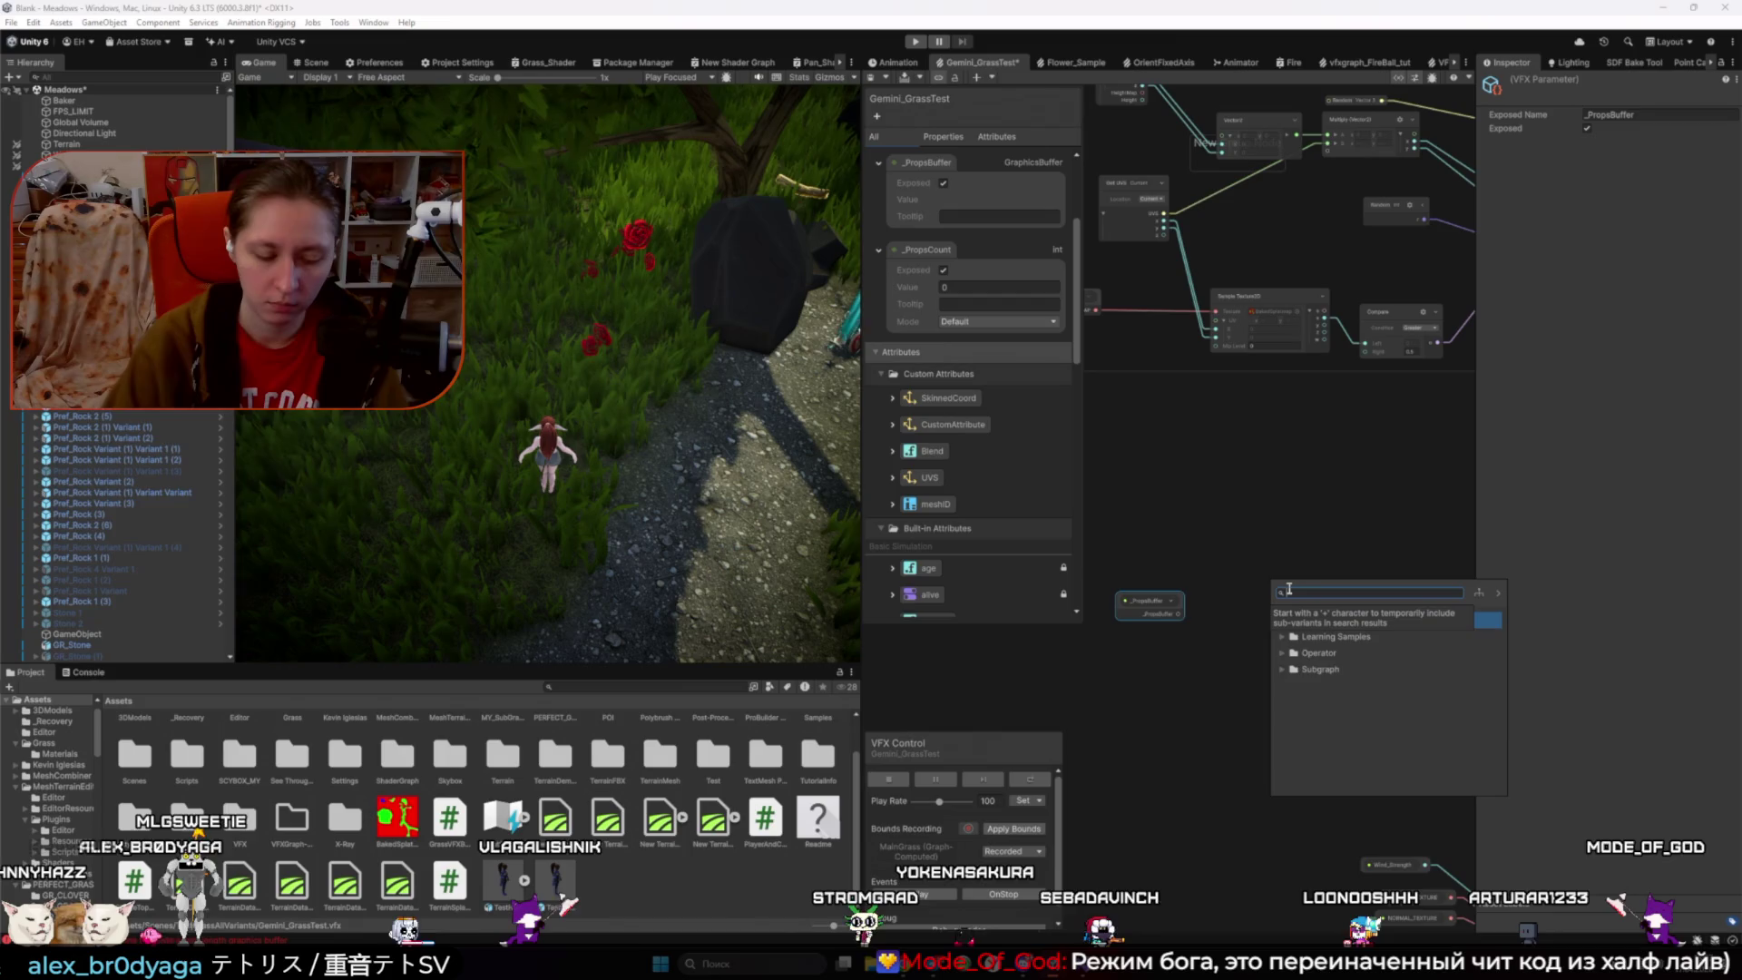
type("sampl")
key("Return")
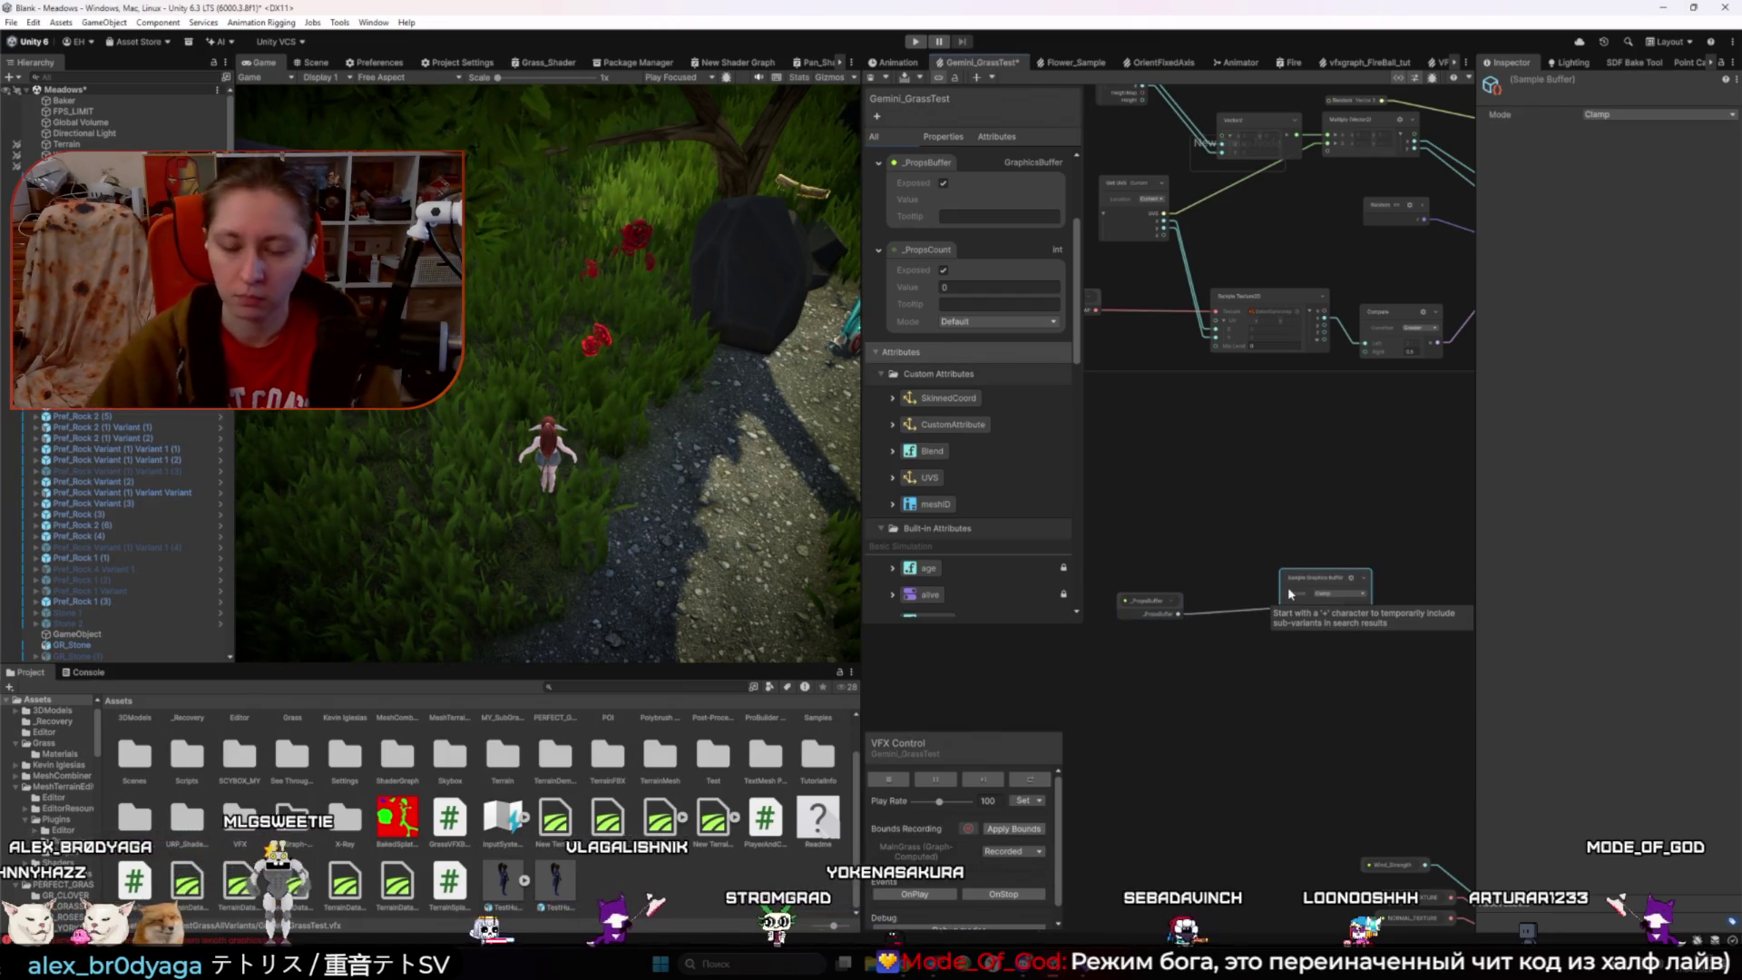
scroll(1293, 585, "down", 4)
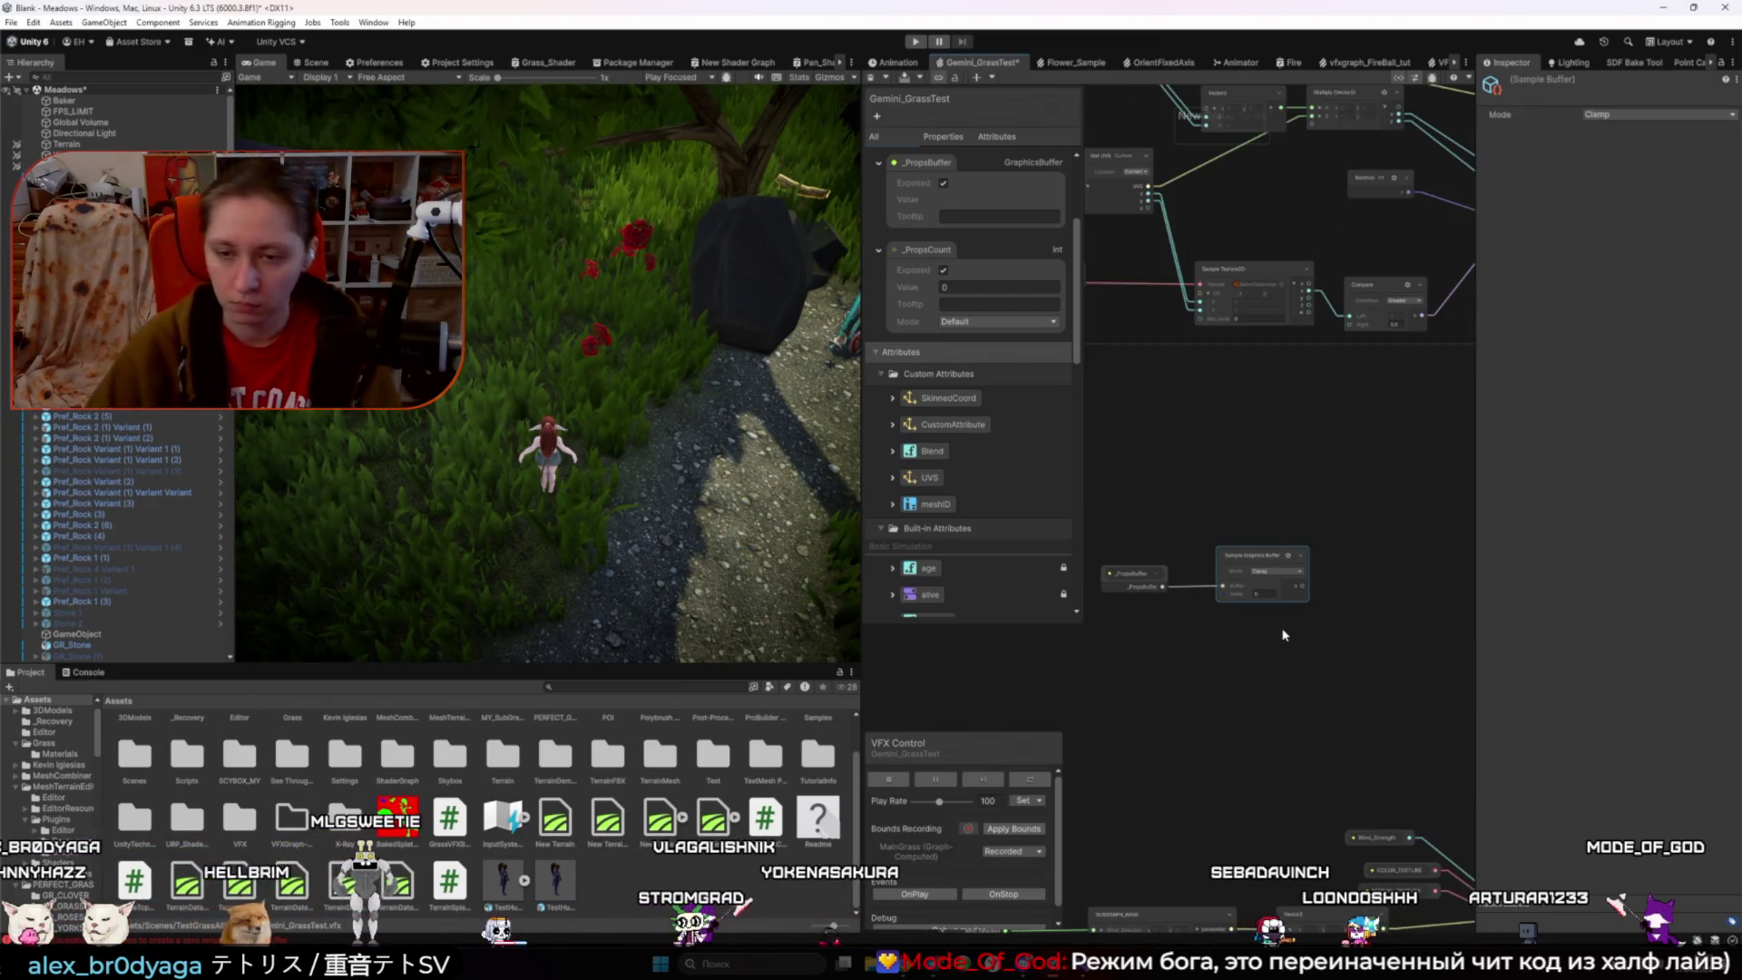
left_click_drag(1306, 637, 1233, 652)
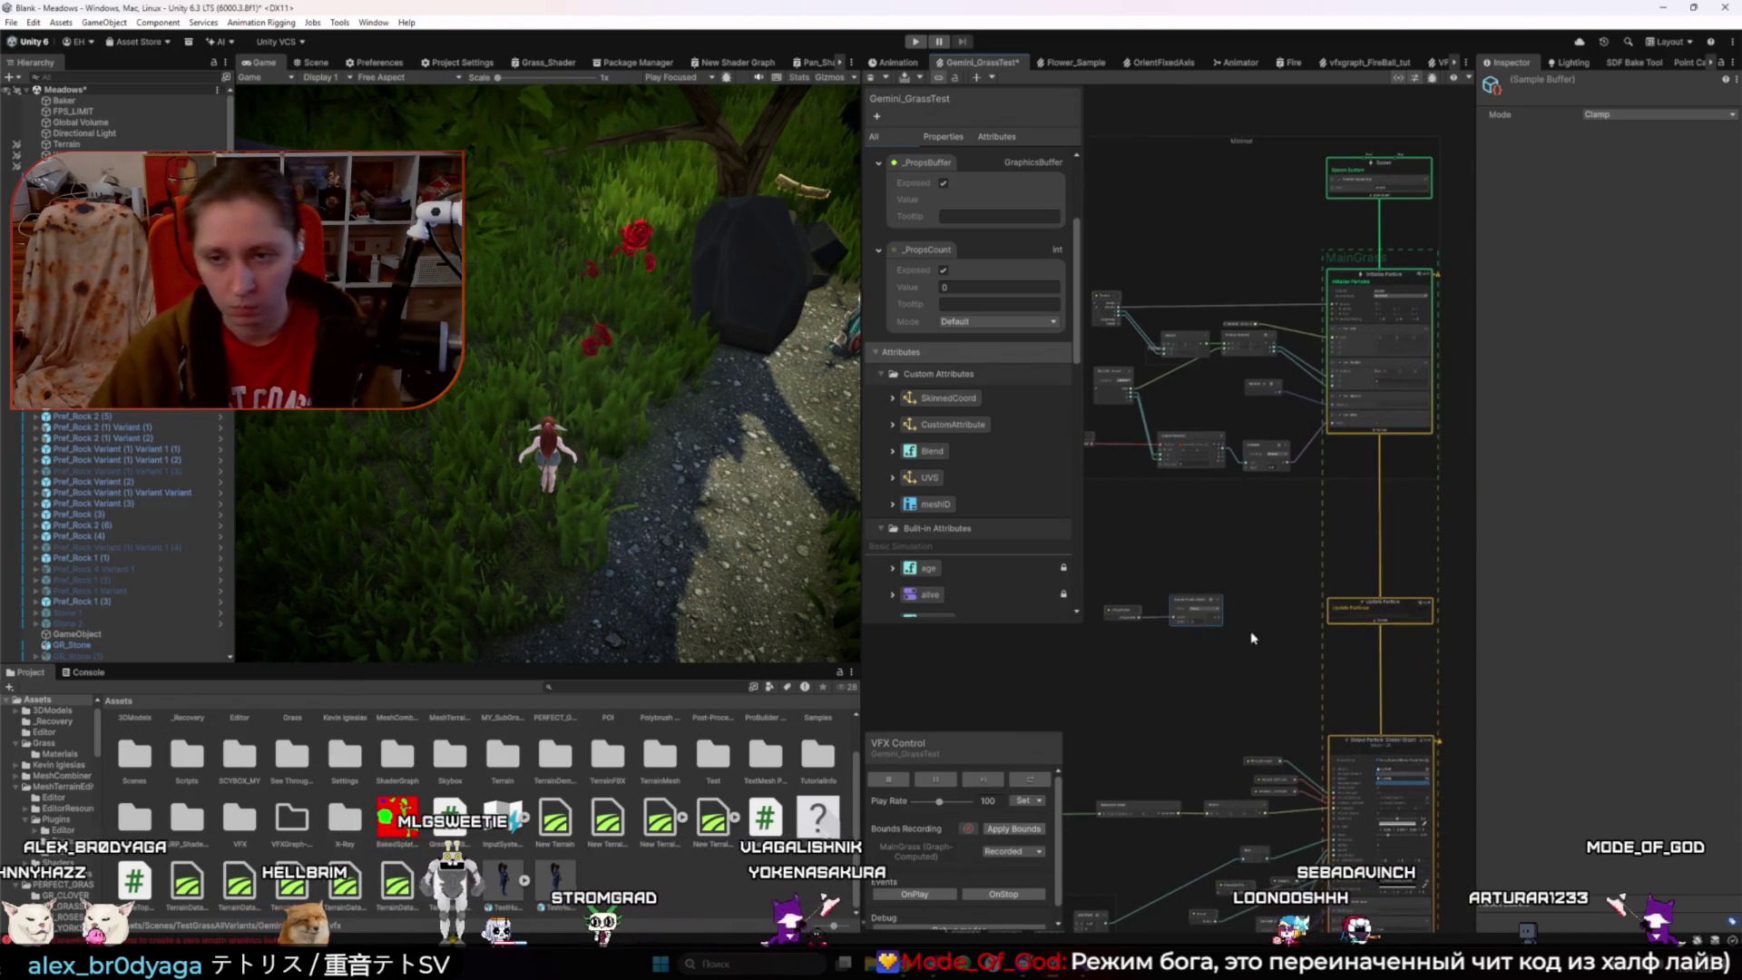
right_click(1380, 427)
left_click(1411, 444)
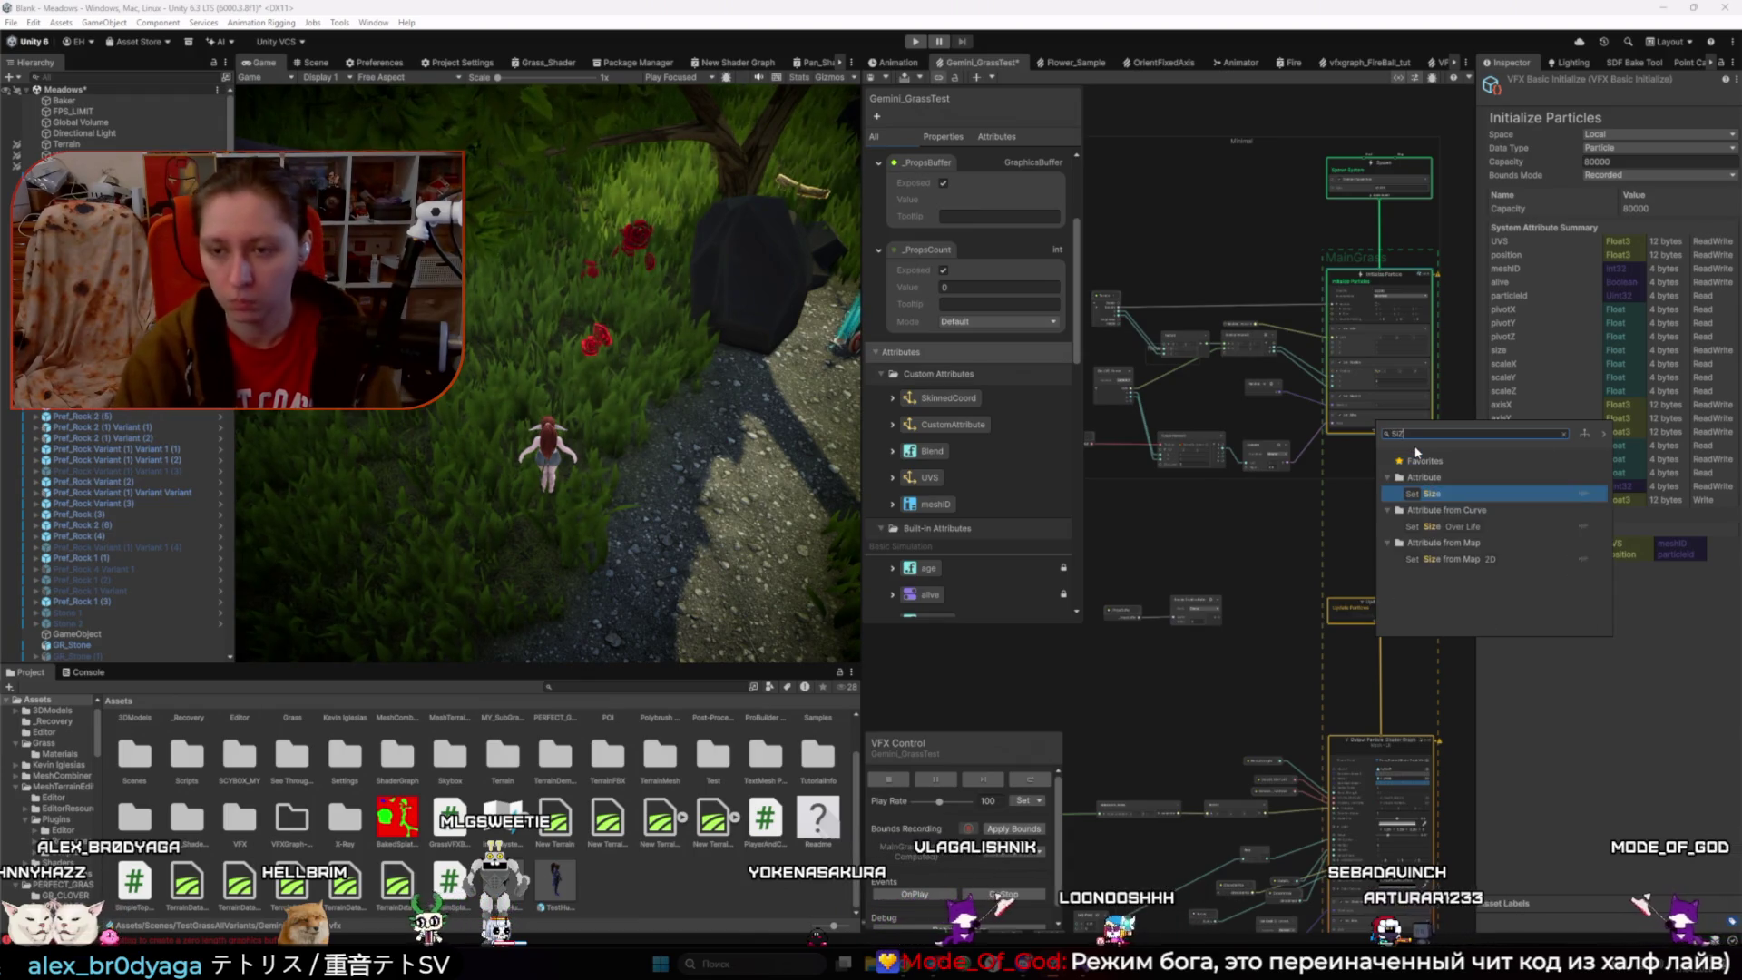
- Wire the Sample Graphics Buffer output into the new Set Size block in Initialize Particles
key("Escape")
key("ctrl+1")
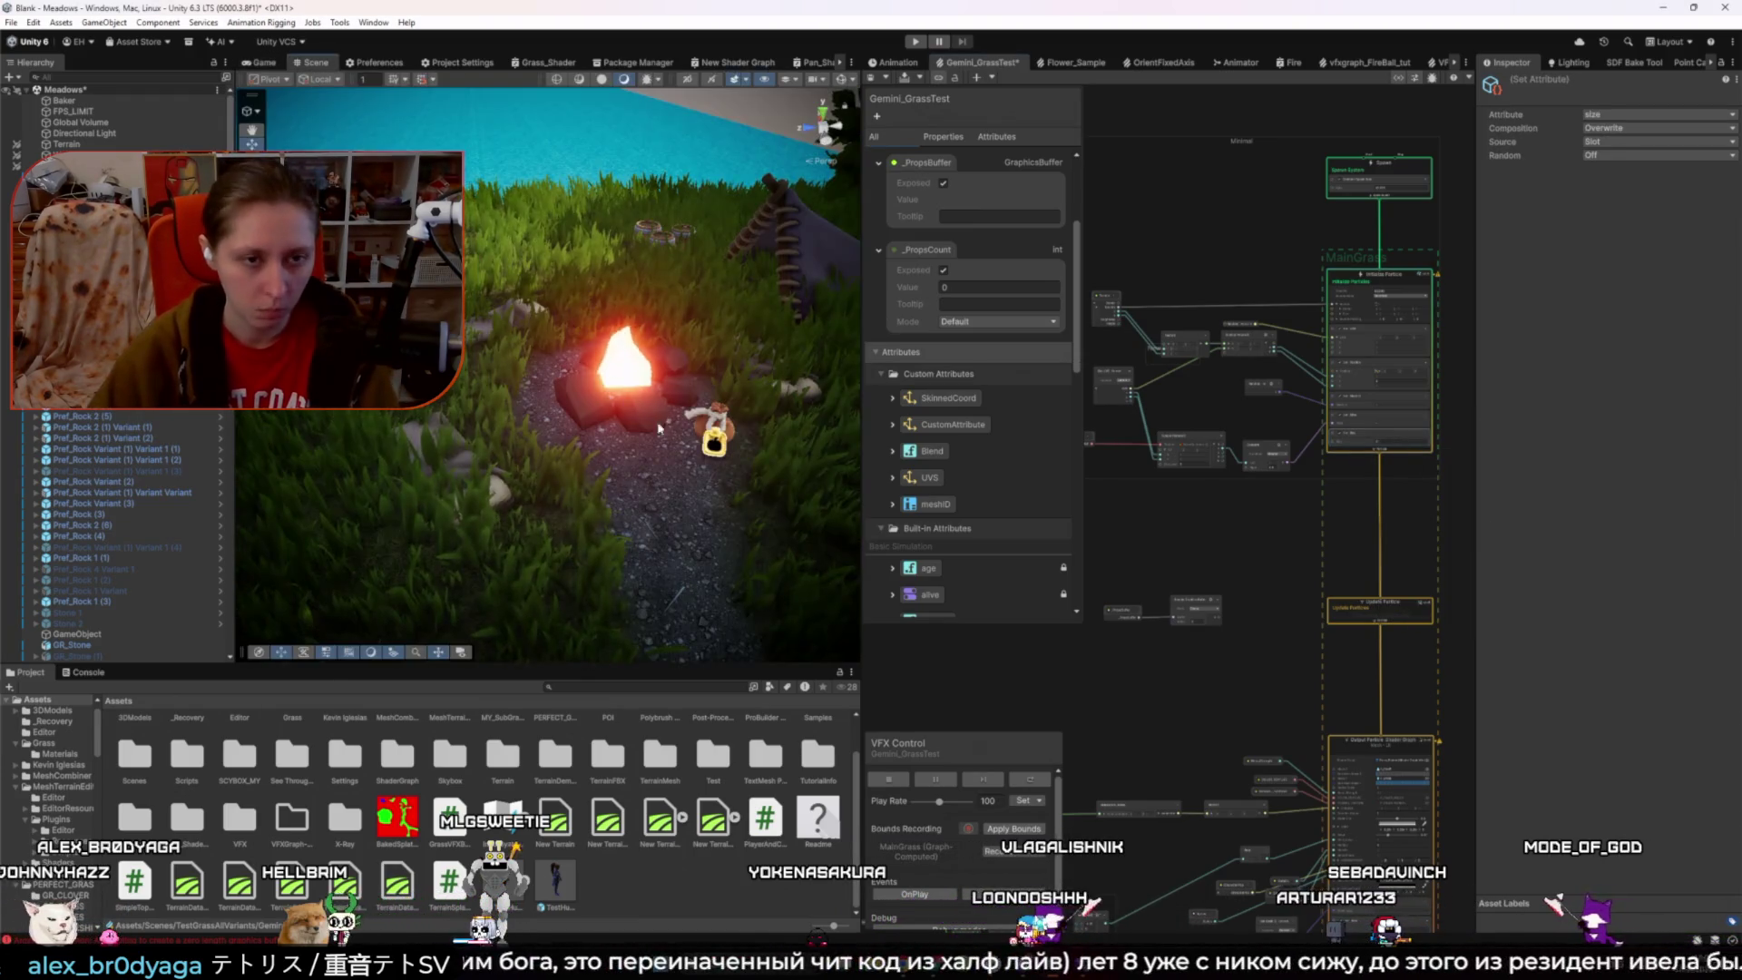
scroll(1222, 594, "up", 3)
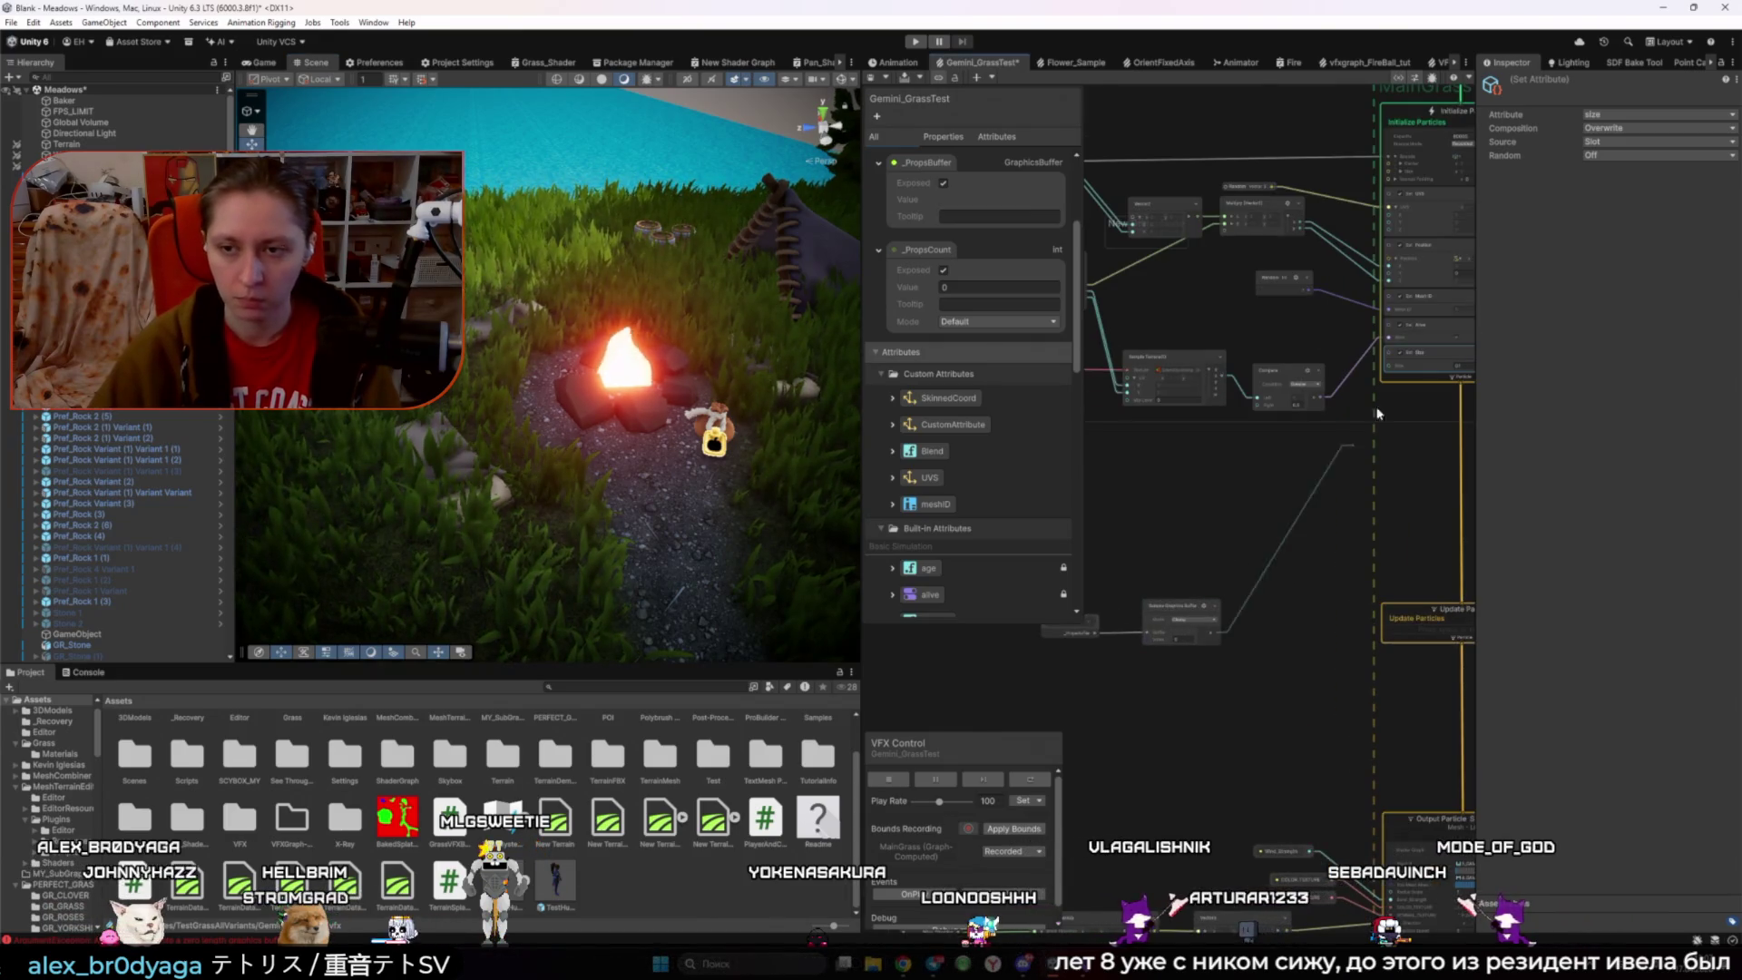
left_click_drag(1220, 627, 1394, 371)
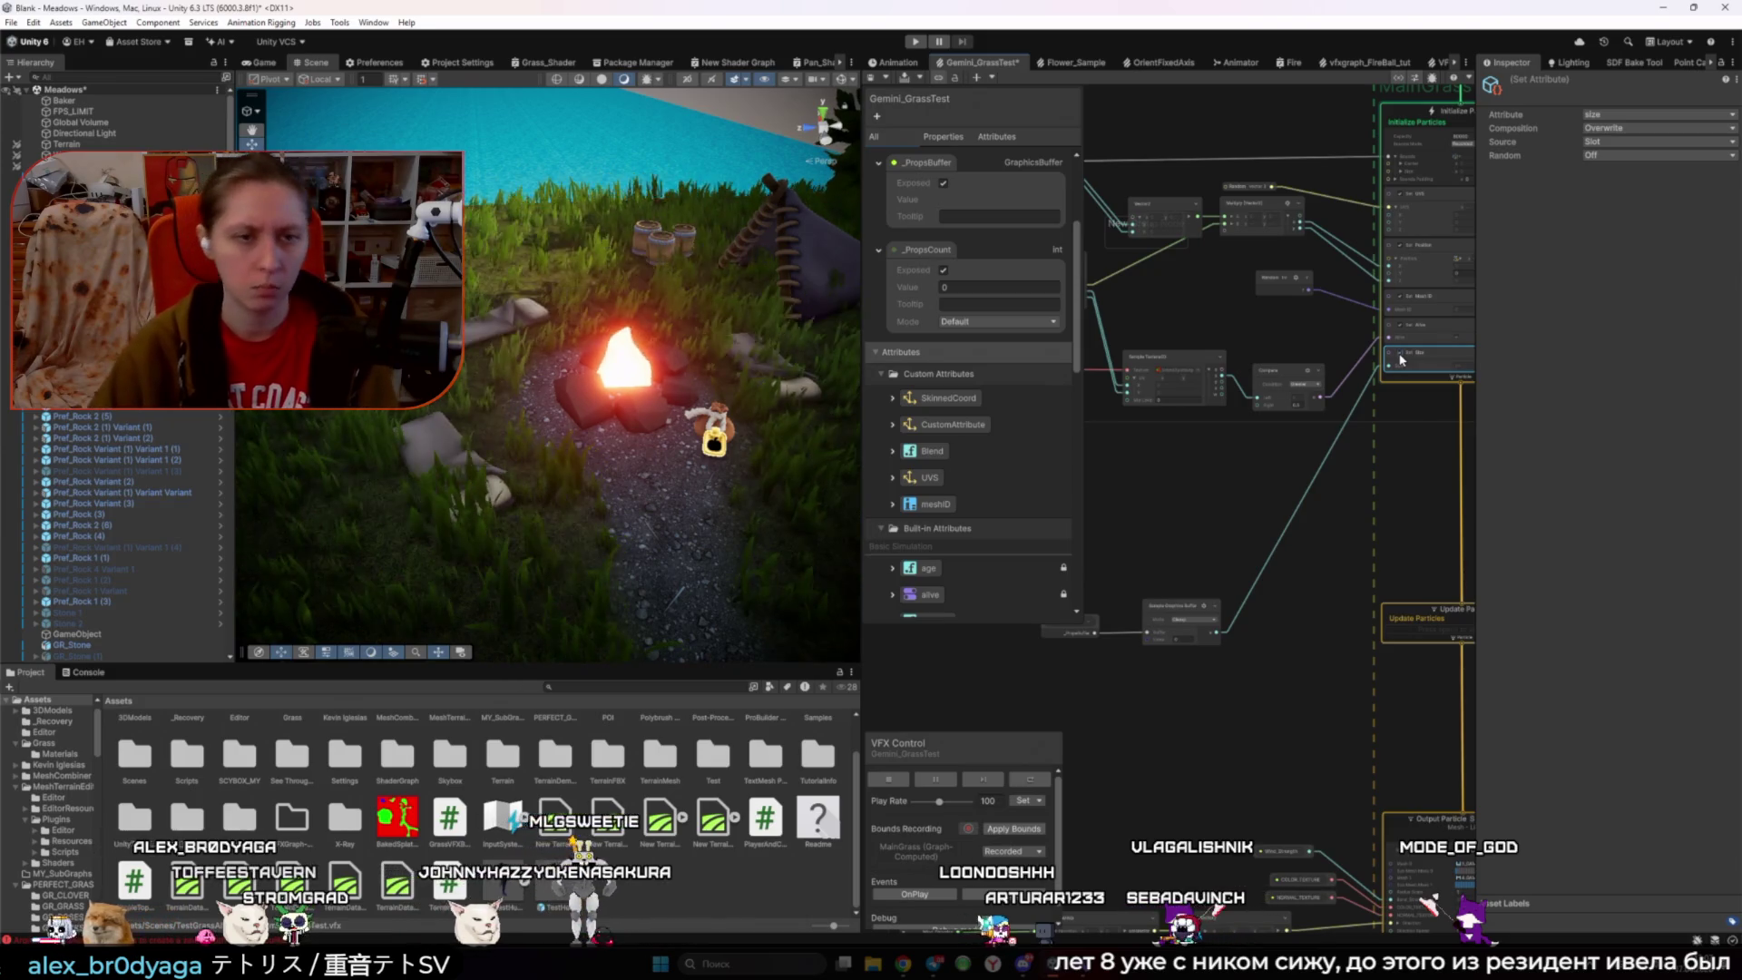
left_click(1259, 481)
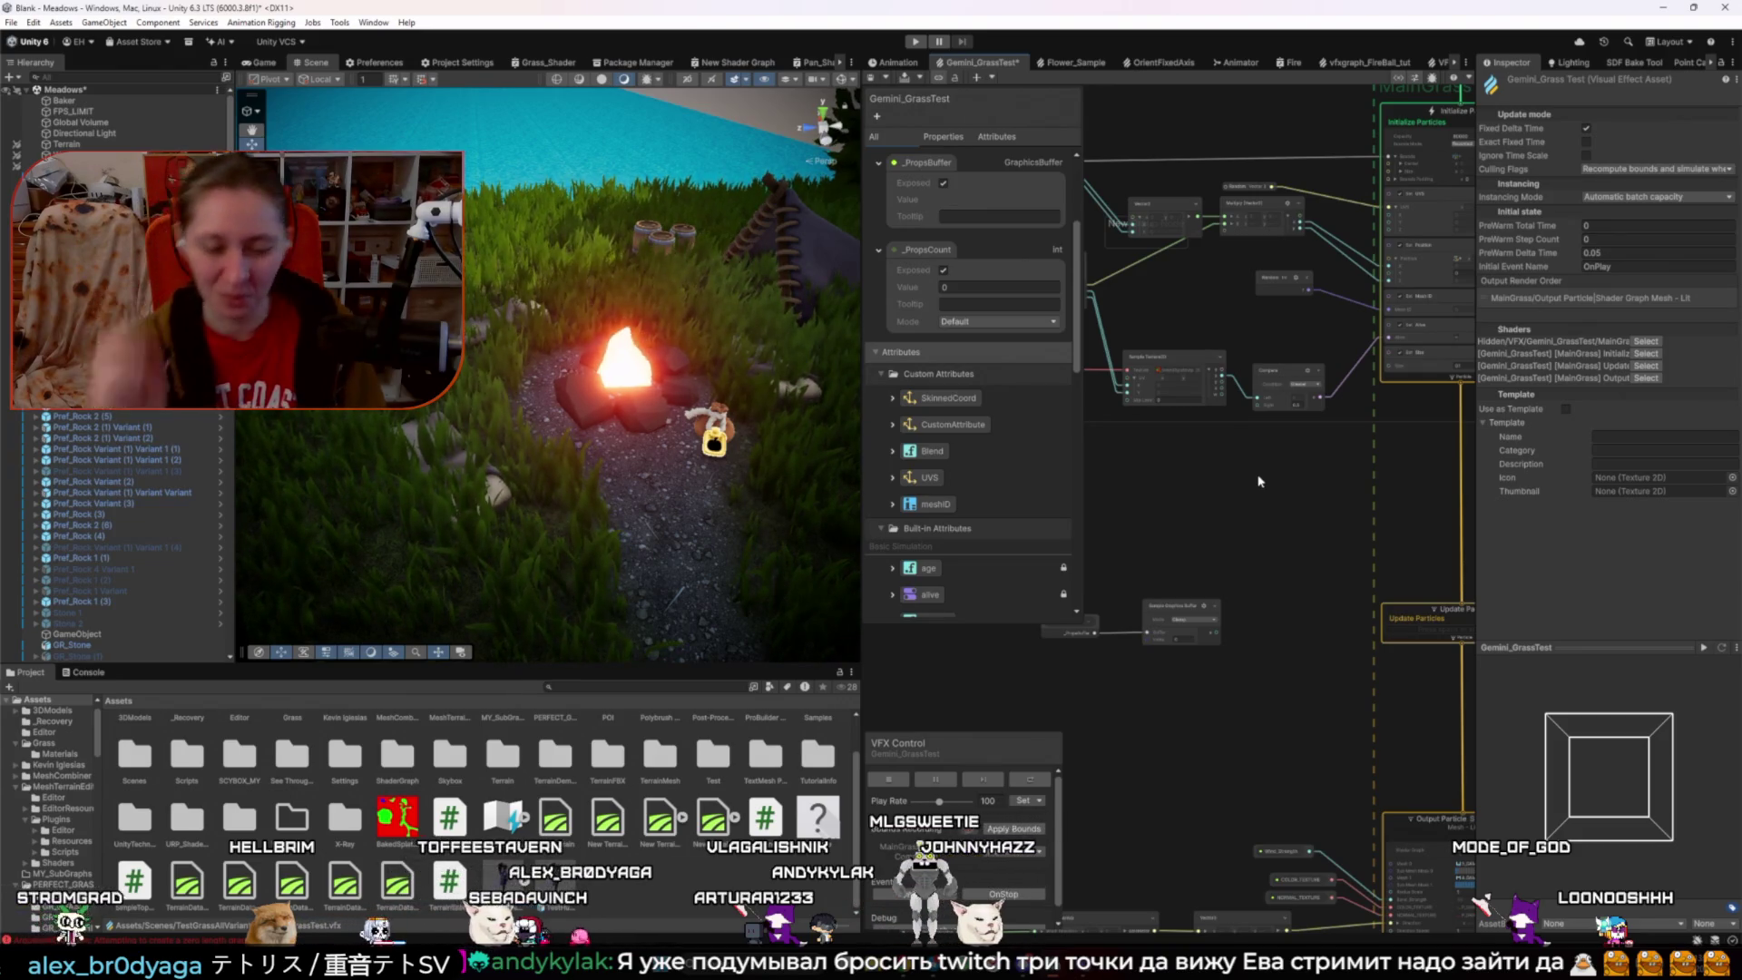
- Copy ChatGPT's suggested vfxGraph.SetFloat("_DebugValue", 10f) test line and return to Visual Studio
key("alt+Tab")
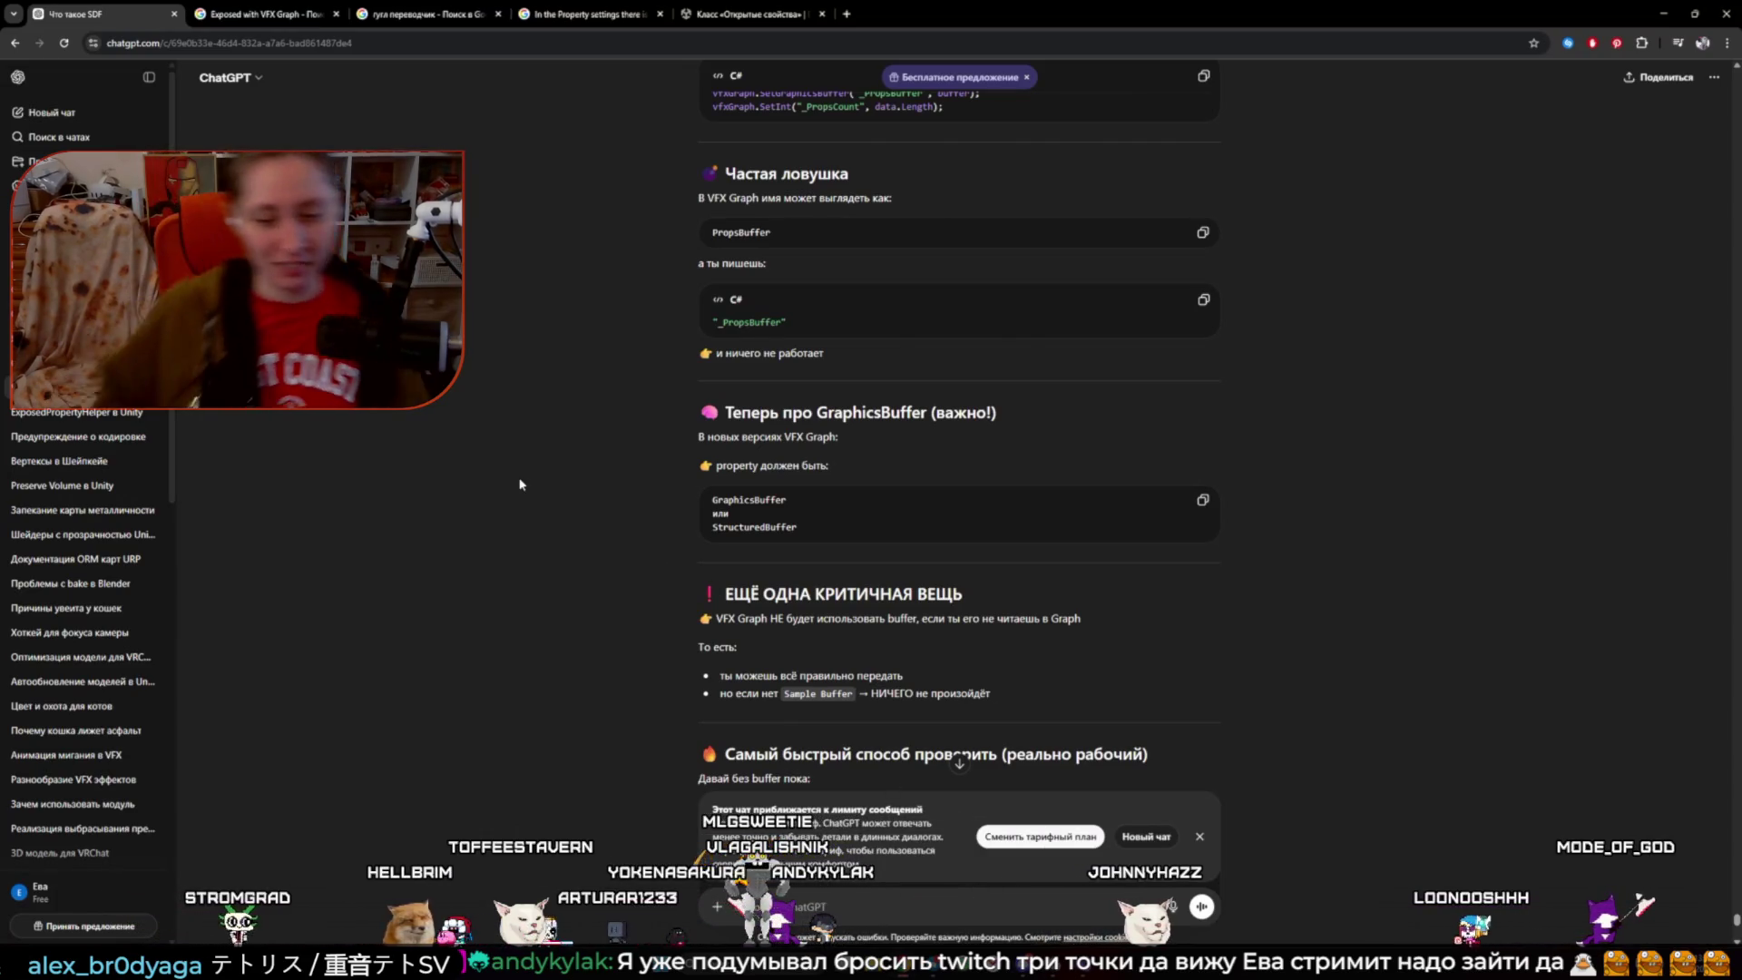
scroll(504, 520, "down", 2)
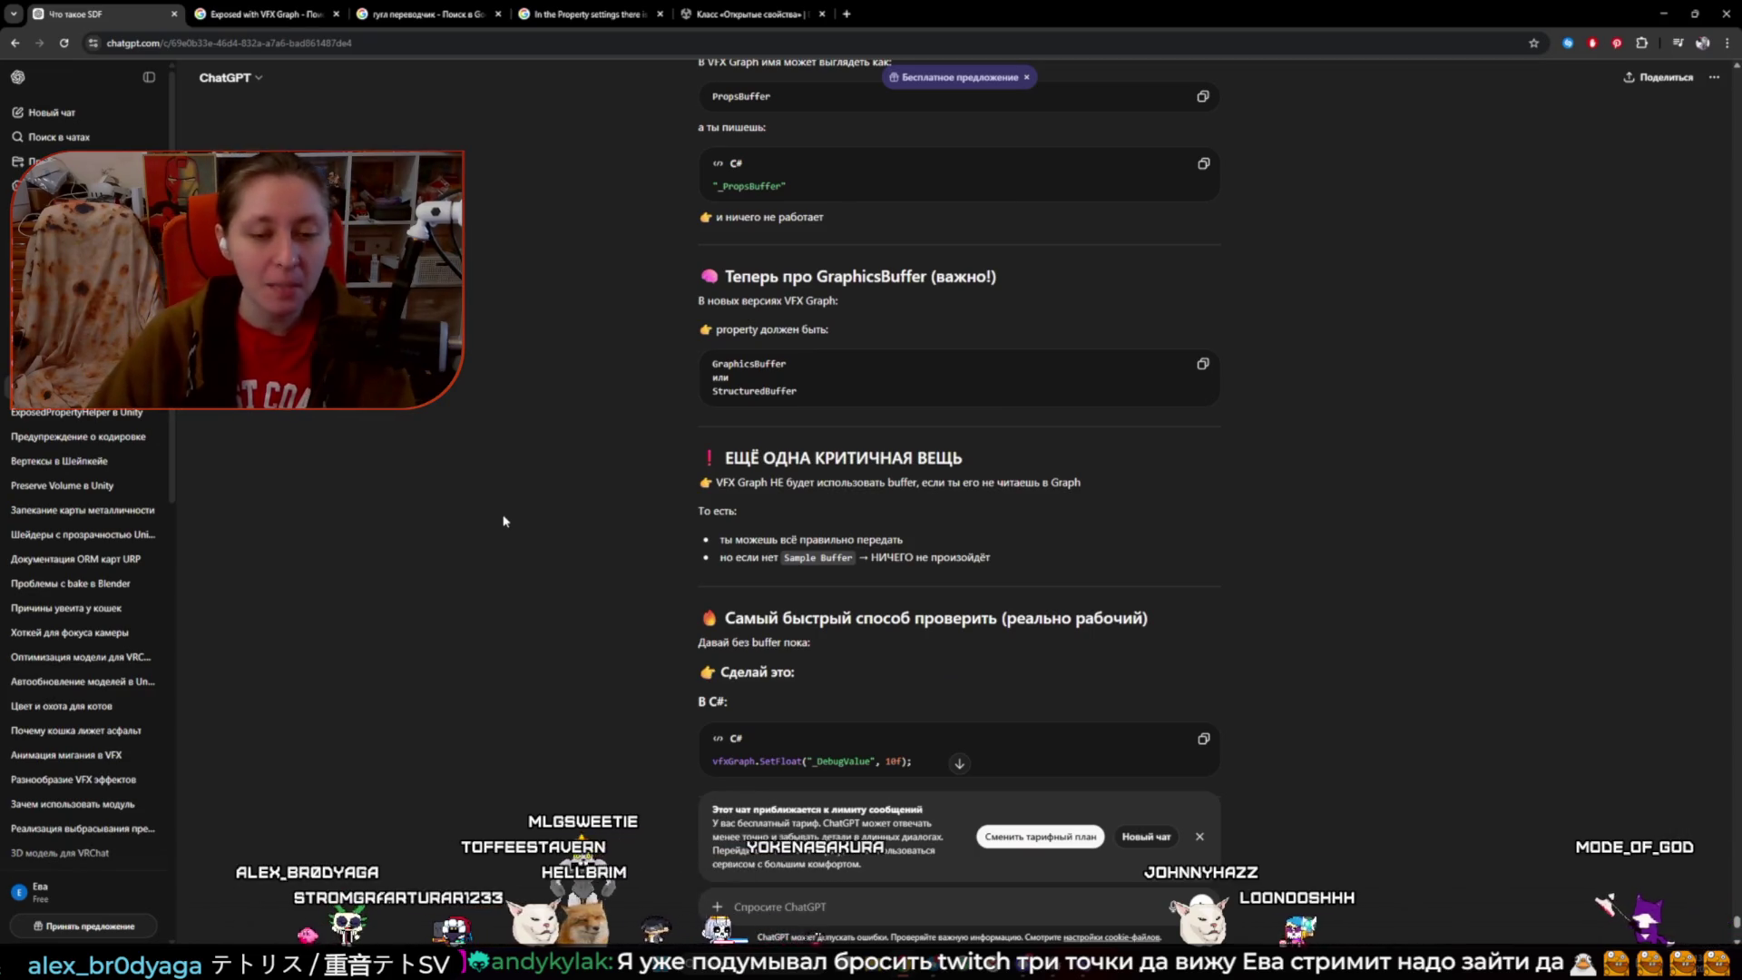
scroll(461, 564, "down", 2)
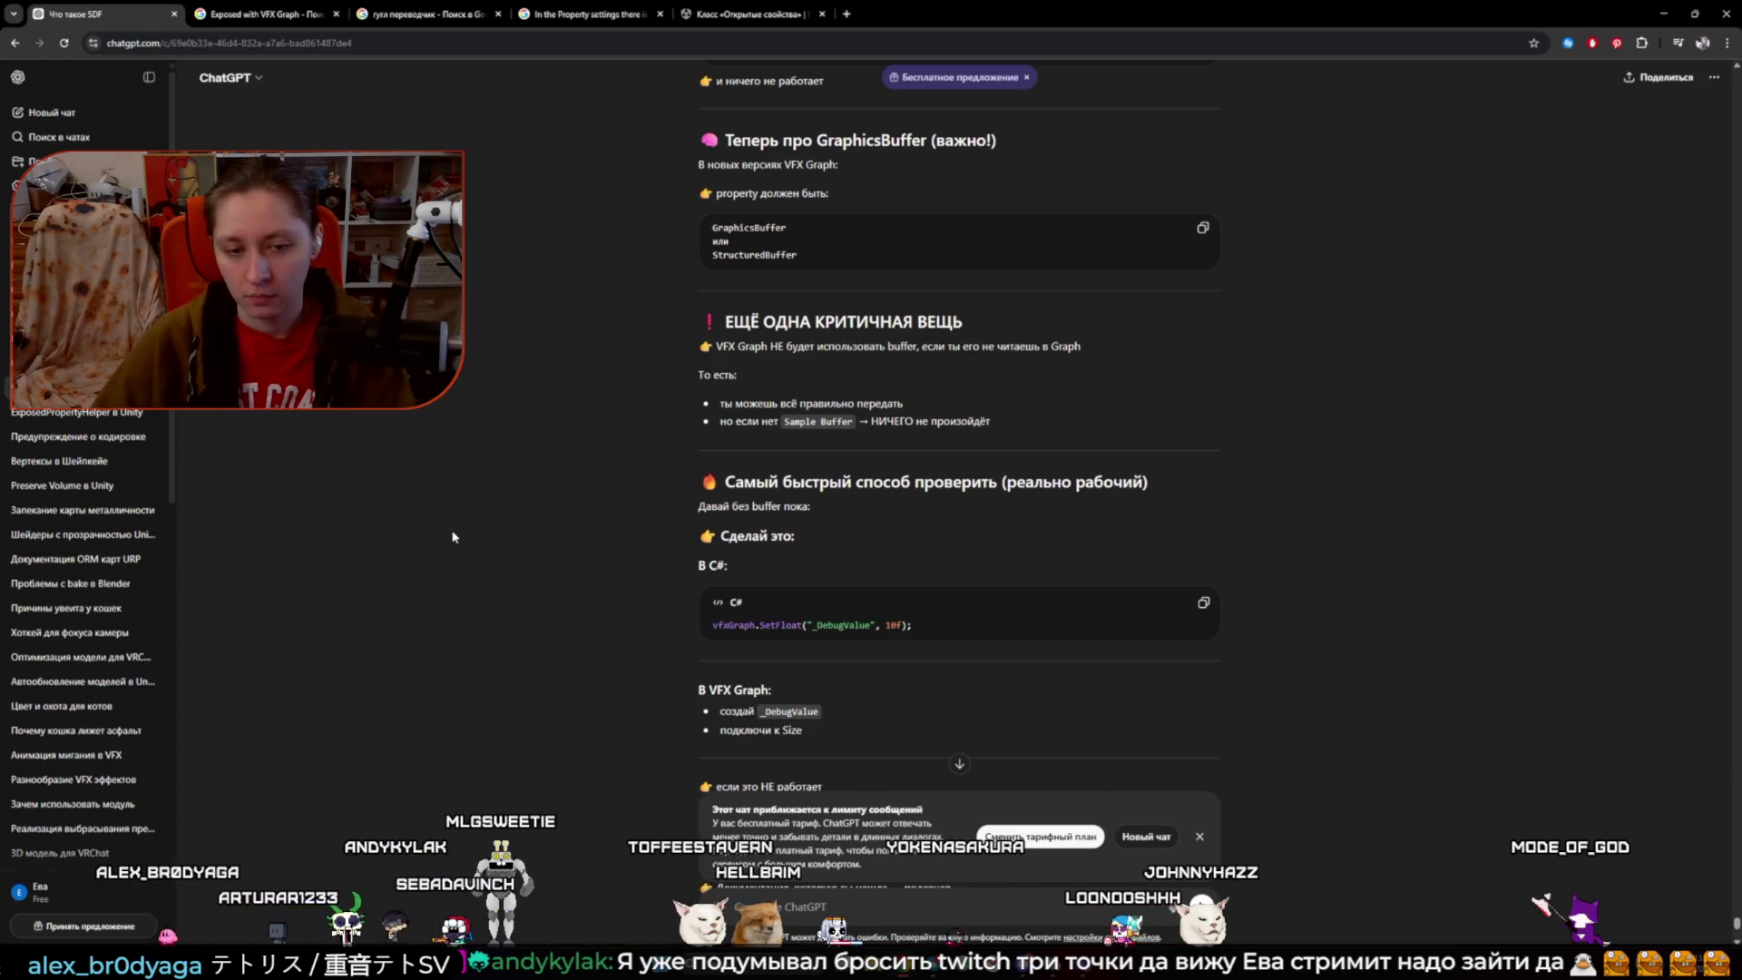
scroll(958, 454, "down", 2)
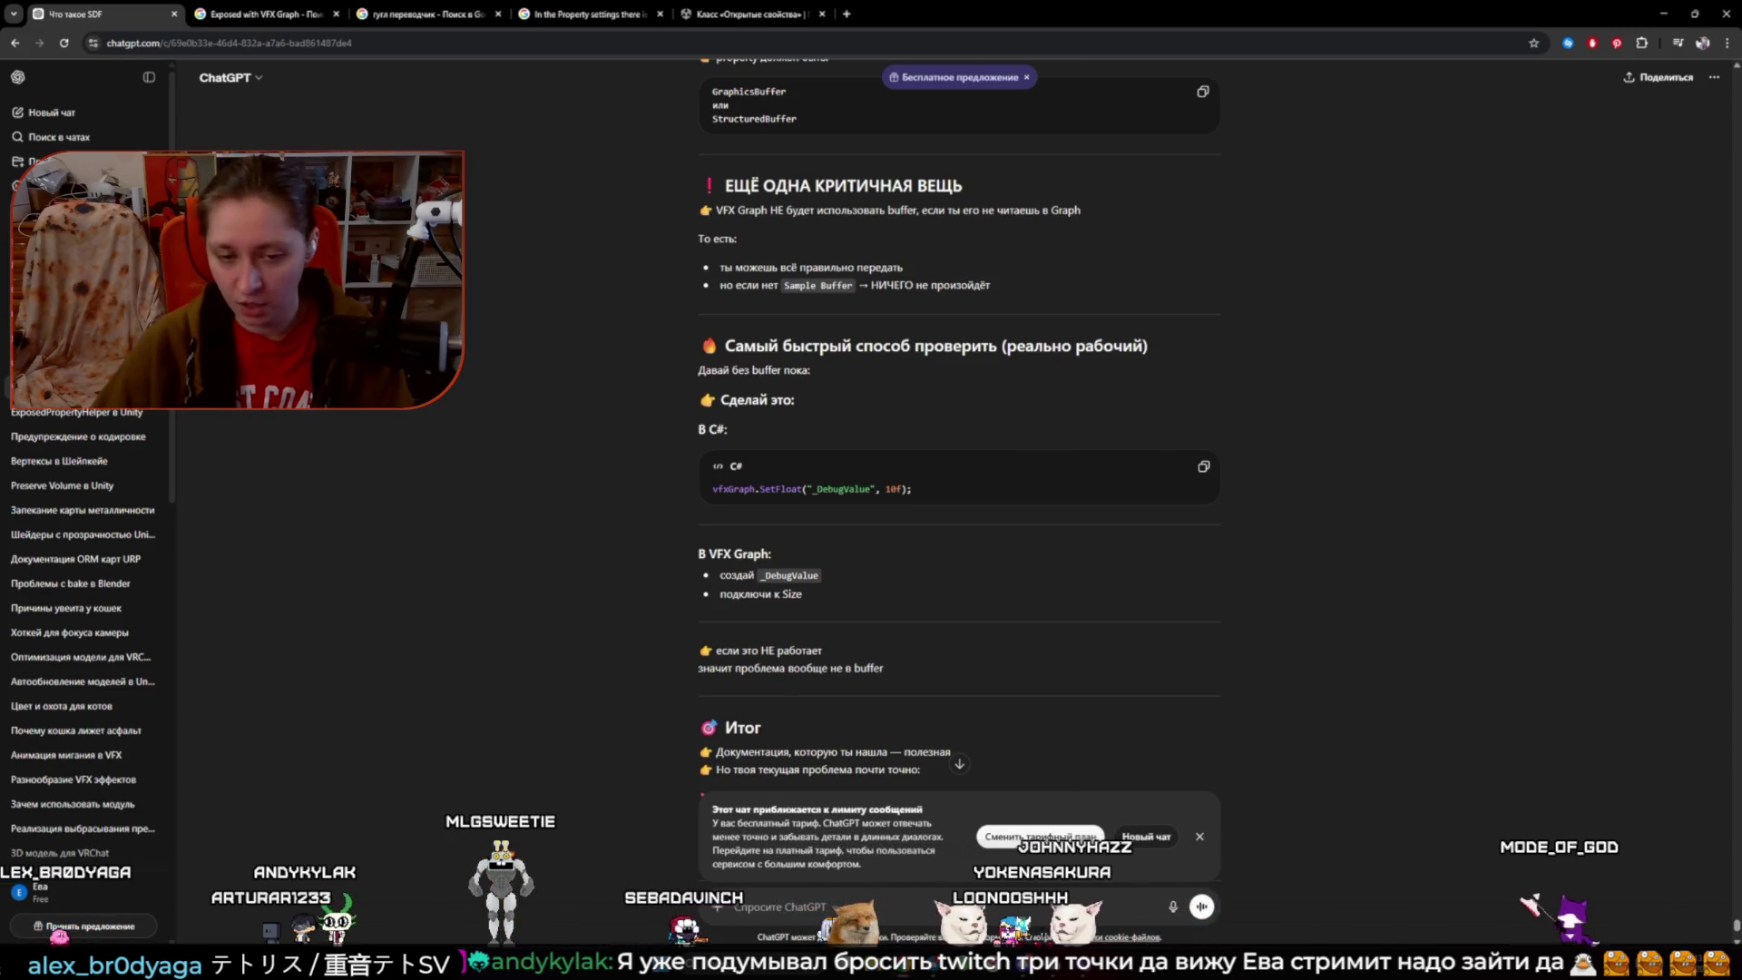
scroll(959, 453, "down", 2)
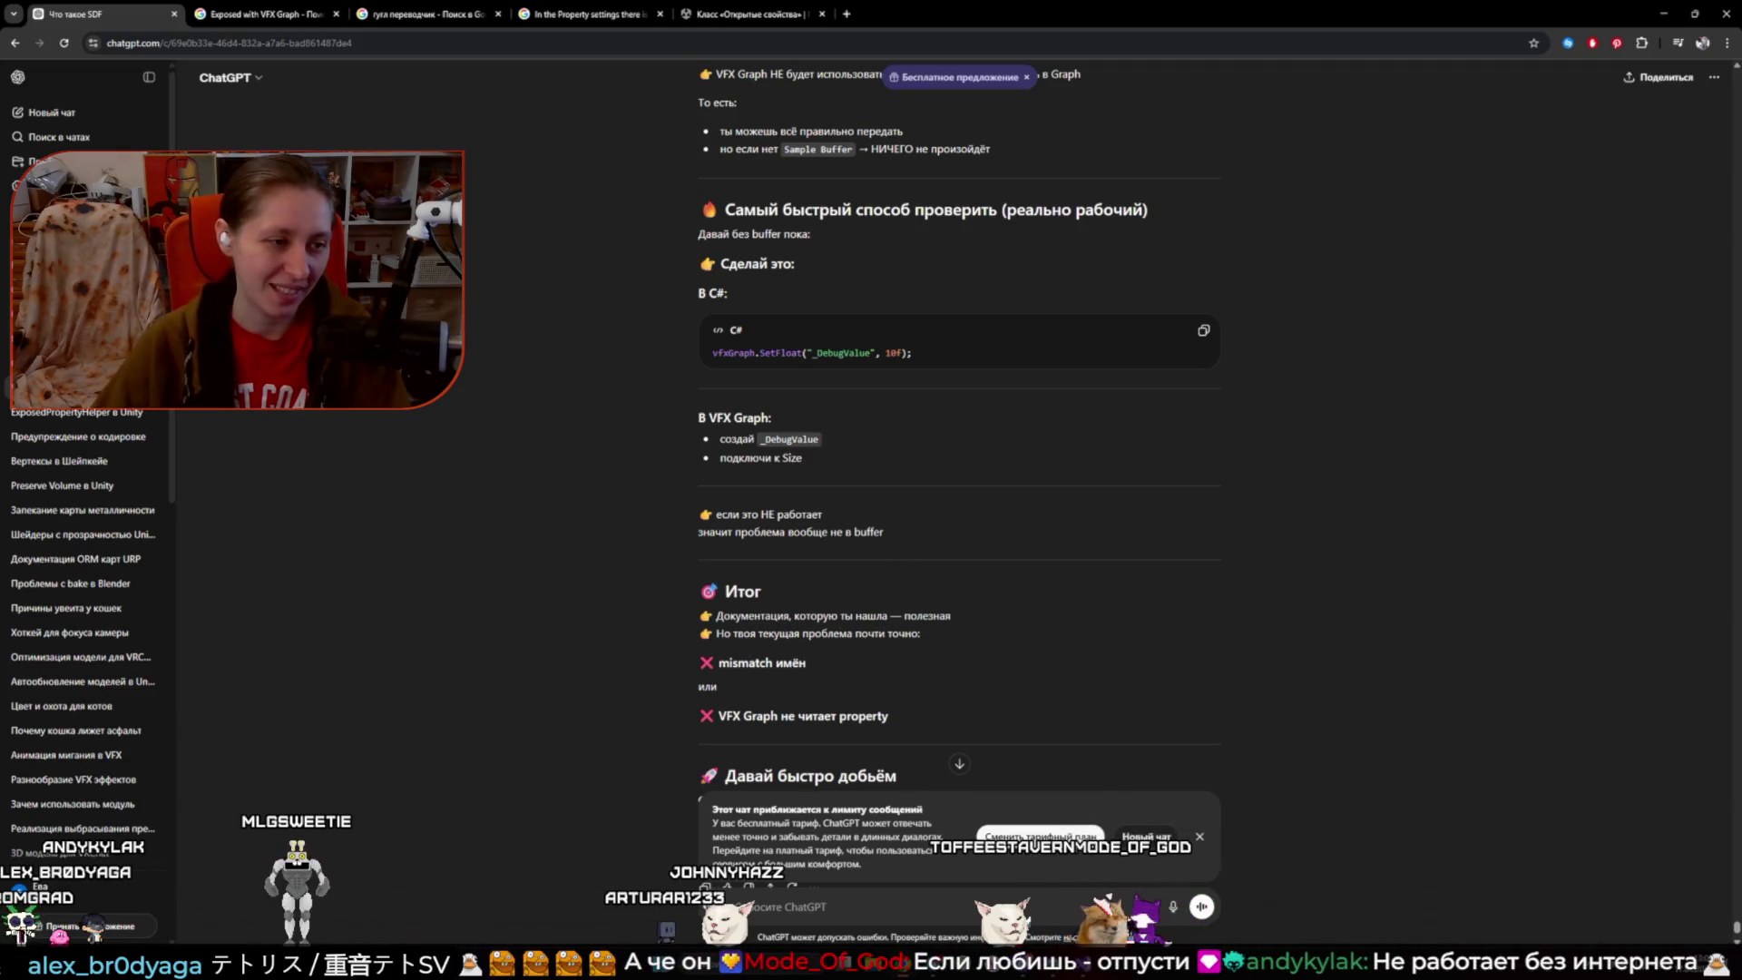
triple_click(753, 263)
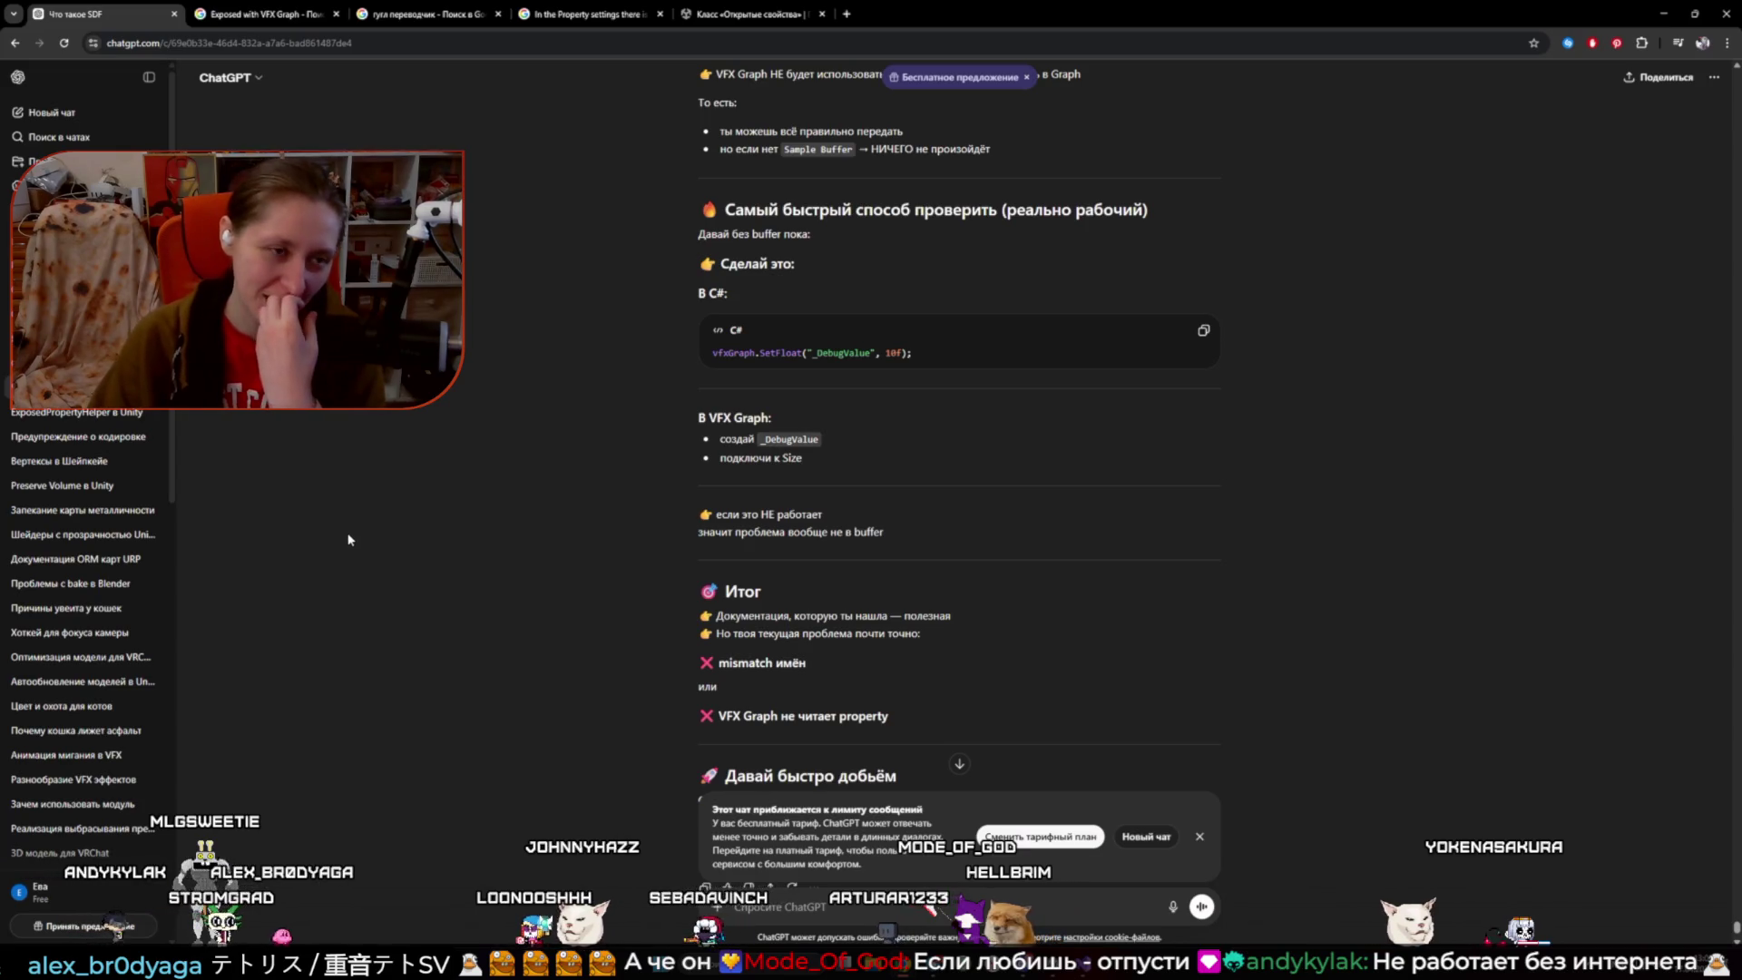
scroll(333, 487, "down", 2)
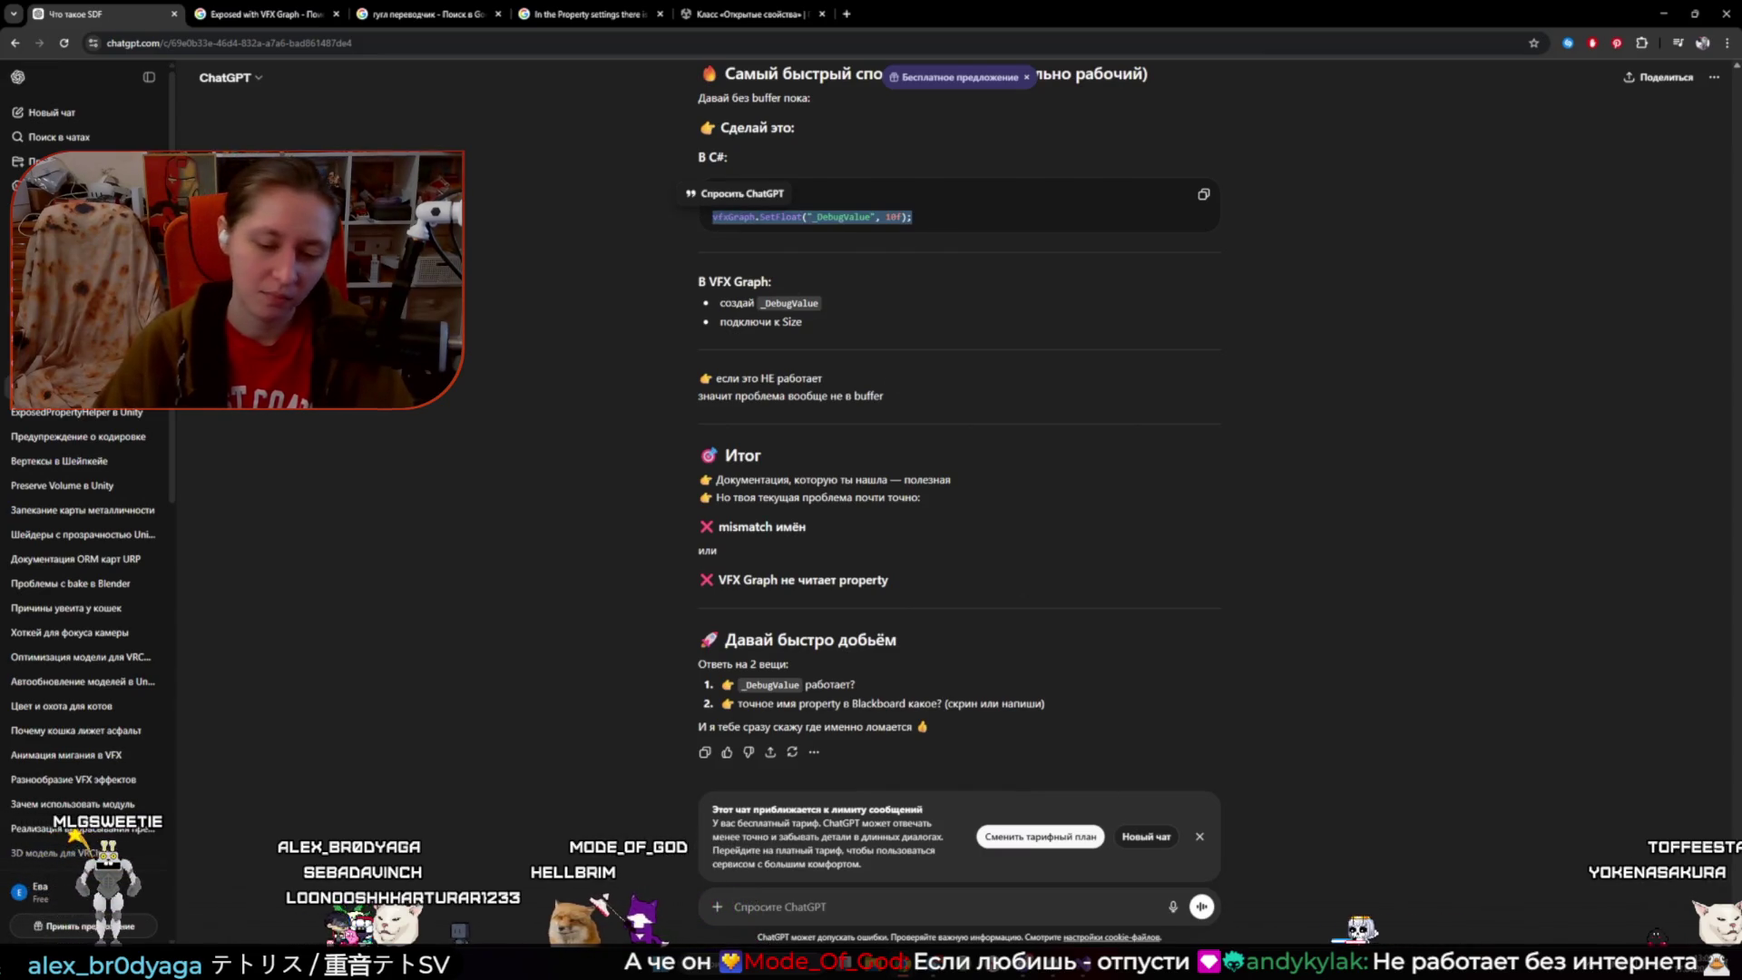
key("alt+Tab")
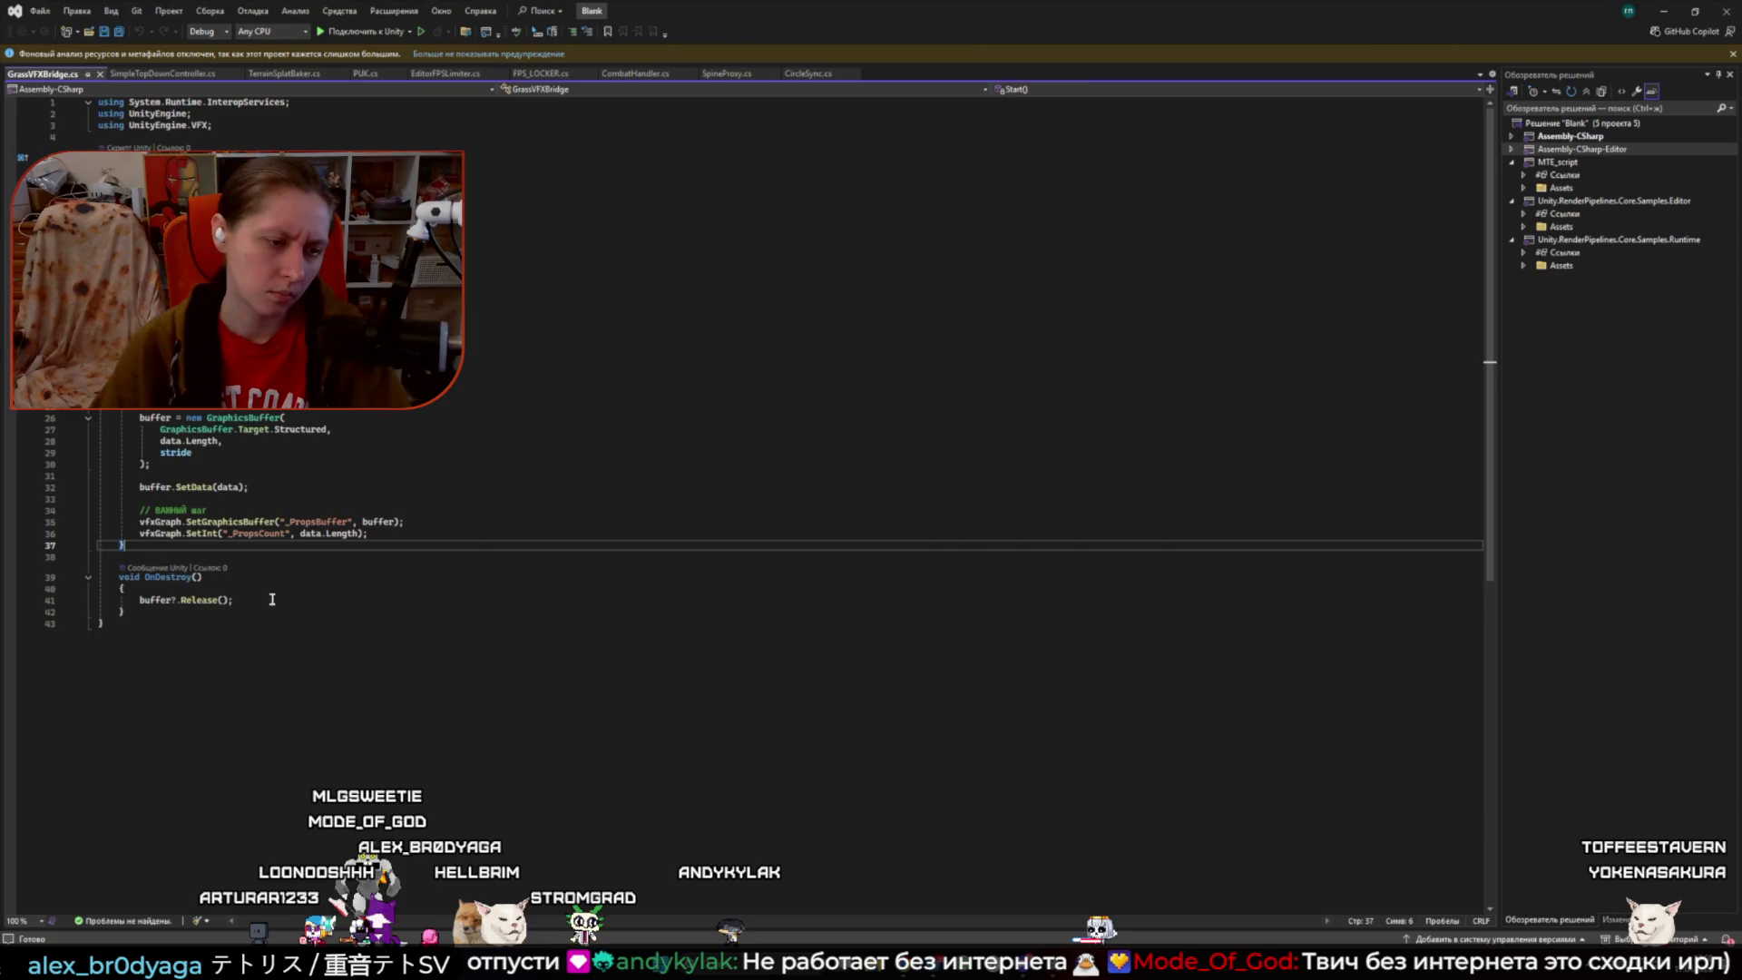
- Paste vfxGraph.SetFloat("_DebugValue", 10f); on a new line after OnDestroy and save the script
left_click(144, 611)
key("Return")
key("ctrl+v")
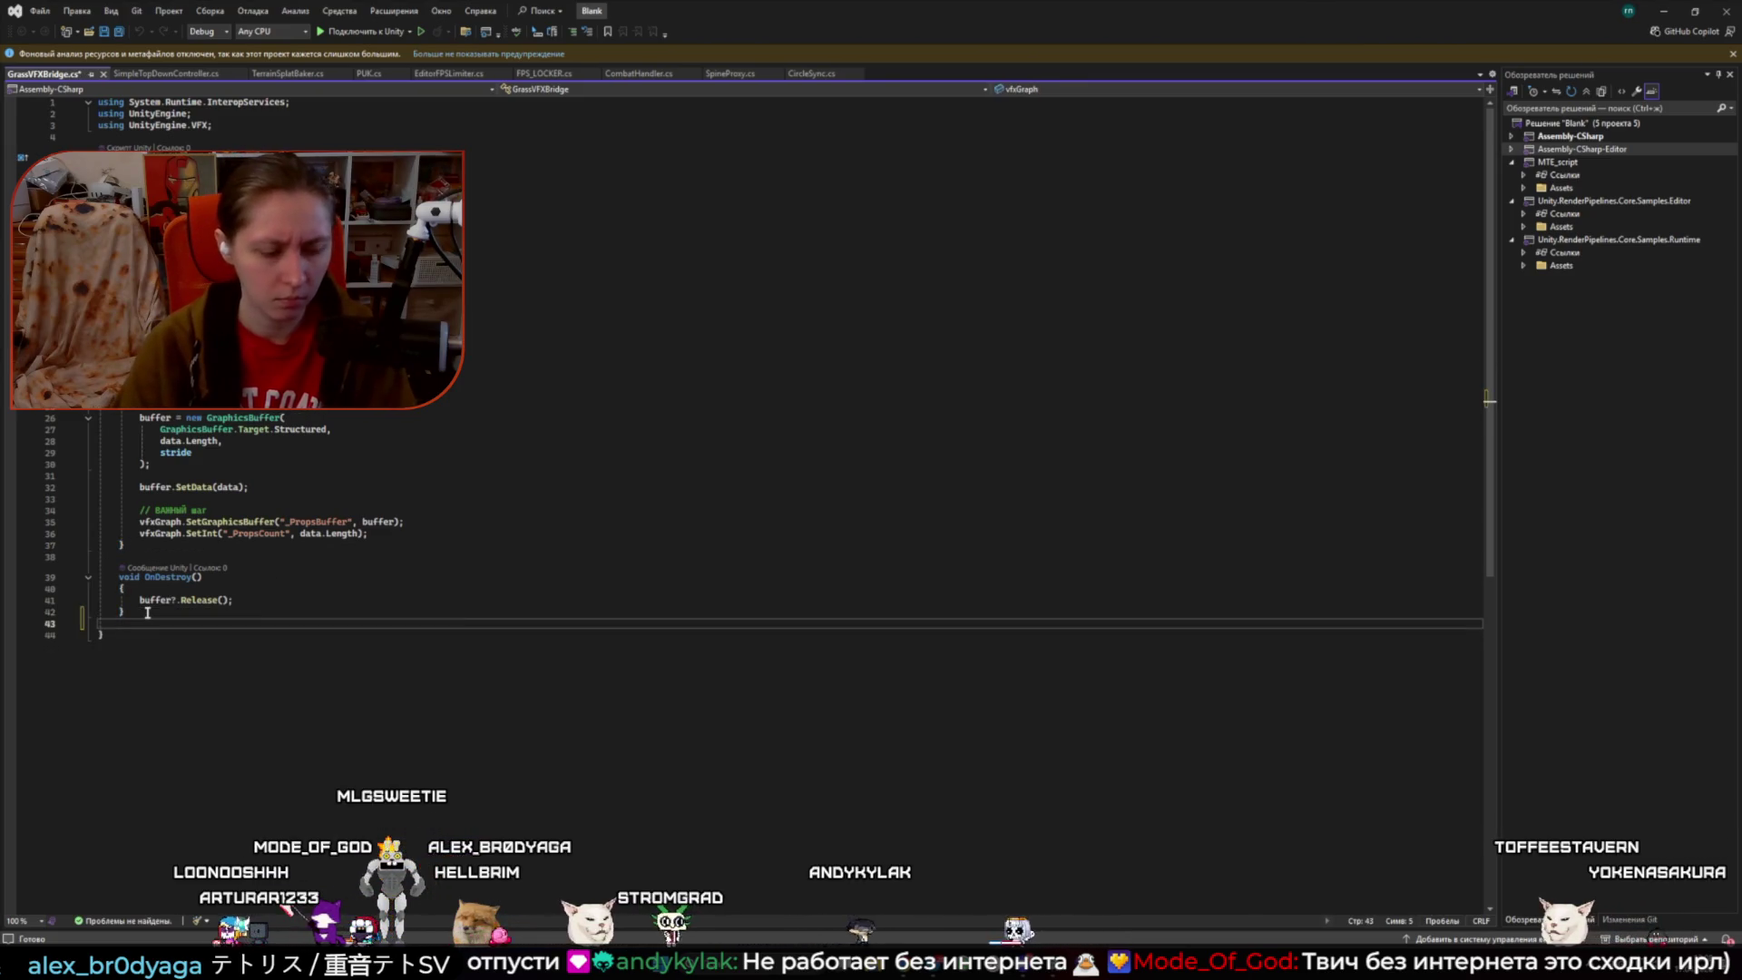
key("ctrl+s")
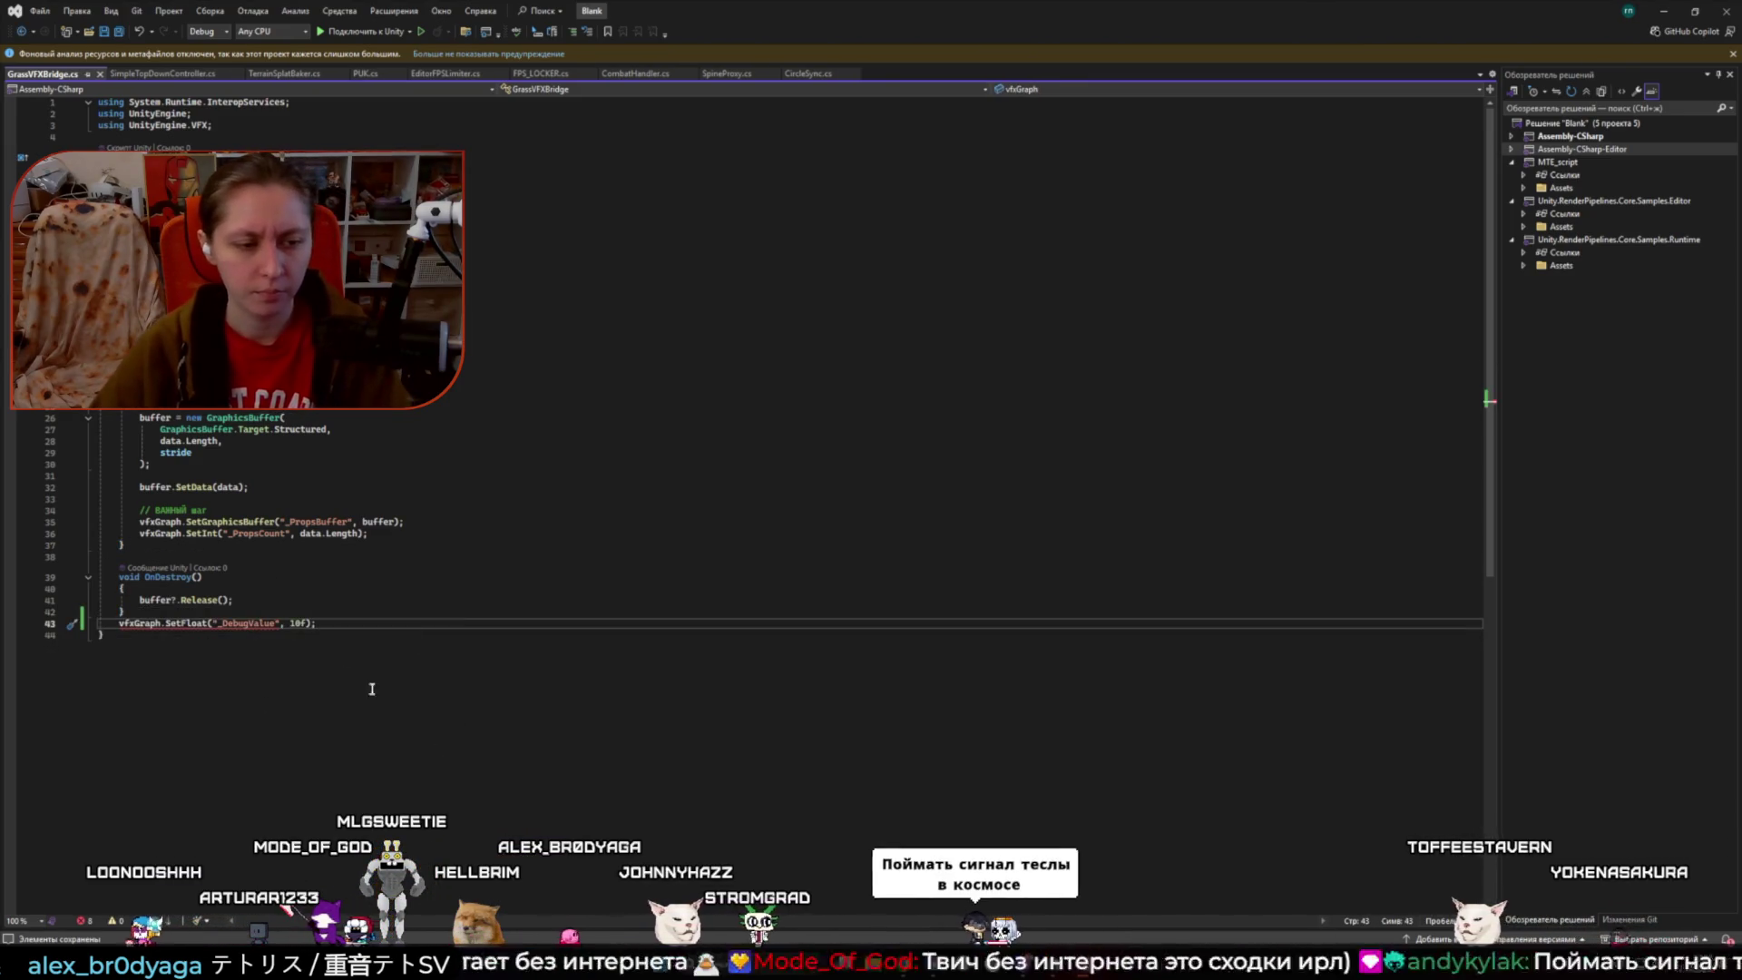
- Inspect the errors flagged on _DebugValue and select the misplaced SetFloat statement
double_click(276, 623)
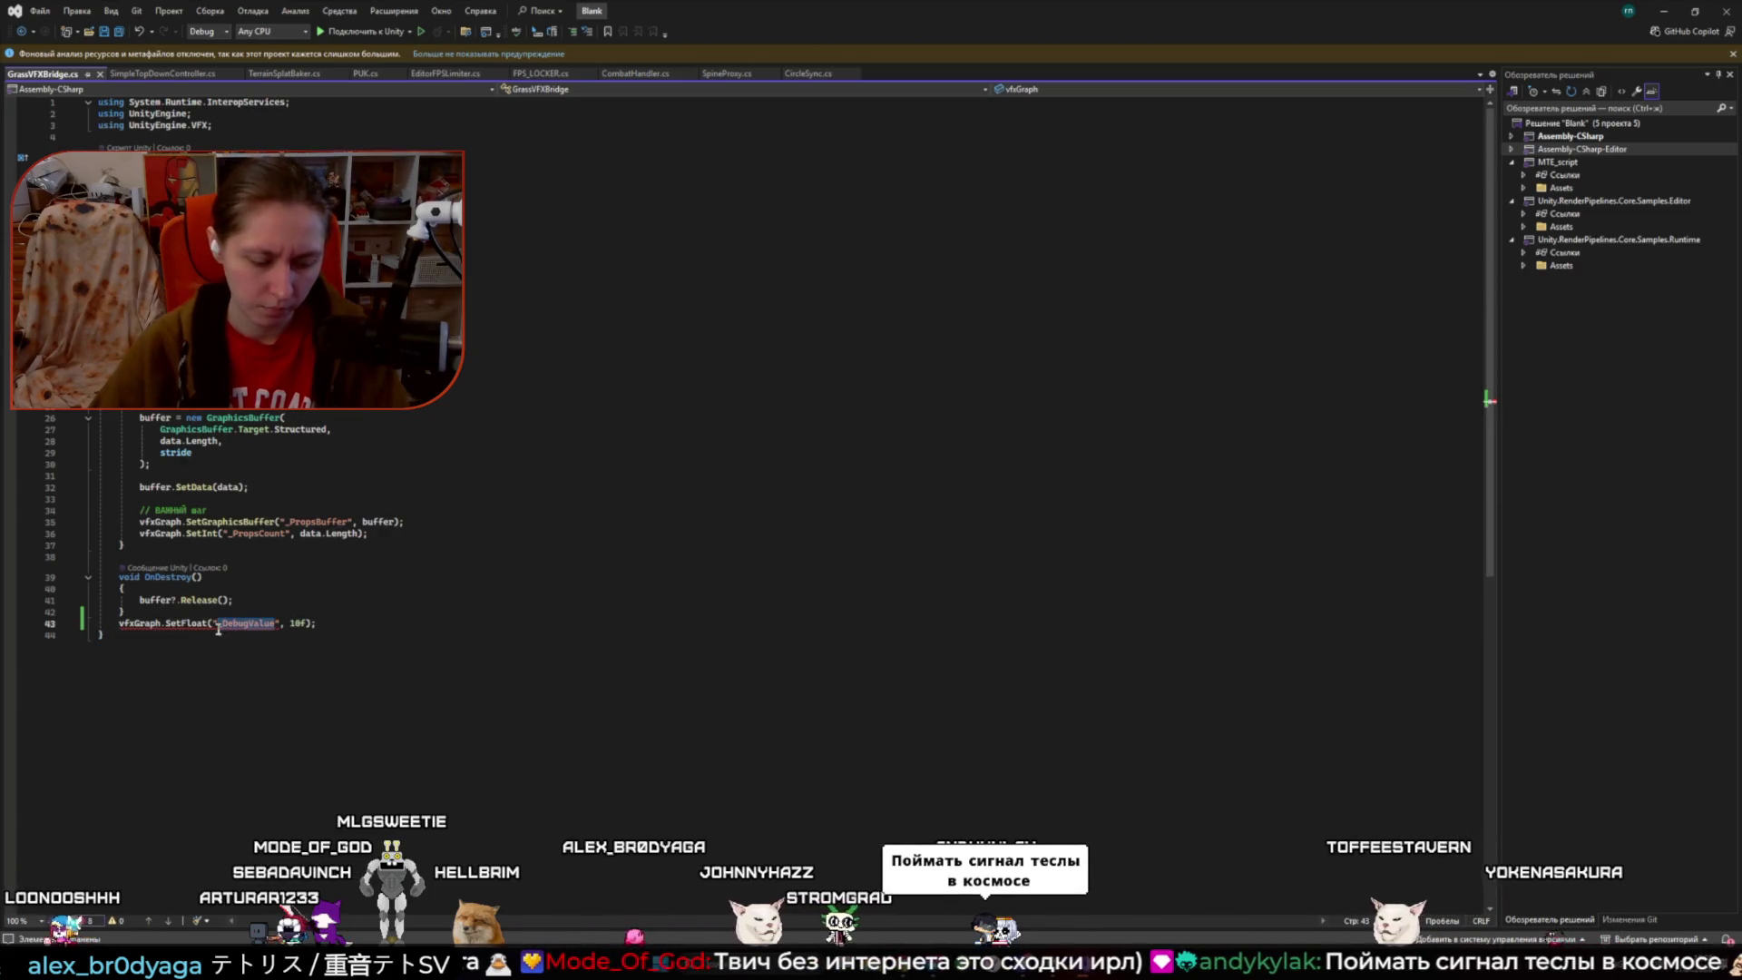
mouse_move(277, 626)
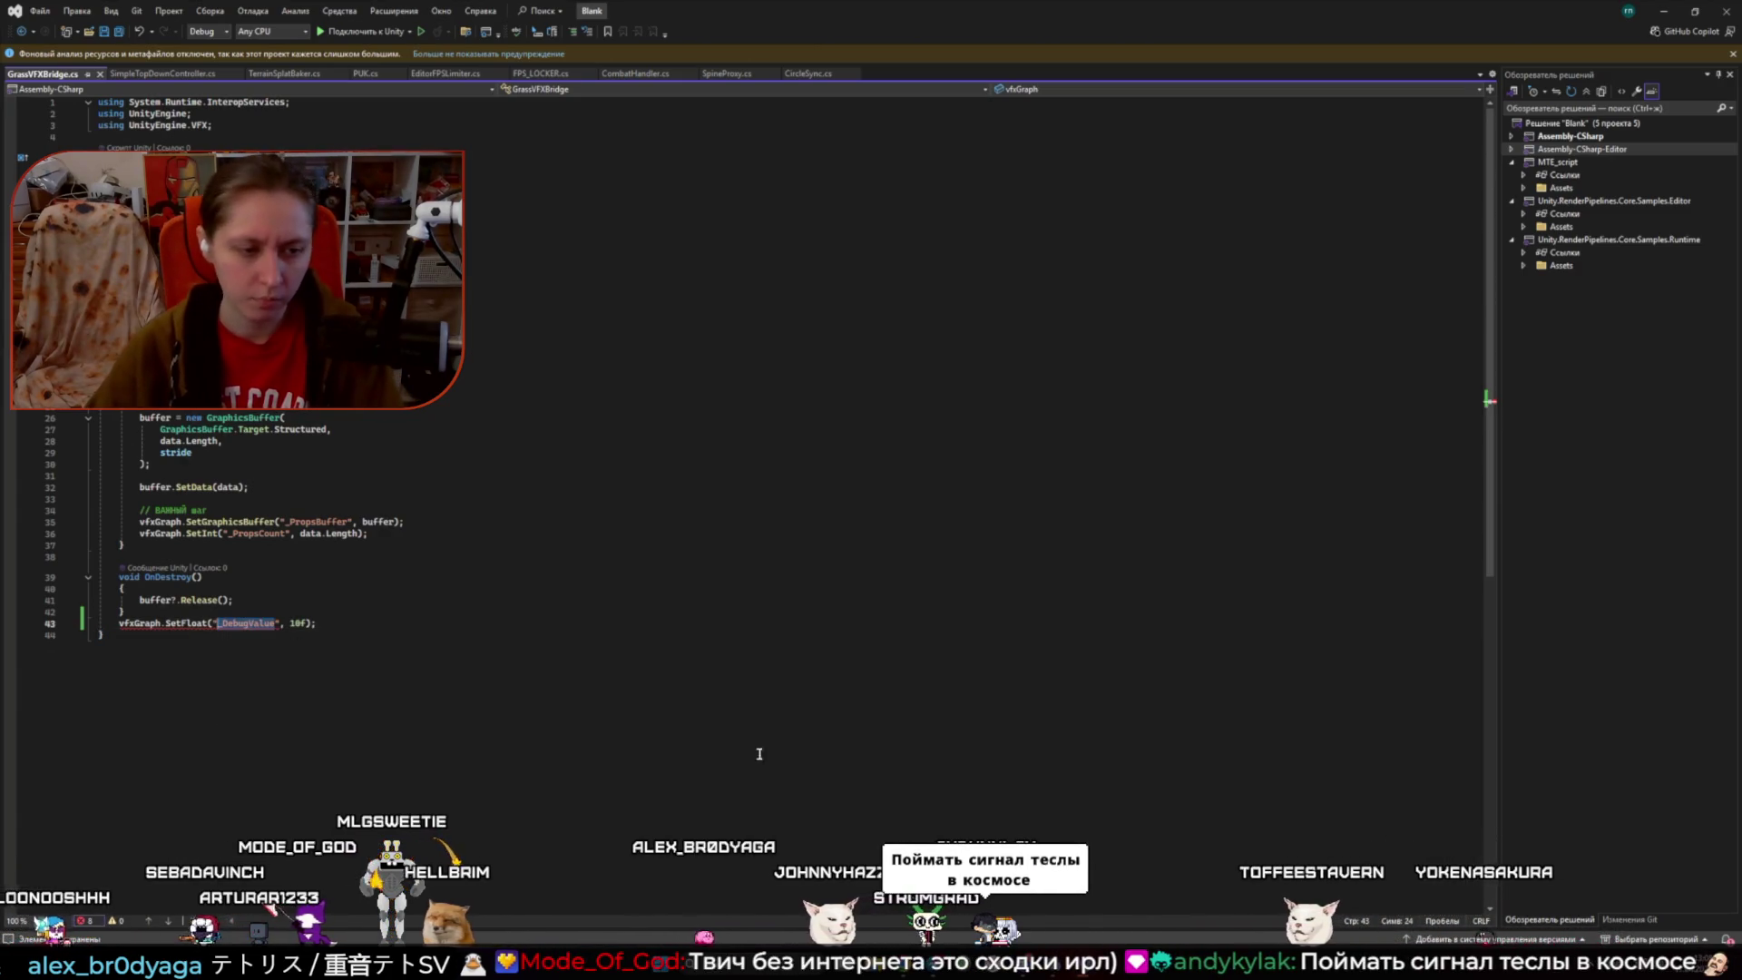
left_click(728, 876)
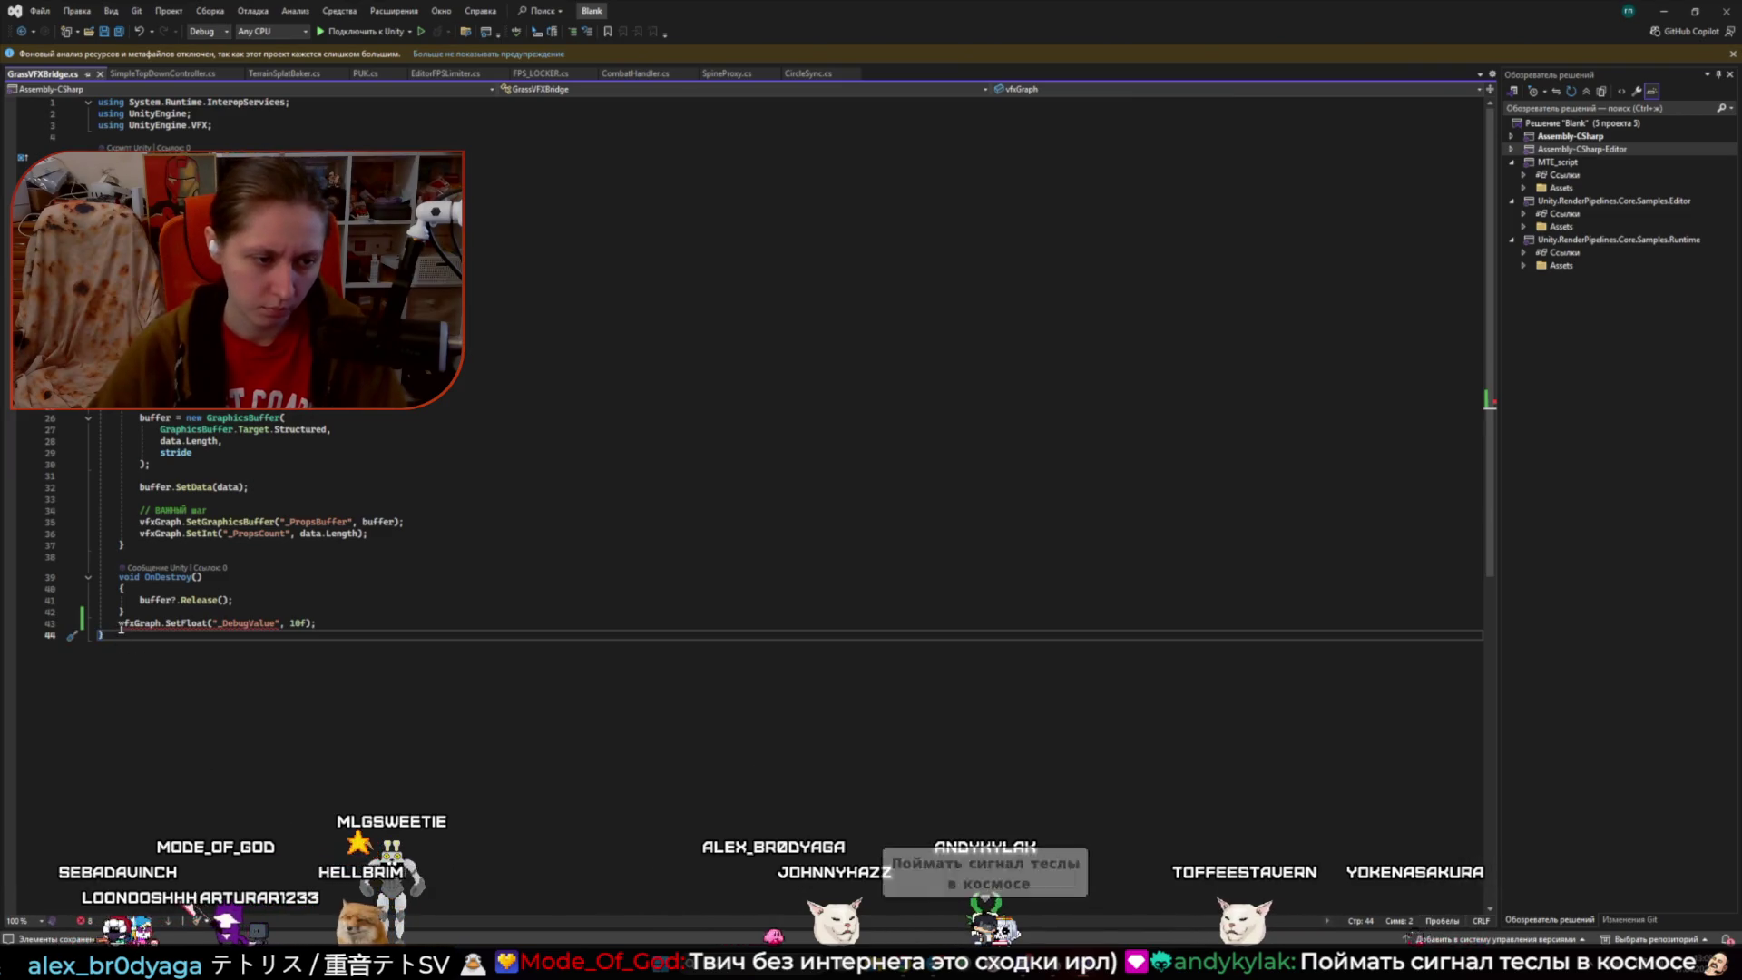
key("Up")
key("Home")
key("Return")
left_click(390, 689)
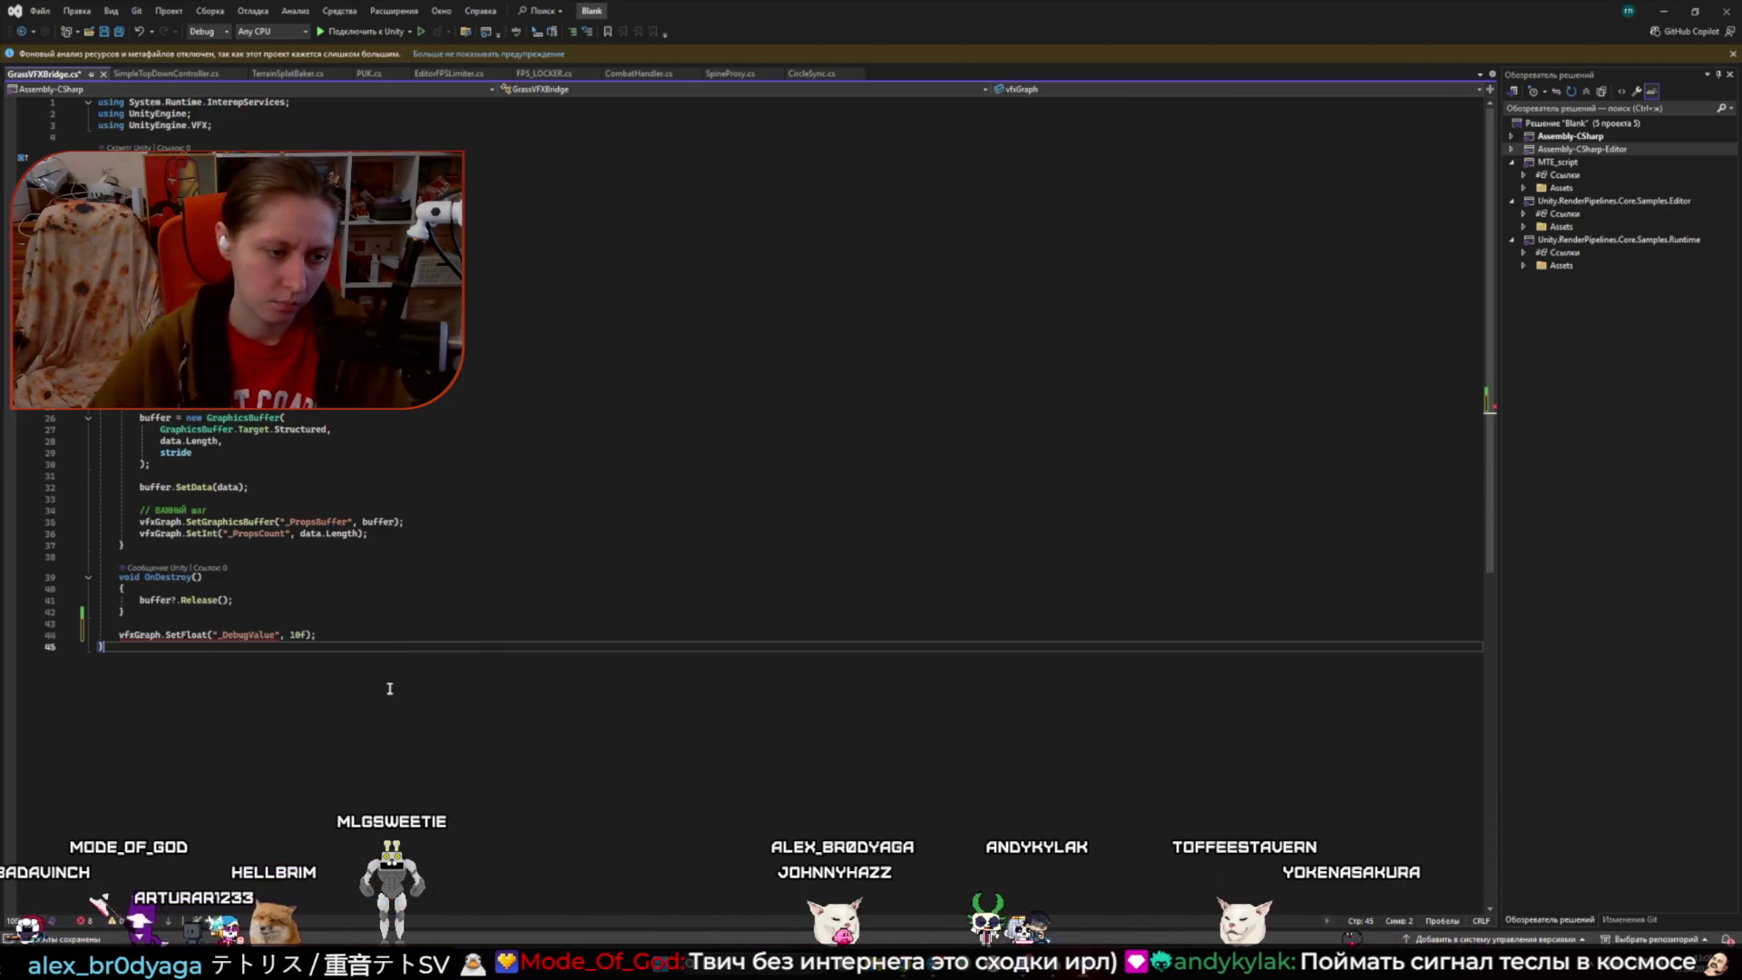
left_click(199, 633)
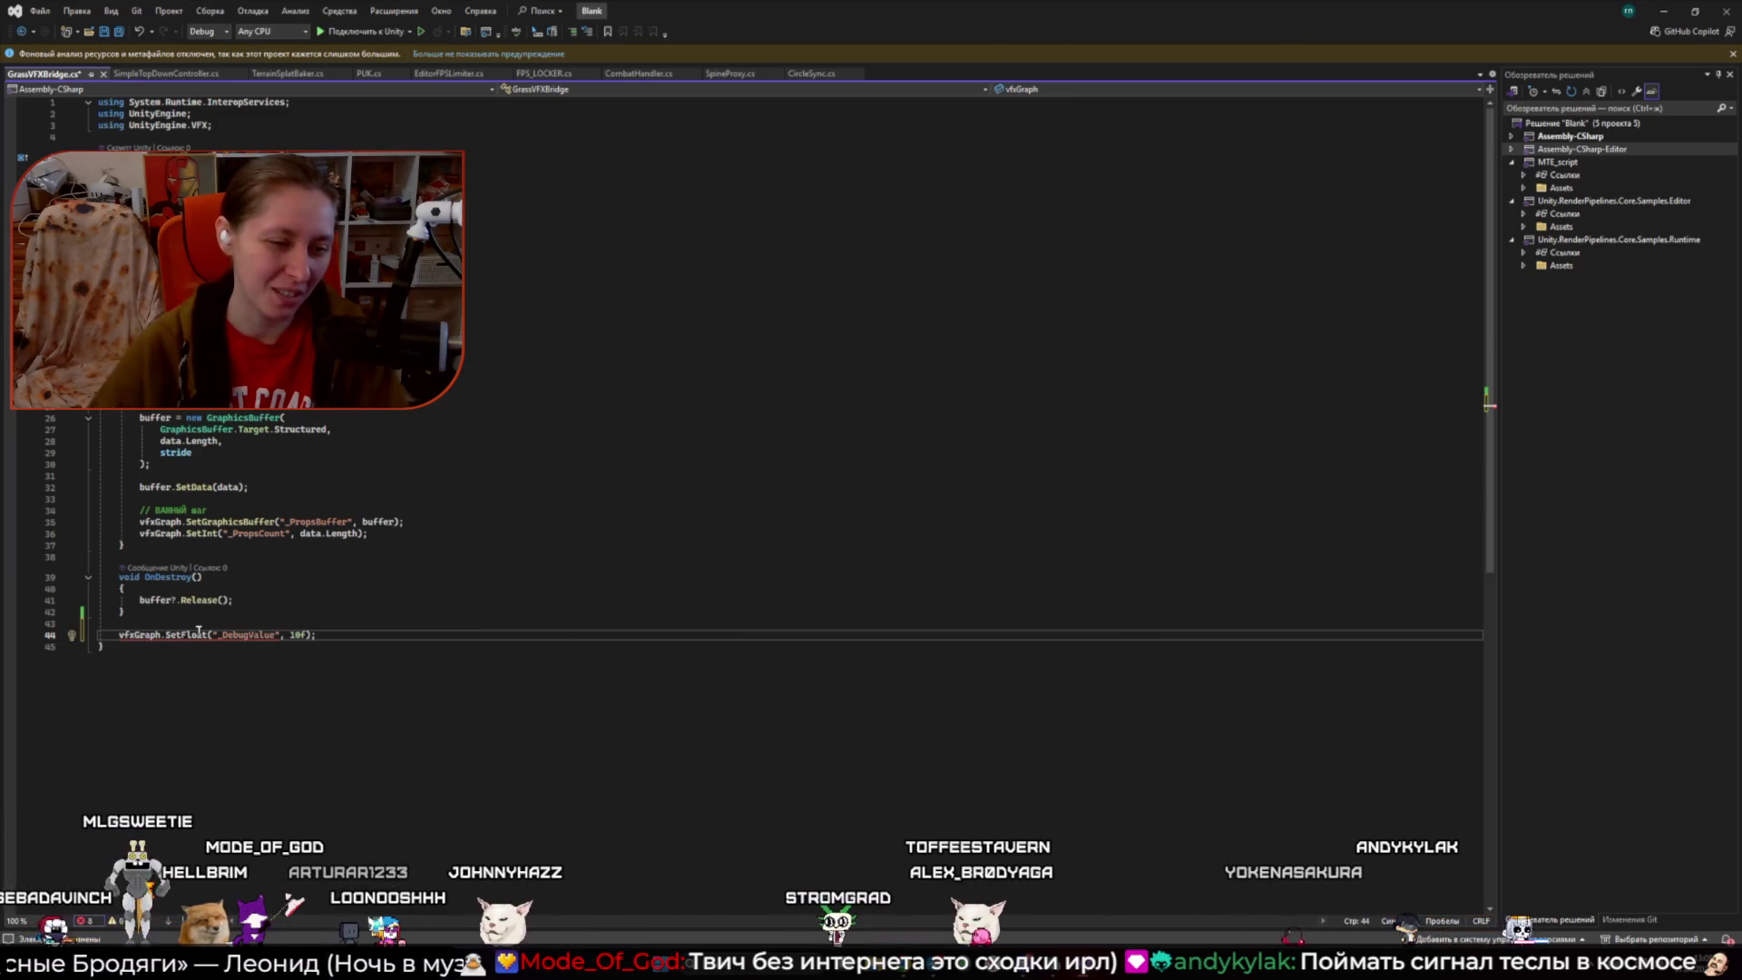
mouse_move(257, 638)
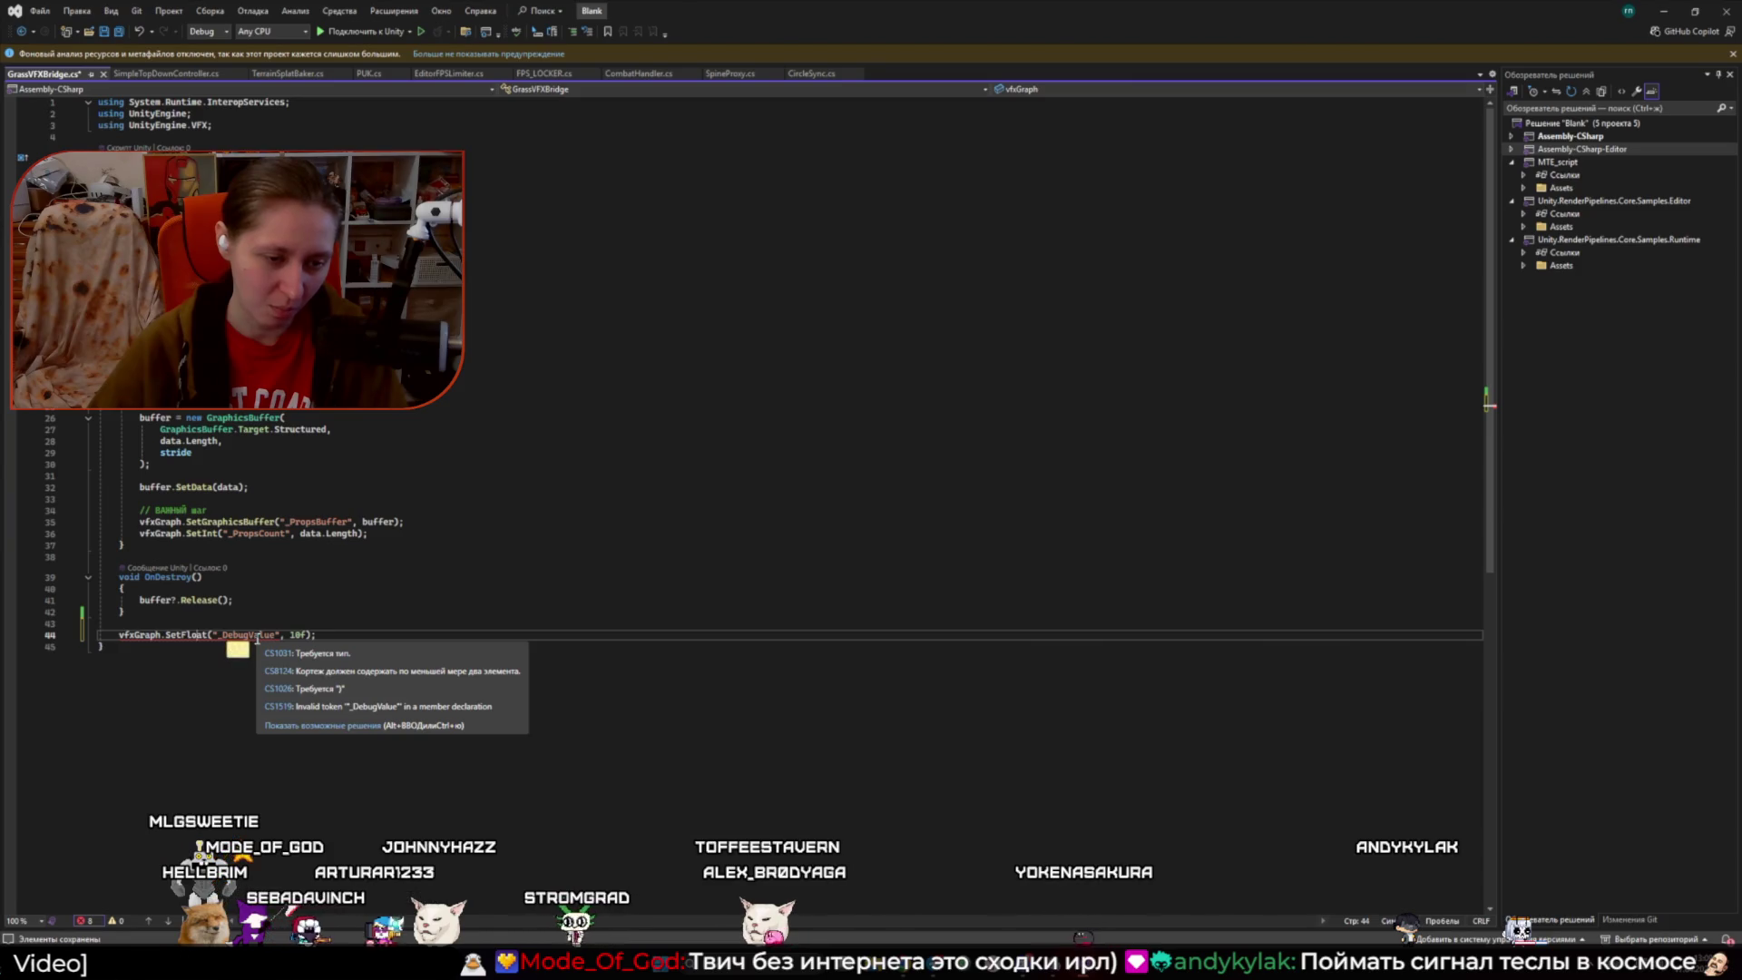
left_click_drag(337, 635, 159, 636)
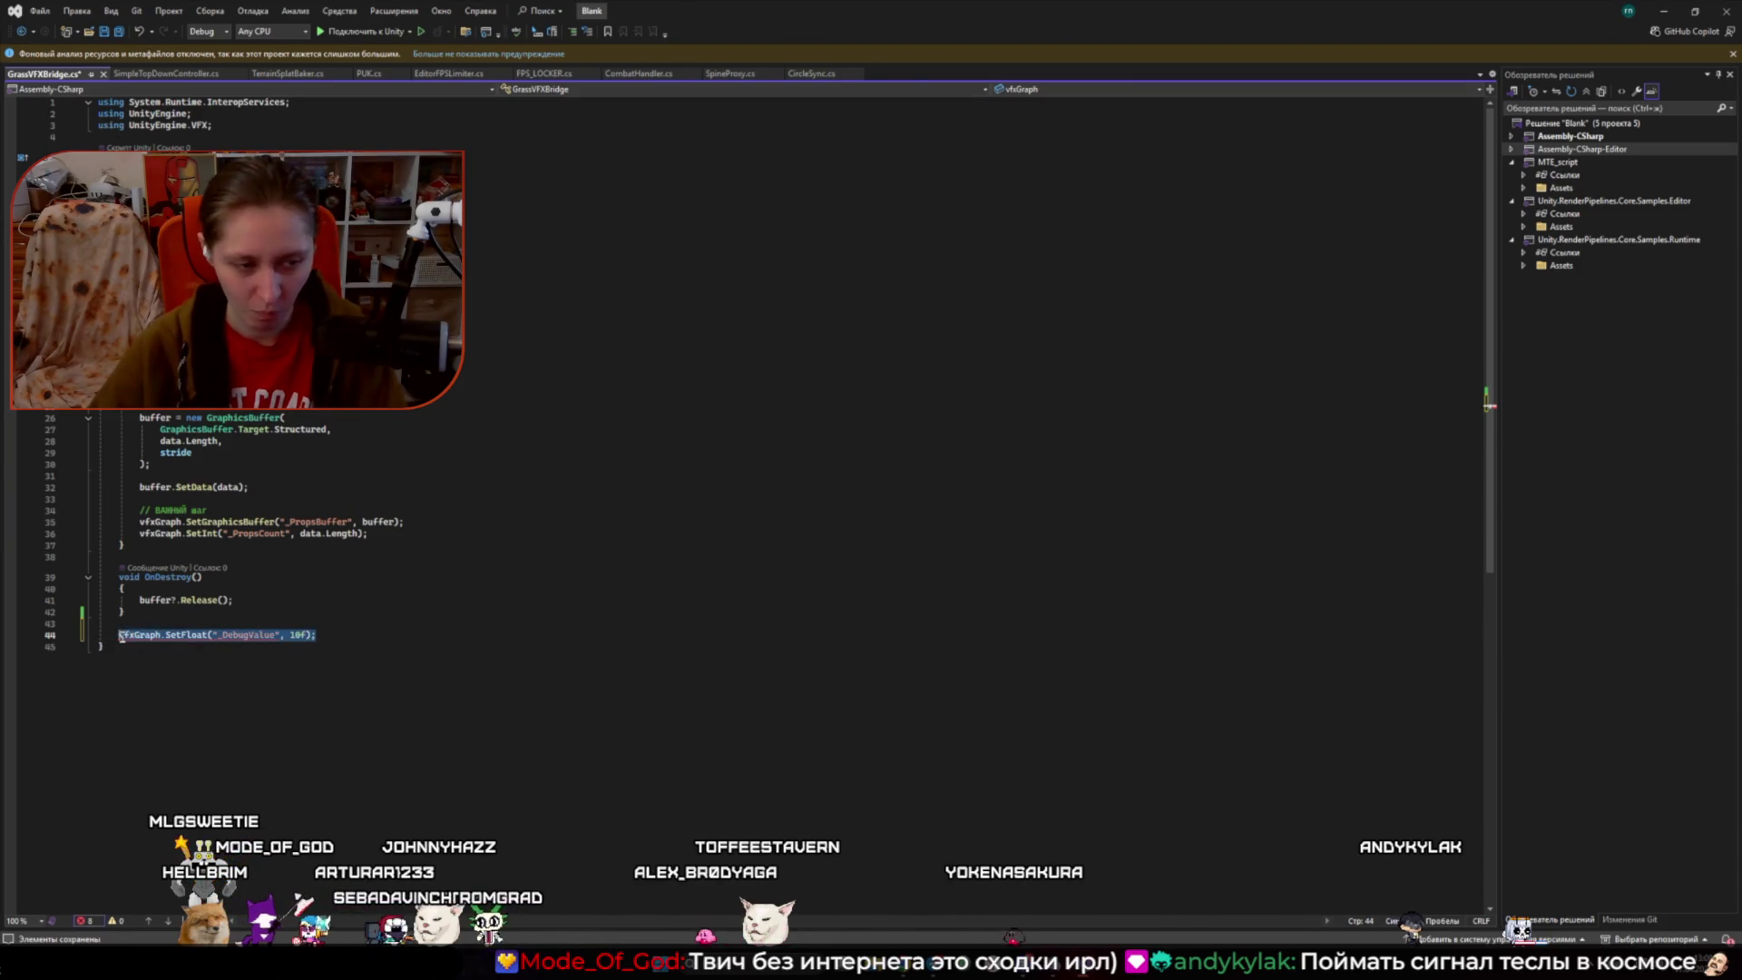
- Delete the selected vfxGraph.SetFloat("_DebugValue", 10f); line from GrassVFXBridge.cs
key("Delete")
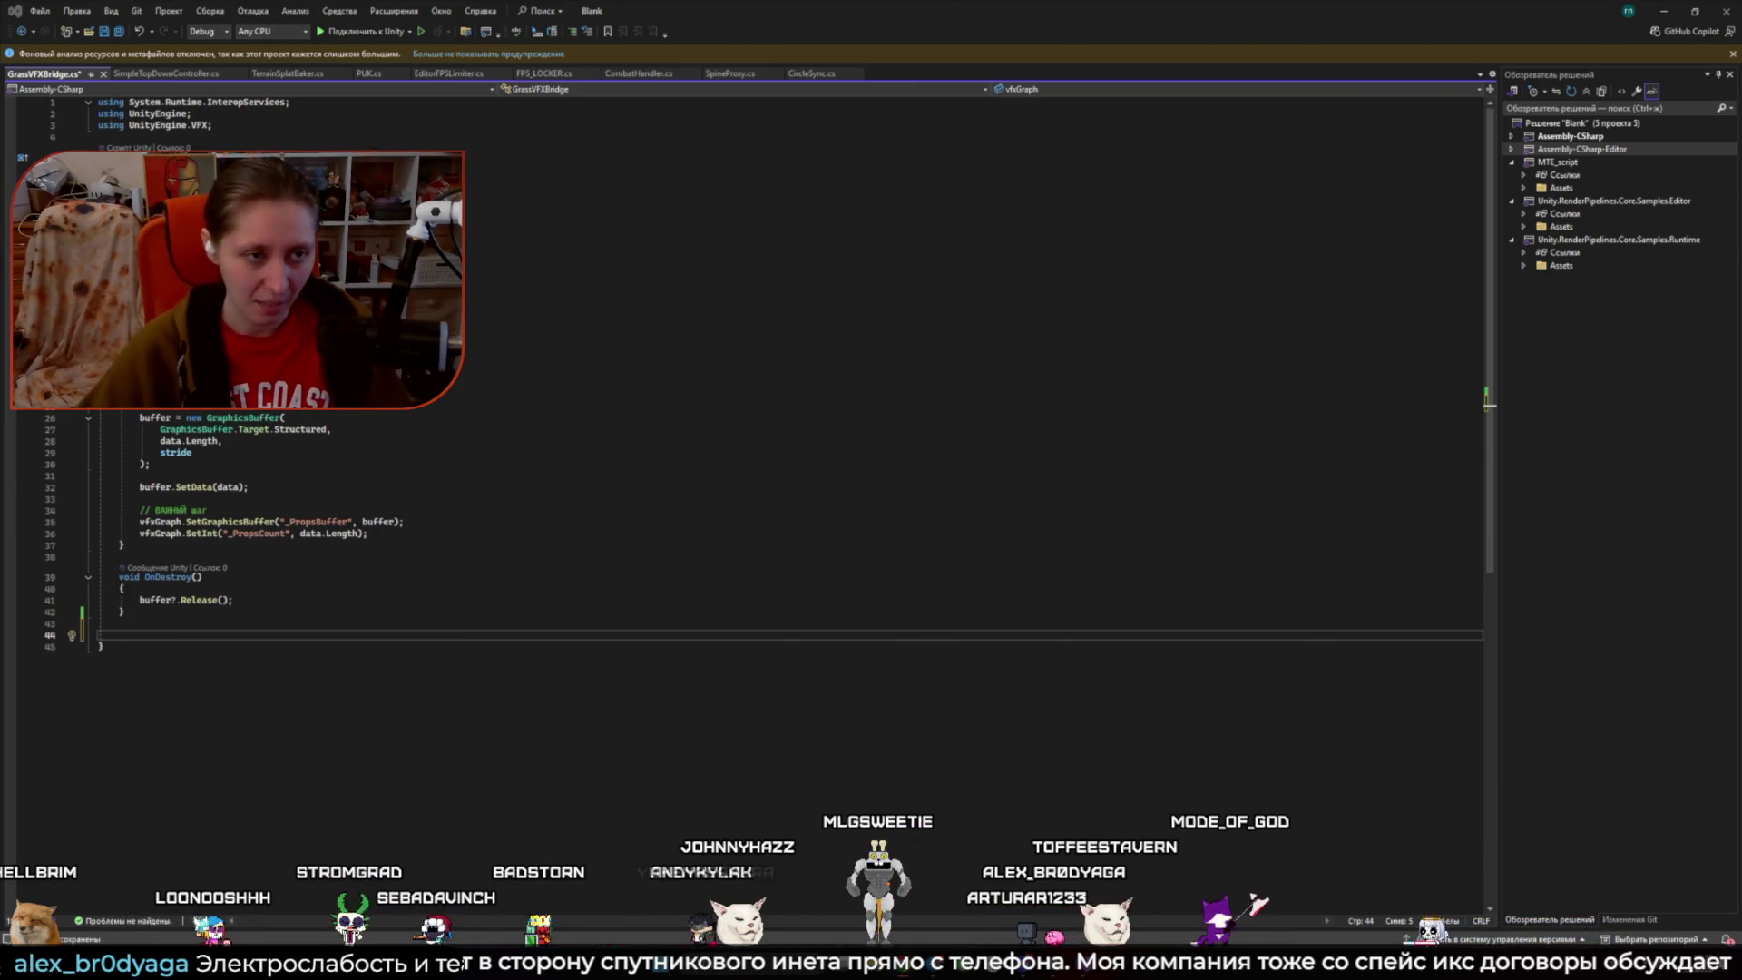
- Ask ChatGPT 'а куда написать' with the pasted SetFloat line, then return to Visual Studio
mouse_move(900, 969)
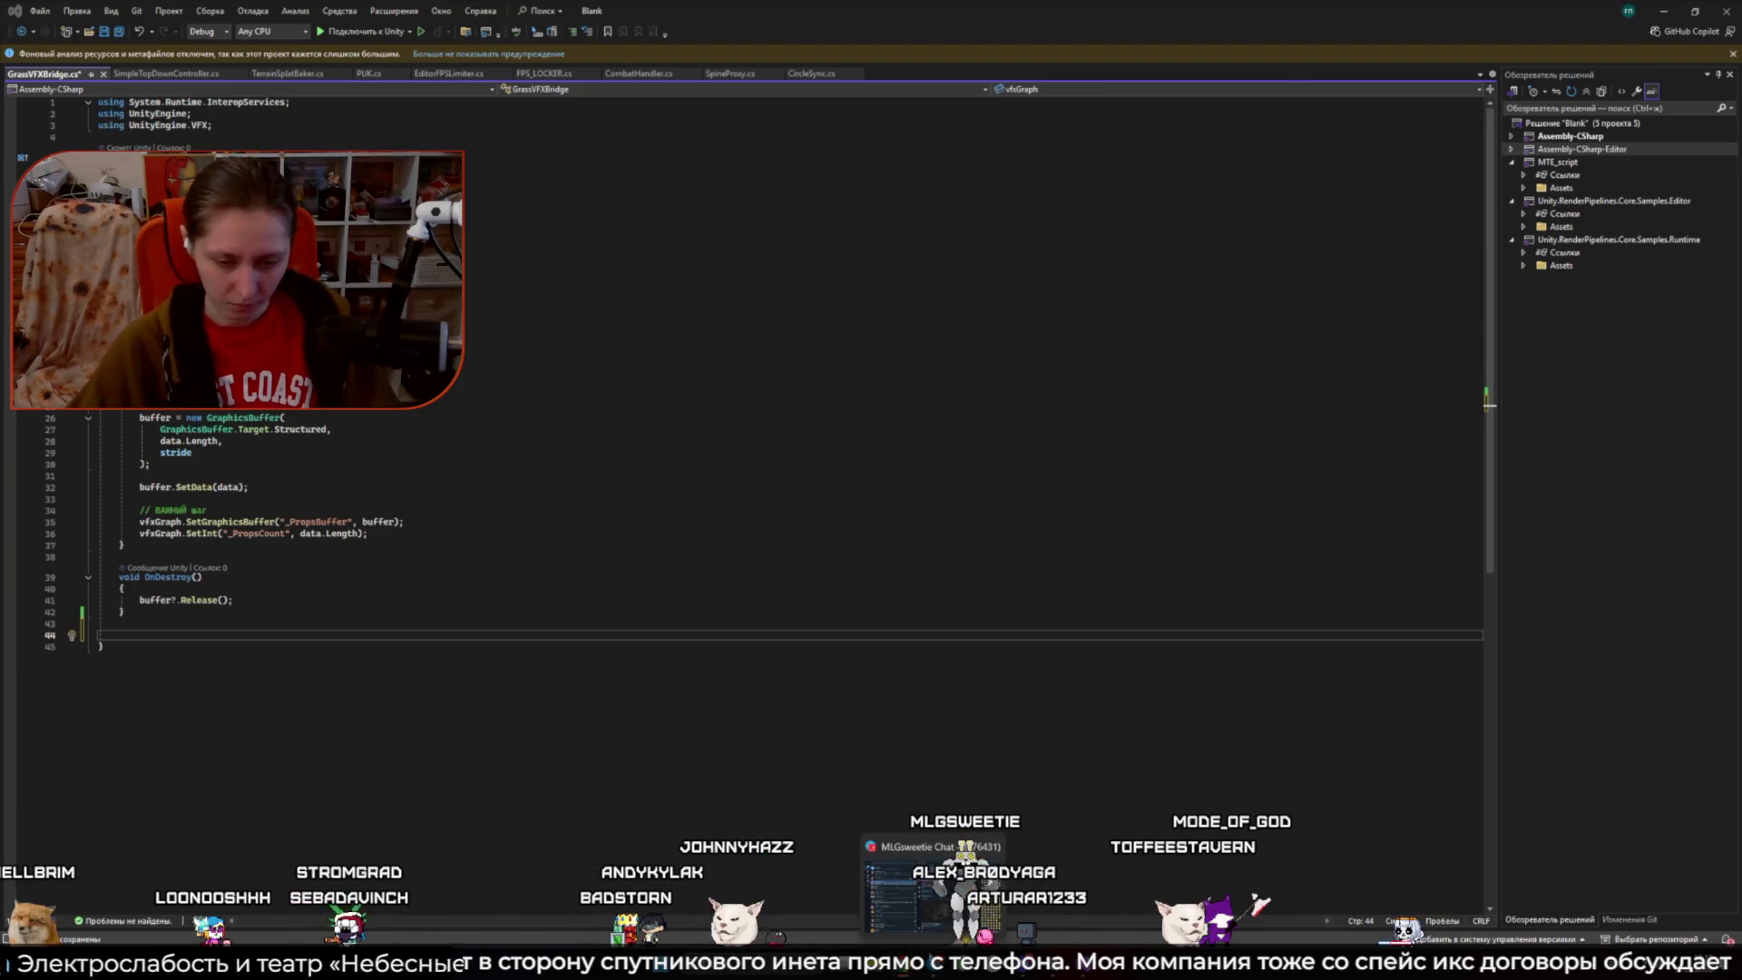
left_click(975, 893)
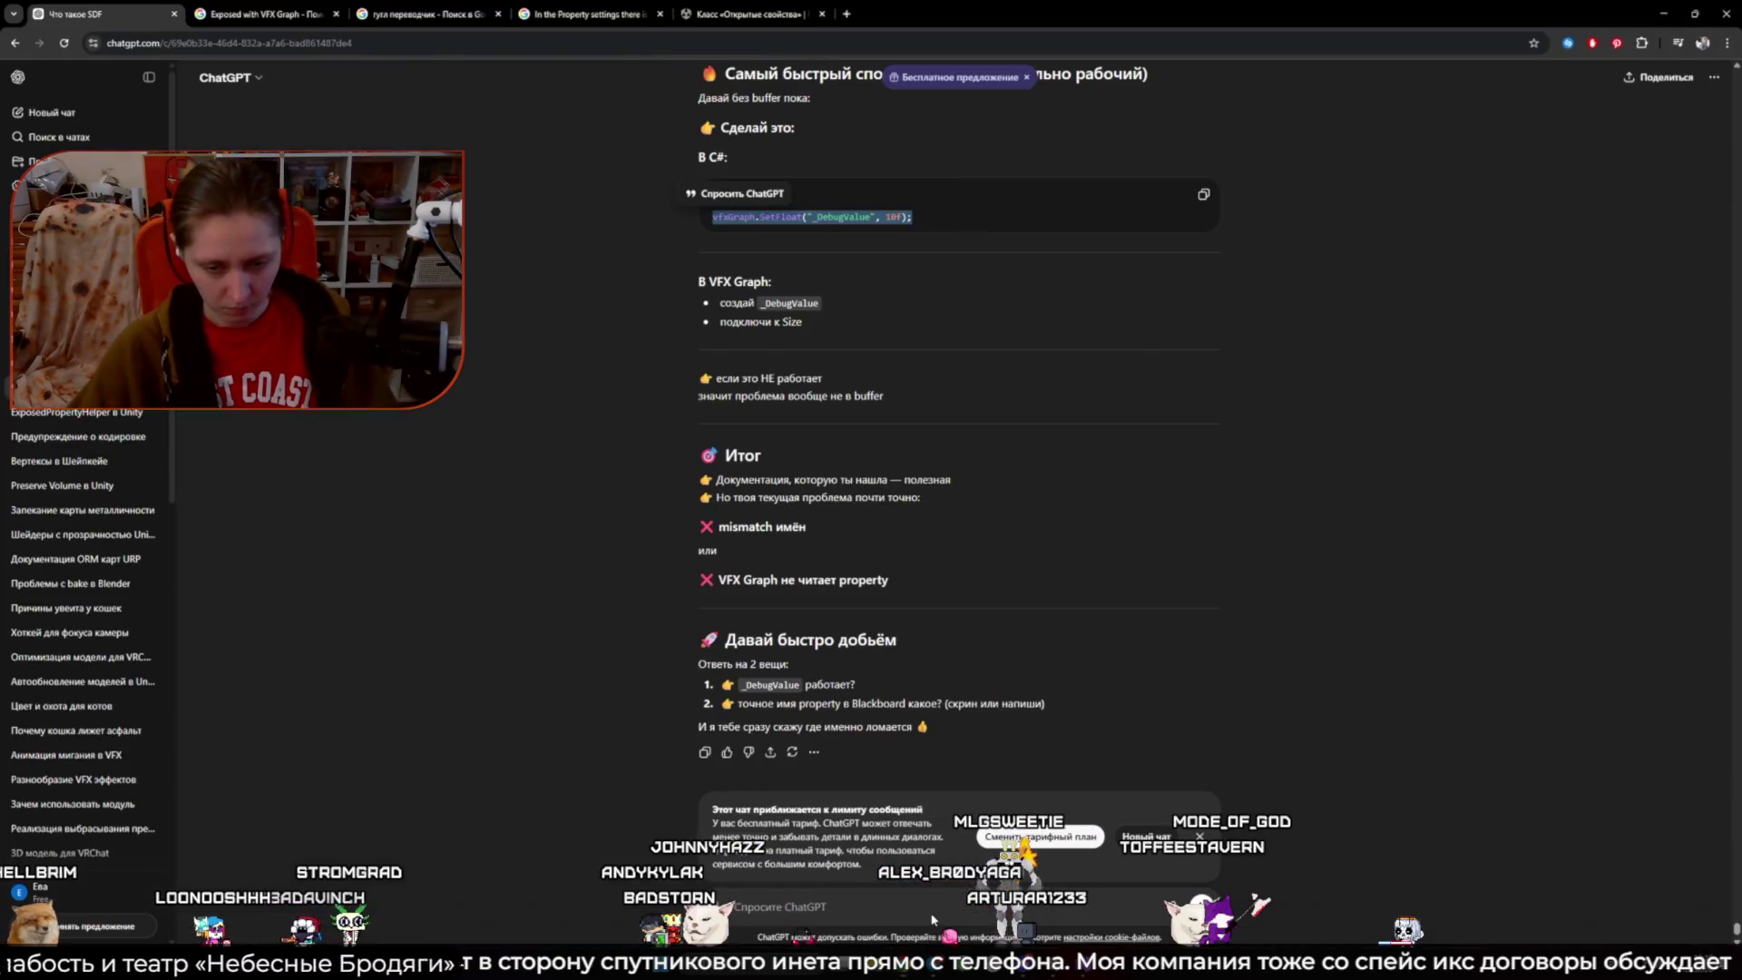
left_click(802, 883)
type("а куда")
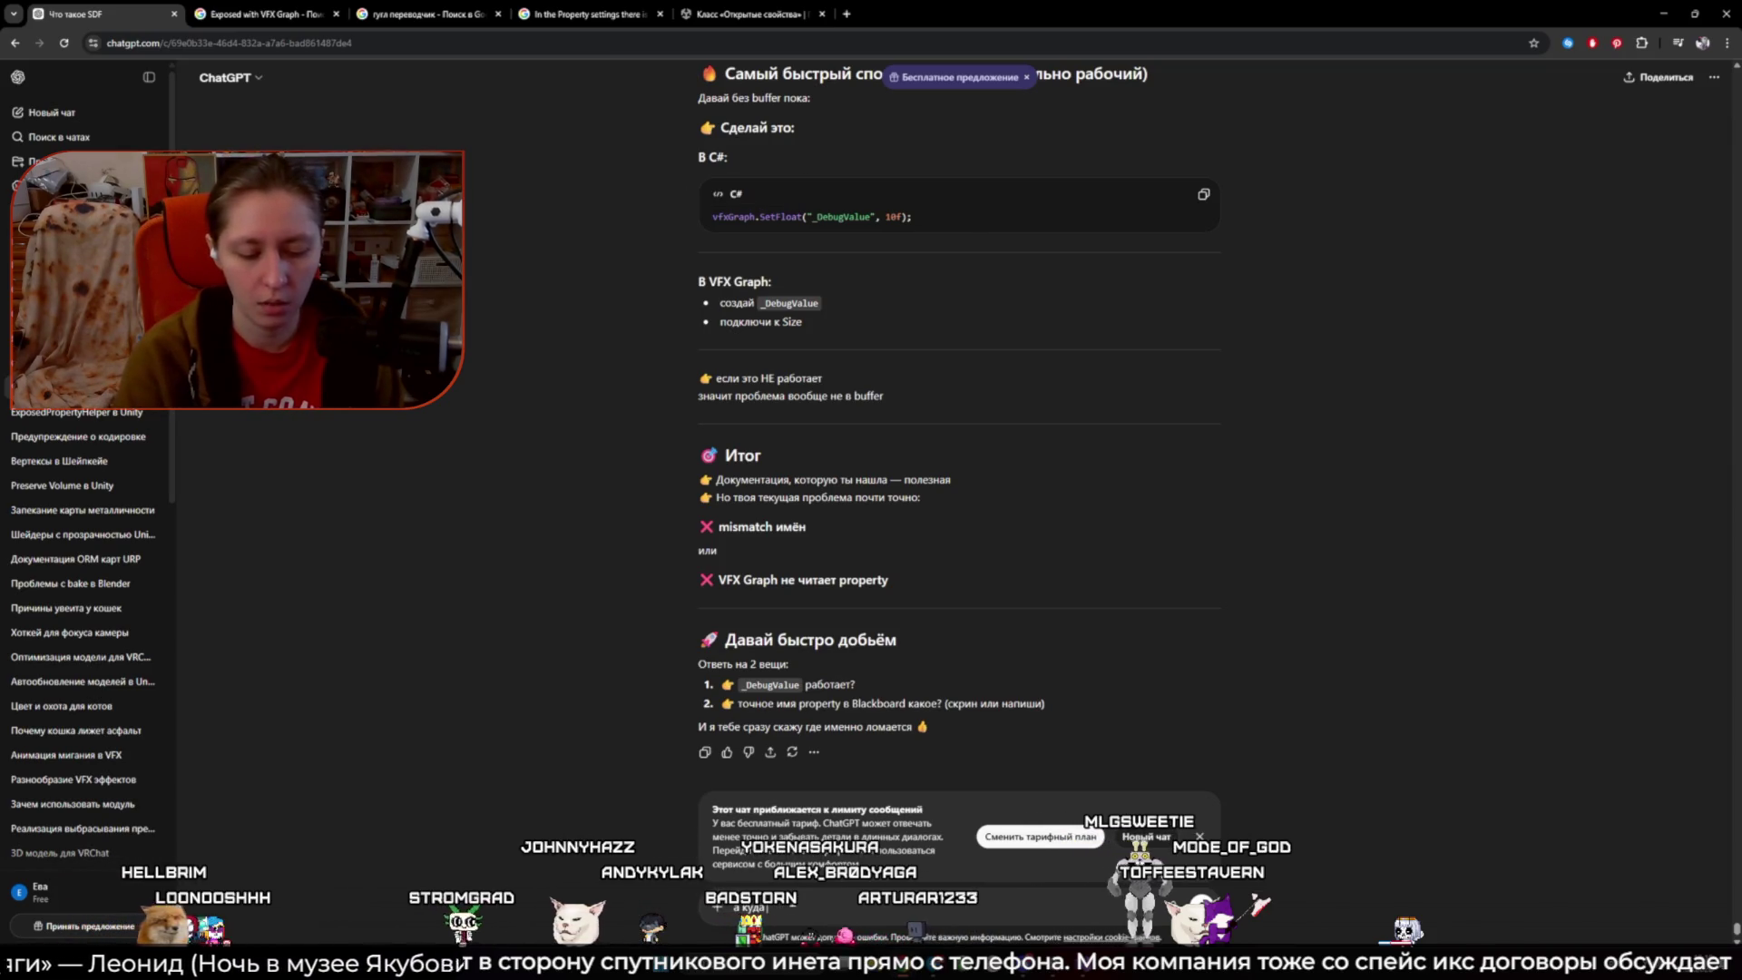
type(" написать")
type("vfxGraph.SetFloat(\"_DebugValue\", 10f);")
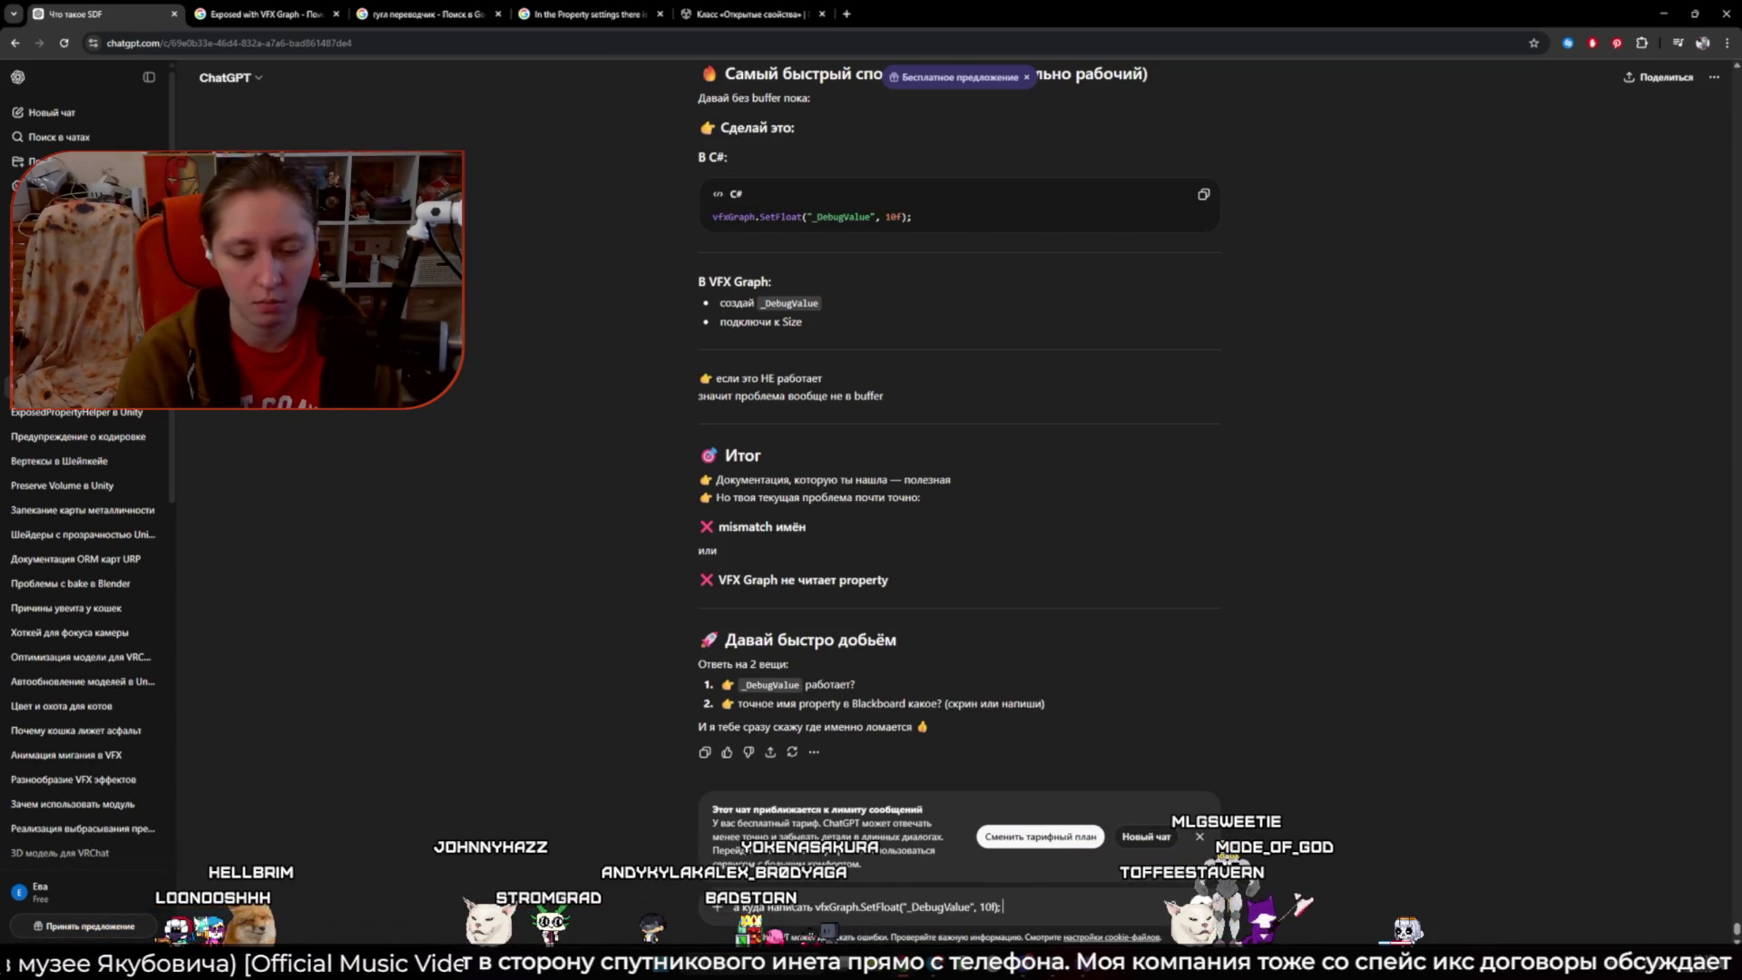
type("?")
key("Return")
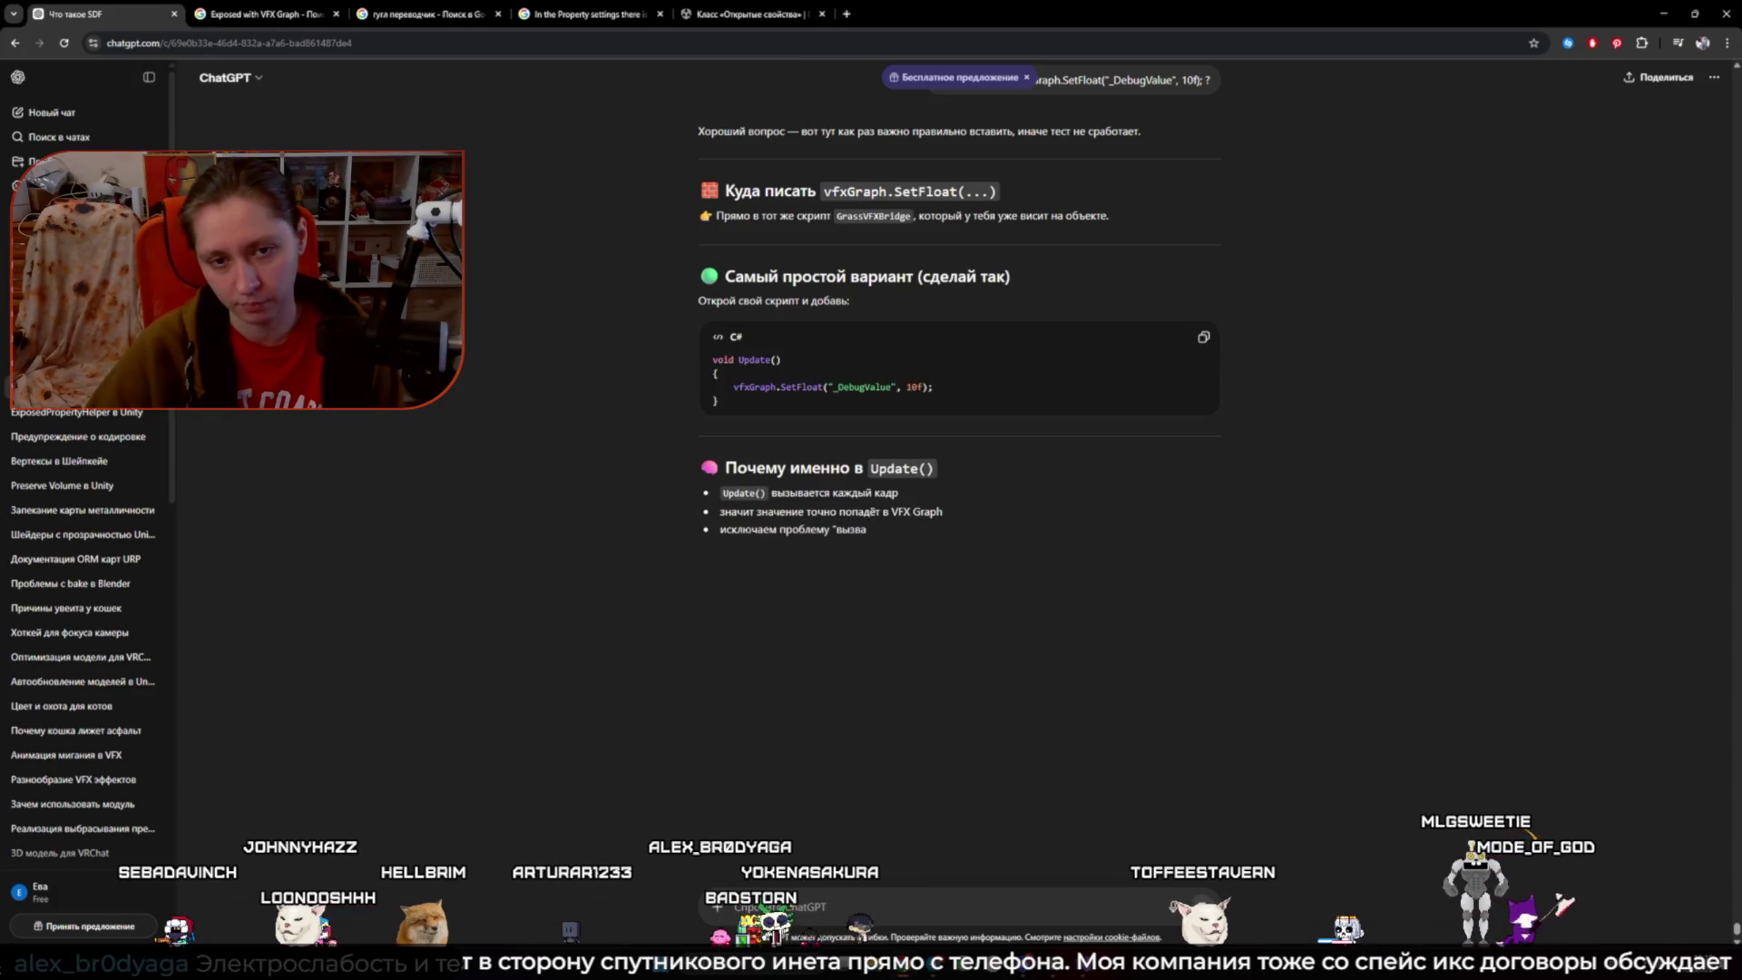
key("alt+Tab")
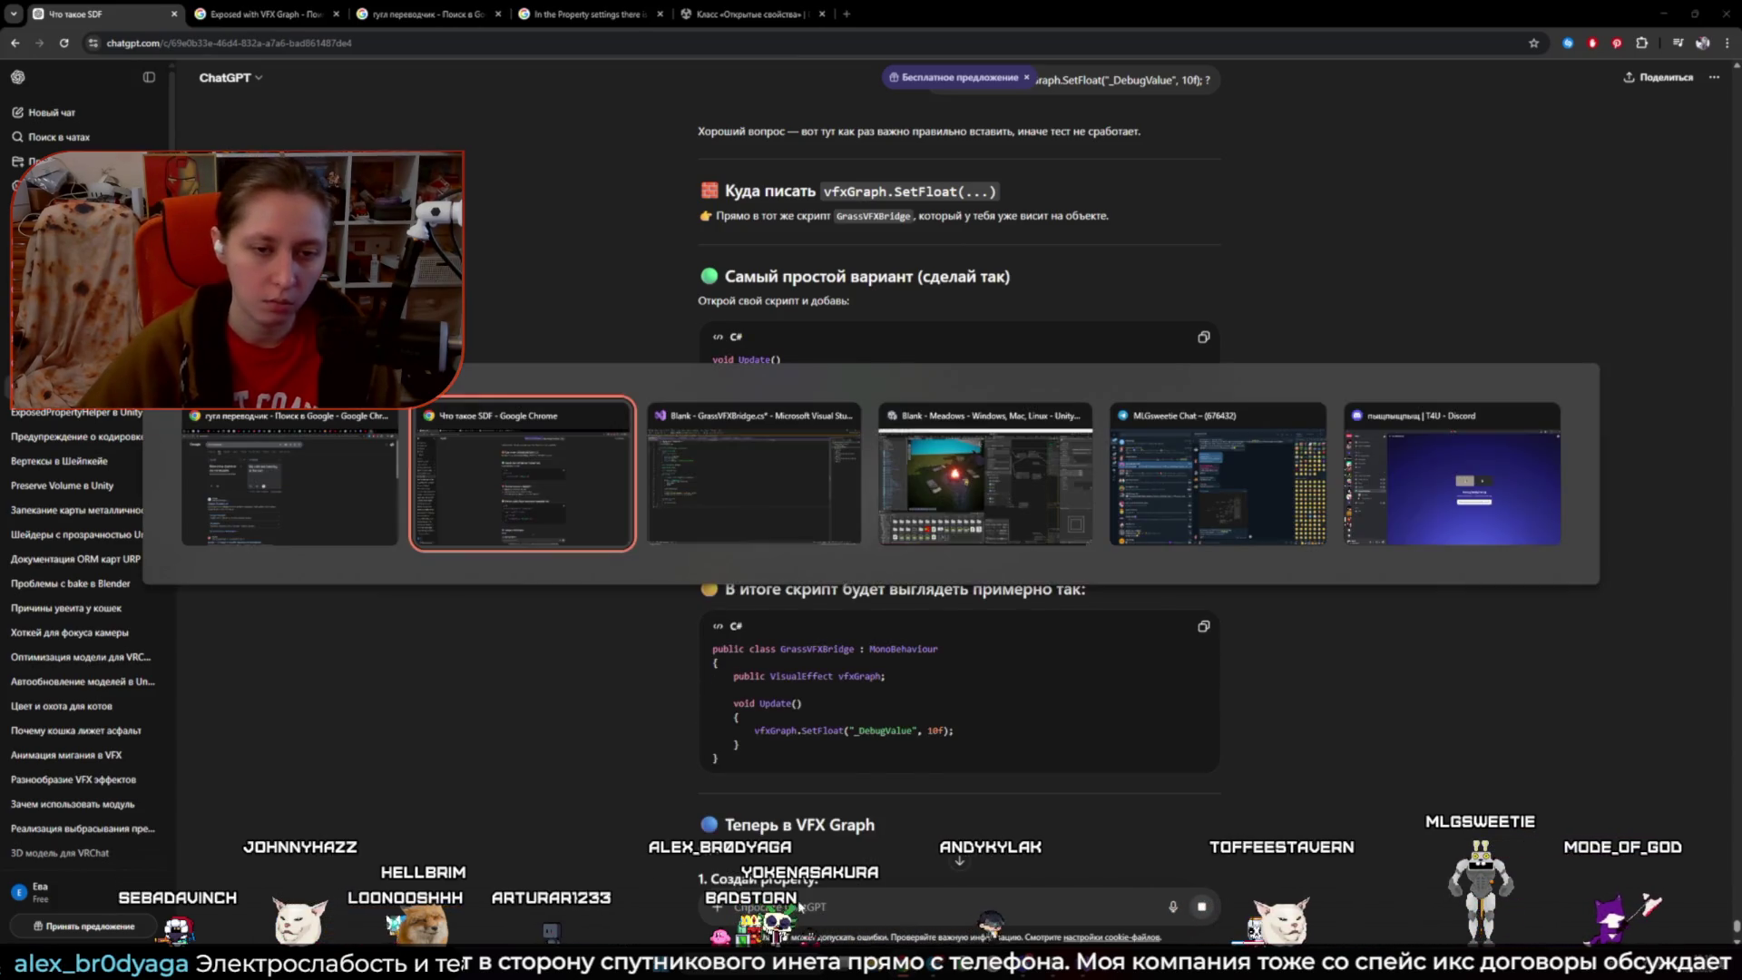
key("alt+Tab")
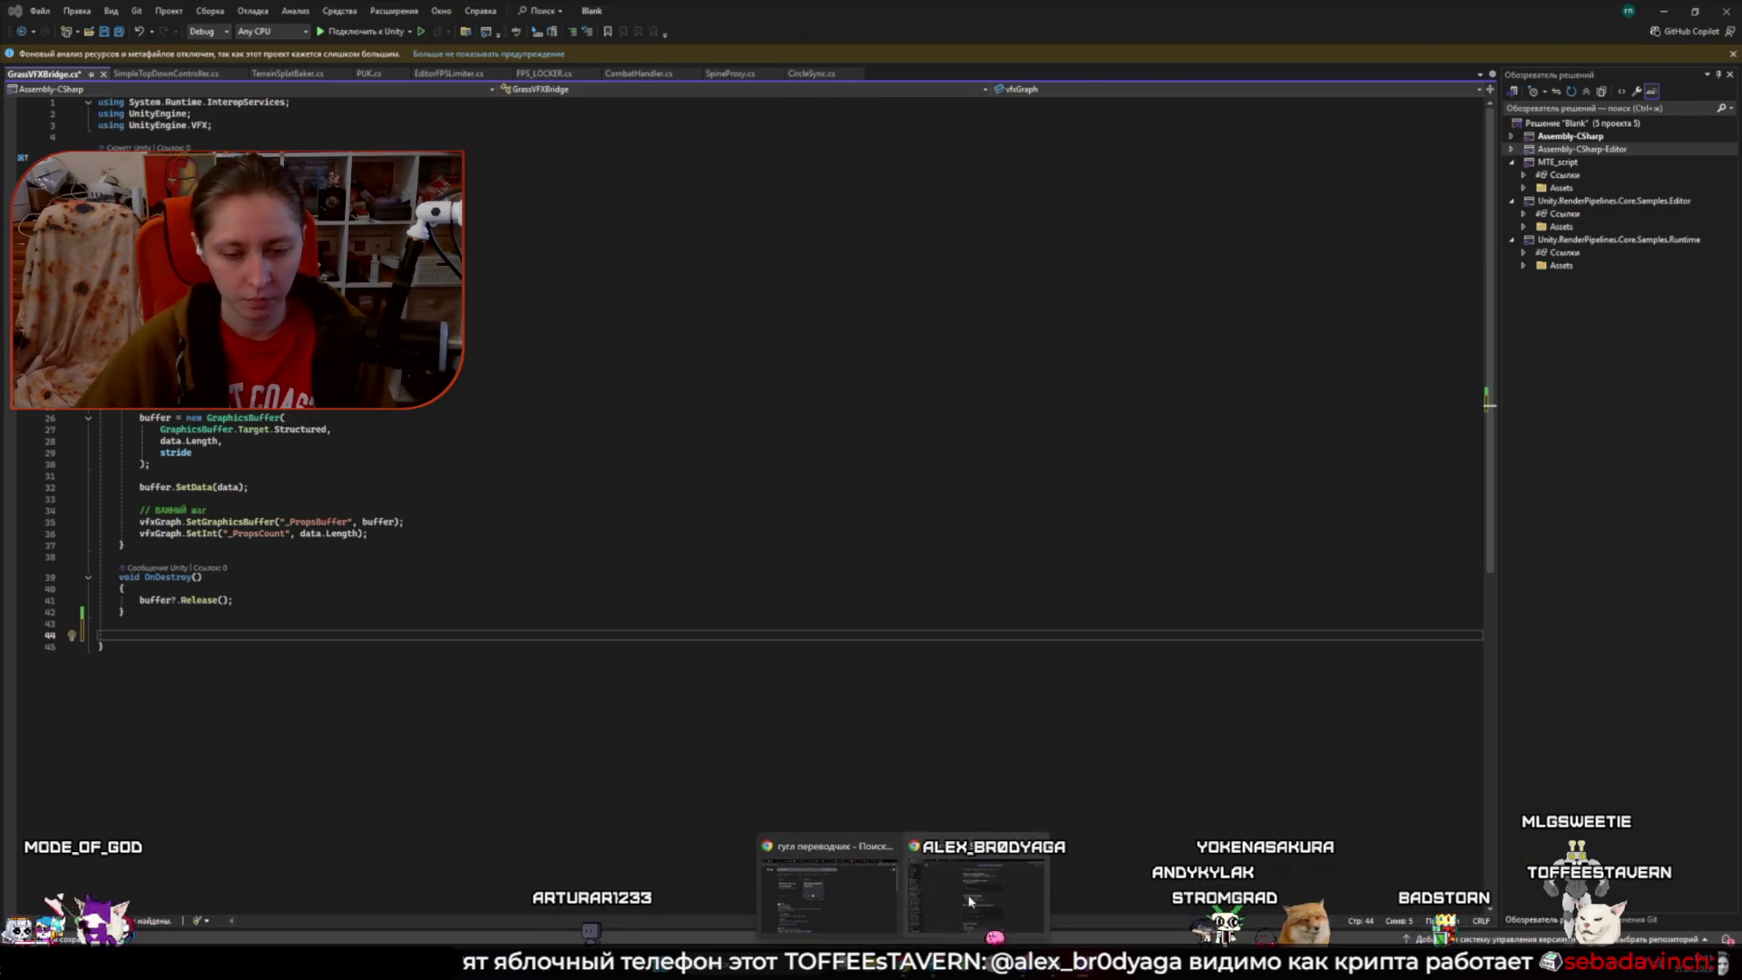
- Switch back to the browser showing ChatGPT's answer placing SetFloat inside Update()
left_click(834, 870)
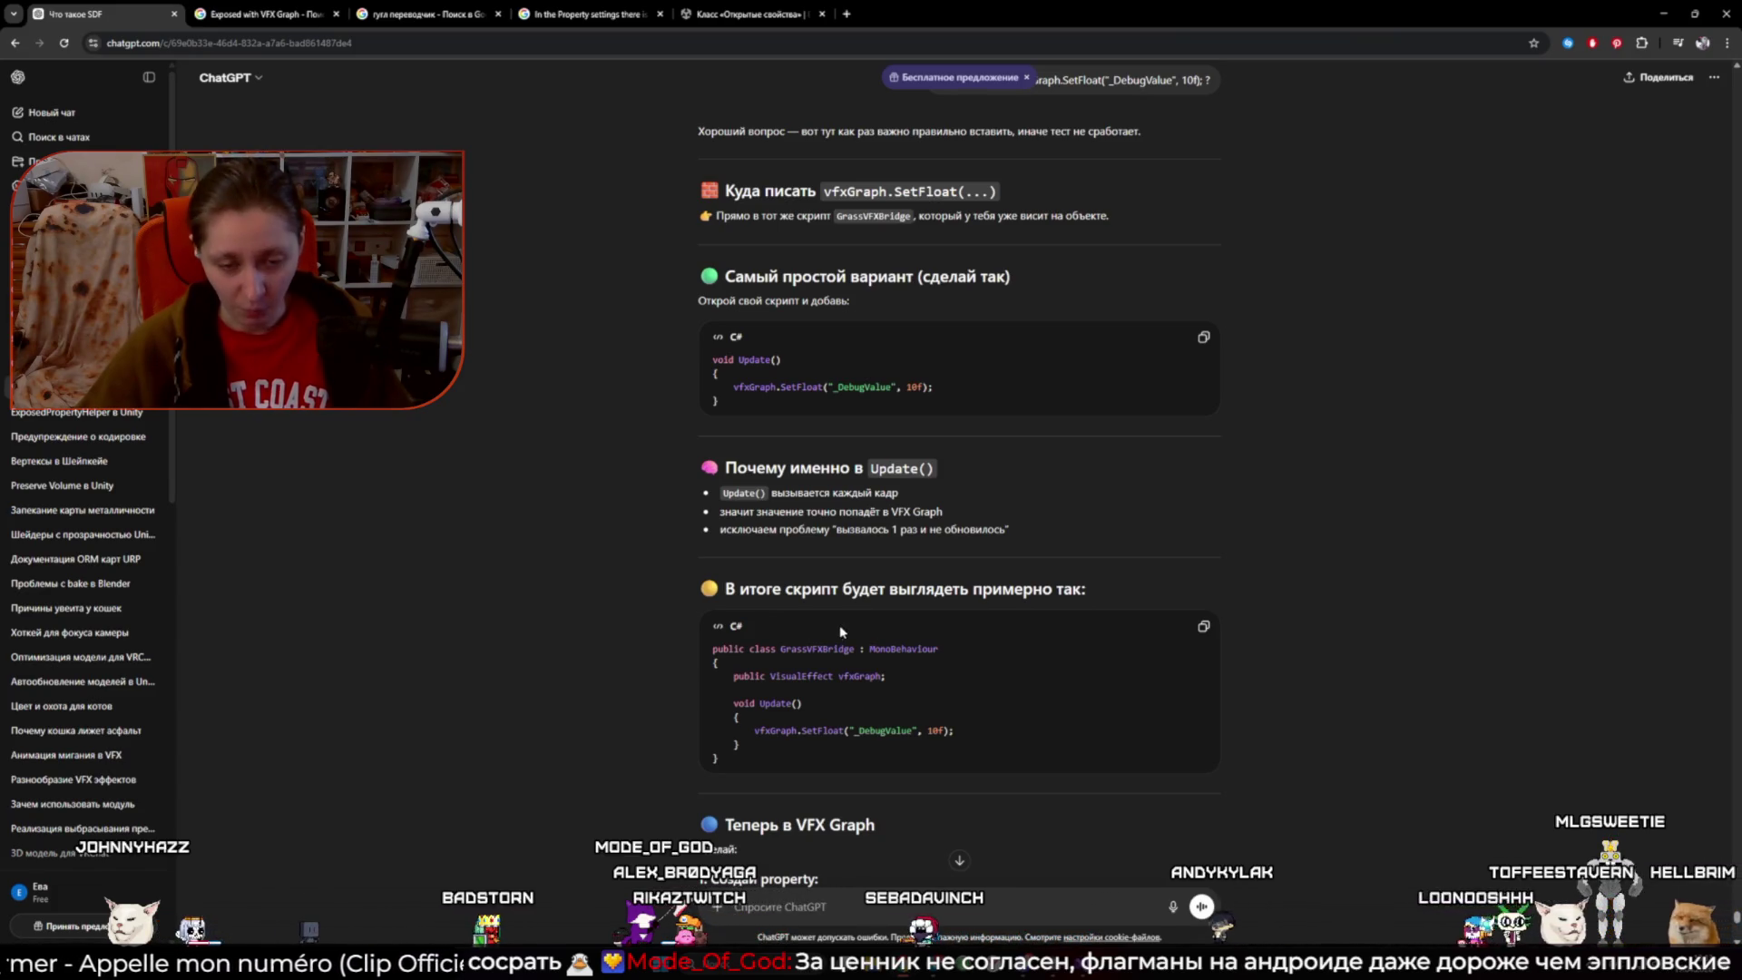
- Read ChatGPT's steps for wiring an exposed _DebugValue float into Set Size, then switch to Unity
left_click_drag(732, 588, 1087, 590)
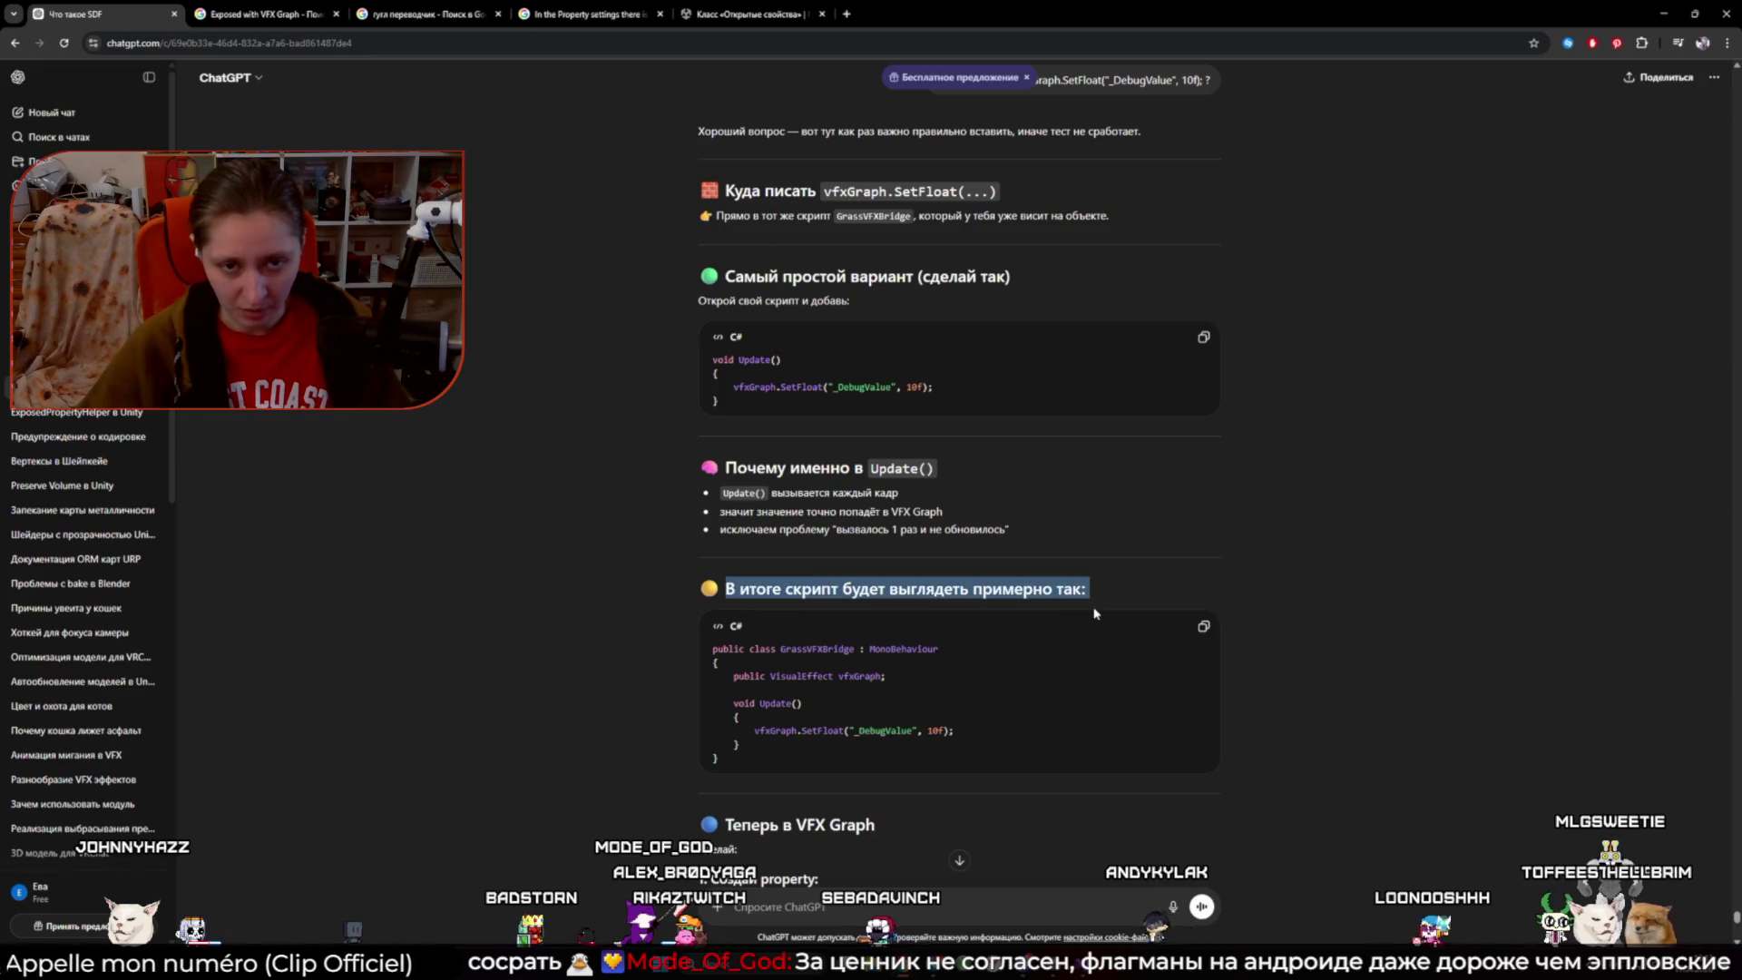
left_click(855, 280)
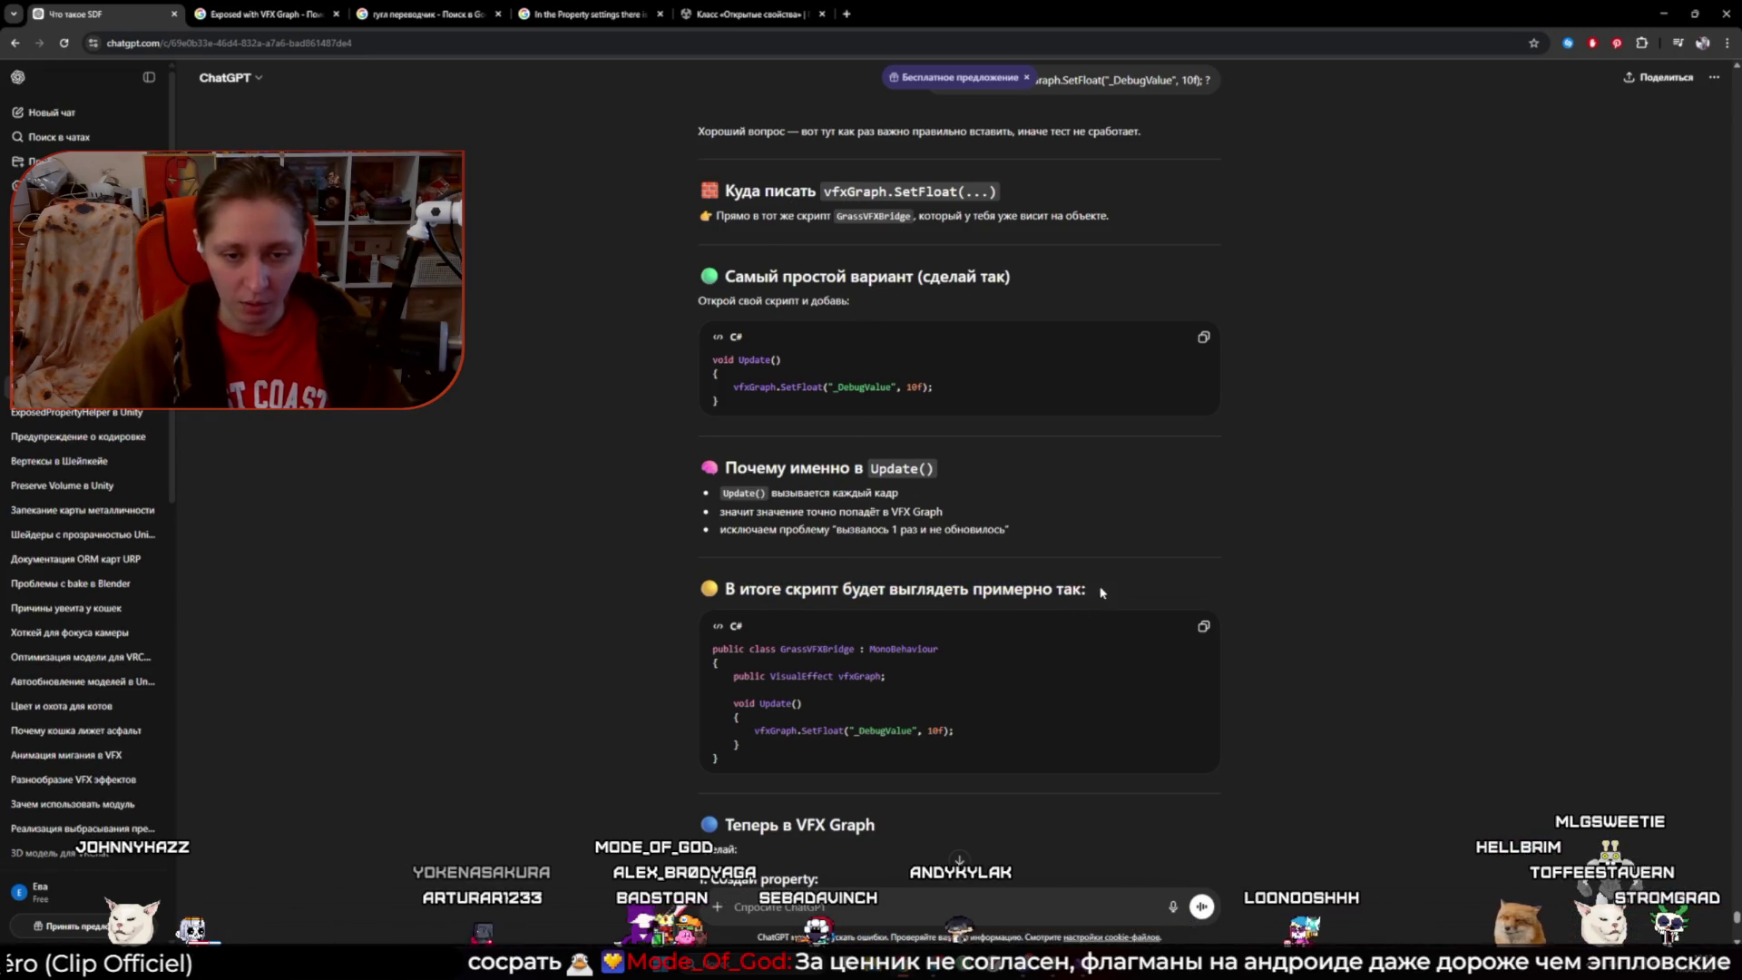
left_click_drag(1101, 591, 703, 589)
scroll(1380, 731, "down", 3)
left_click(1382, 732)
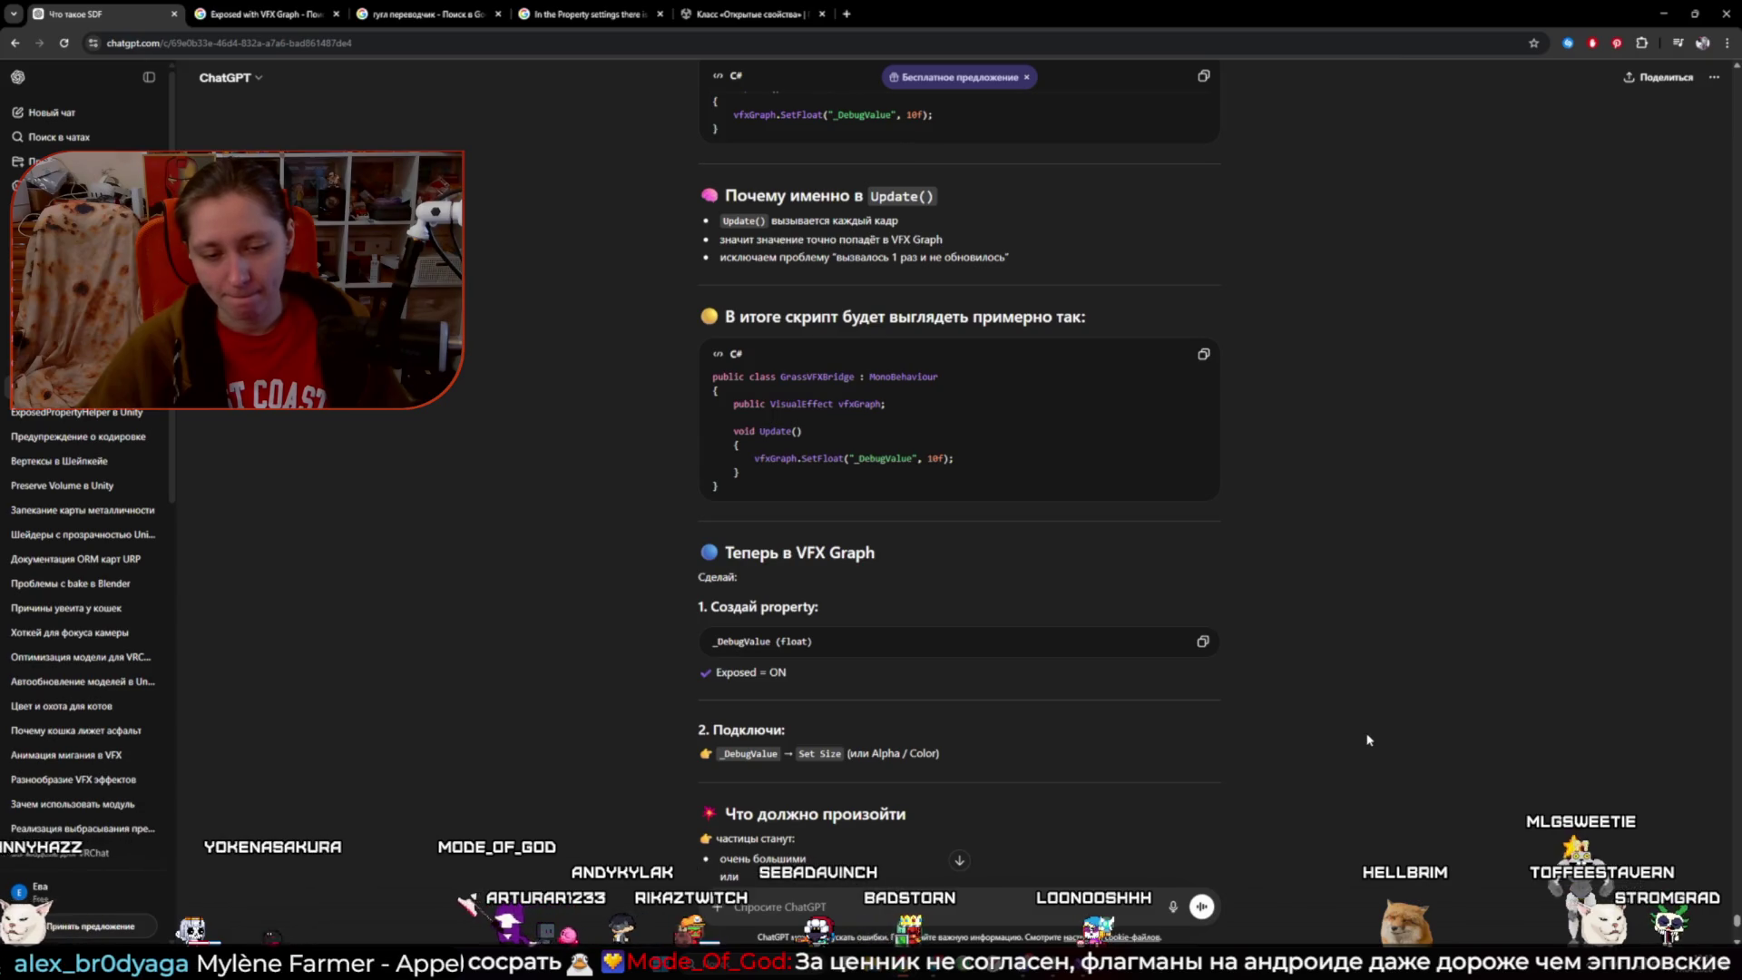
key("alt+Tab")
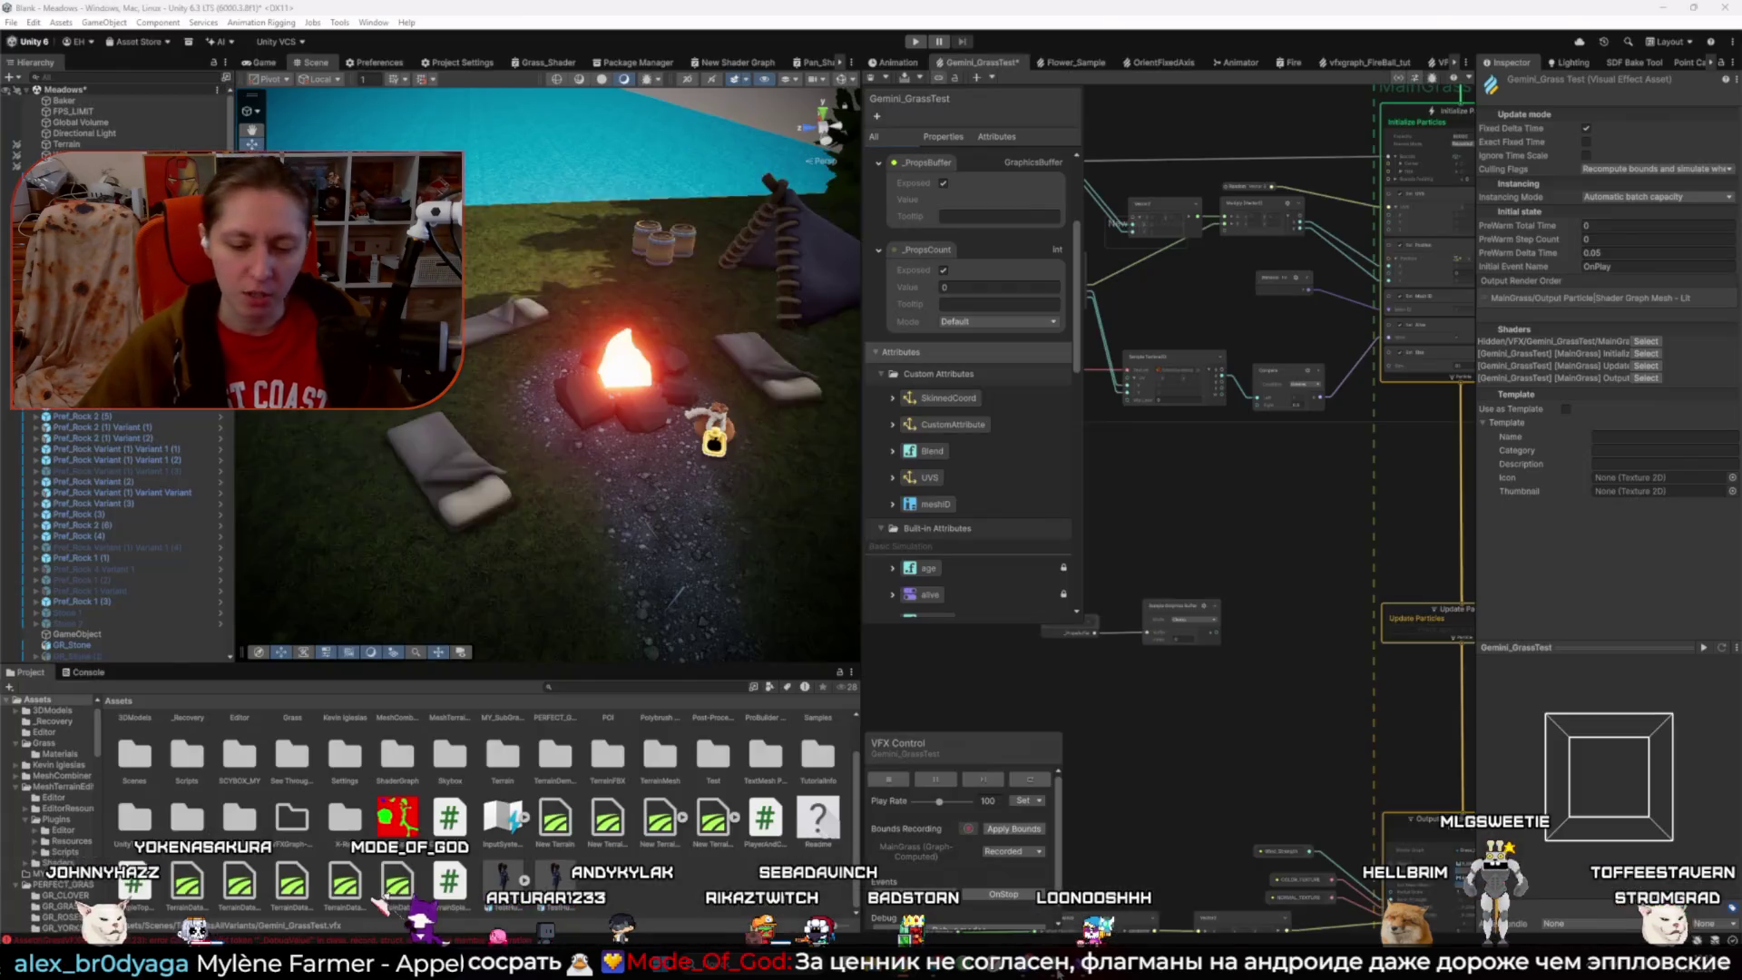
- Toggle the Exposed setting of _PropsCount and select it to view its settings
left_click(944, 270)
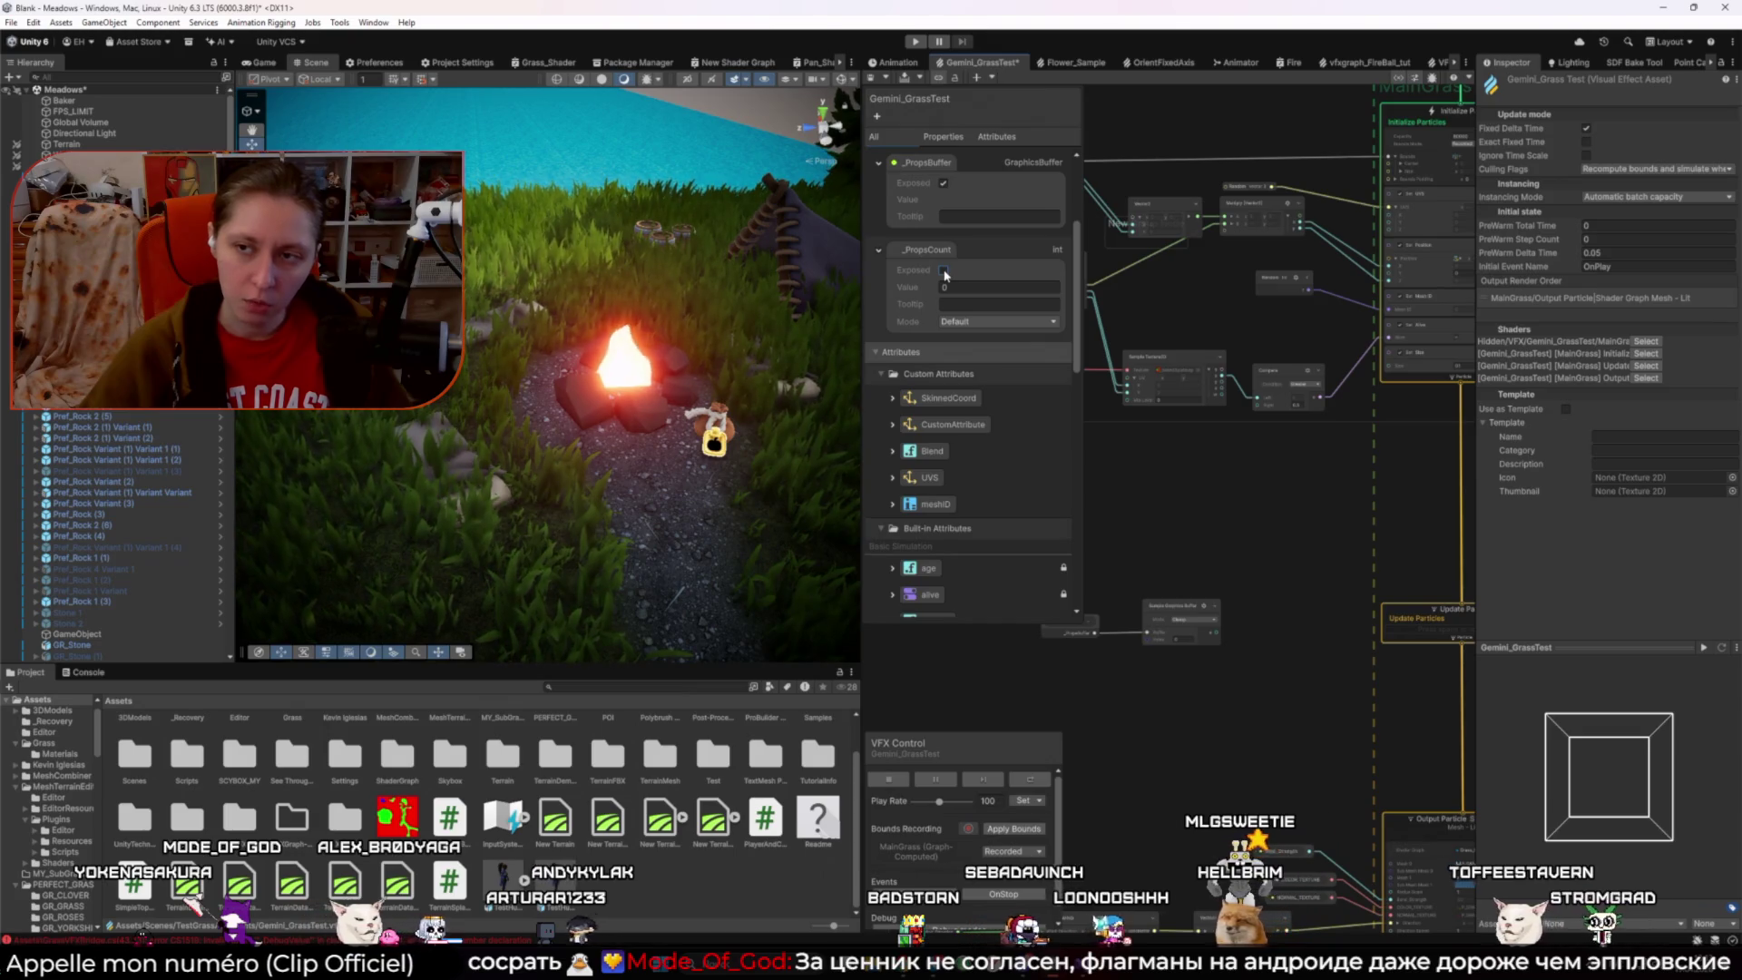
left_click(908, 247)
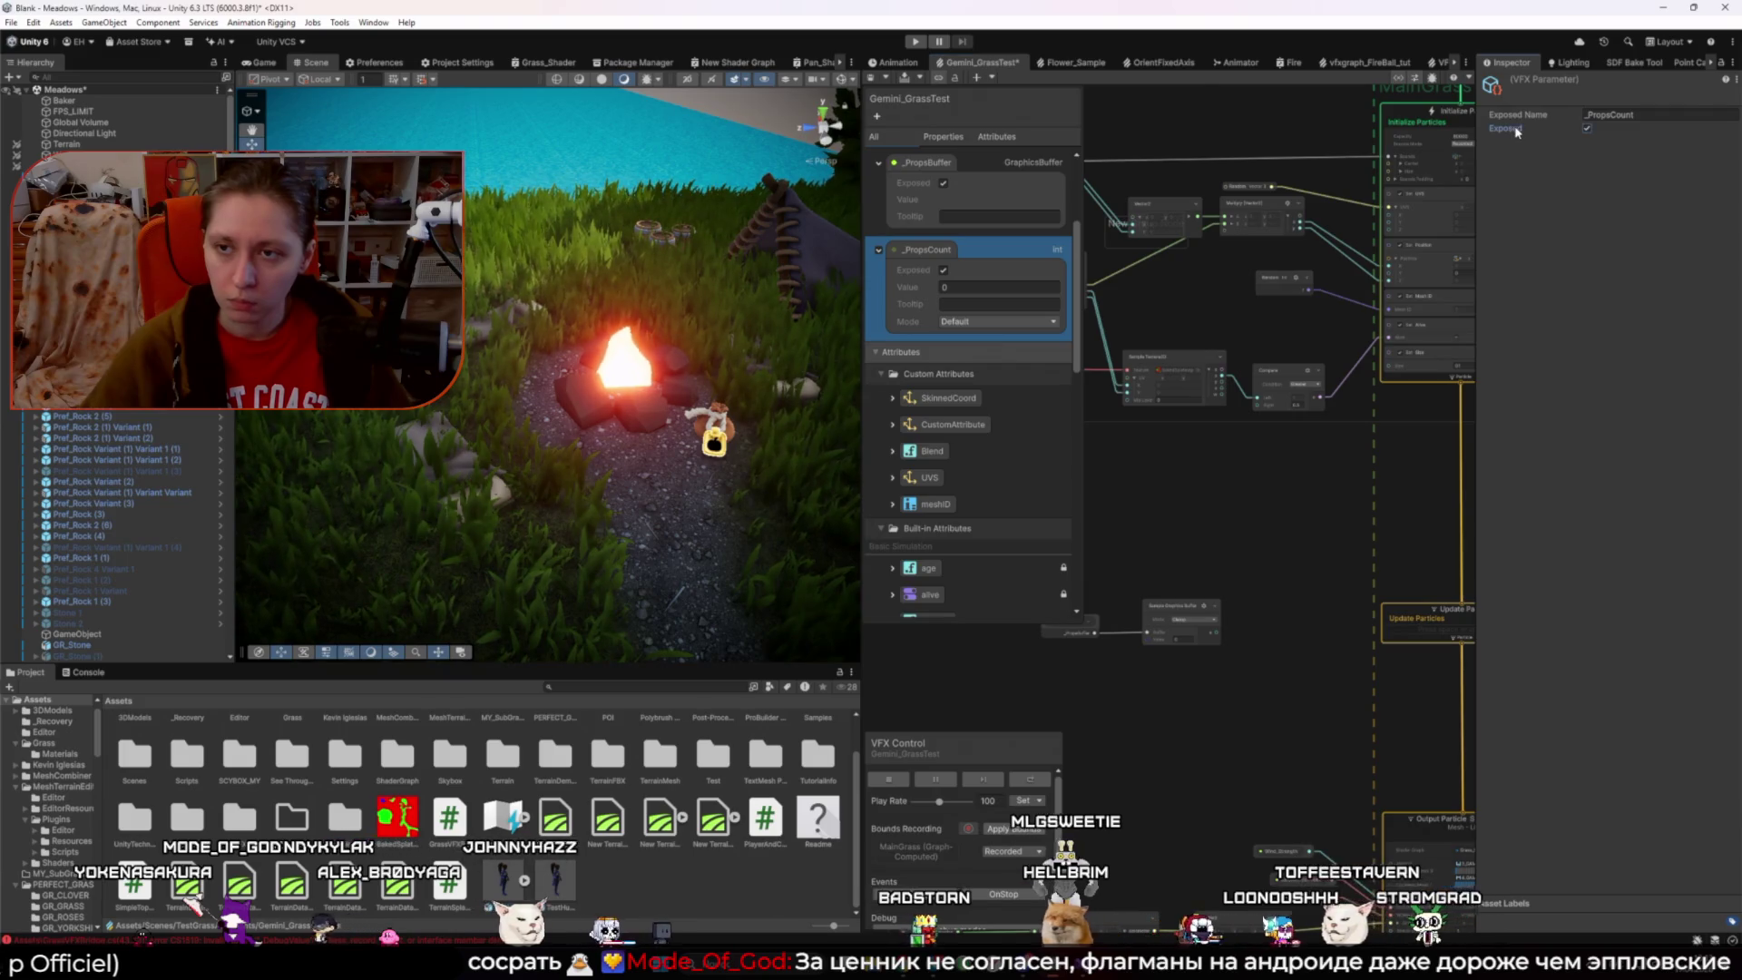
- Search the VFX Graph Properties docs page for 'expo' mentions
key("alt+Tab")
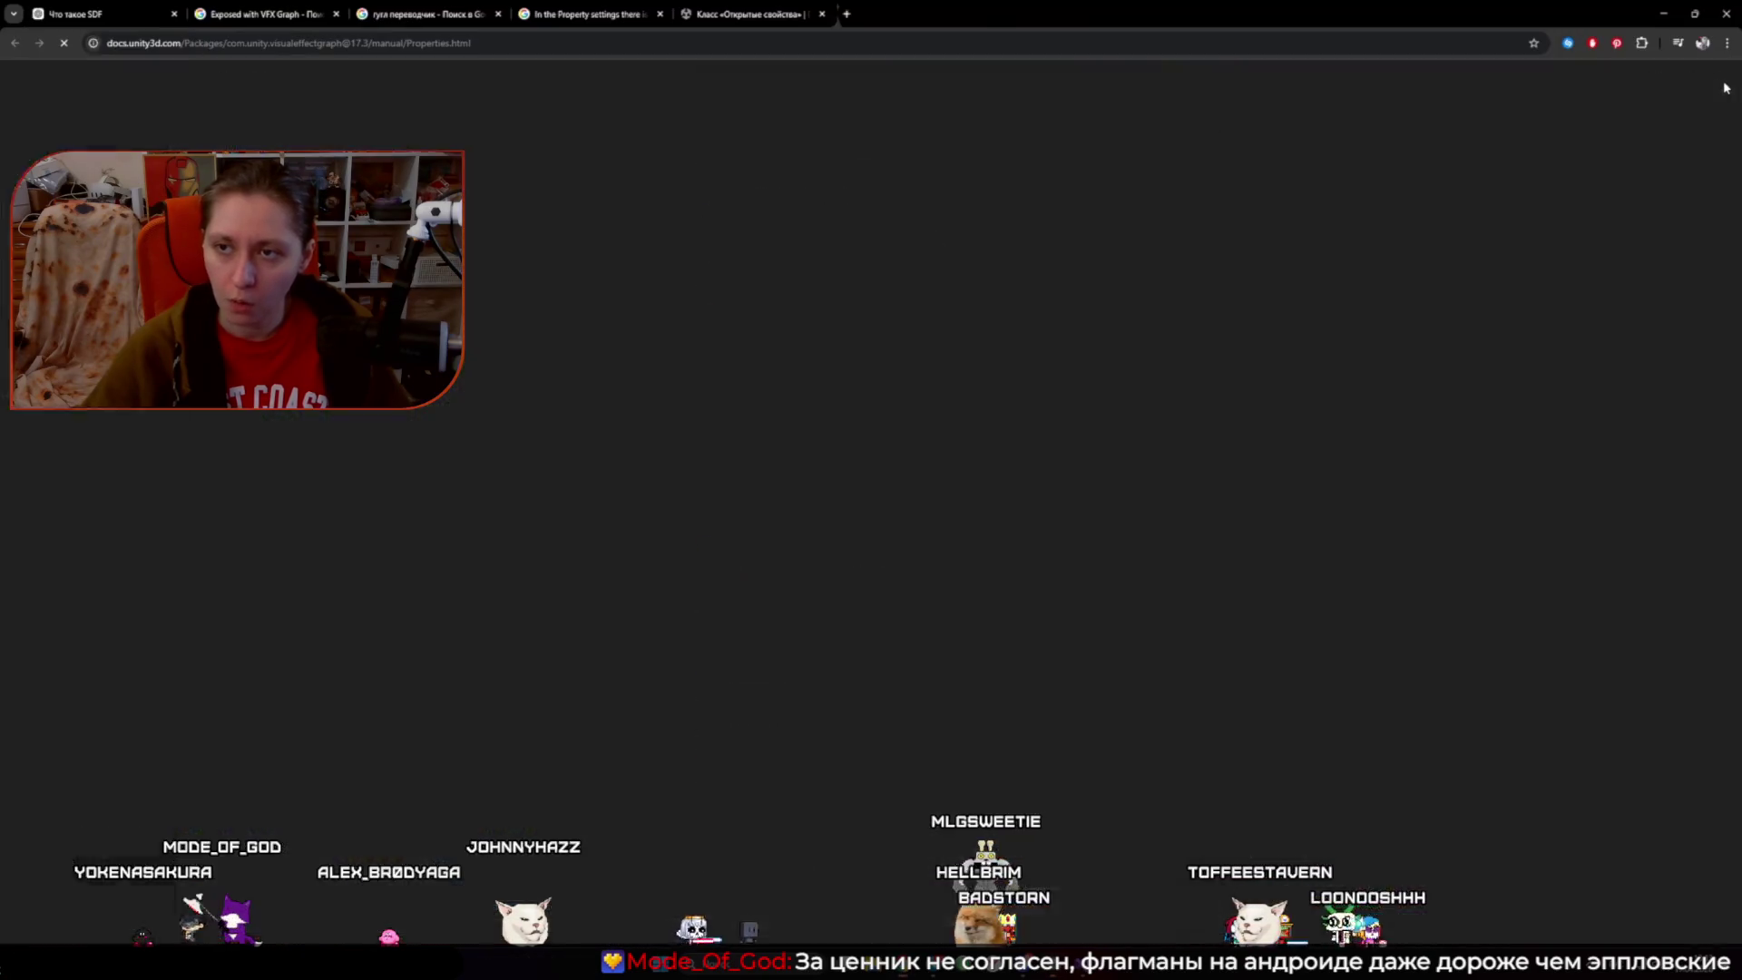
scroll(1130, 423, "down", 8)
scroll(1129, 423, "down", 3)
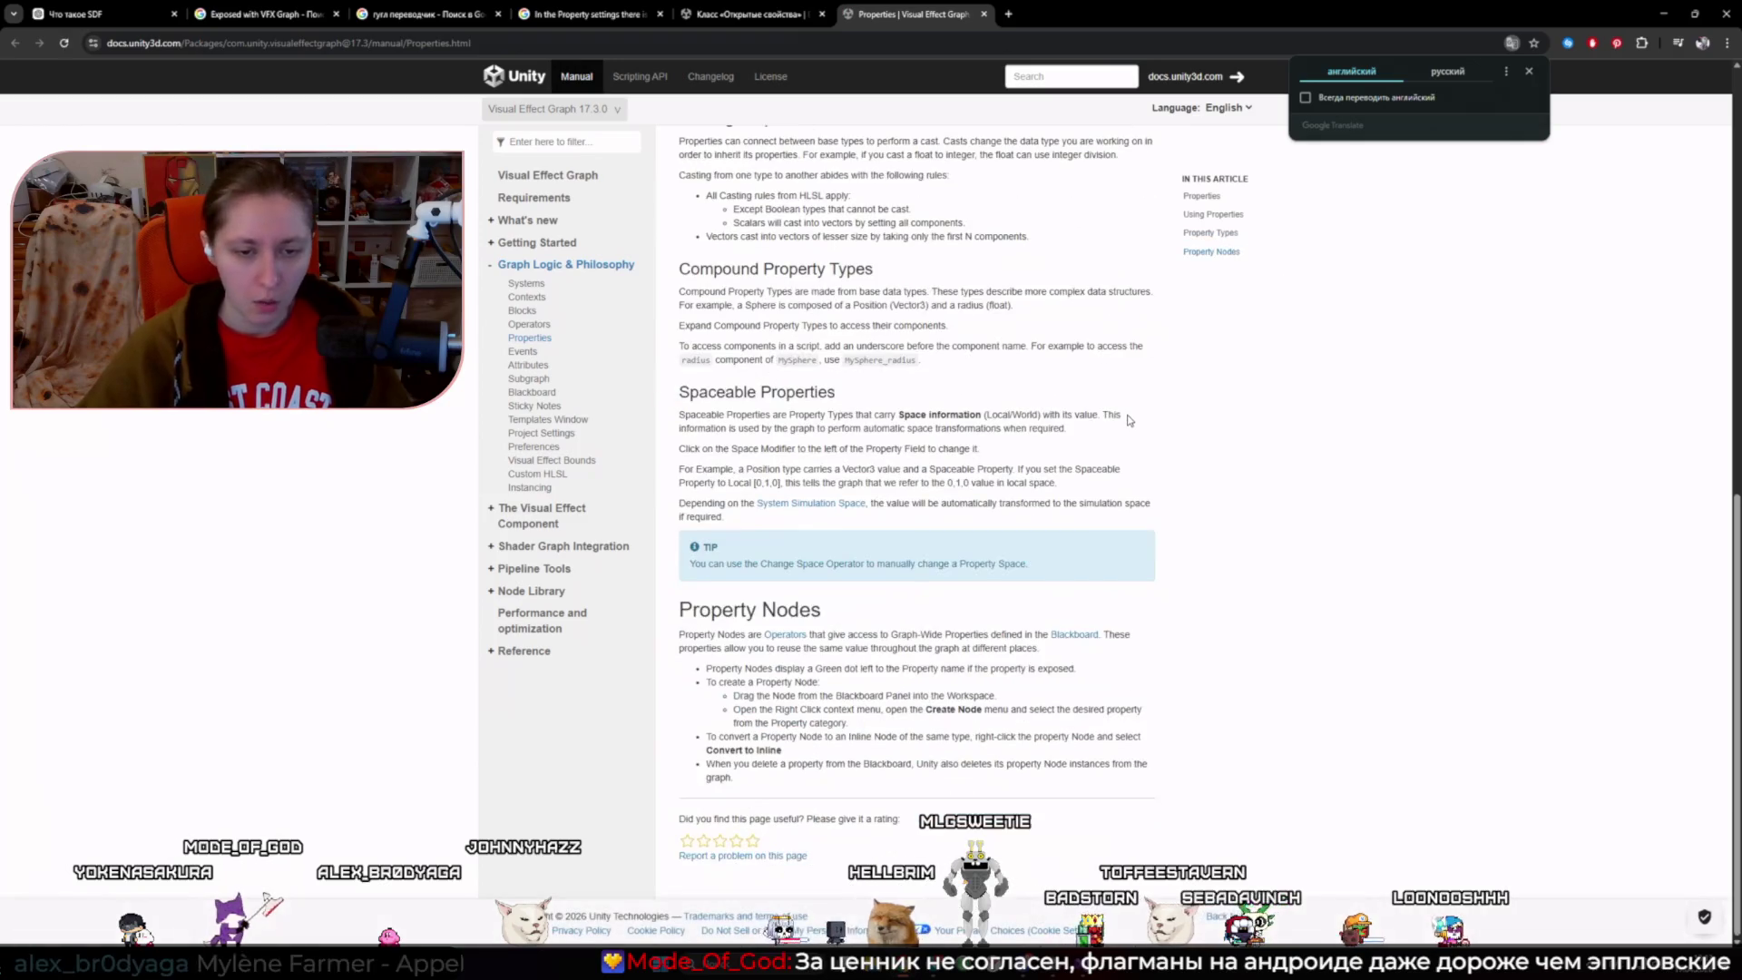
key("ctrl+f")
type("Expo")
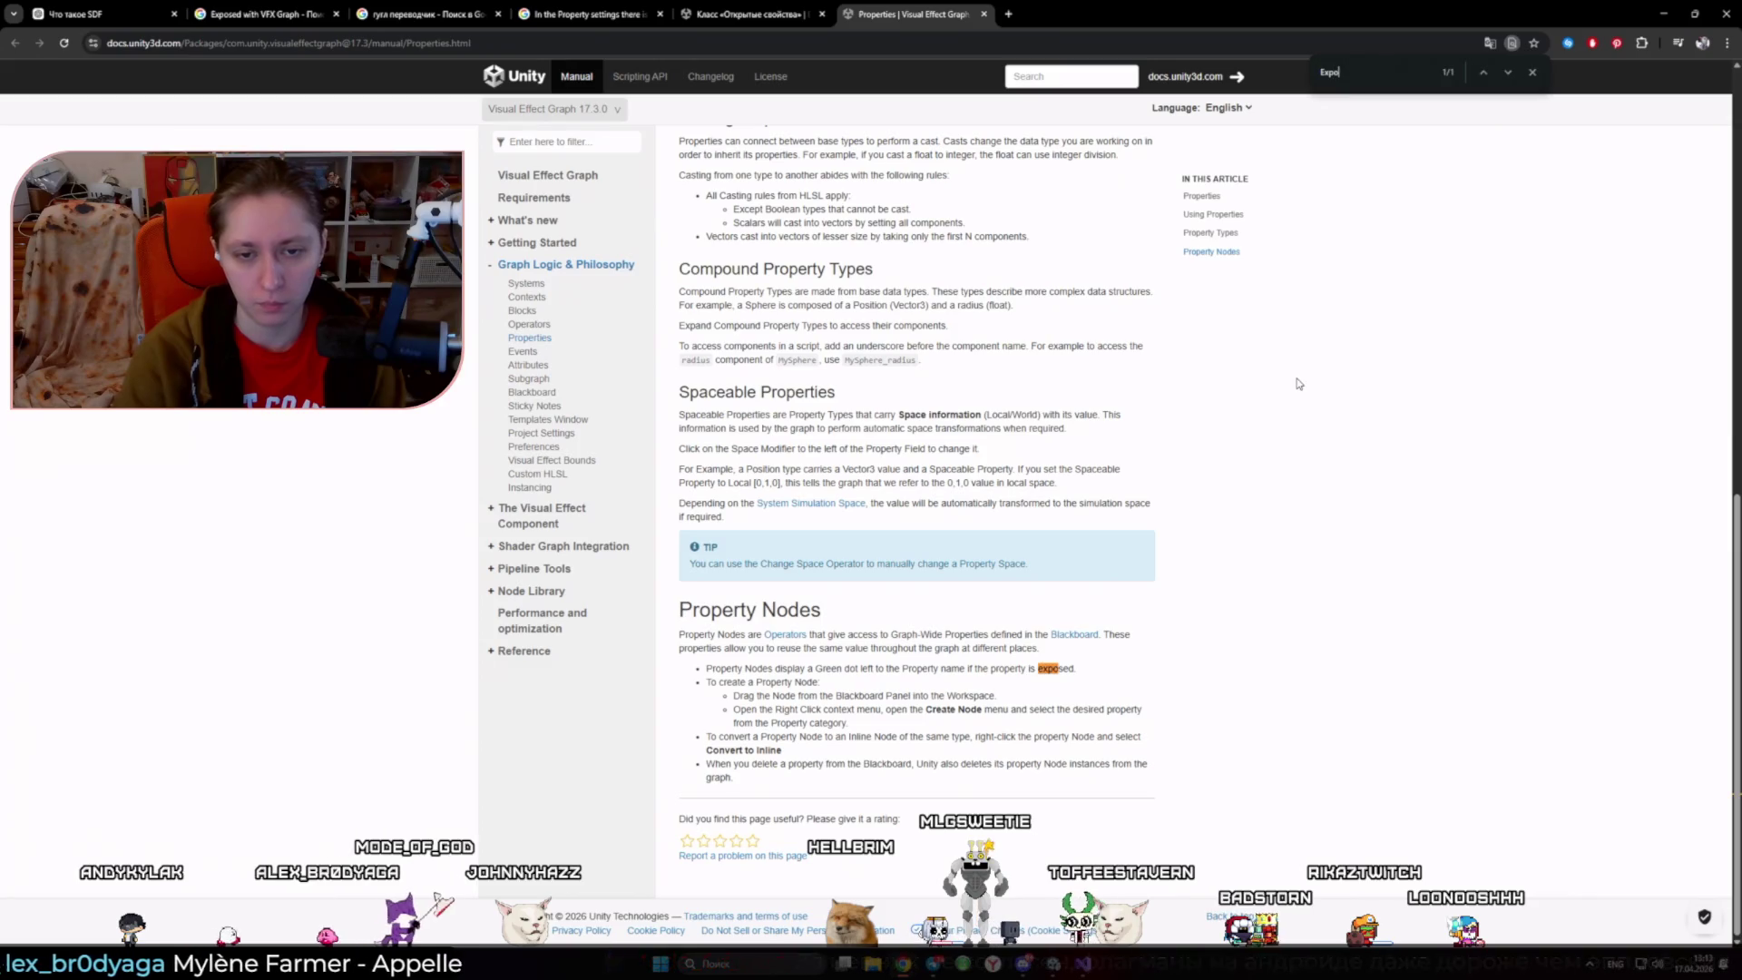
left_click(1530, 74)
- Translate the Properties page into Russian, then restore the original English
right_click(876, 696)
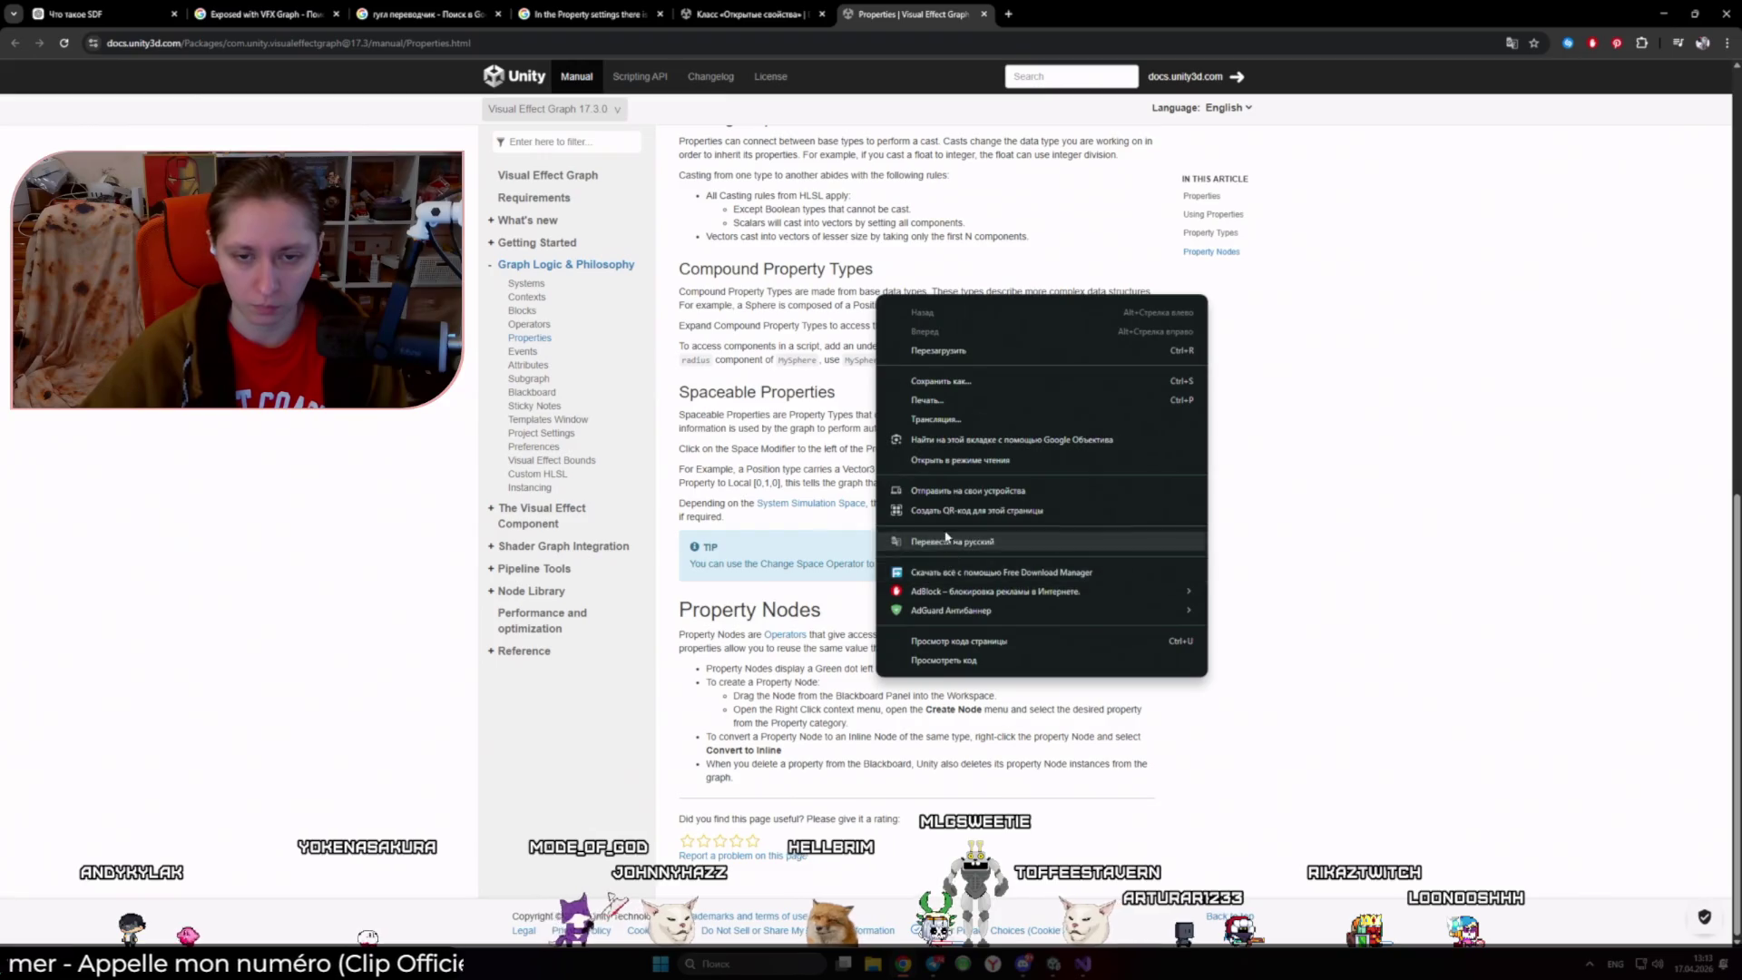
left_click(907, 542)
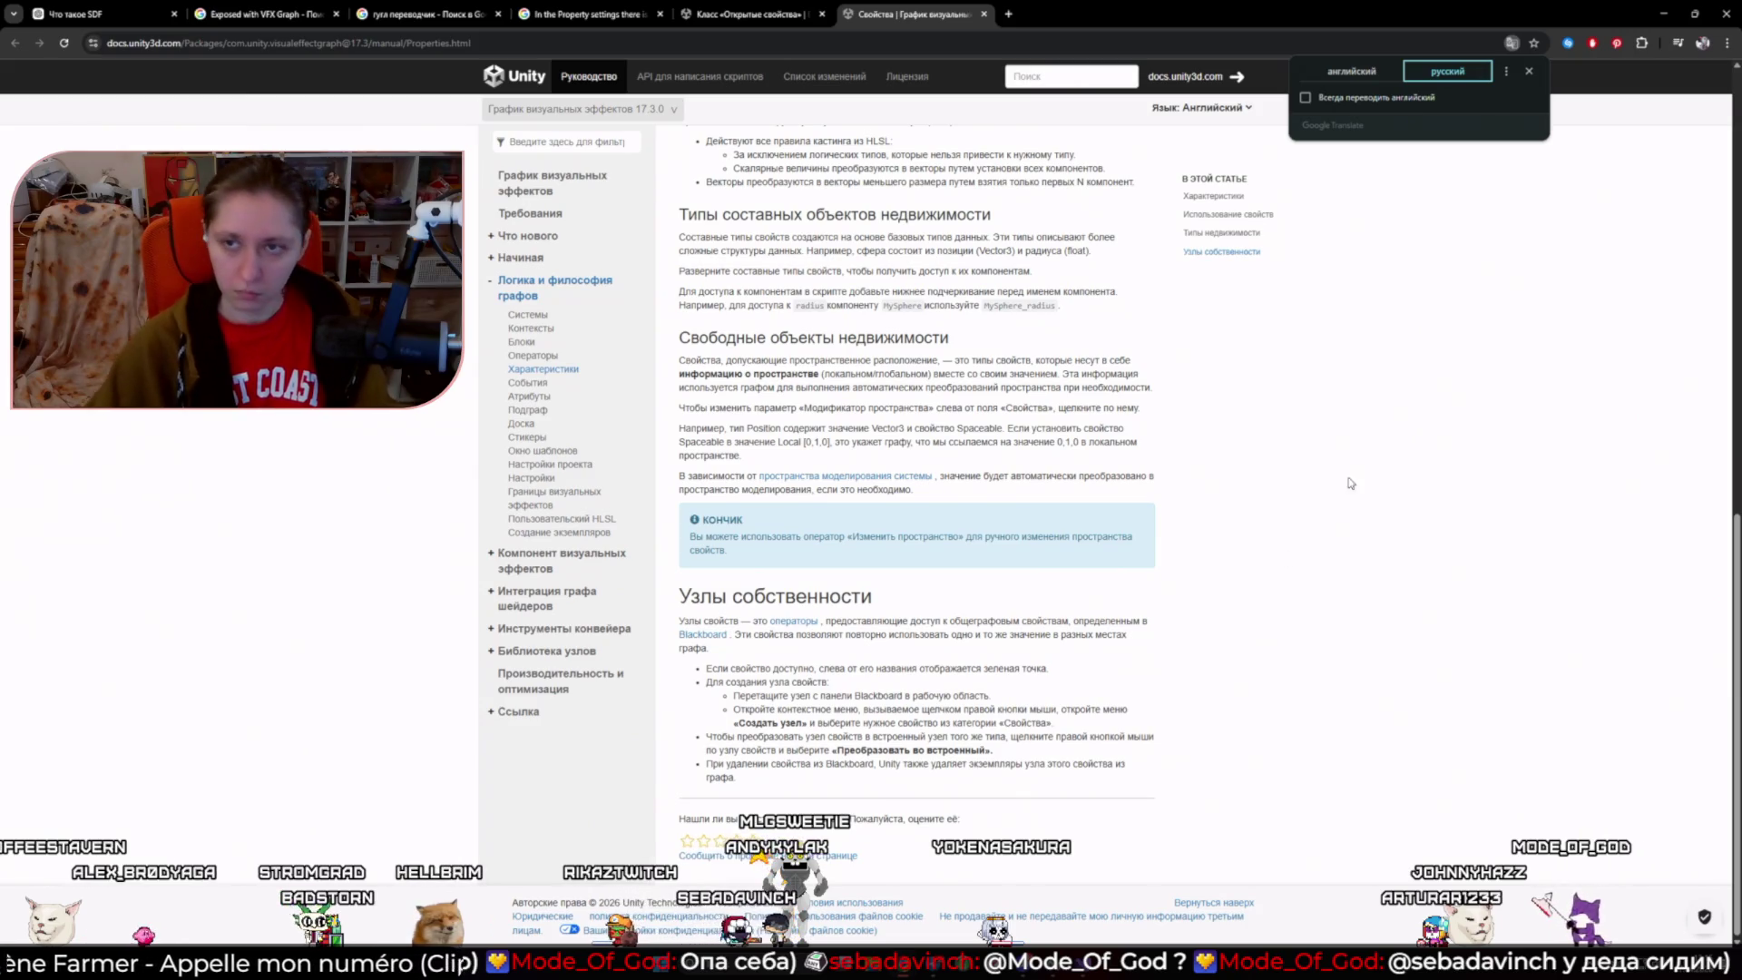
left_click(1352, 72)
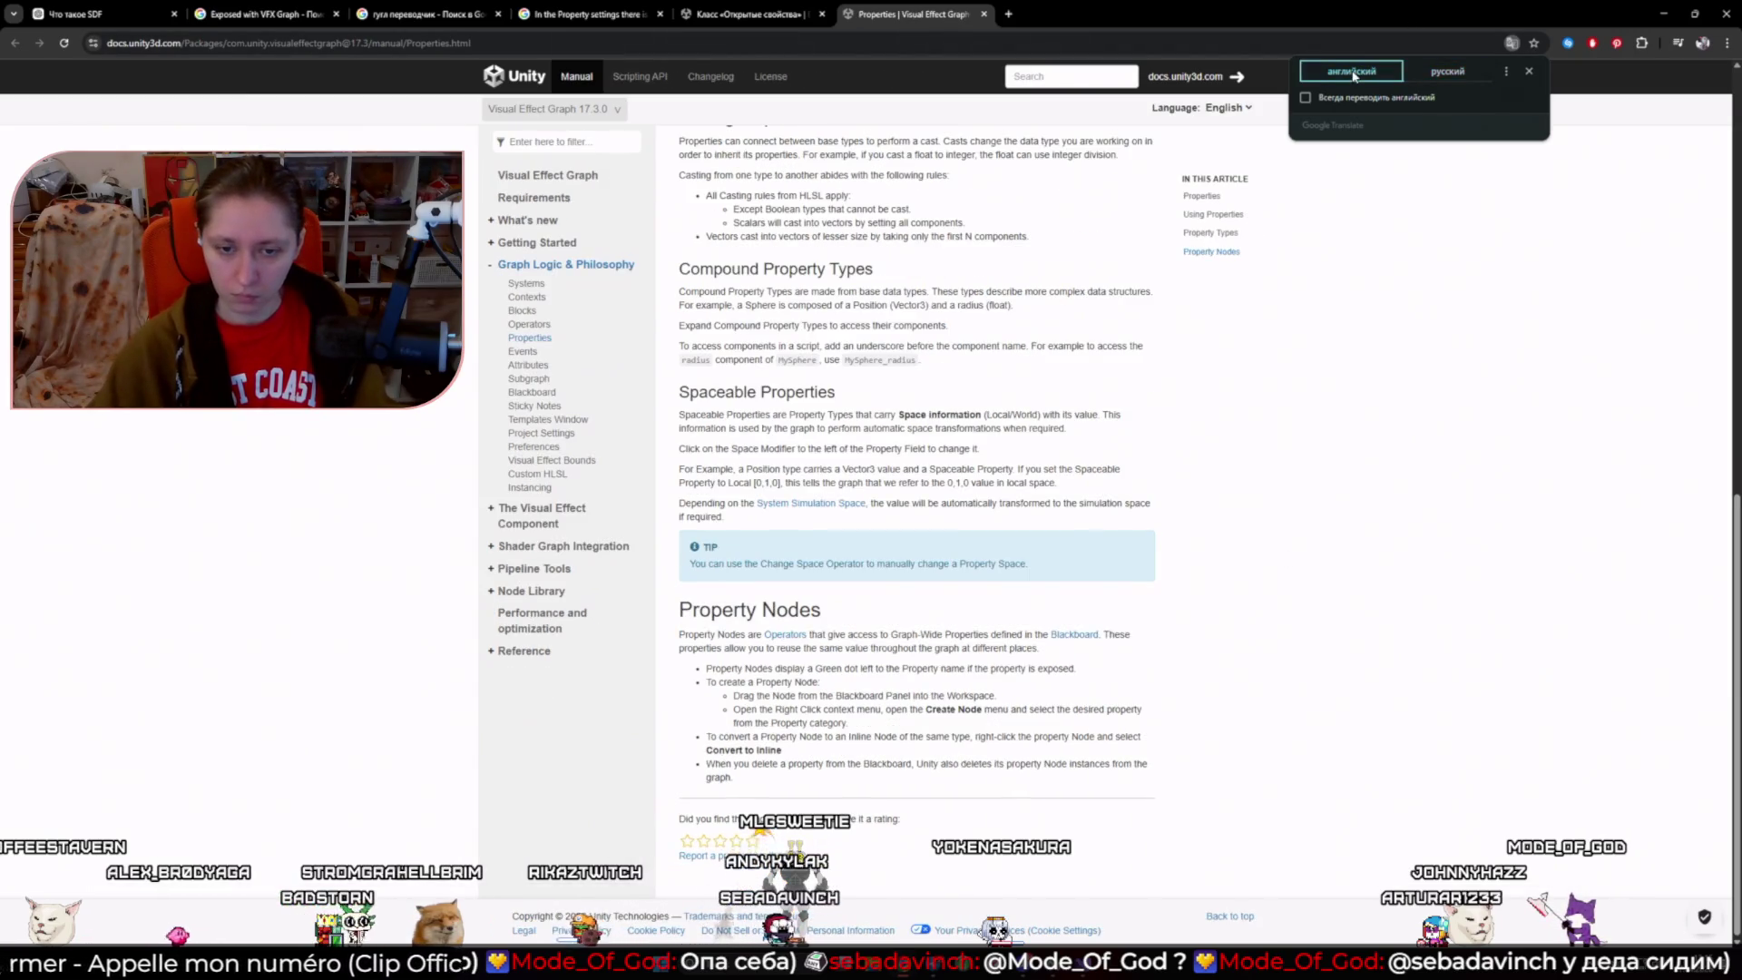
- Re-translate the page to Russian, select the green-dot note, and switch back to English
left_click(1433, 73)
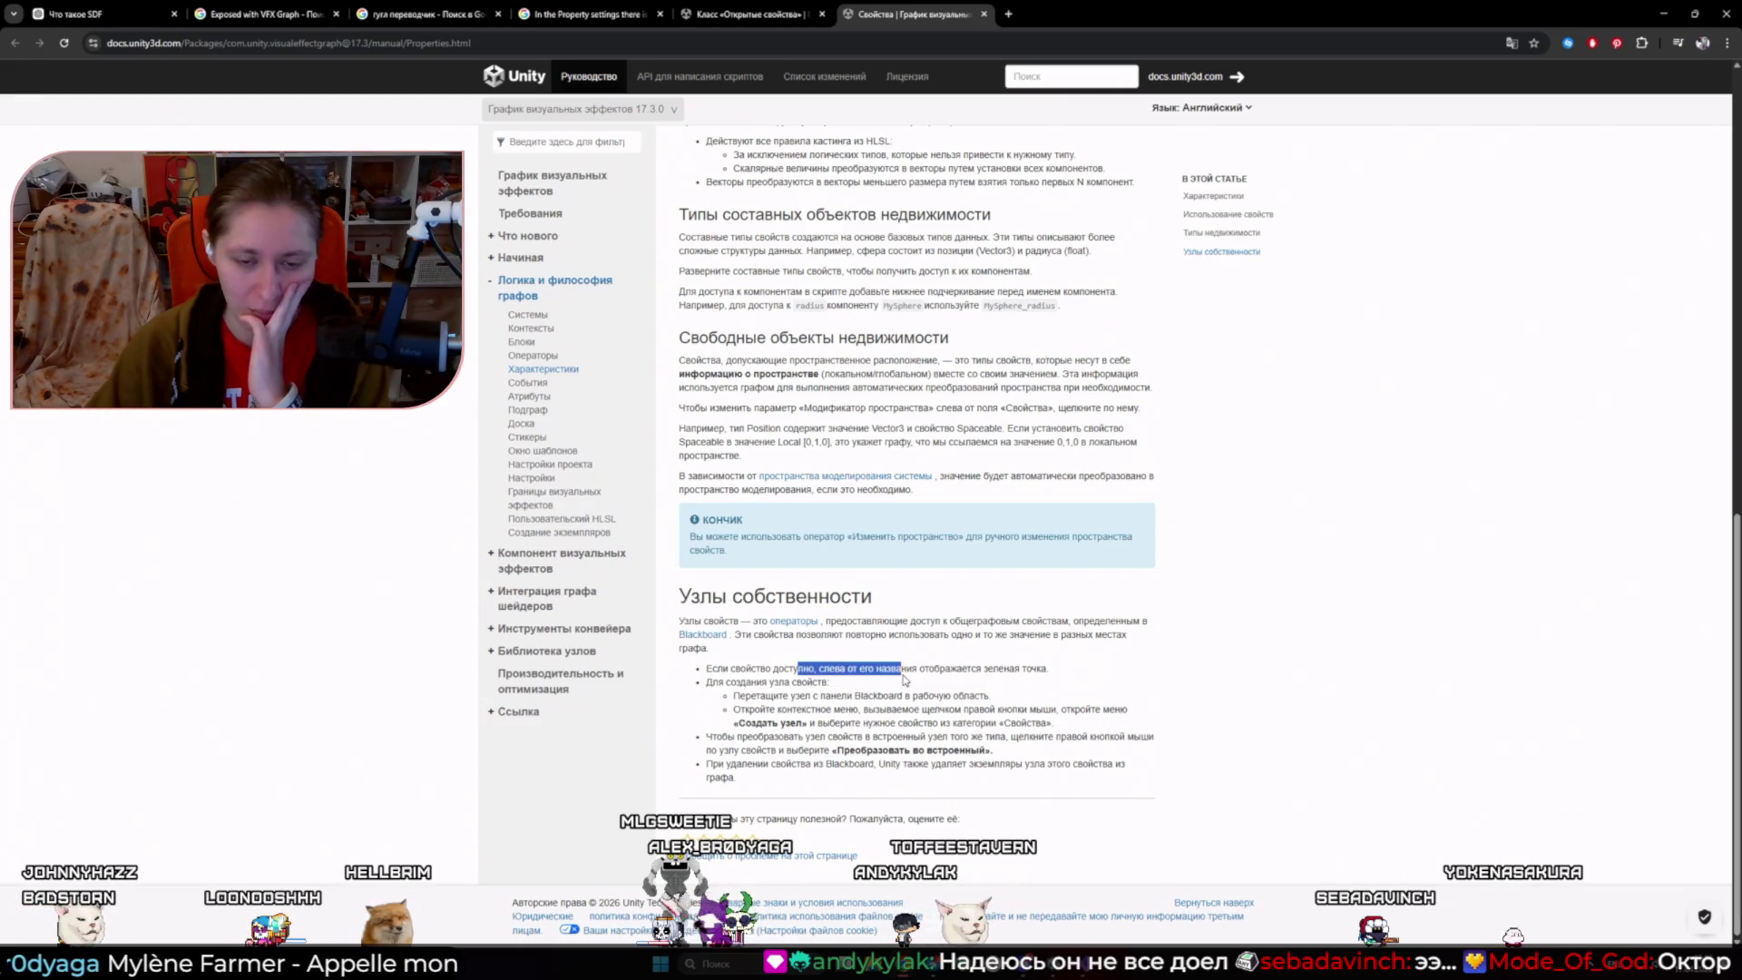
left_click_drag(904, 680, 905, 681)
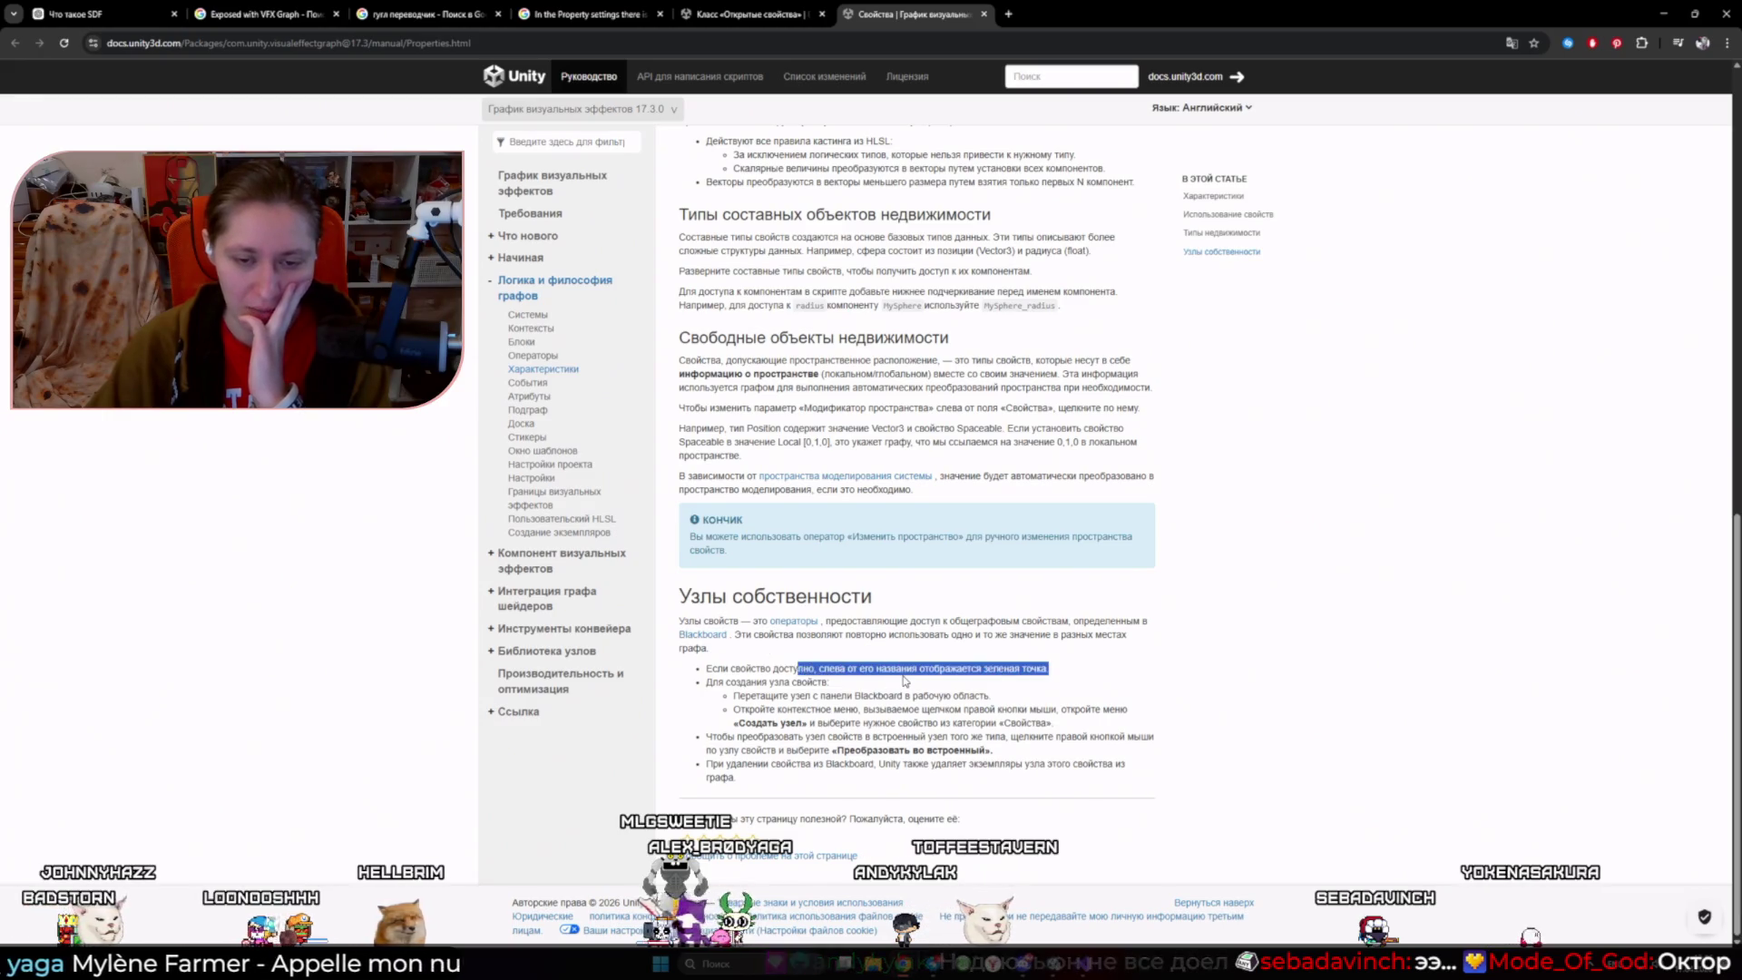
left_click(1511, 47)
left_click(1338, 73)
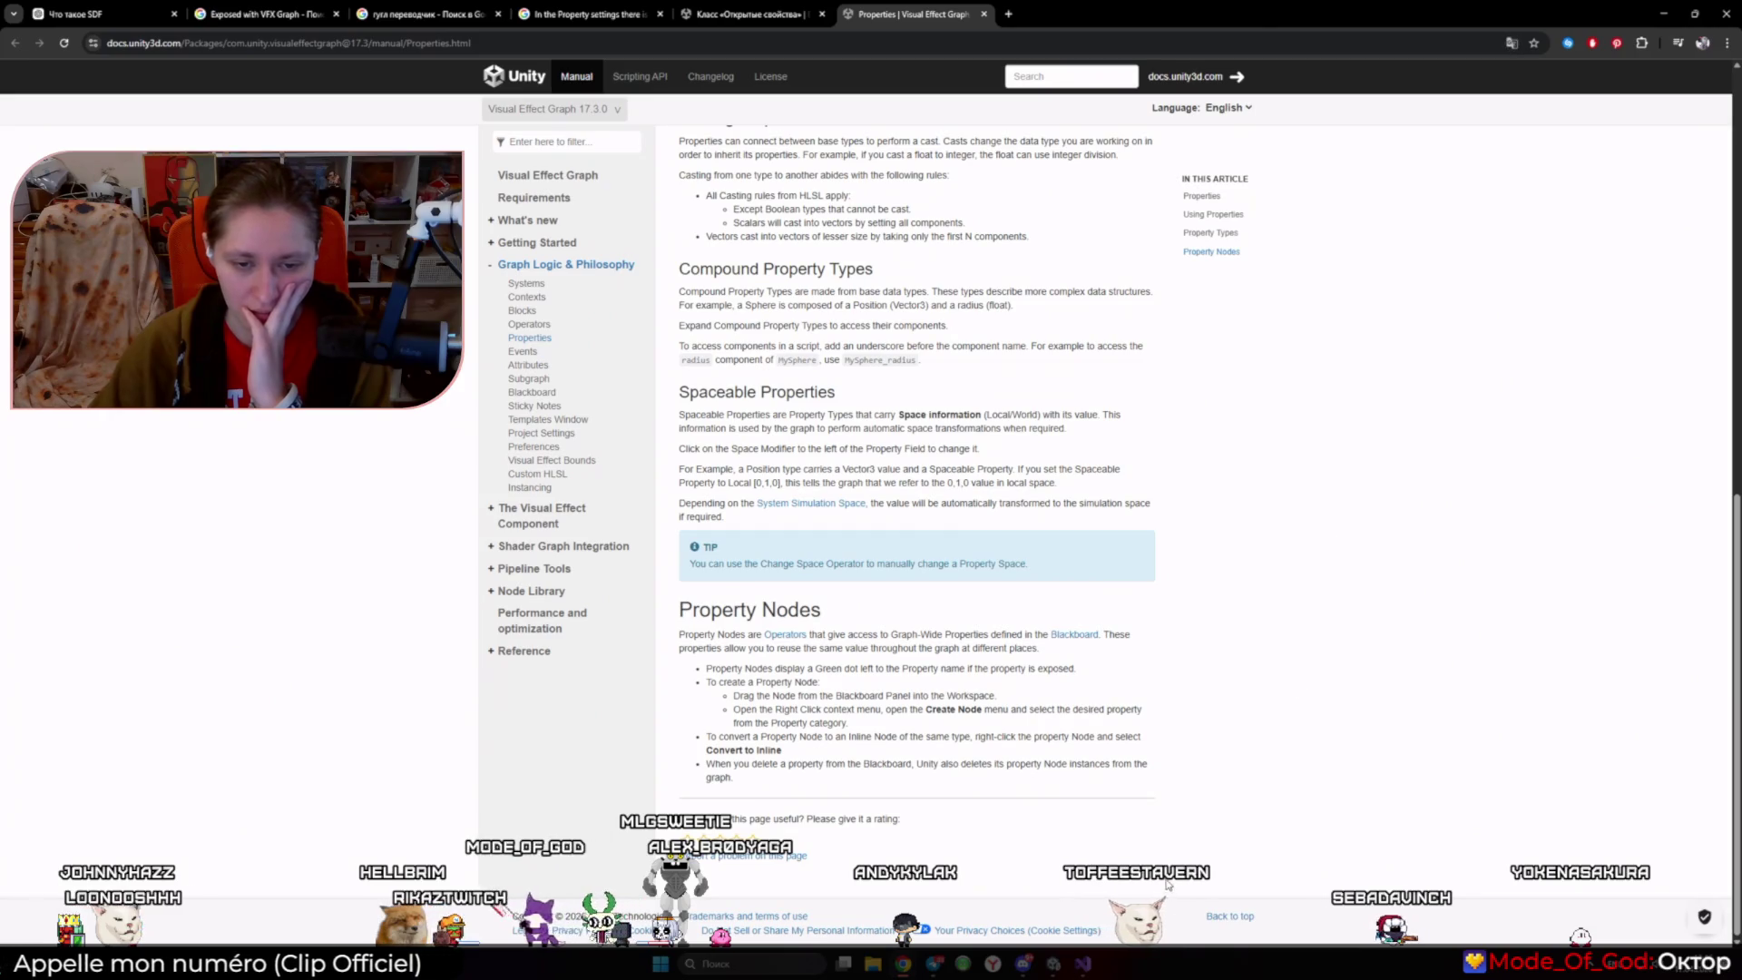
- Glance at the Unity editor, return to the Properties docs, and open a new browser tab
left_click(1093, 918)
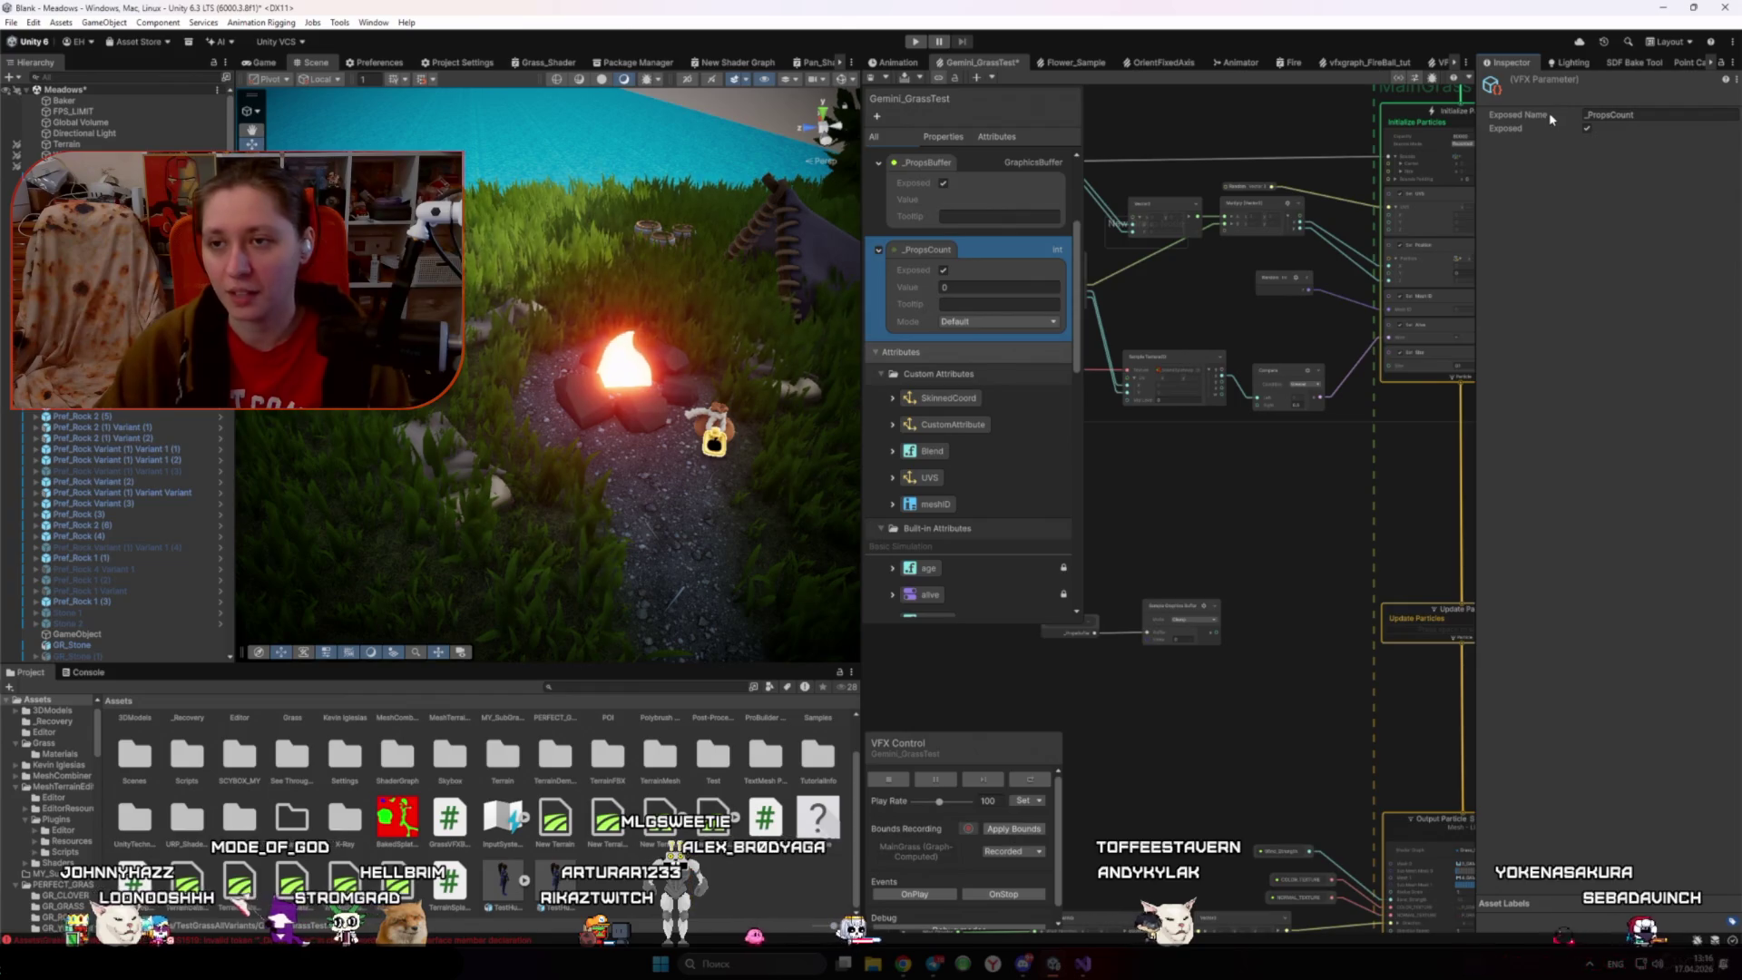
key("alt+Tab")
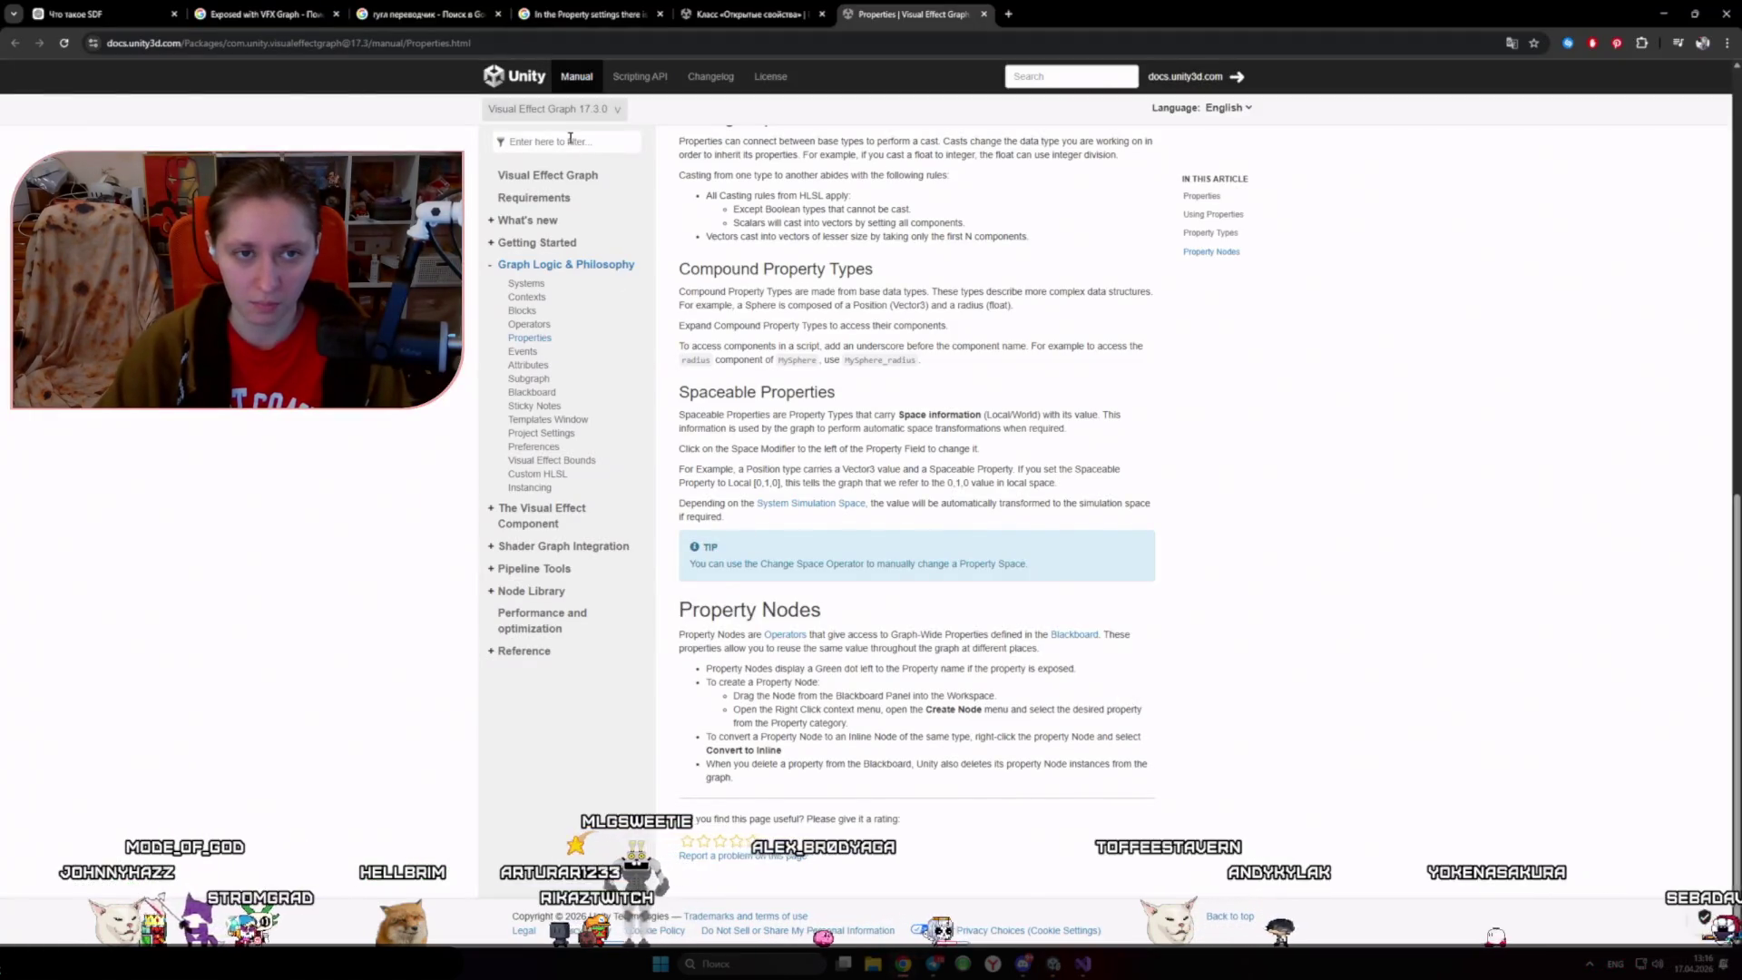
left_click(1000, 10)
- Search Google for 'ExposedName VFX Graph' and open the Unity Discussions thread on exposed property values
type("Expo")
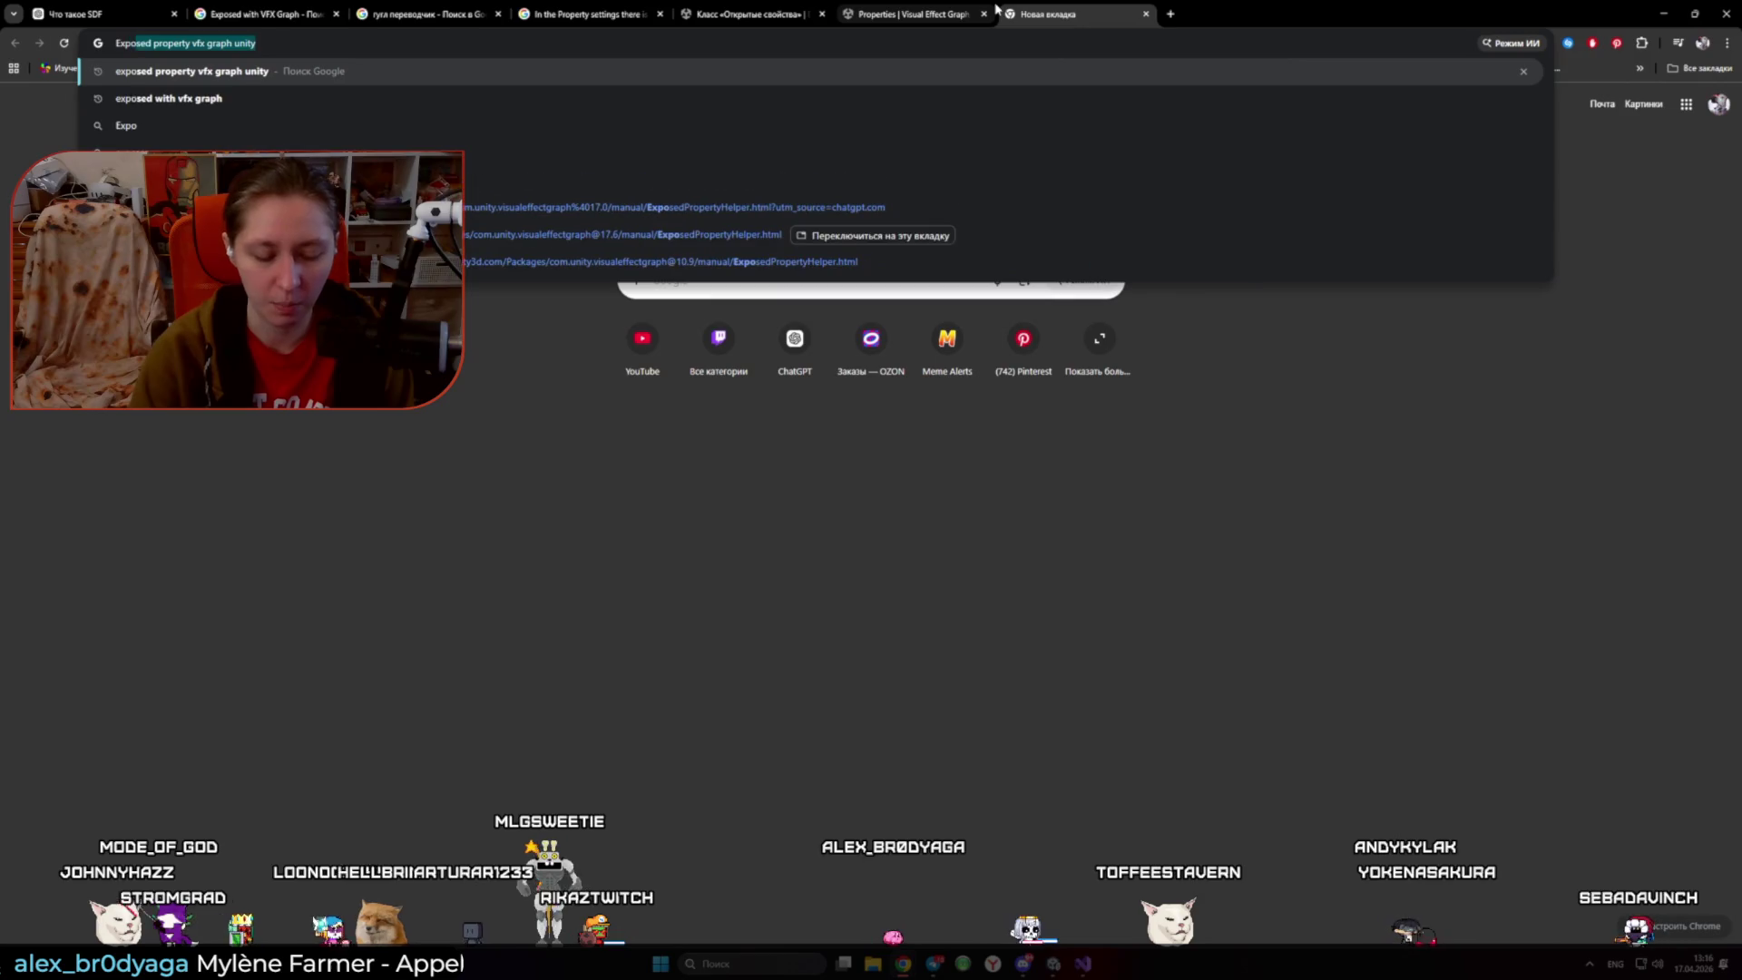
type("sedNam")
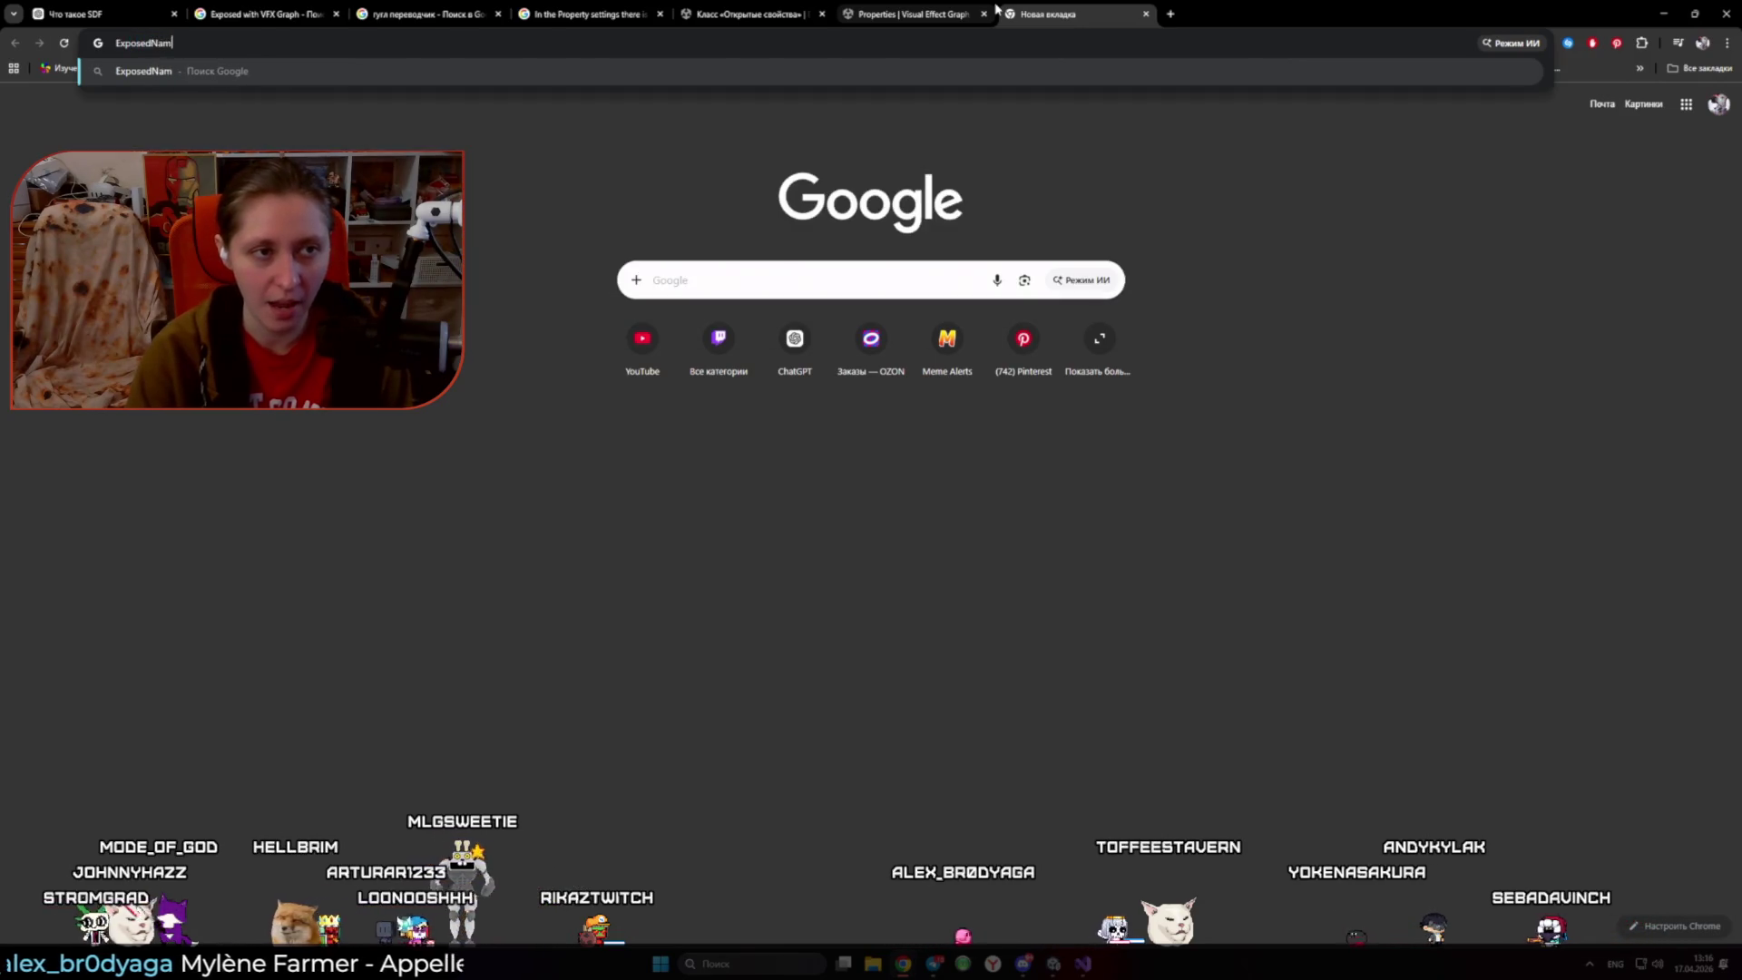
type("e VFX Graph")
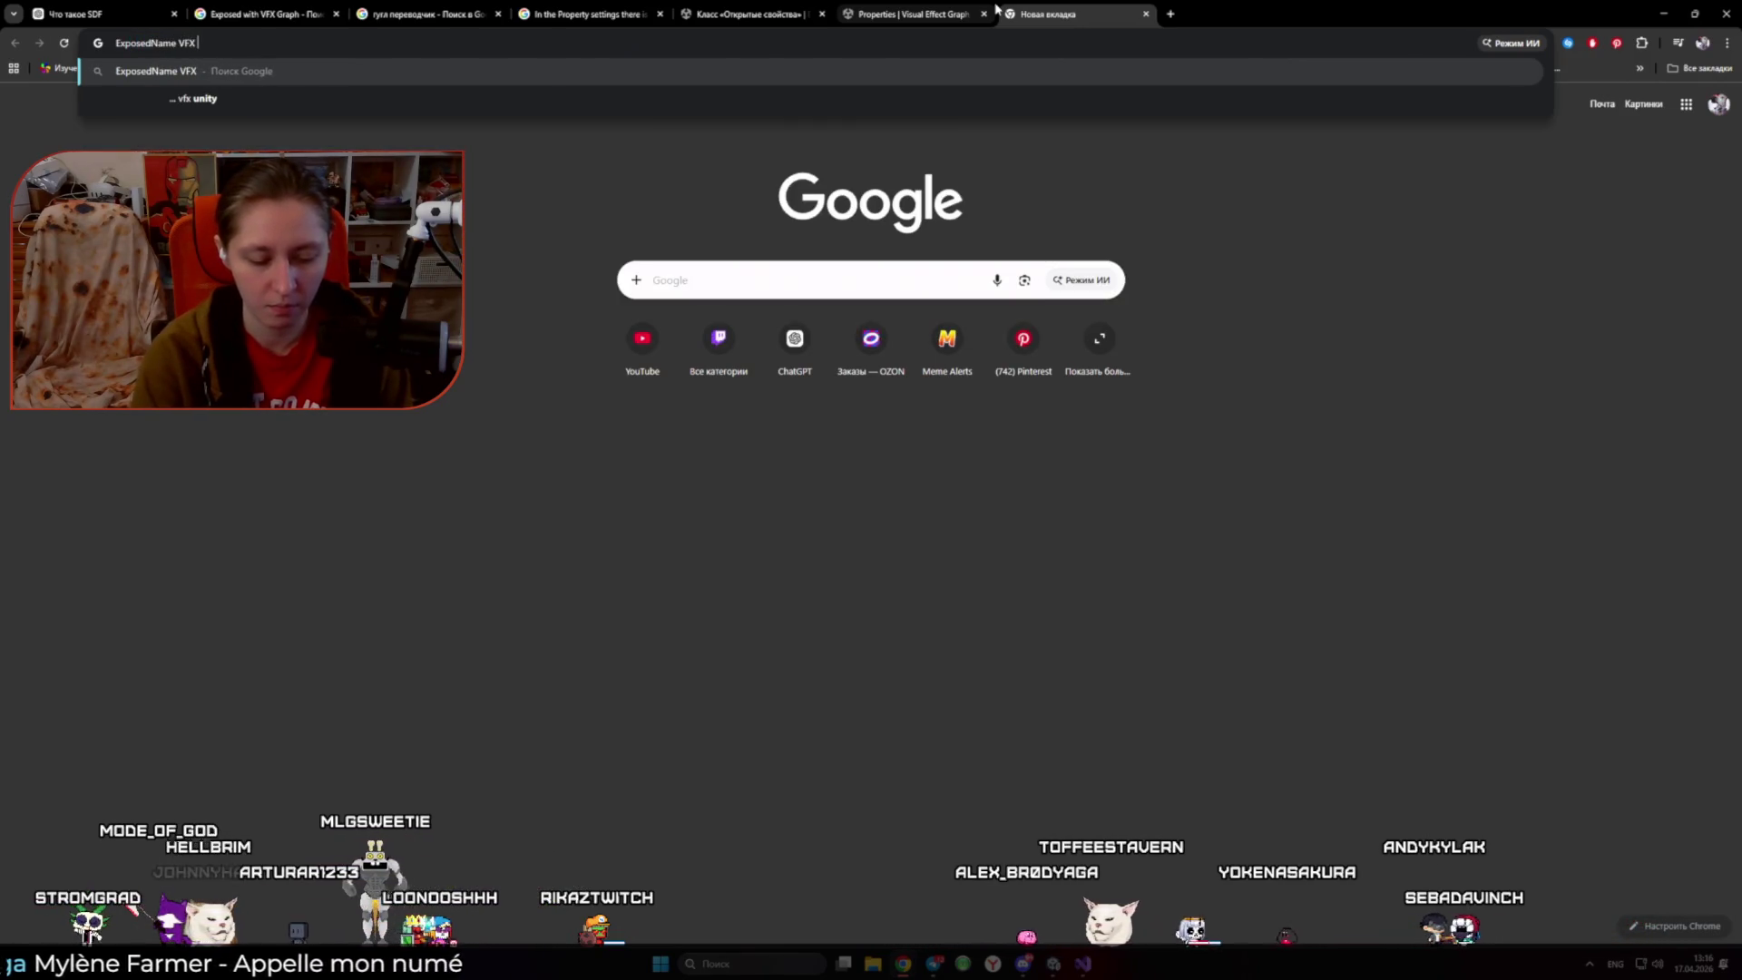
key("Return")
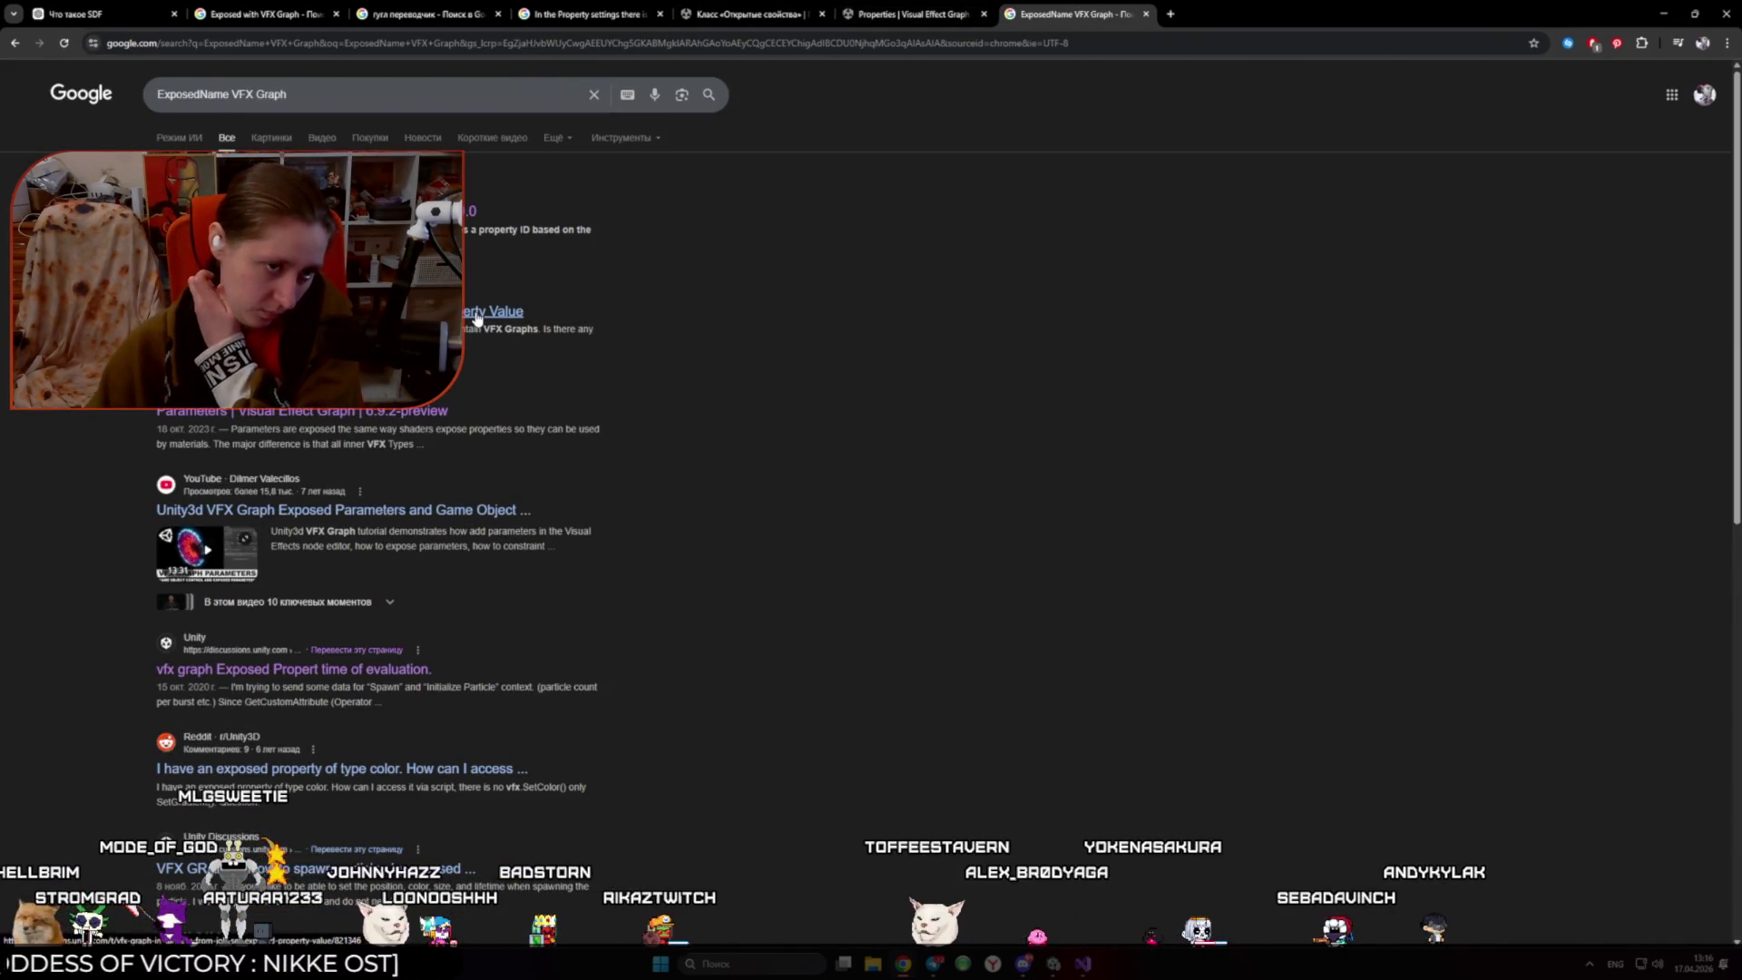
key("ctrl+Tab")
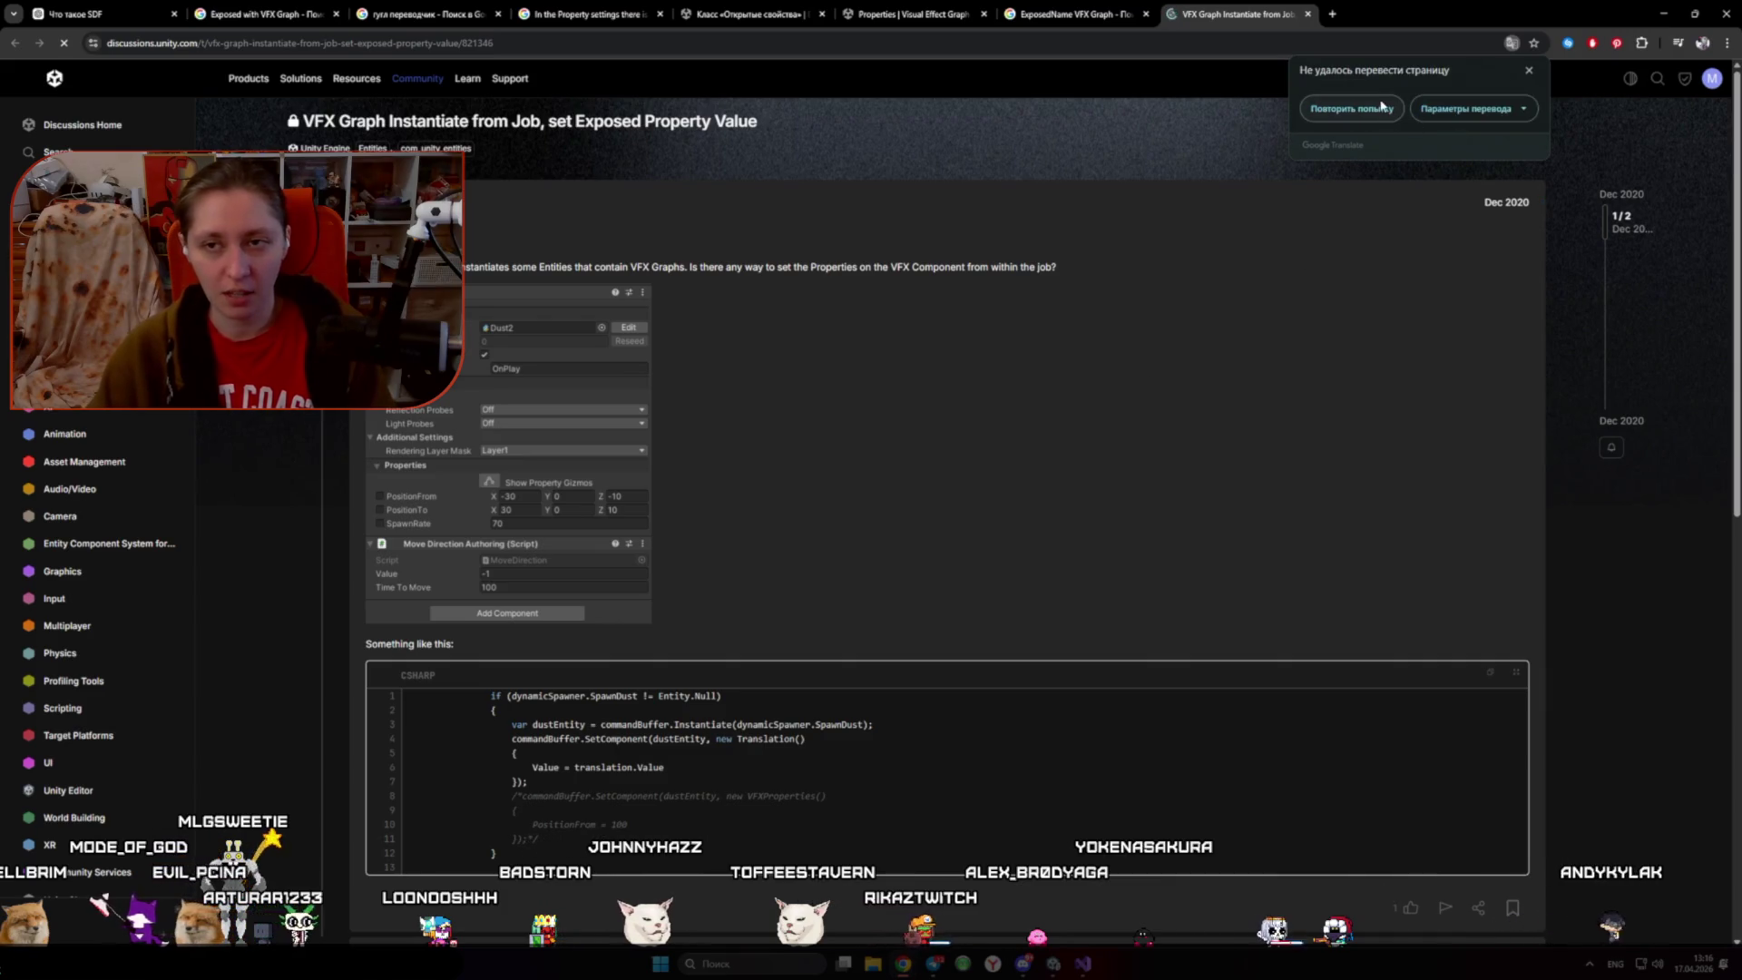
- Translate the forum thread to Russian and scroll to the December 2020 reply, briefly opening its productboard link
left_click(1381, 106)
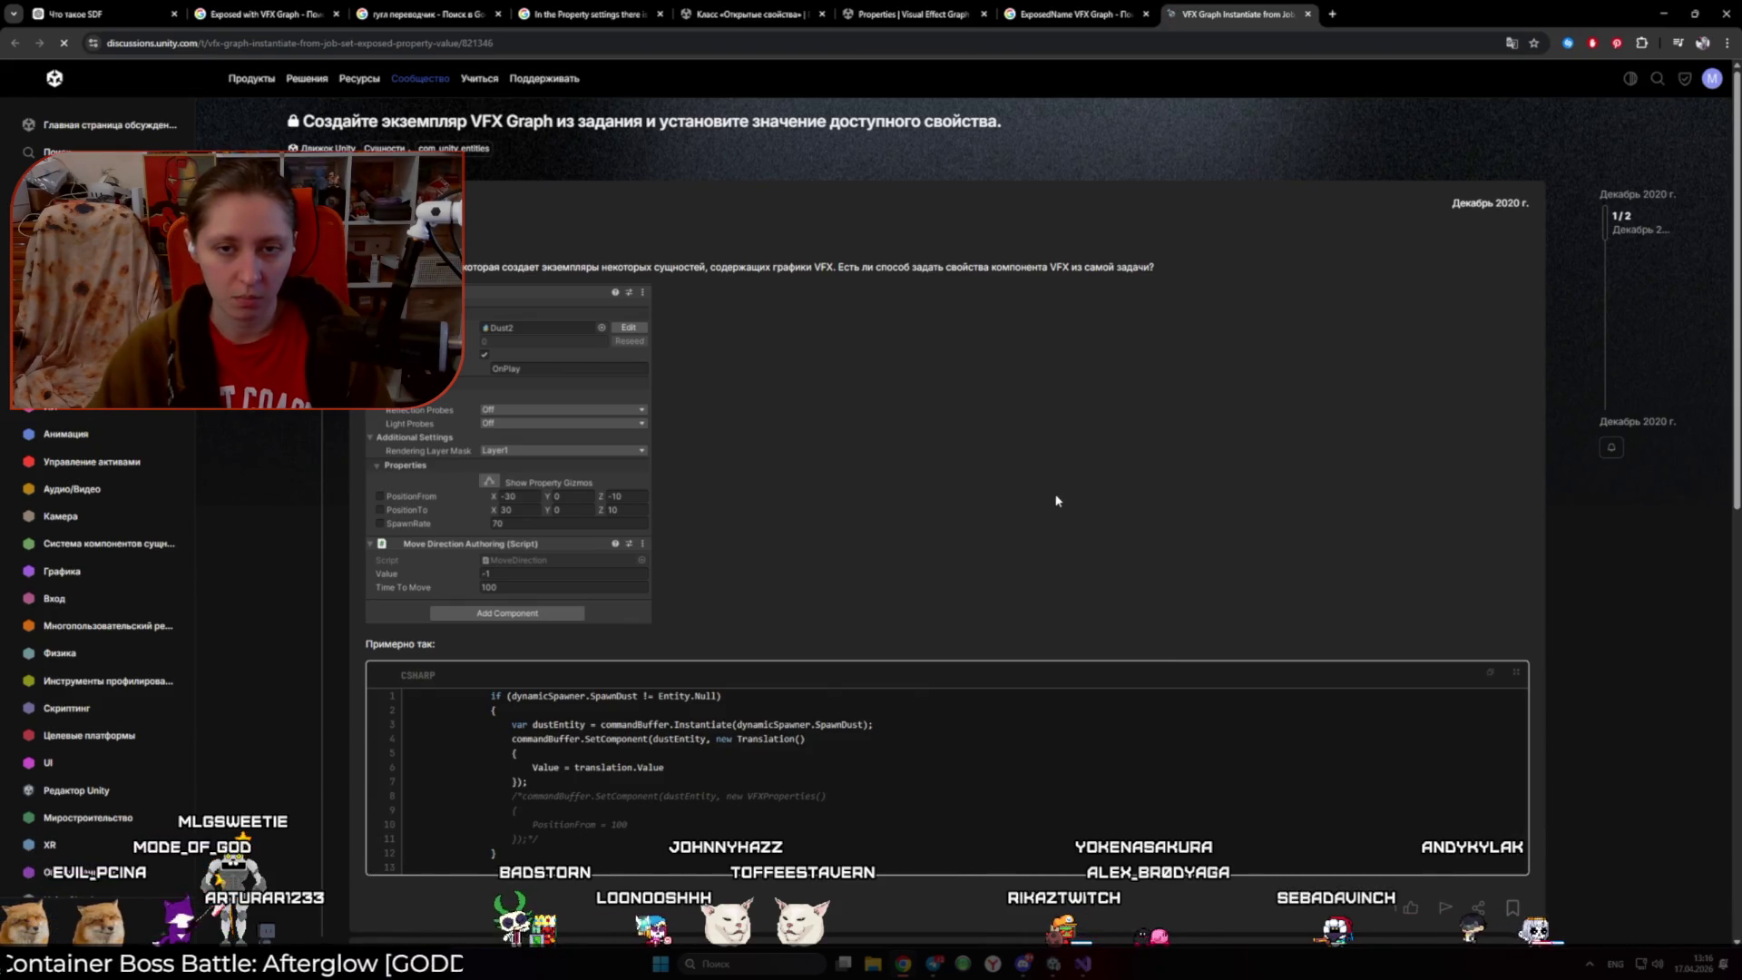
scroll(1056, 500, "down", 3)
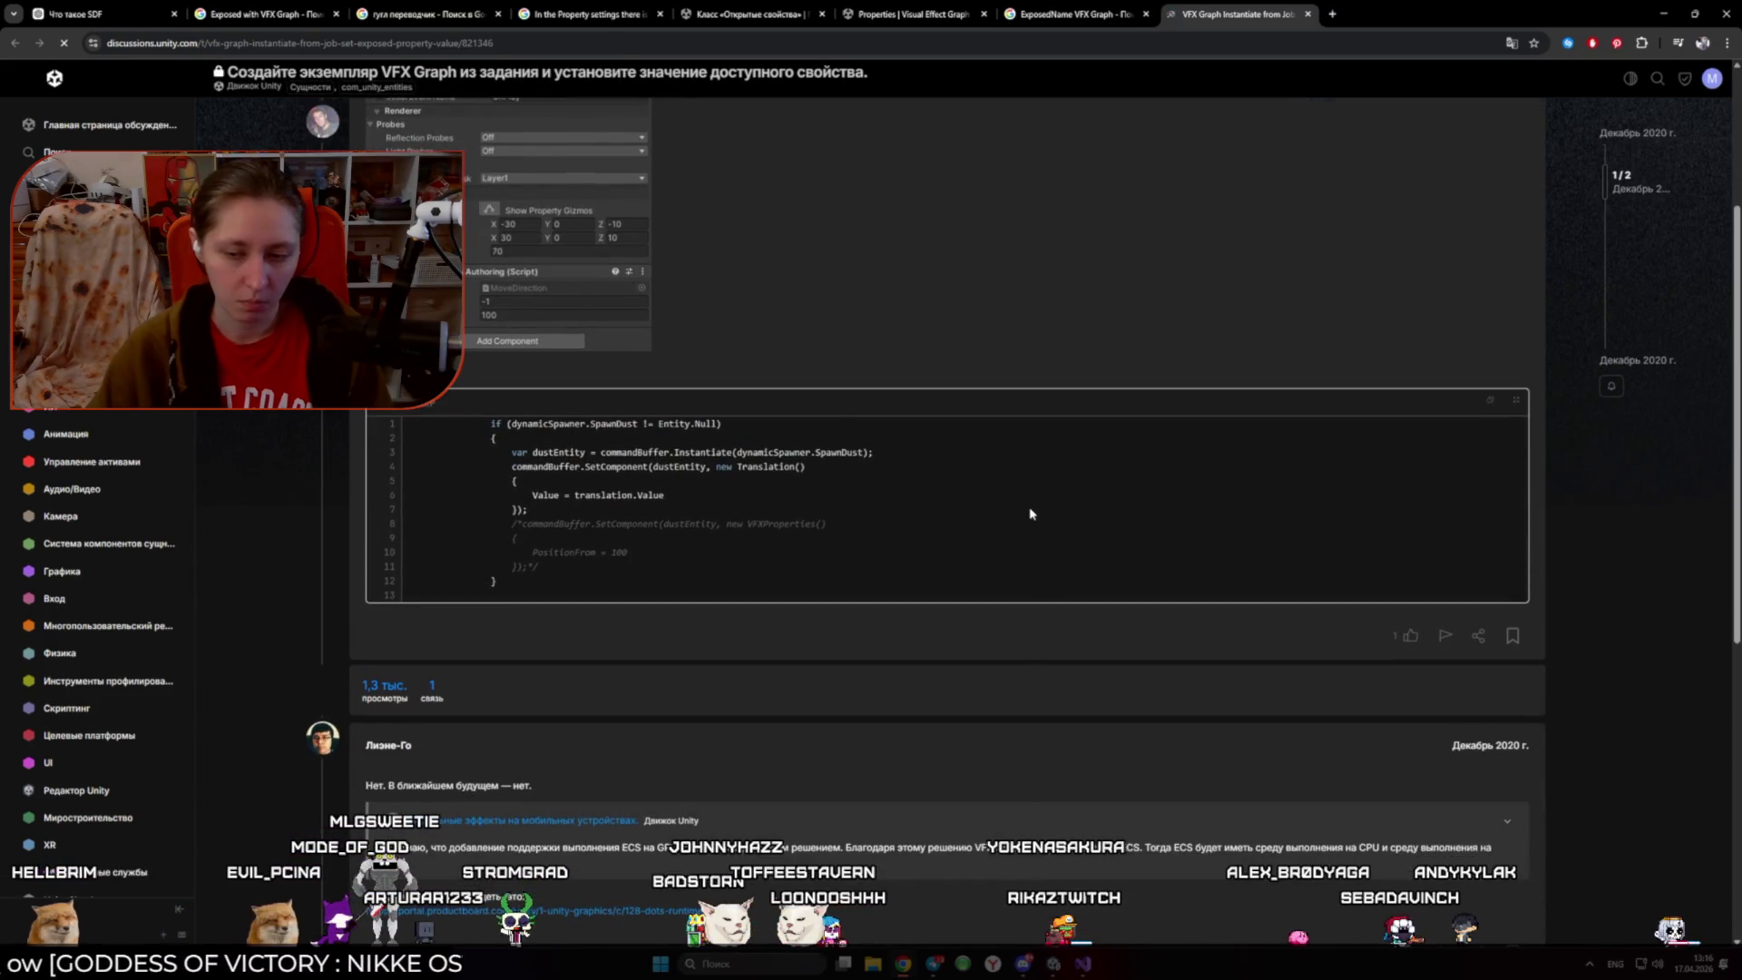
scroll(1016, 524, "down", 4)
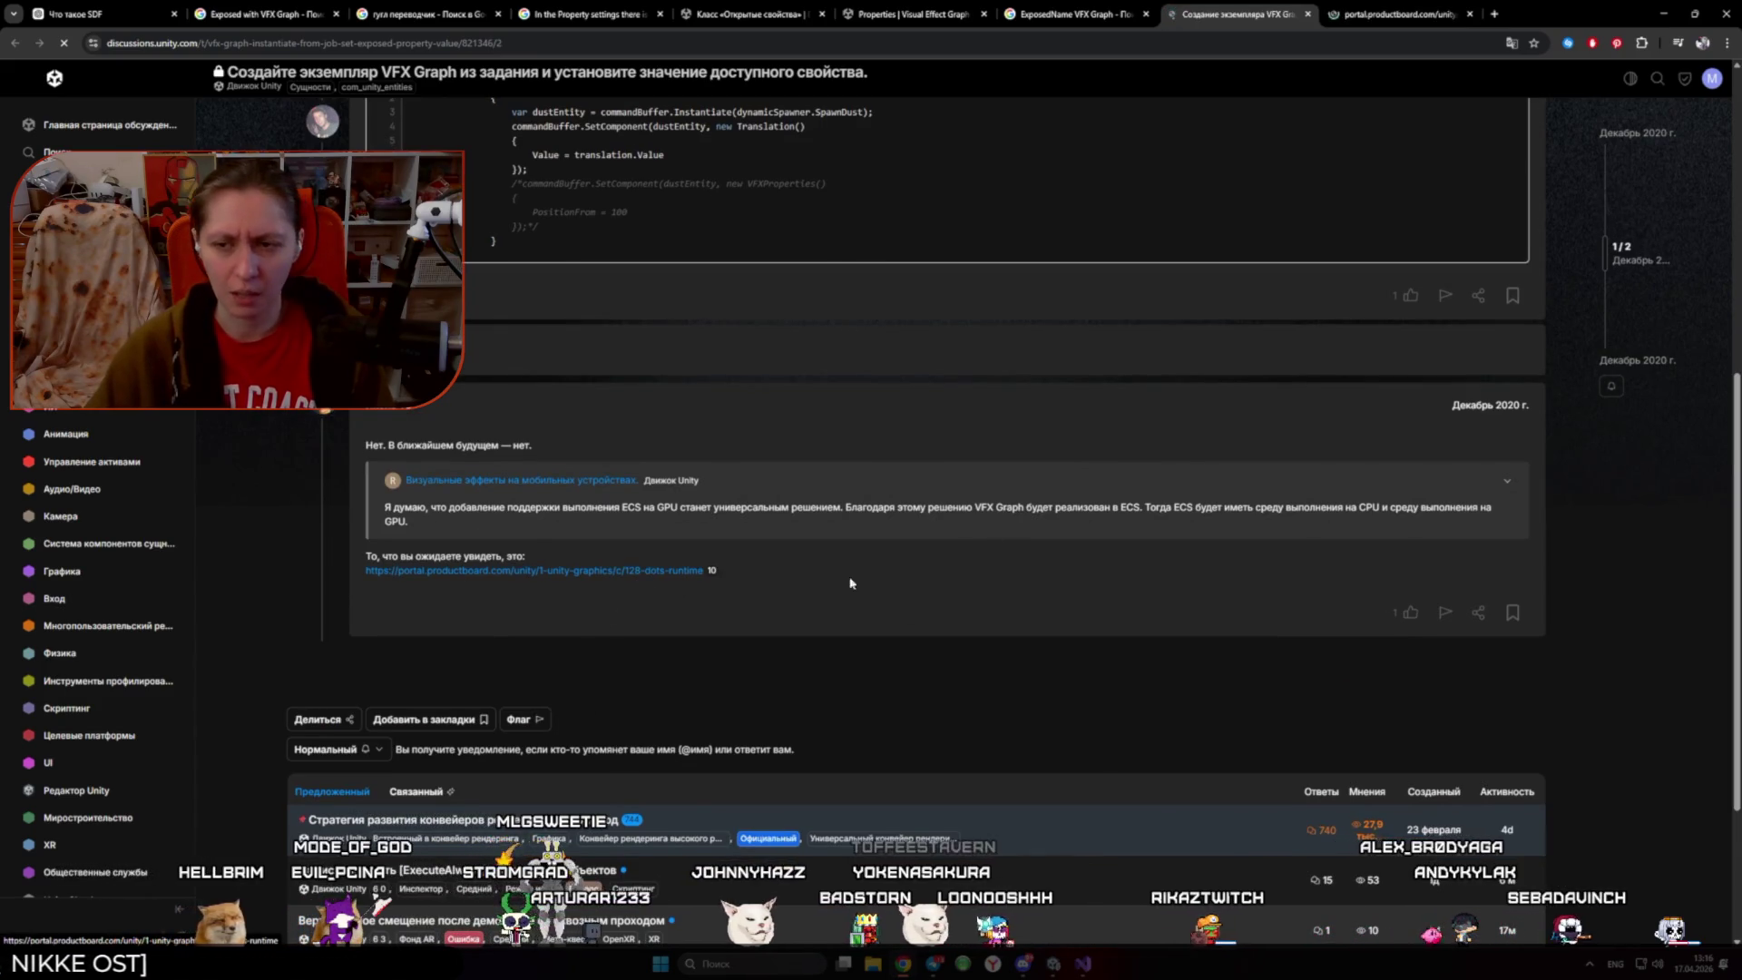
left_click(1392, 14)
left_click(1469, 13)
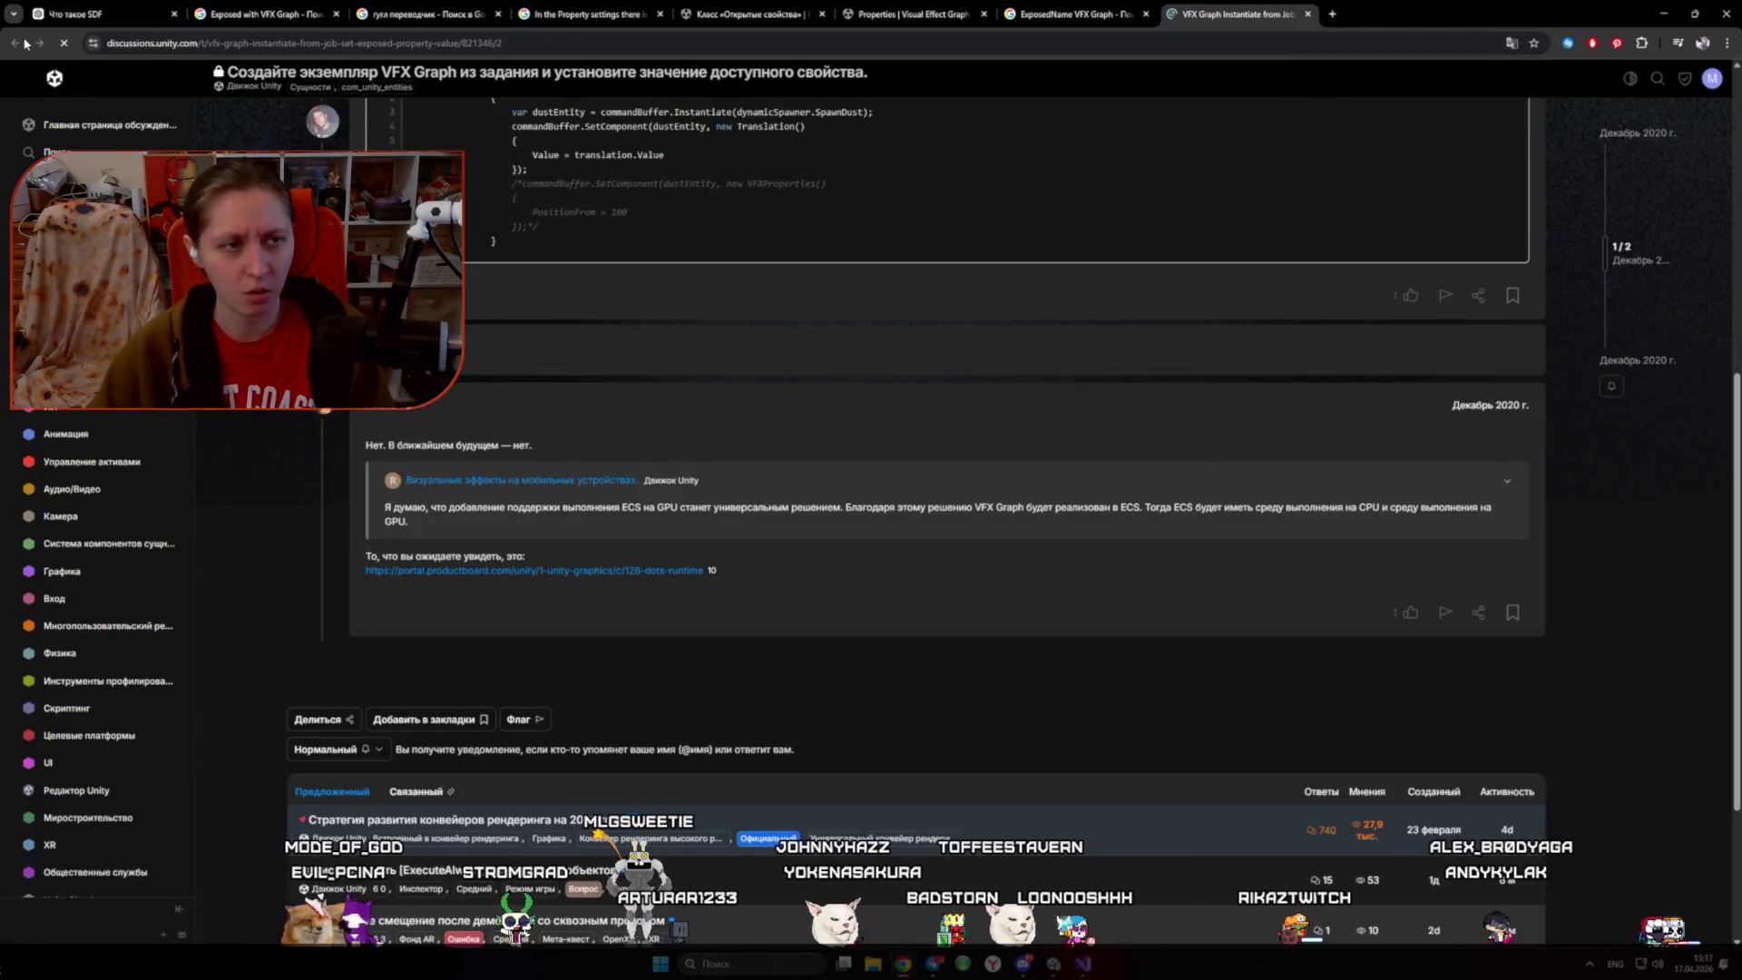
- Close the forum thread, skim the ExposedName results, and move to the other forum thread
key("ctrl+w")
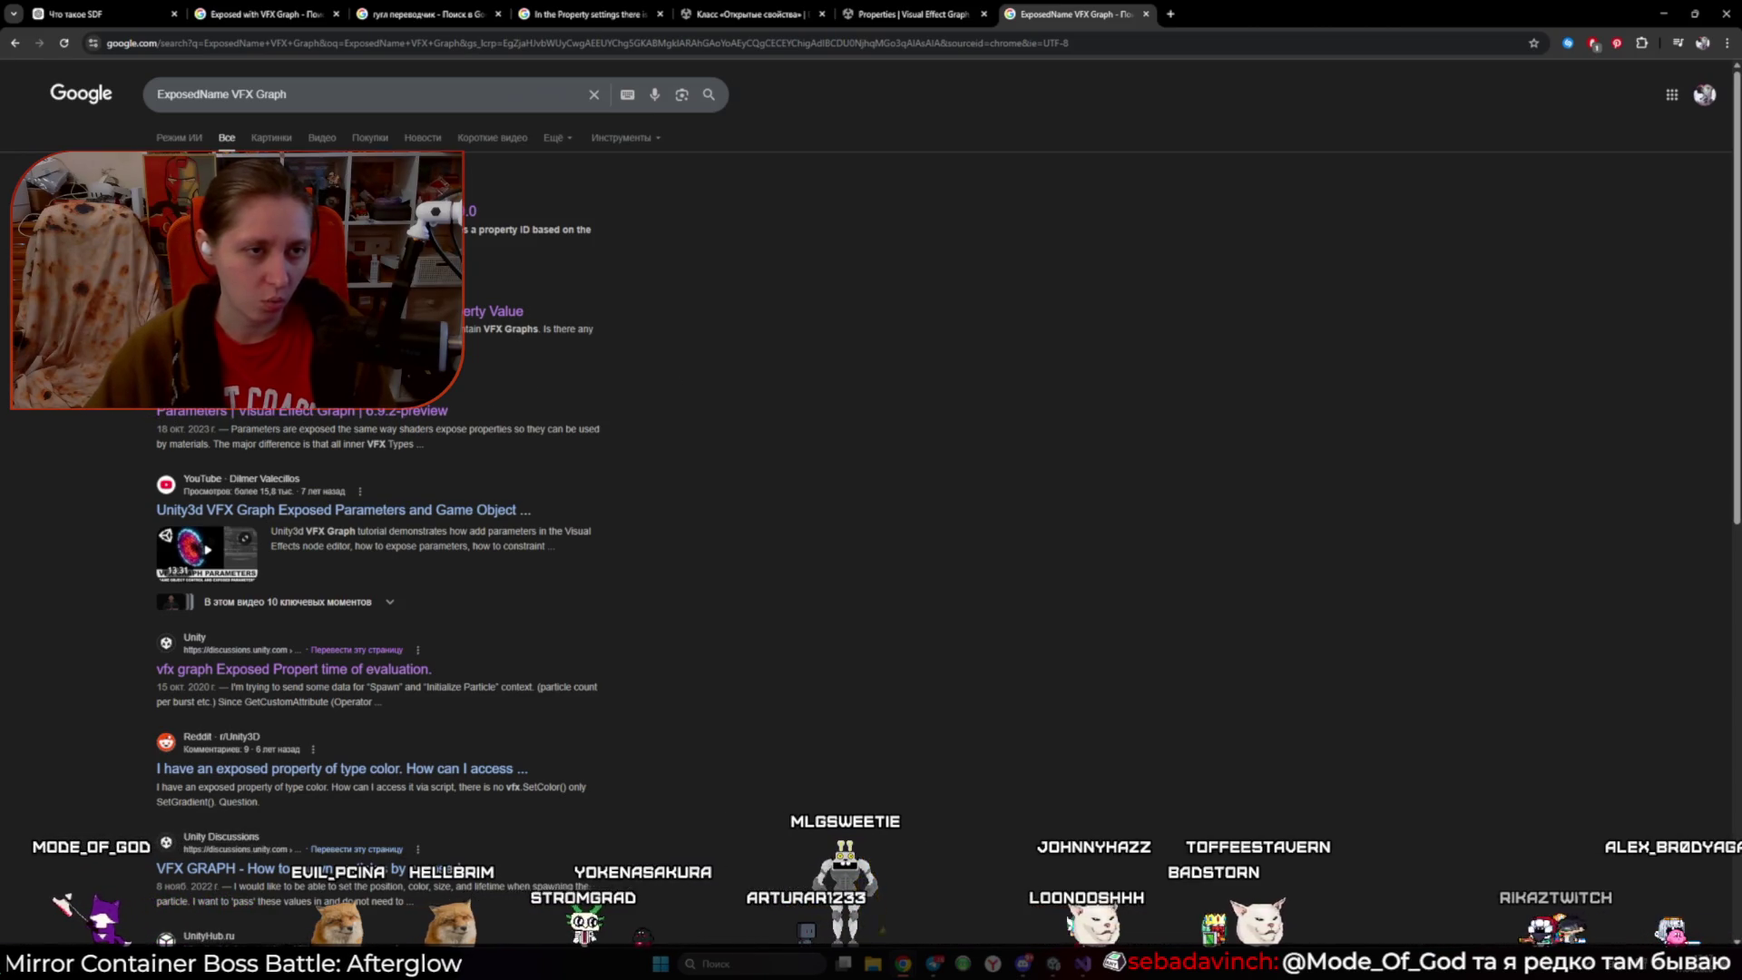
scroll(302, 102, "down", 2)
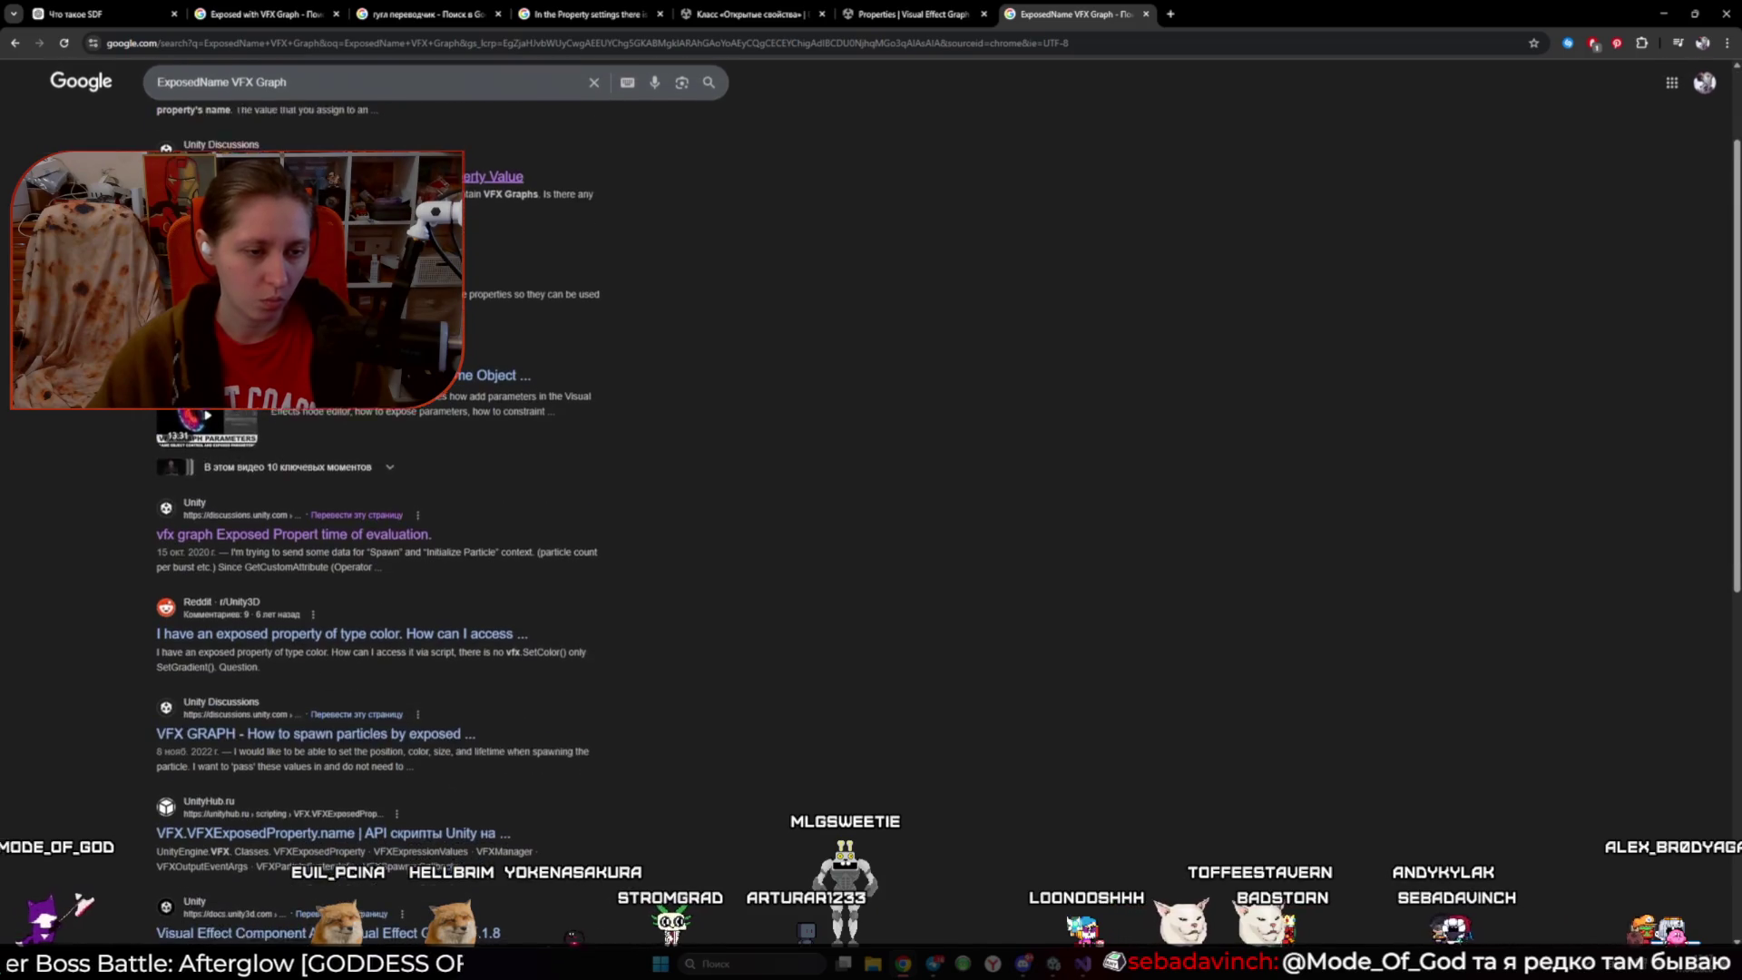
key("ctrl+Tab")
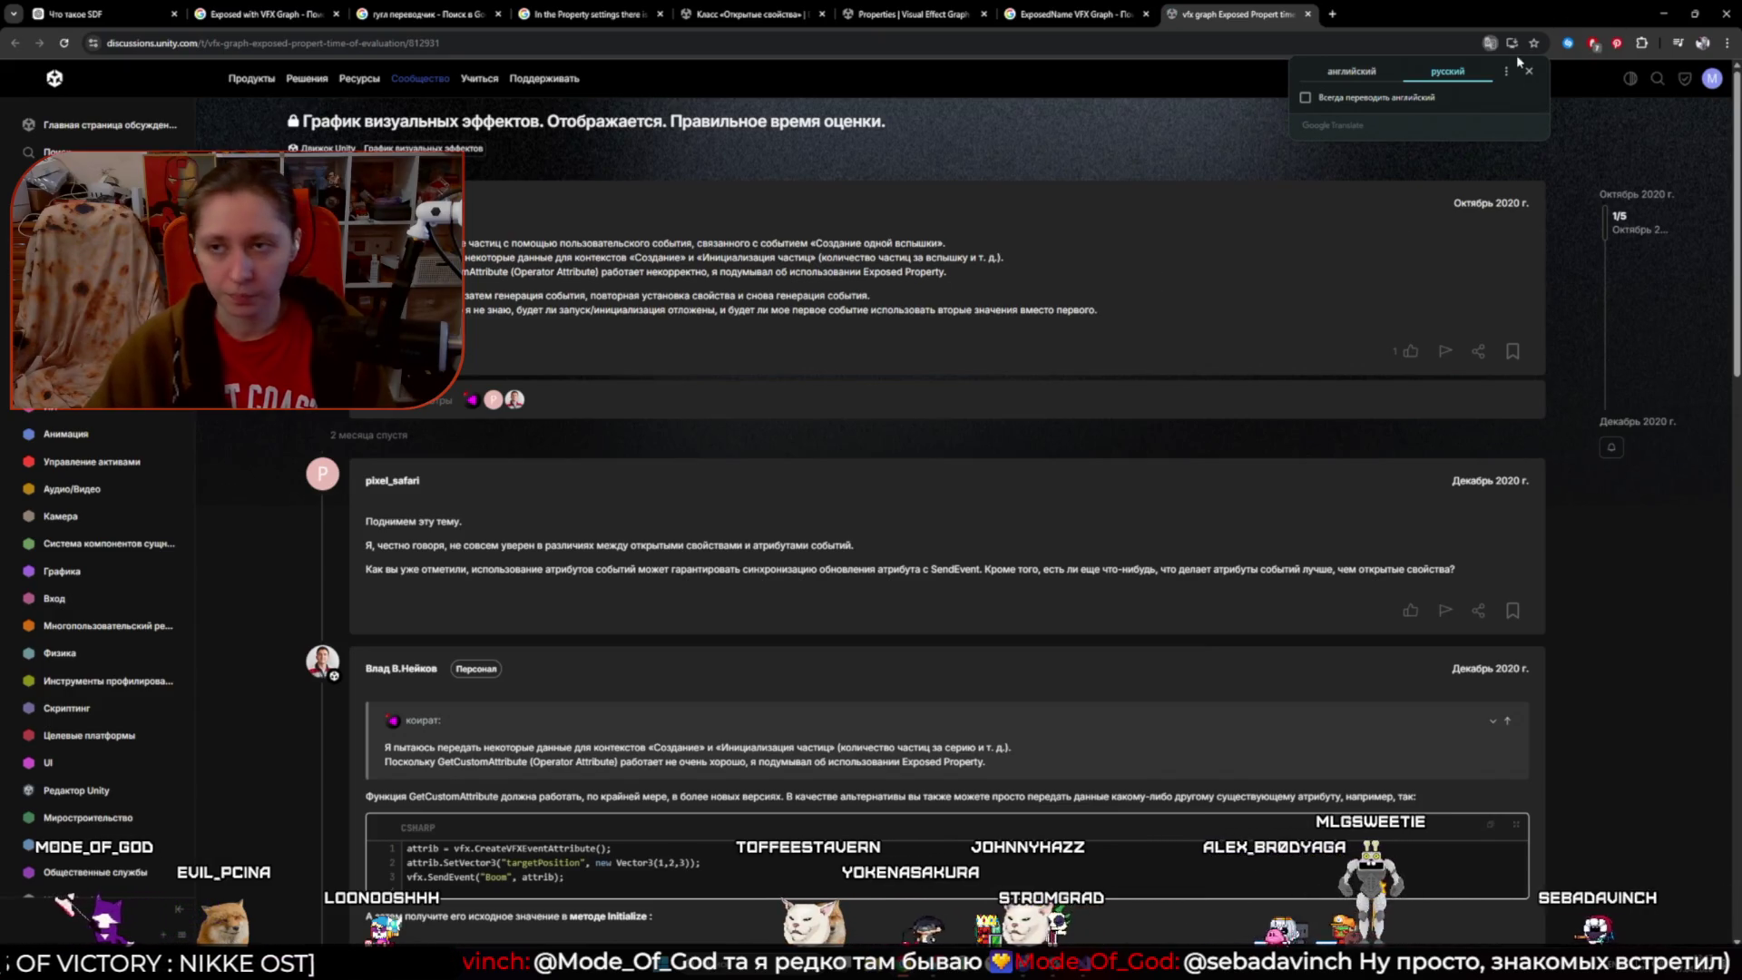
- Review ChatGPT's bridge script answer, then pass through Unity to the bridge script in Visual Studio
left_click(74, 9)
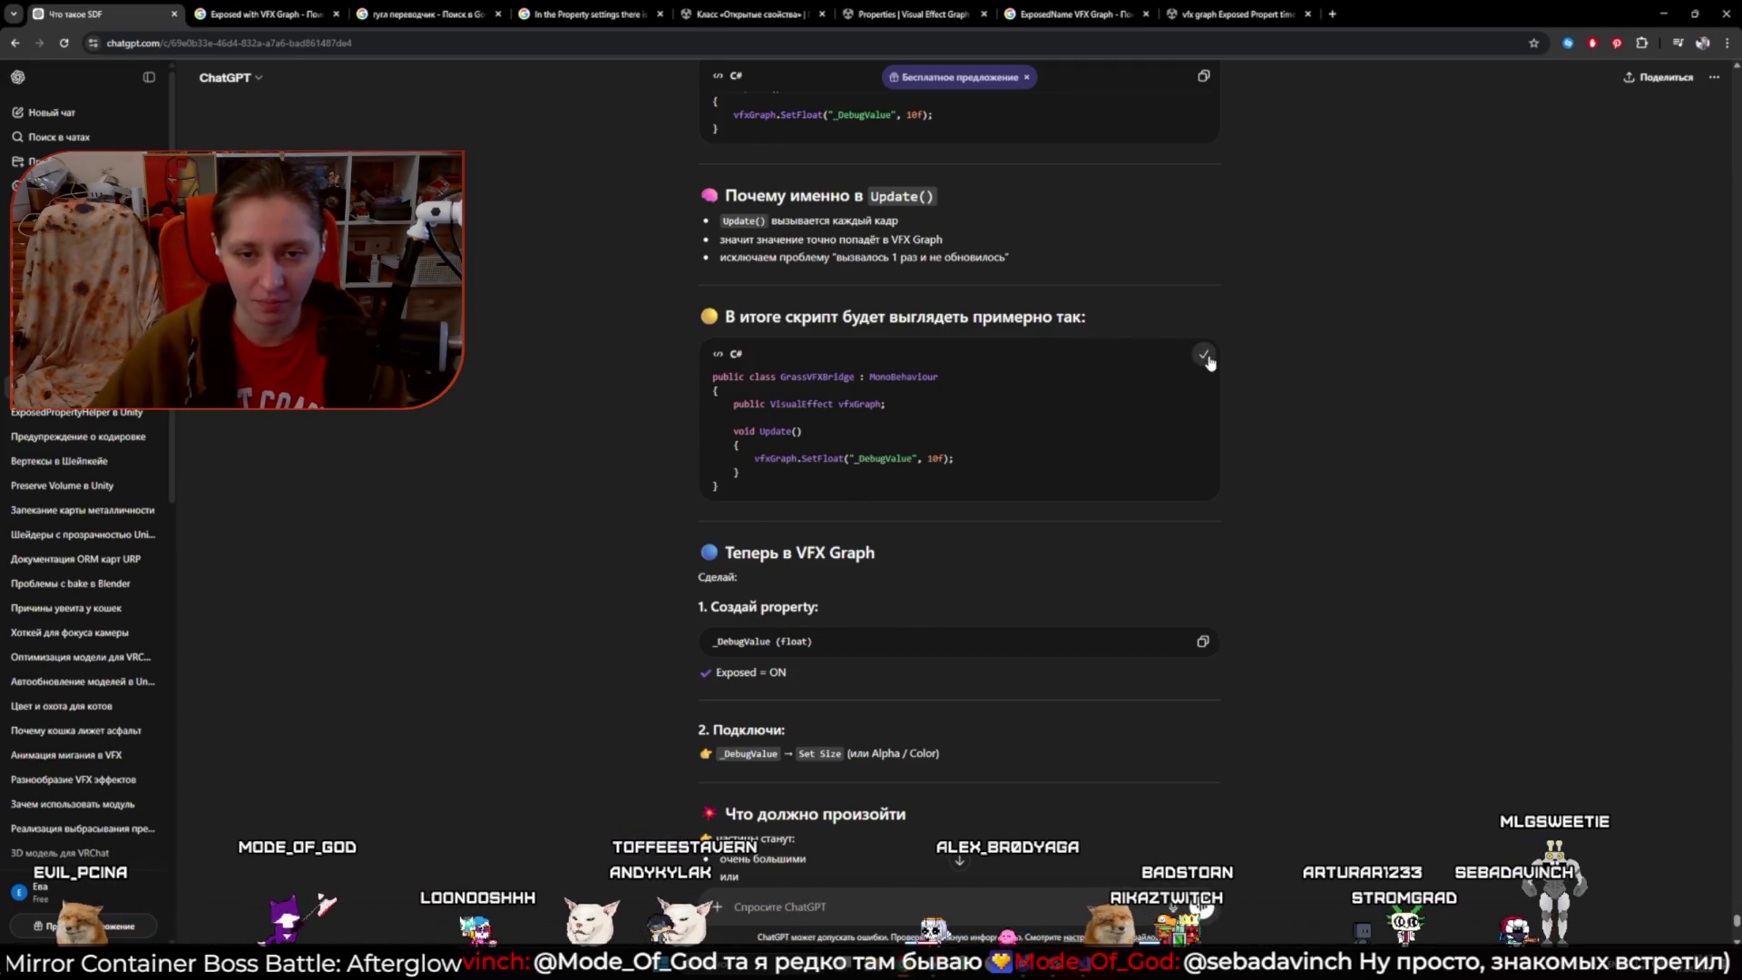
key("alt+Tab")
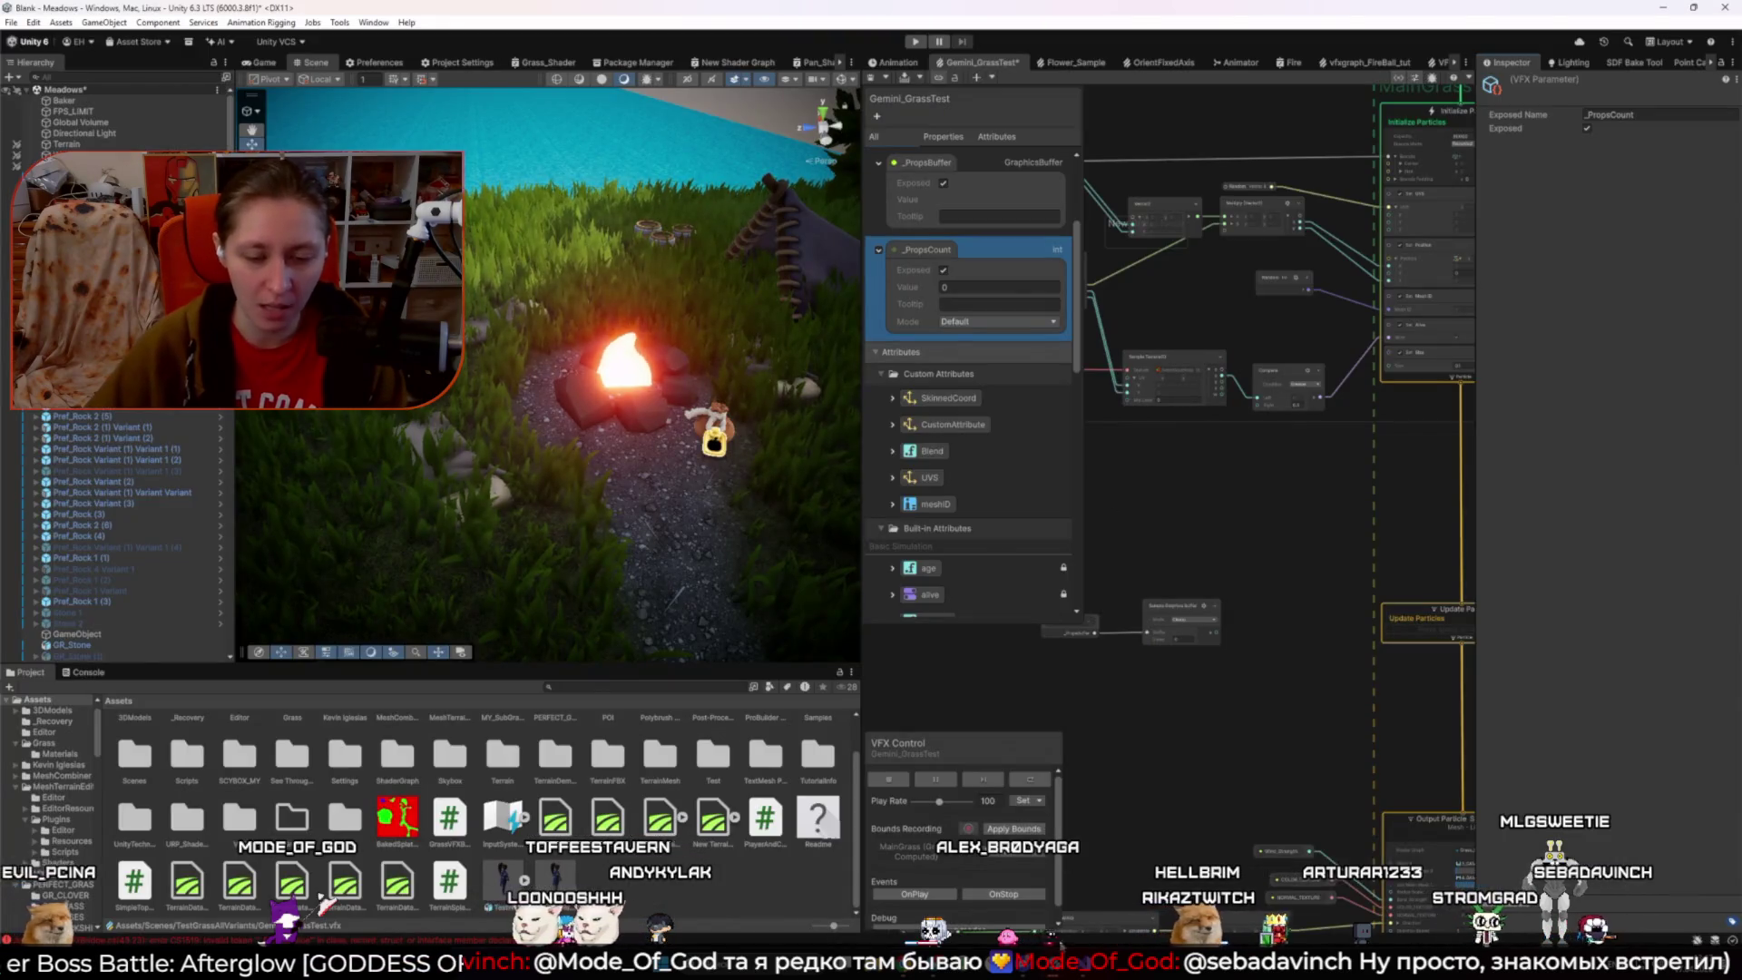
key("alt+Tab")
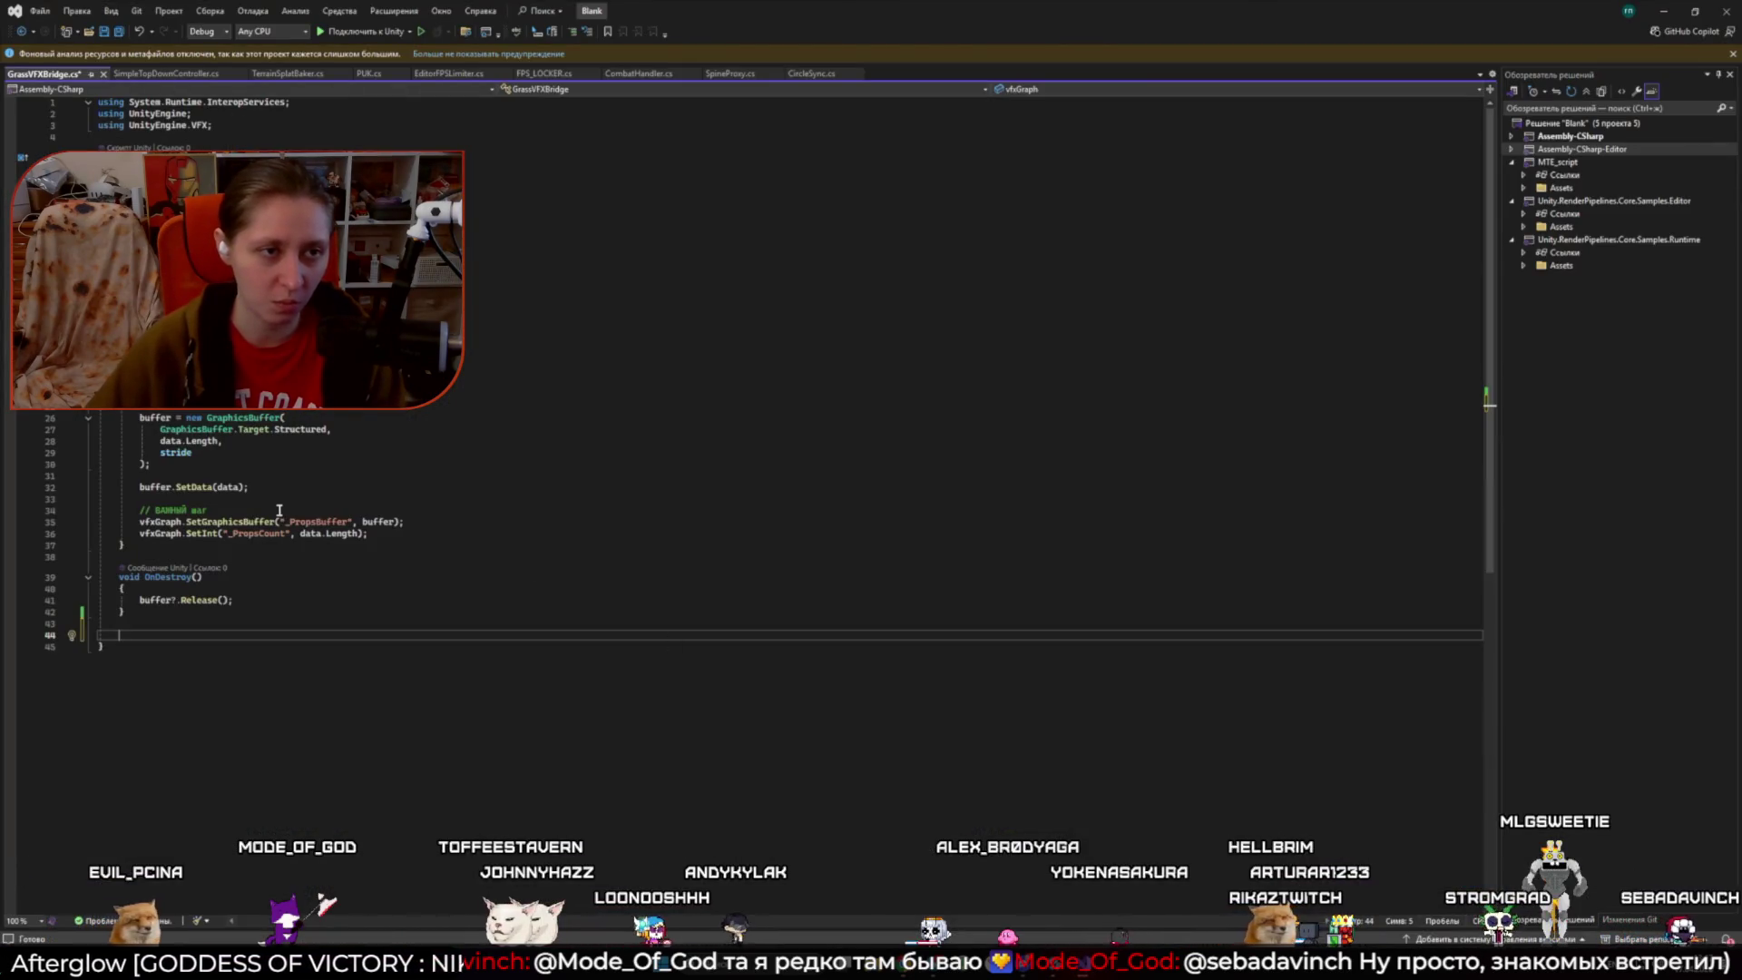
- Replace GrassVFXBridge.cs with ChatGPT's short Update-based script, save it, and return to Unity
key("ctrl+a")
key("ctrl+v")
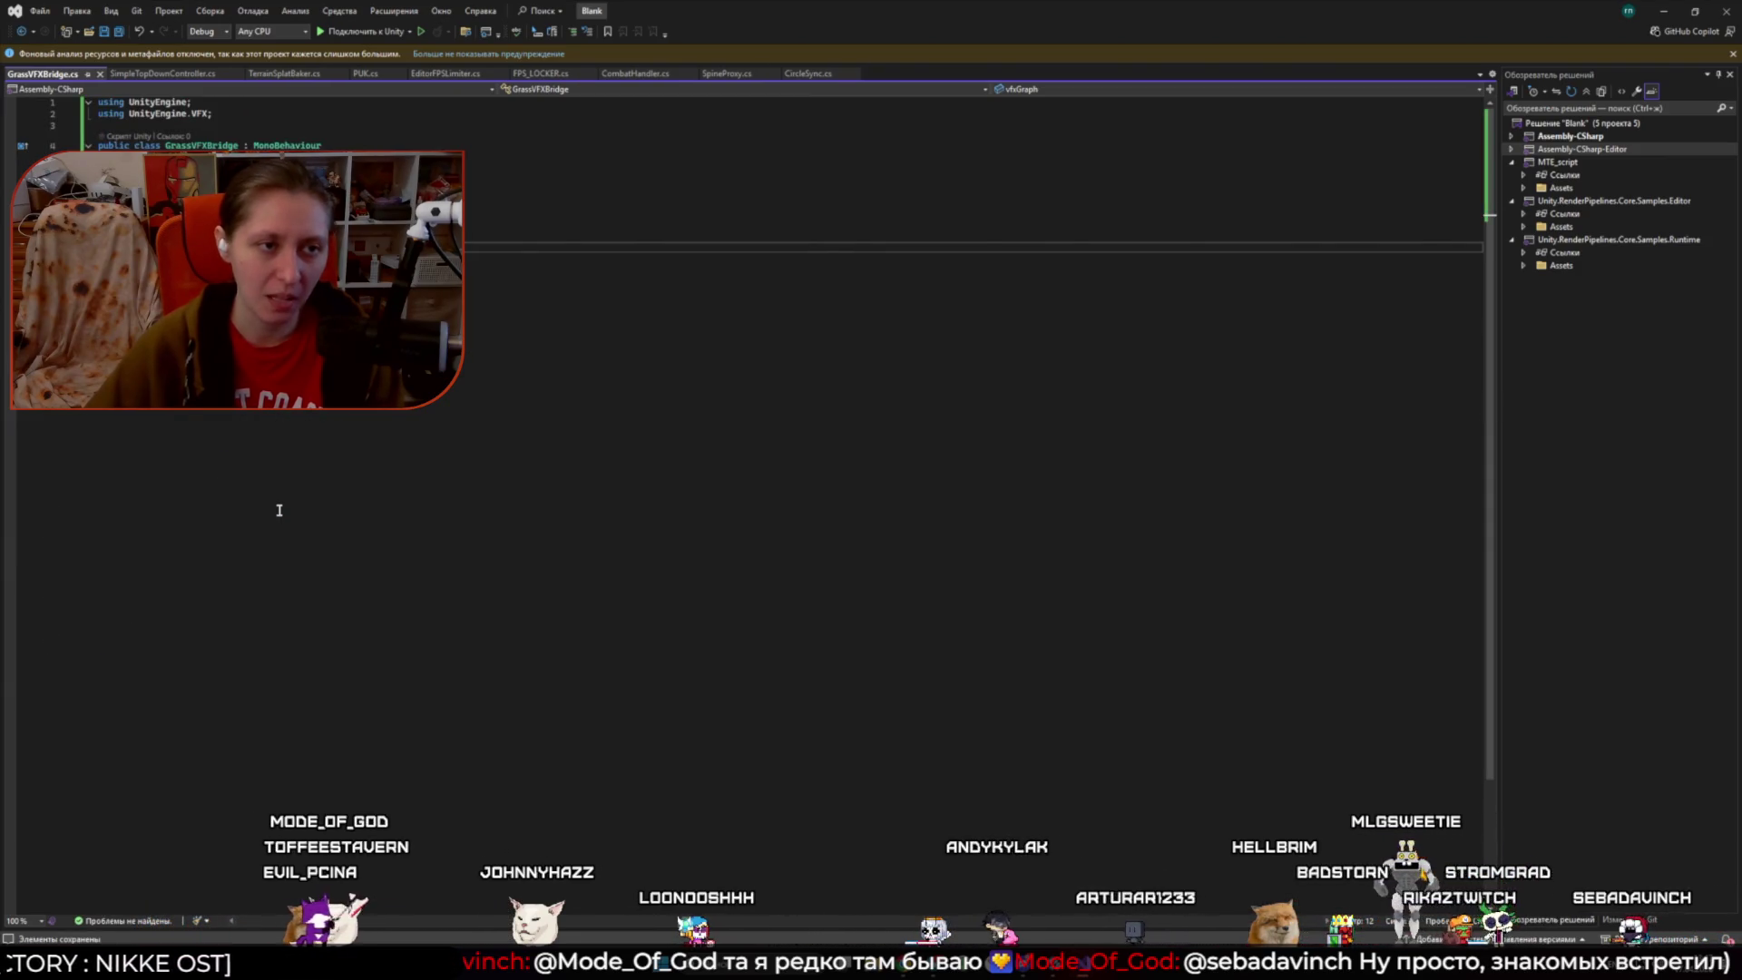
key("ctrl+s")
scroll(280, 510, "down", 2)
scroll(744, 454, "up", 2)
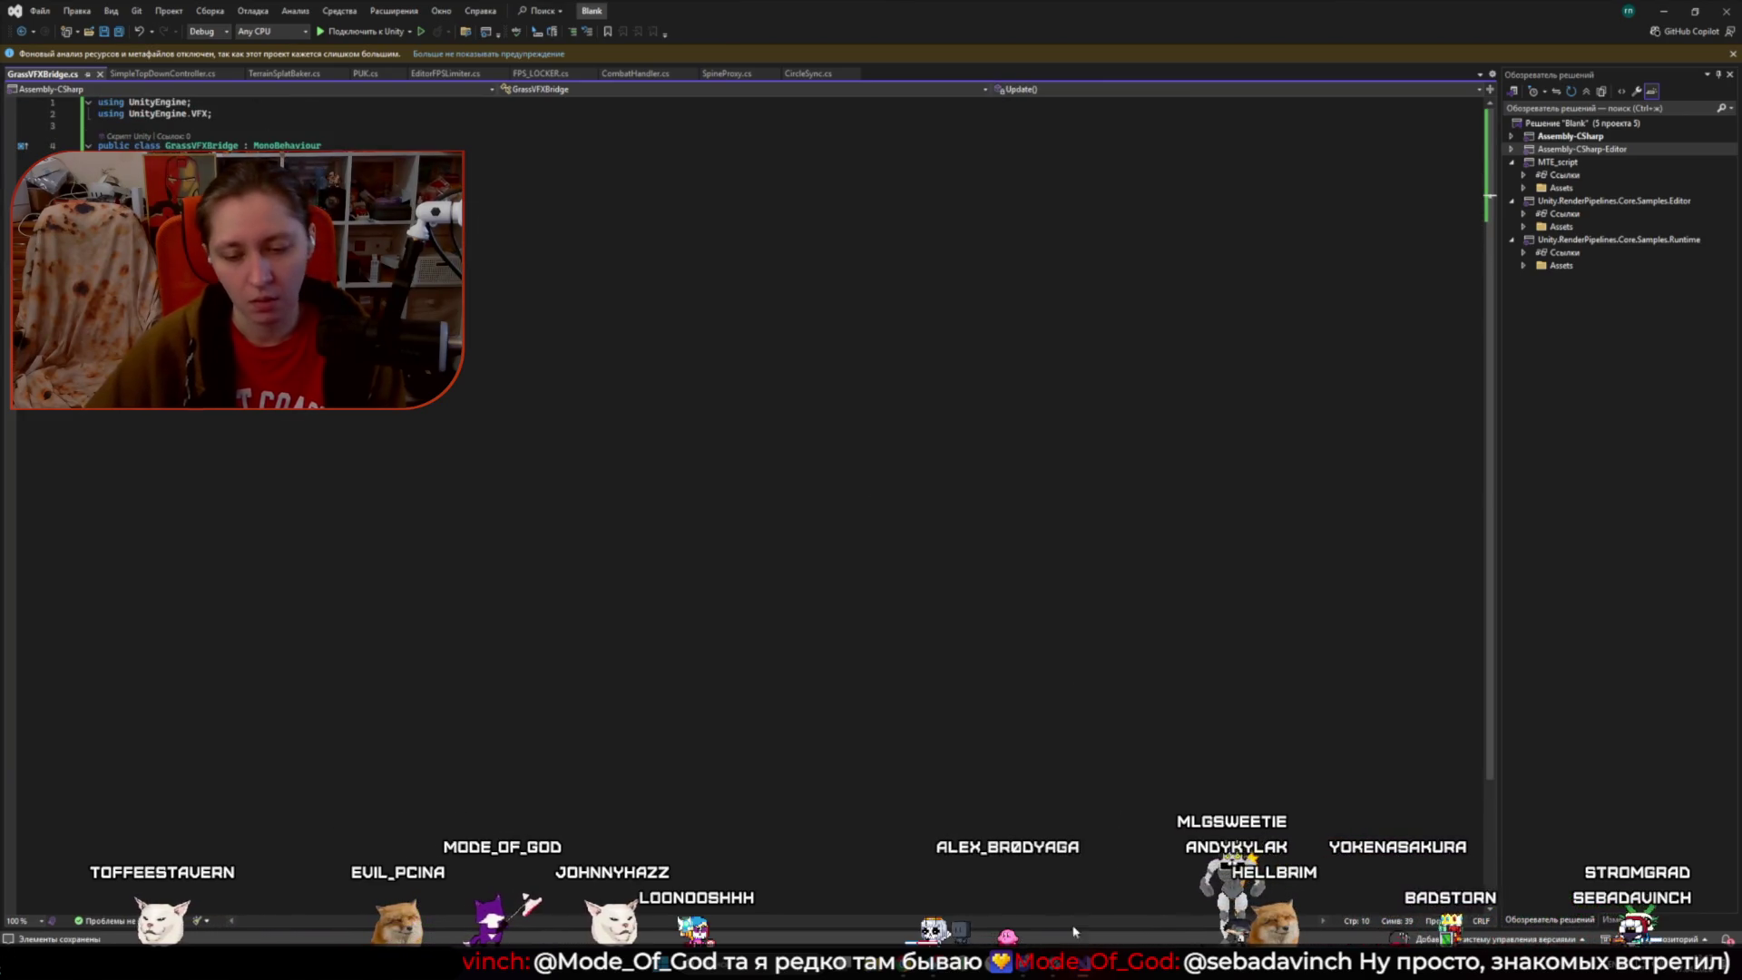
left_click(1028, 622)
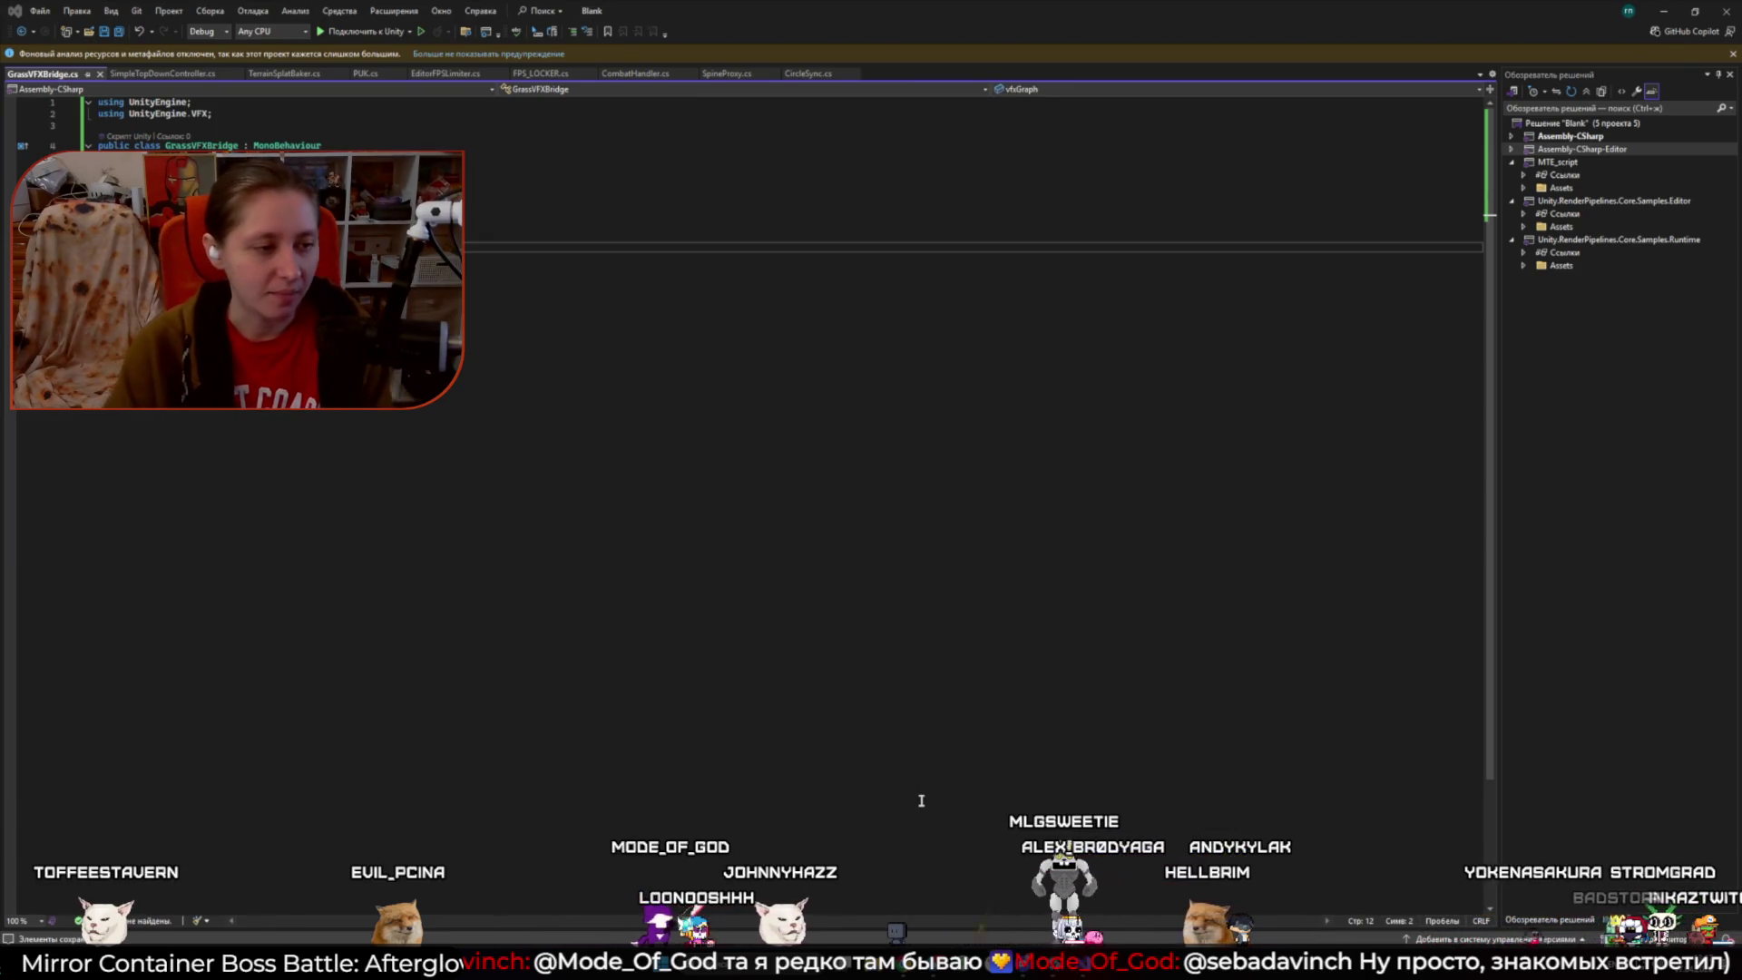
key("alt+Tab")
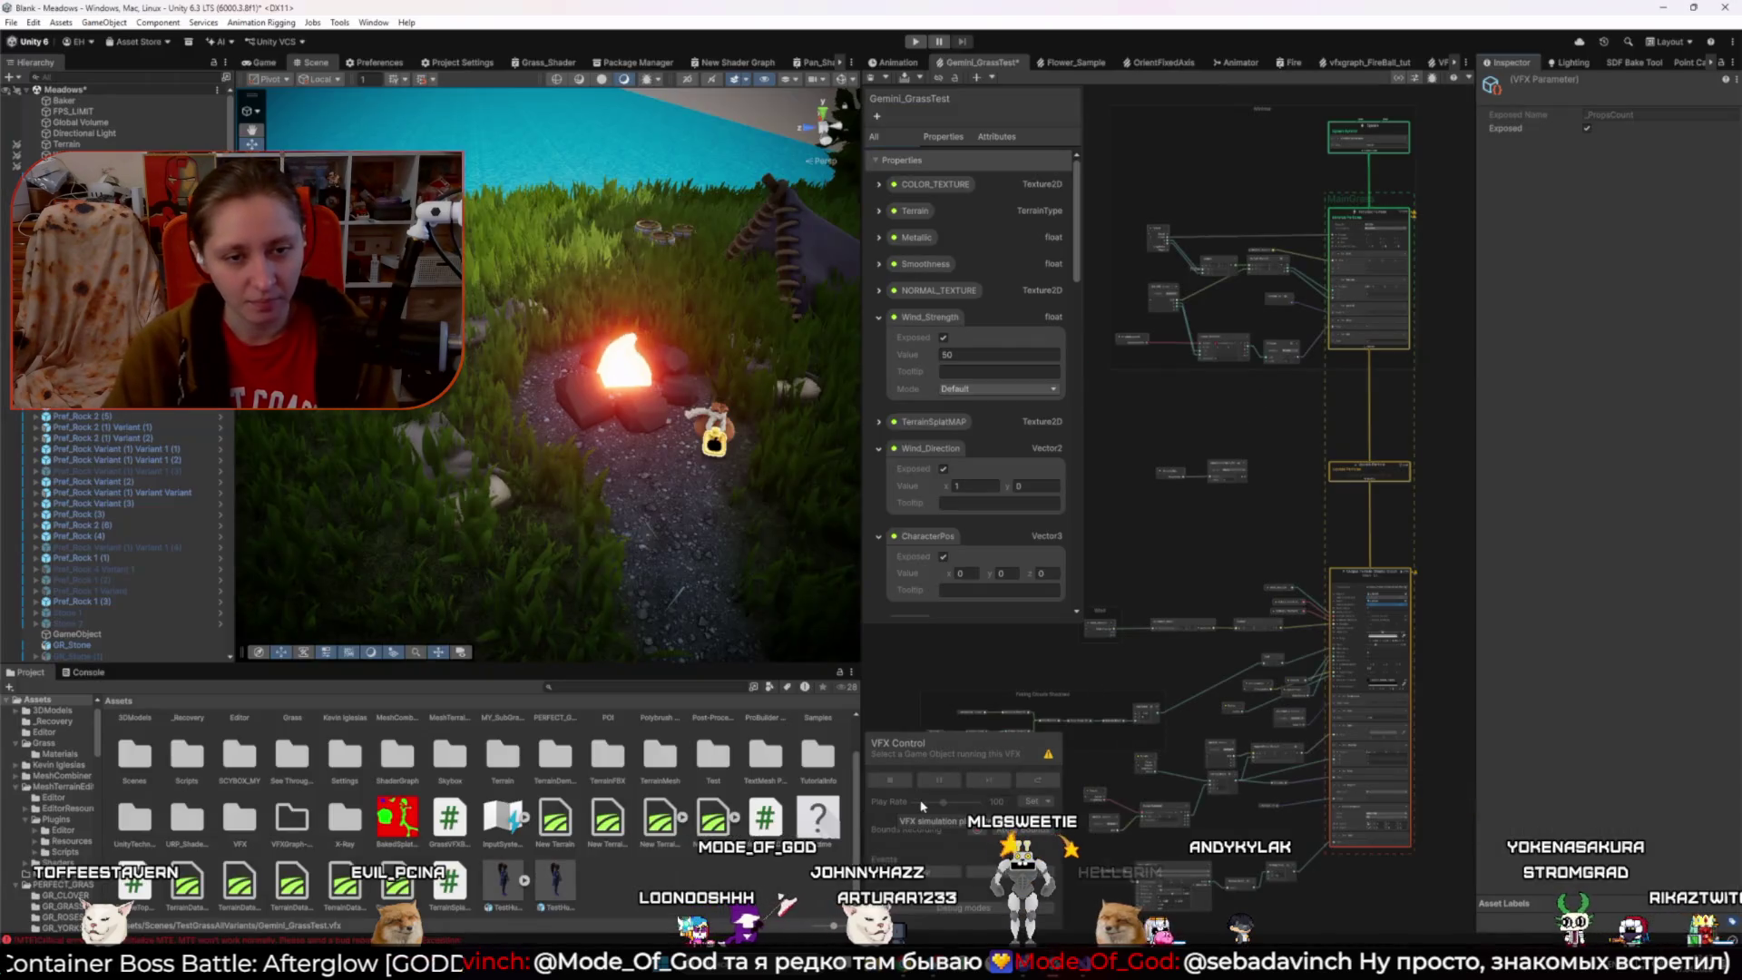
scroll(1062, 474, "down", 10)
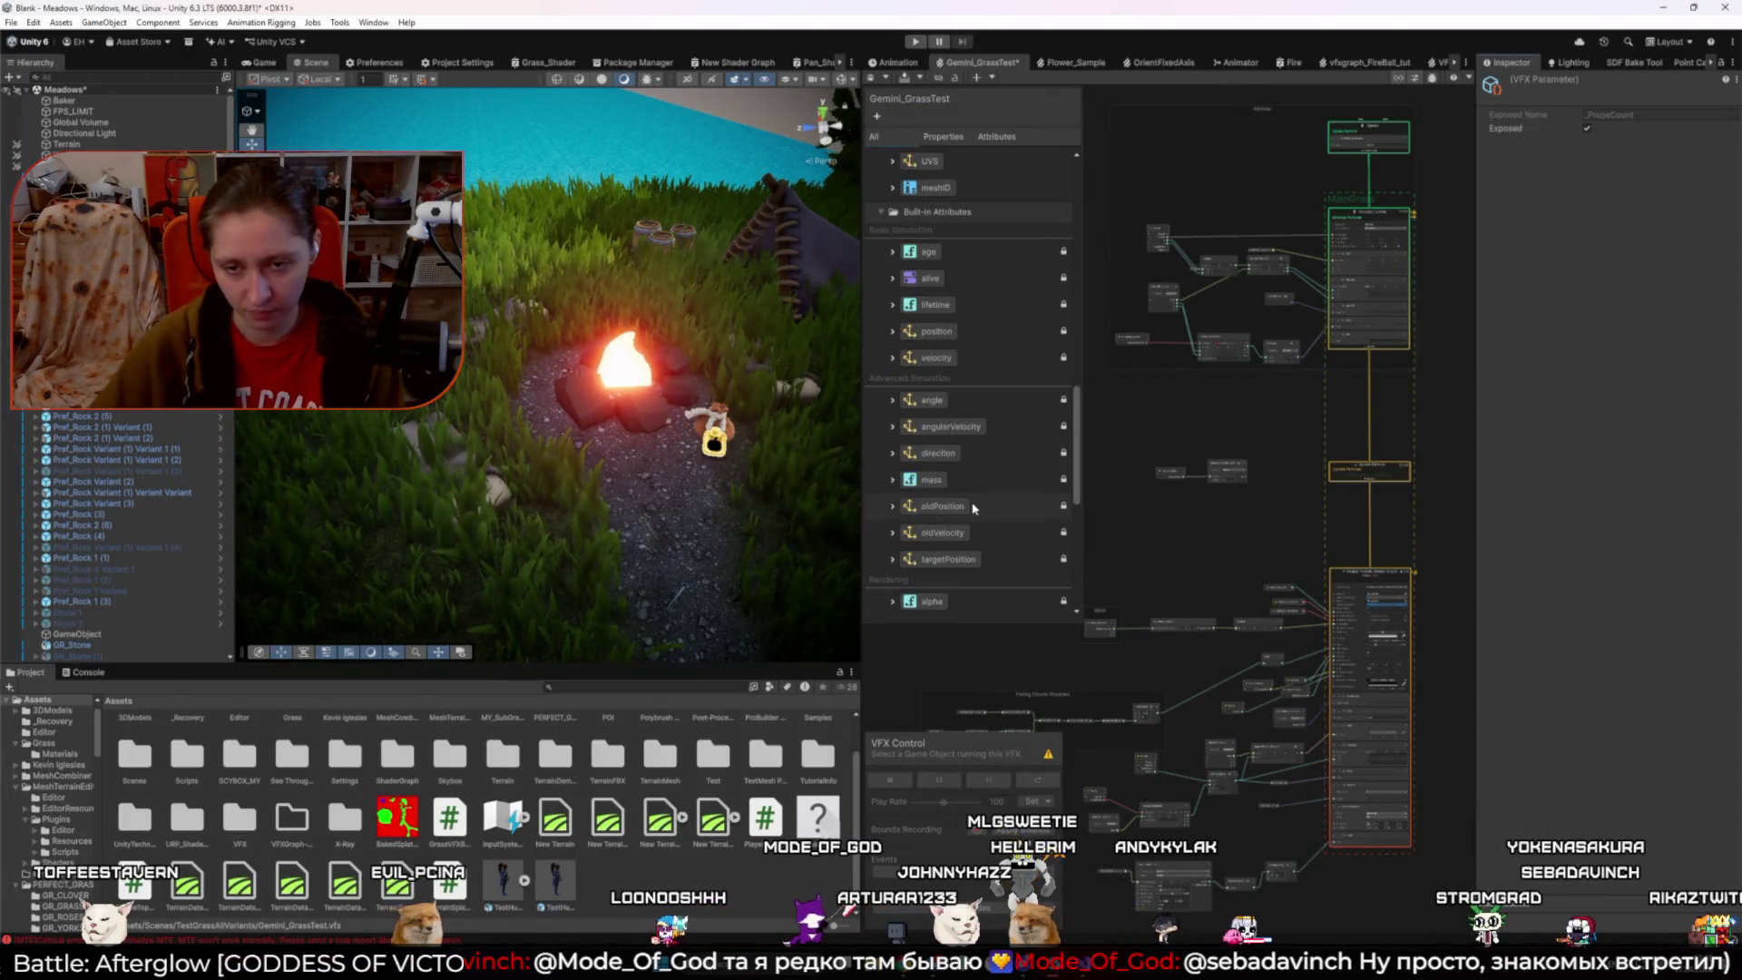
scroll(1061, 453, "up", 5)
key("alt+Tab")
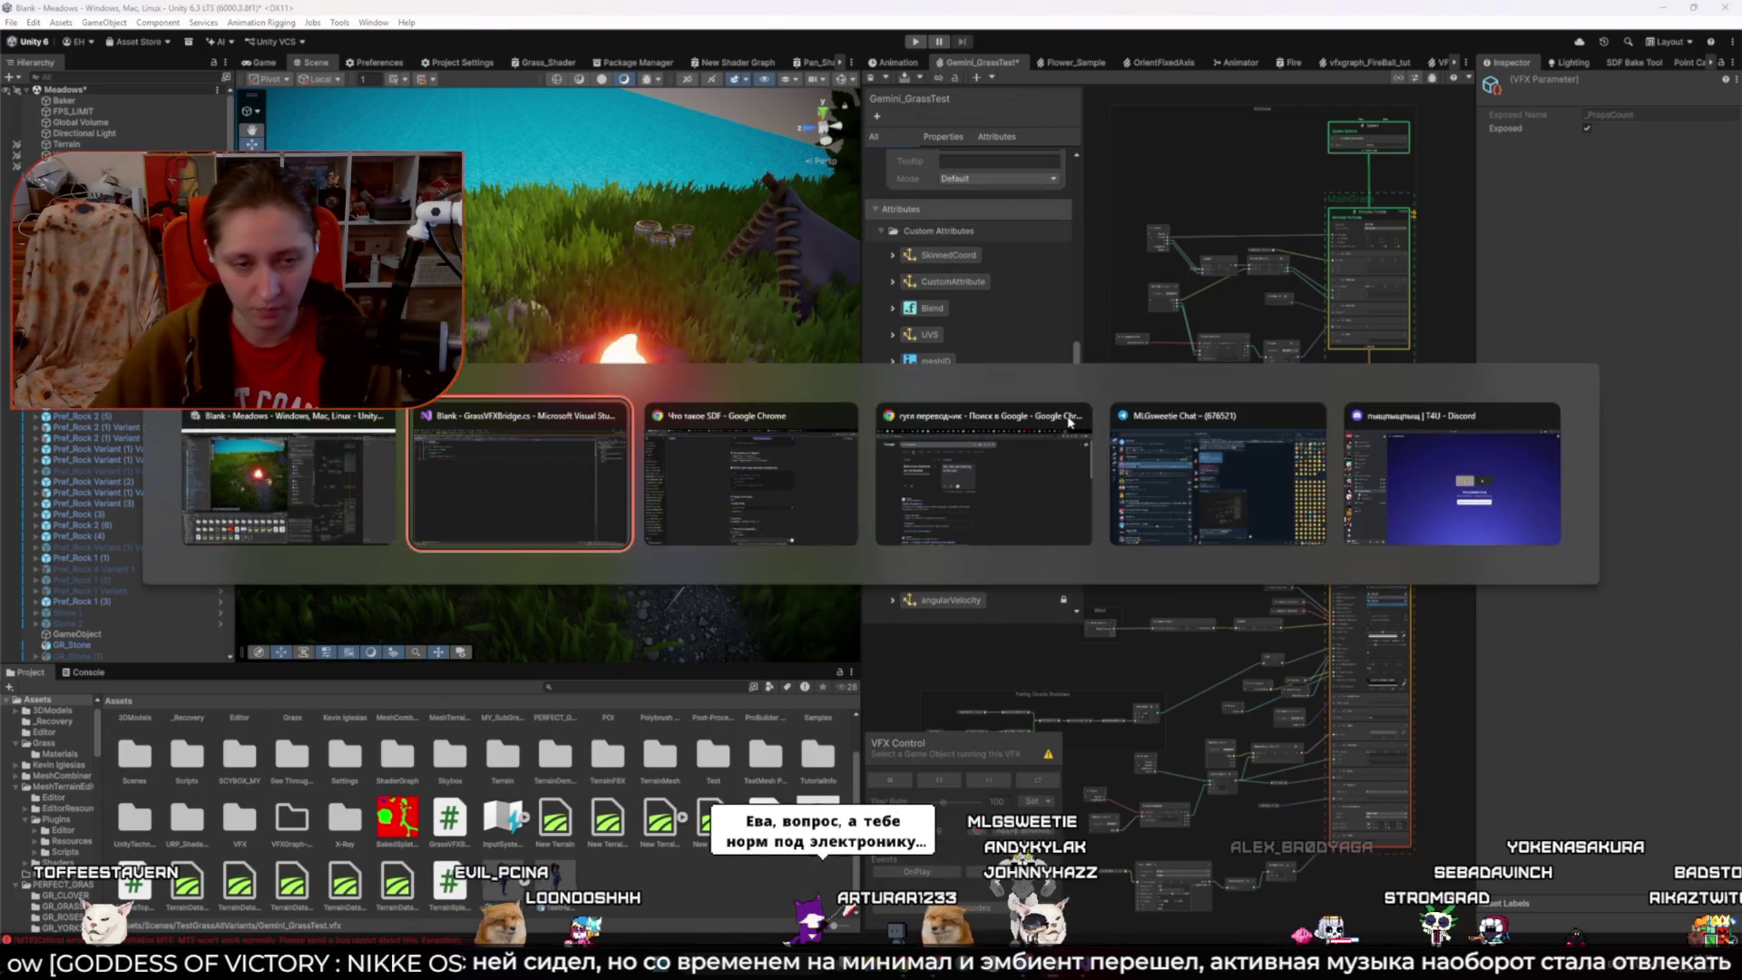
key("alt+Tab")
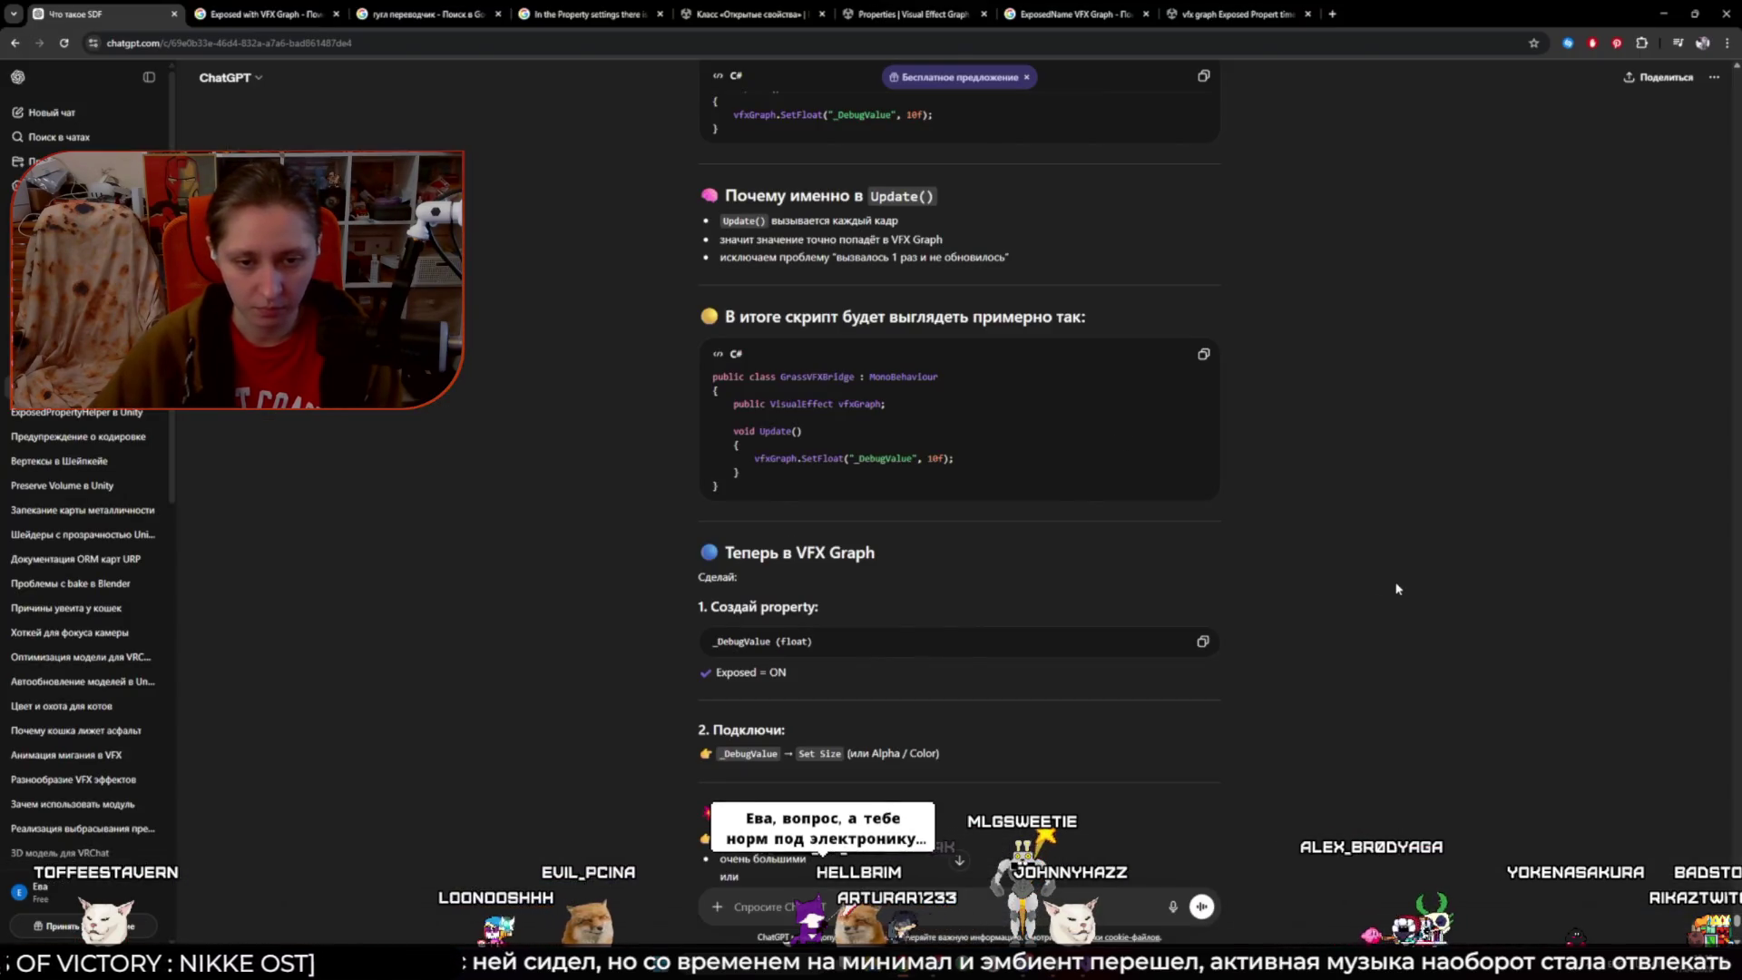
key("alt+Tab")
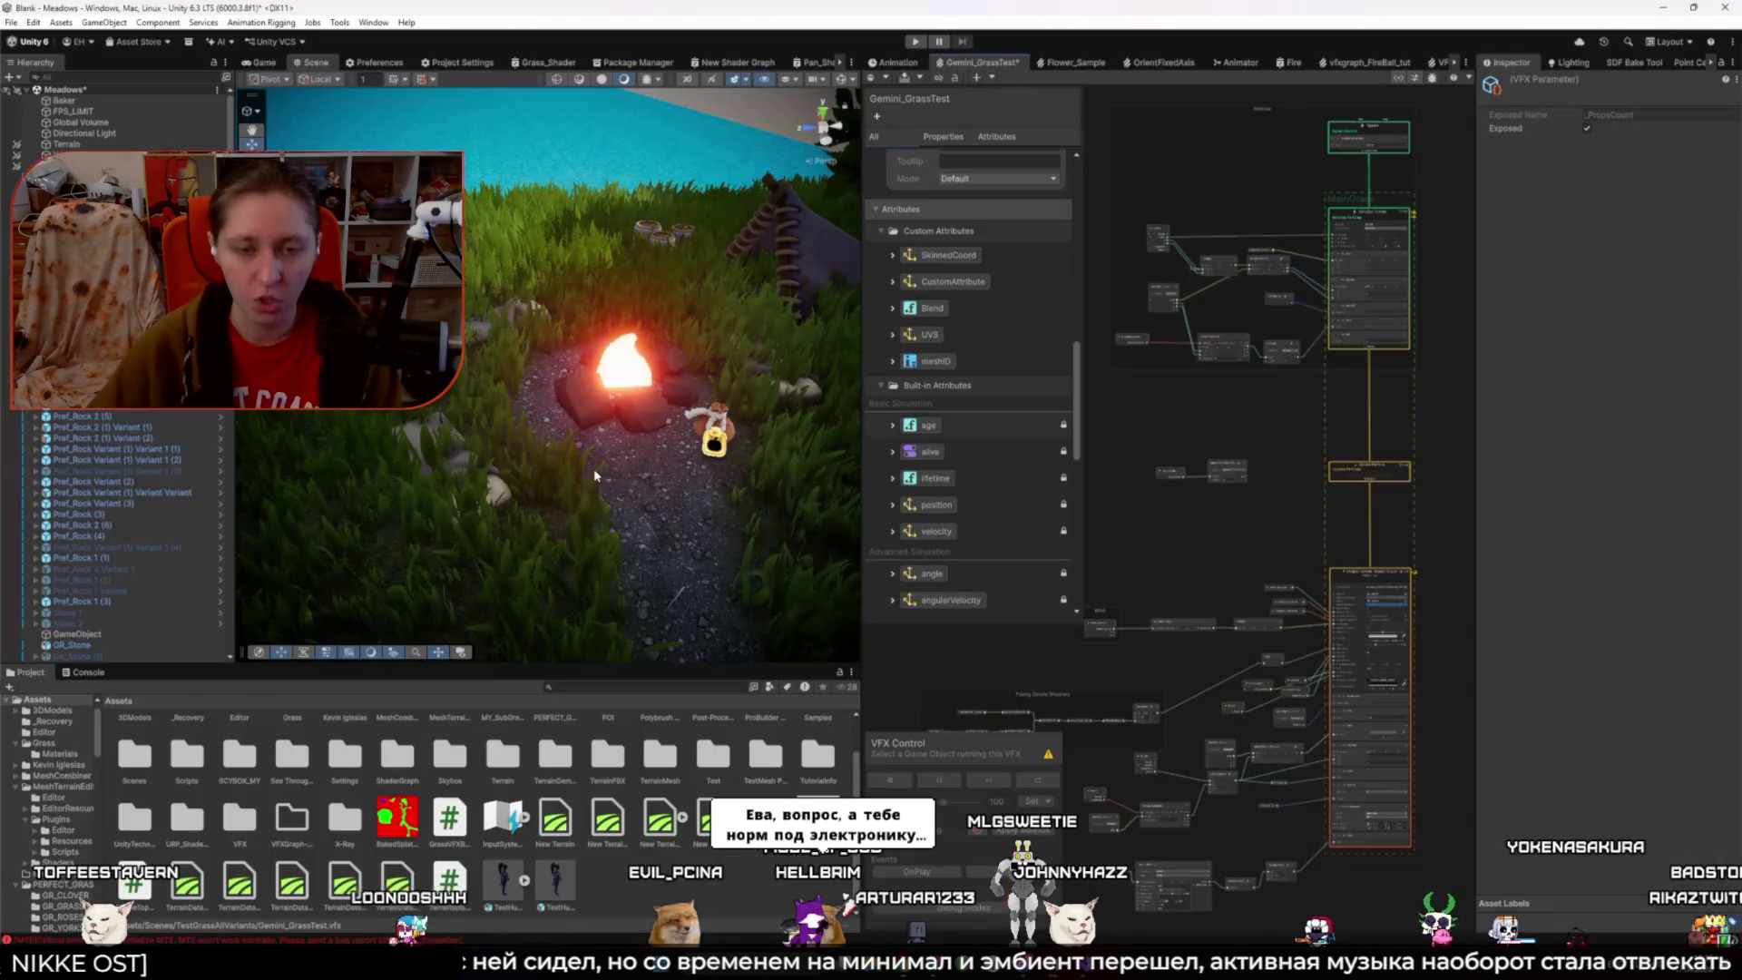
- Add a new float property to the Blackboard and name it _DebugValue
left_click(881, 118)
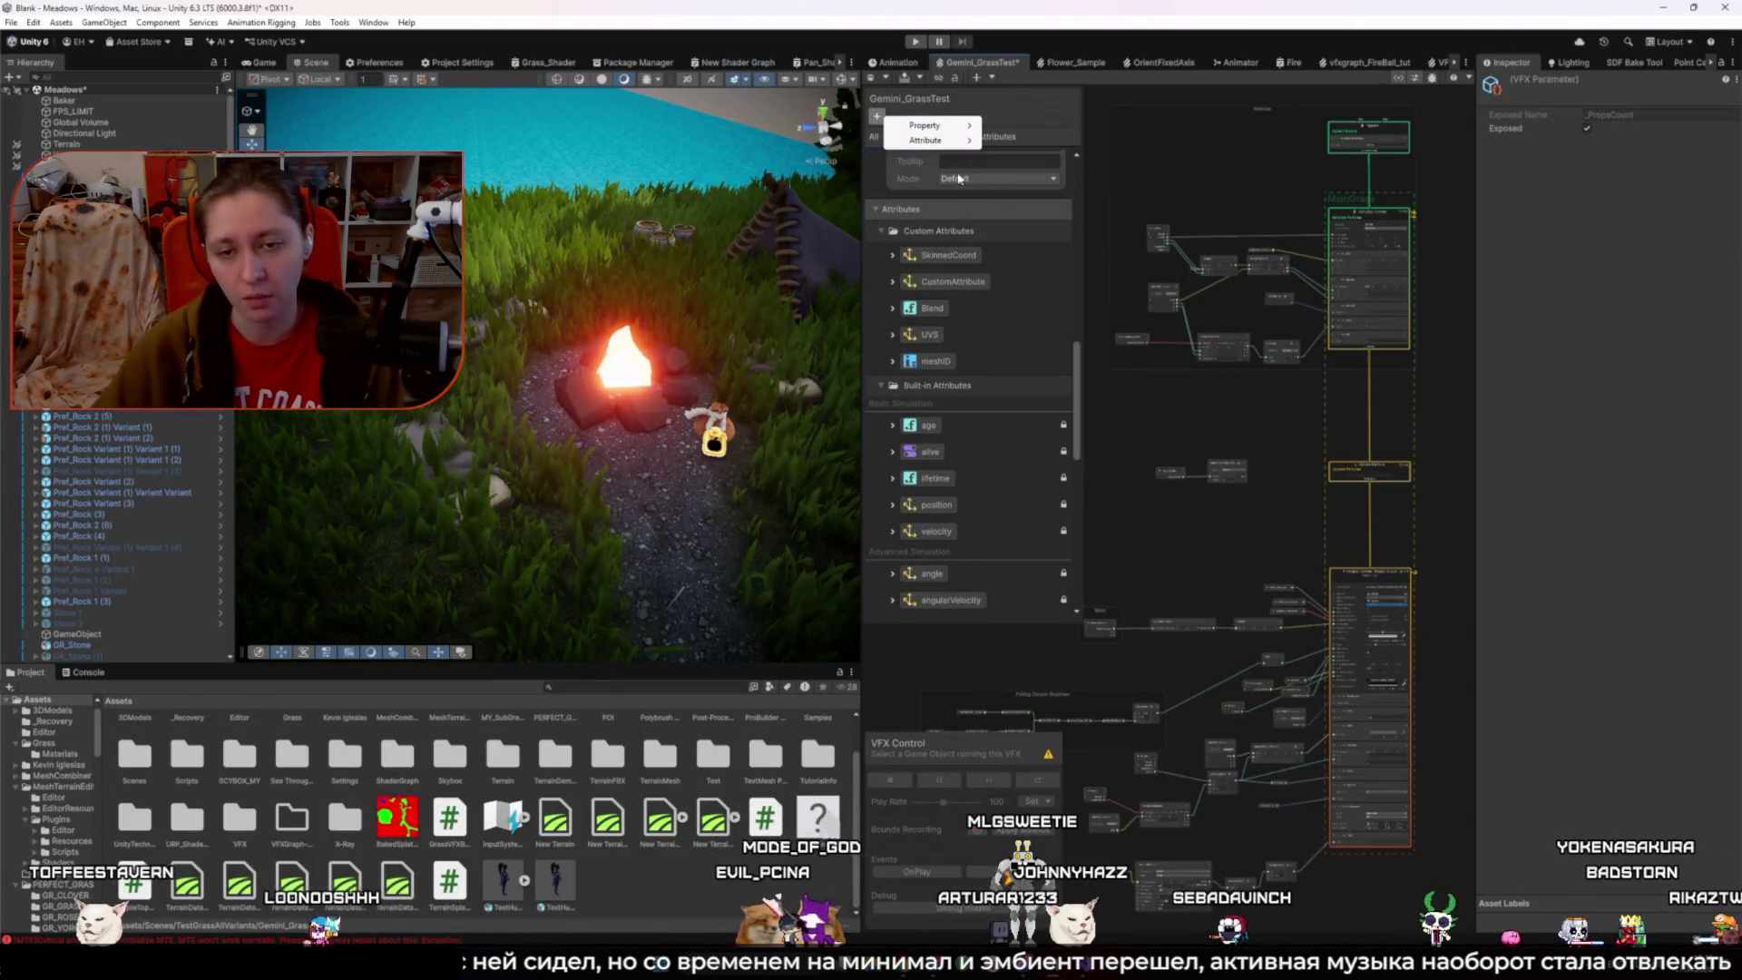
mouse_move(920, 128)
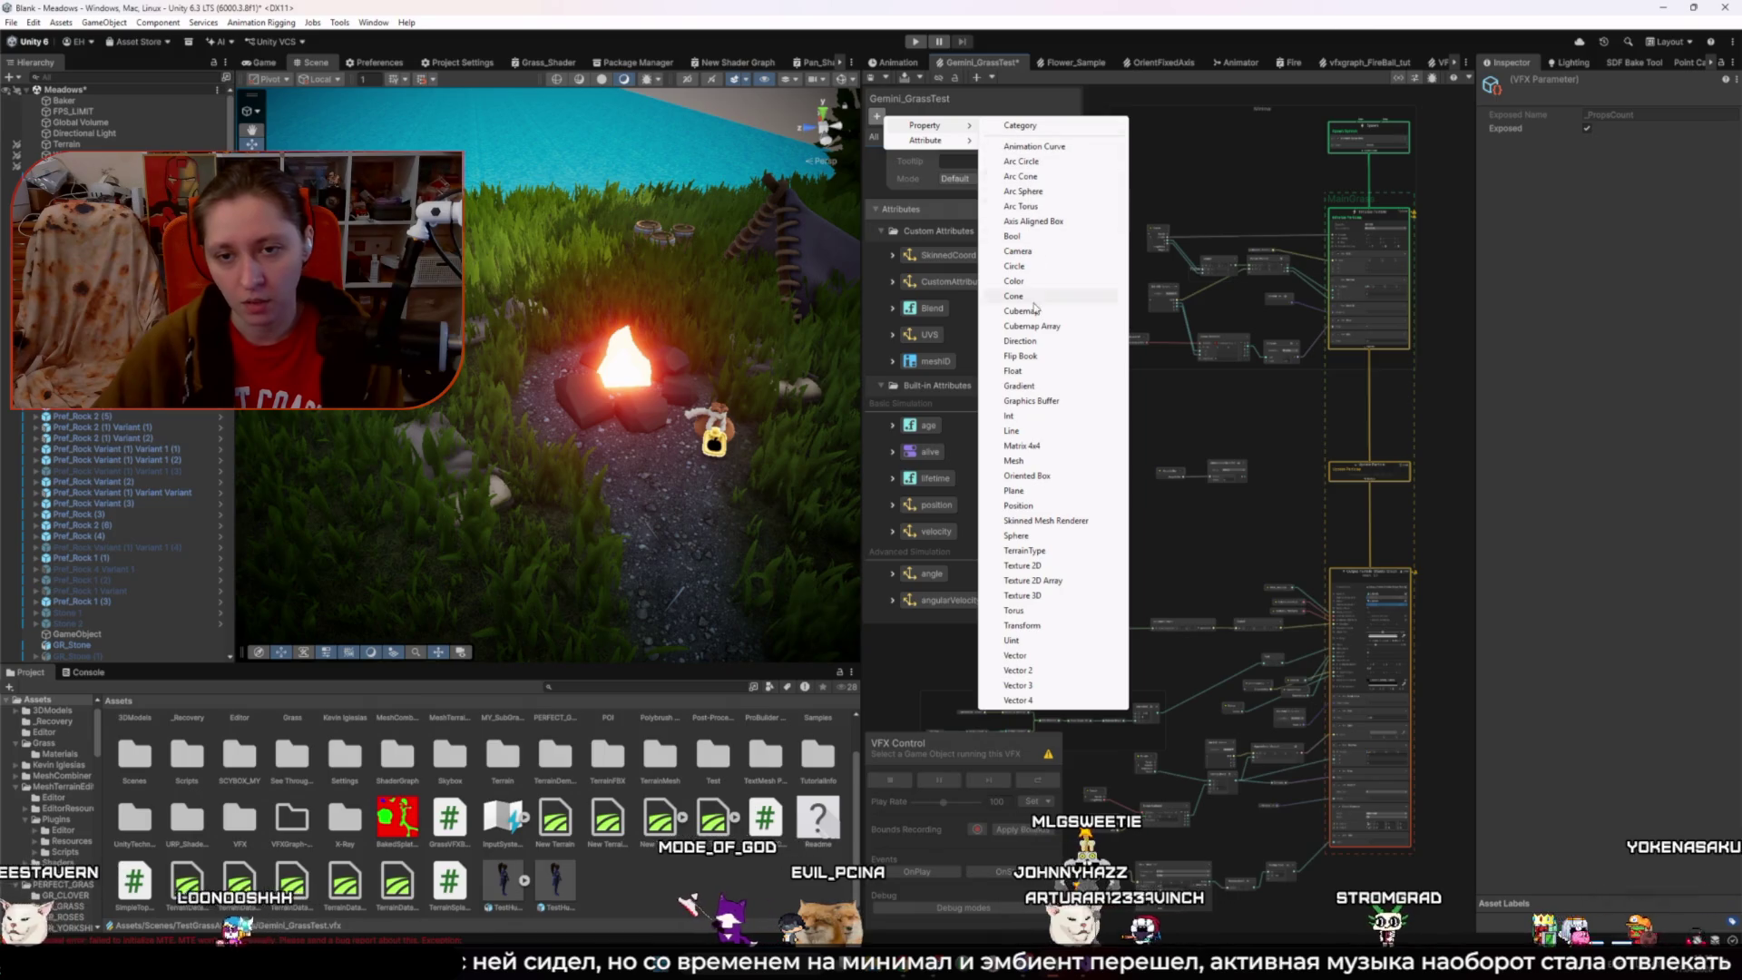
left_click(1014, 370)
type("_DebugValue")
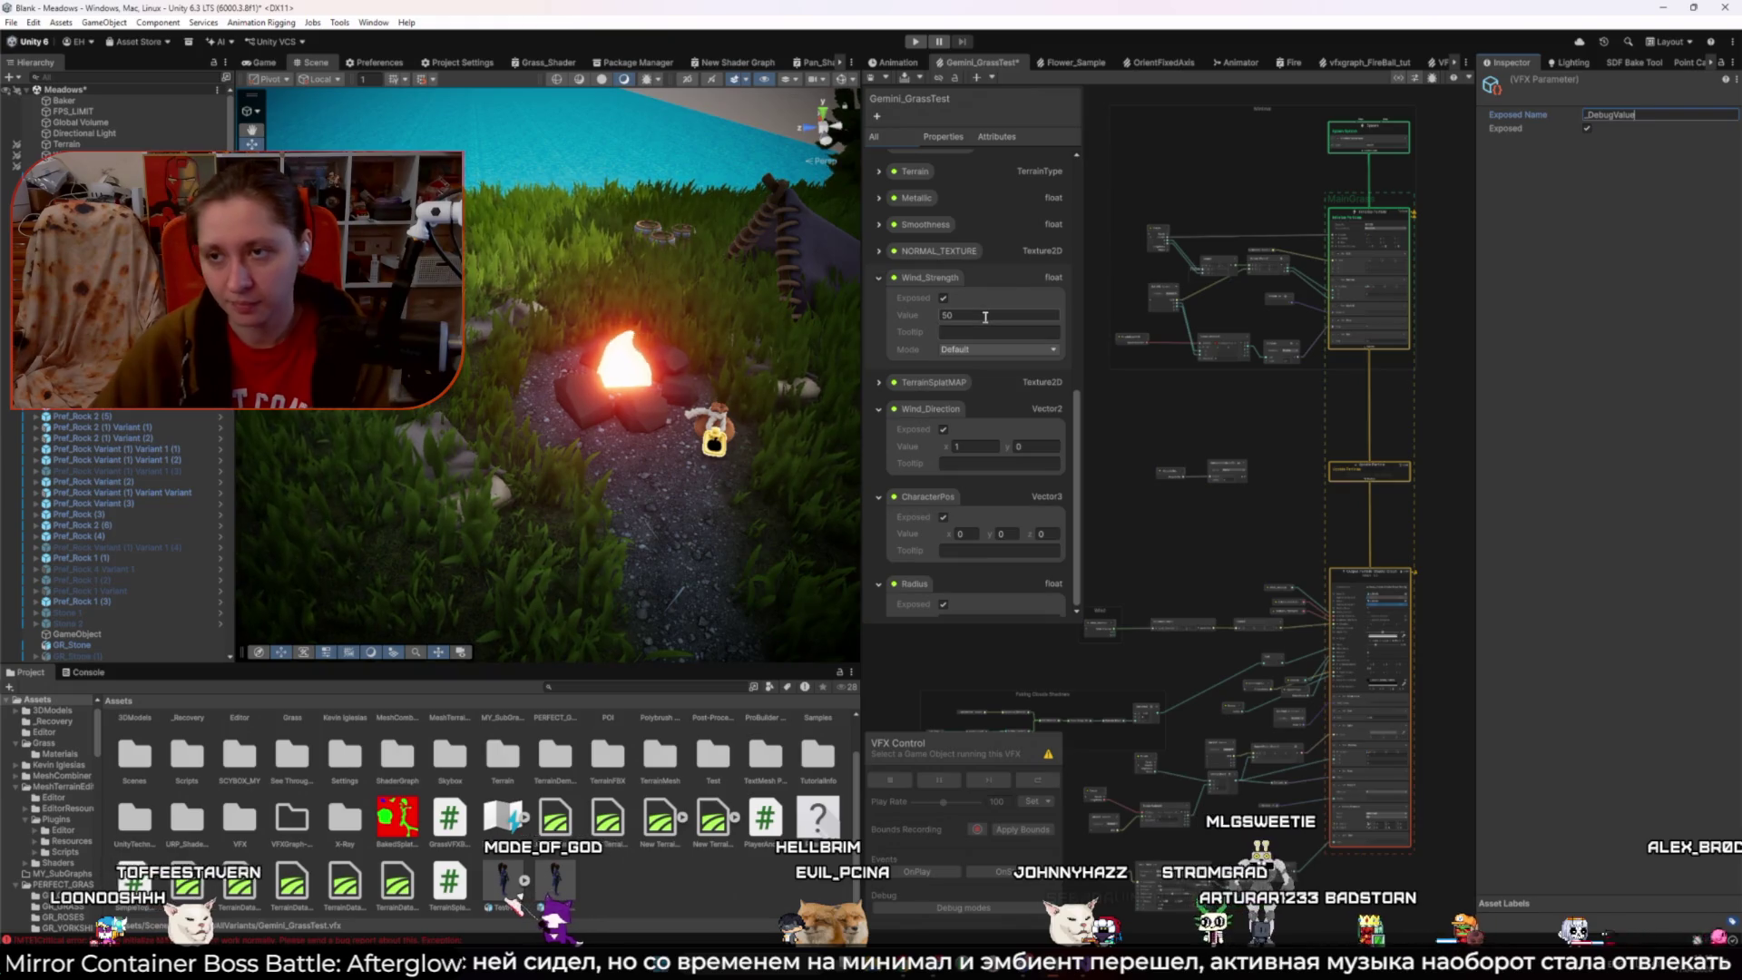
scroll(984, 319, "down", 10)
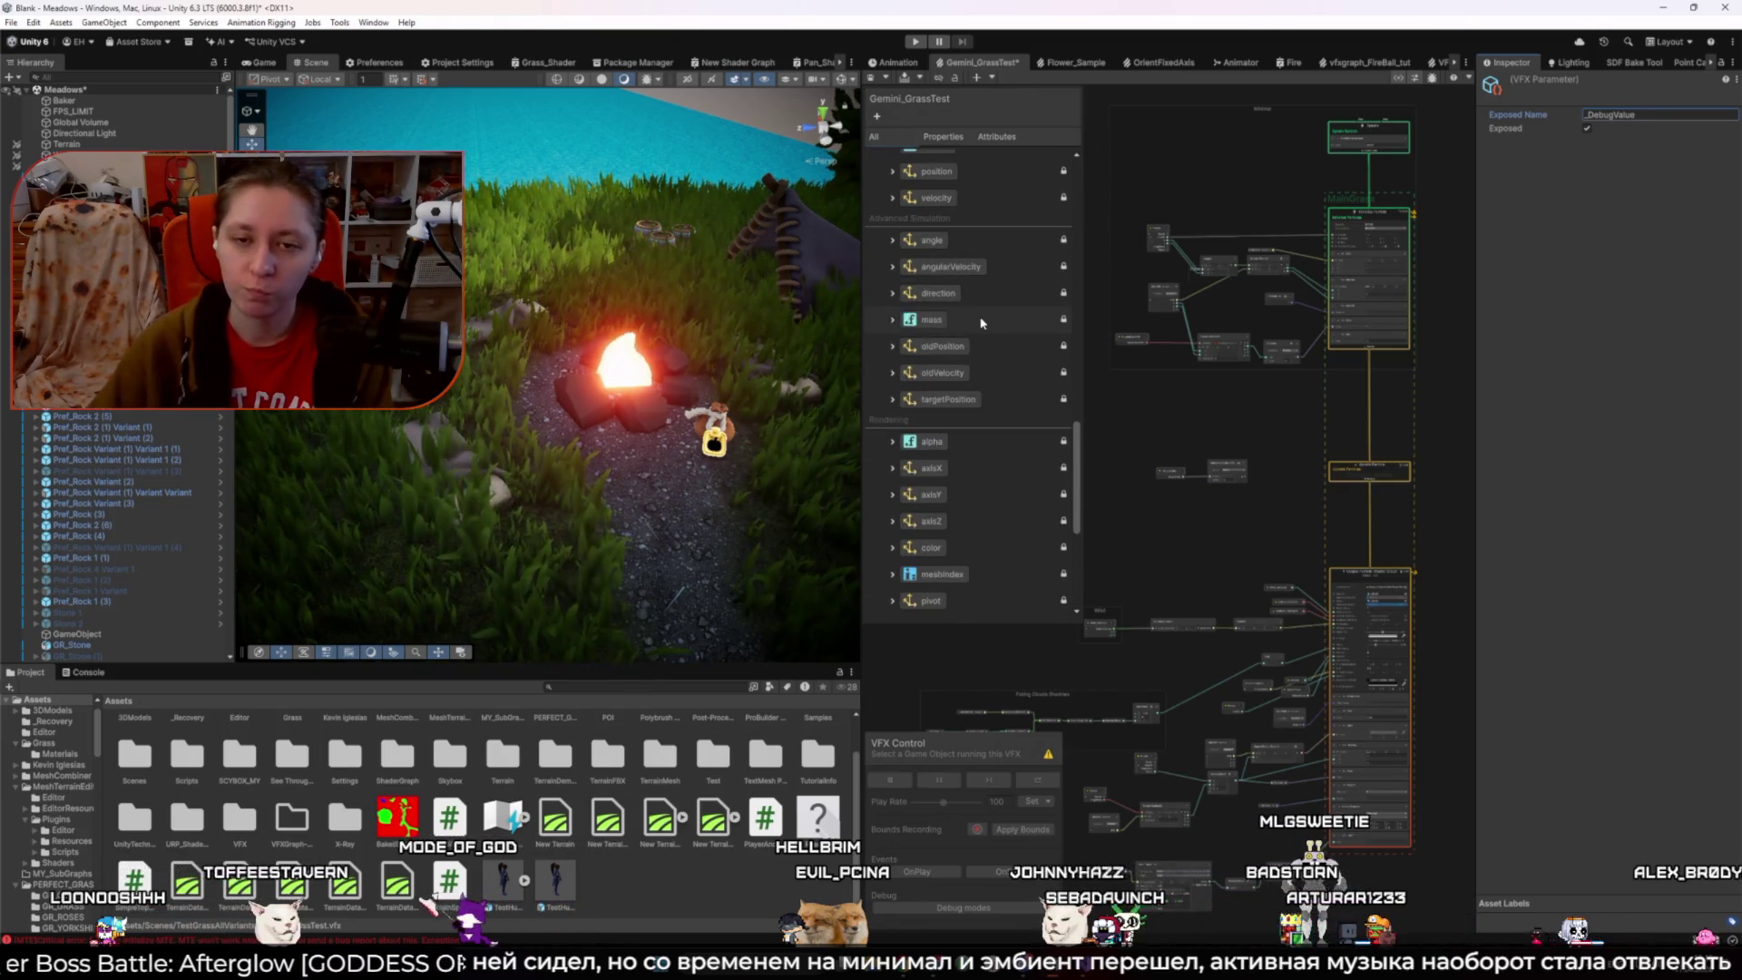
scroll(979, 322, "up", 5)
left_click_drag(1159, 425, 1229, 409)
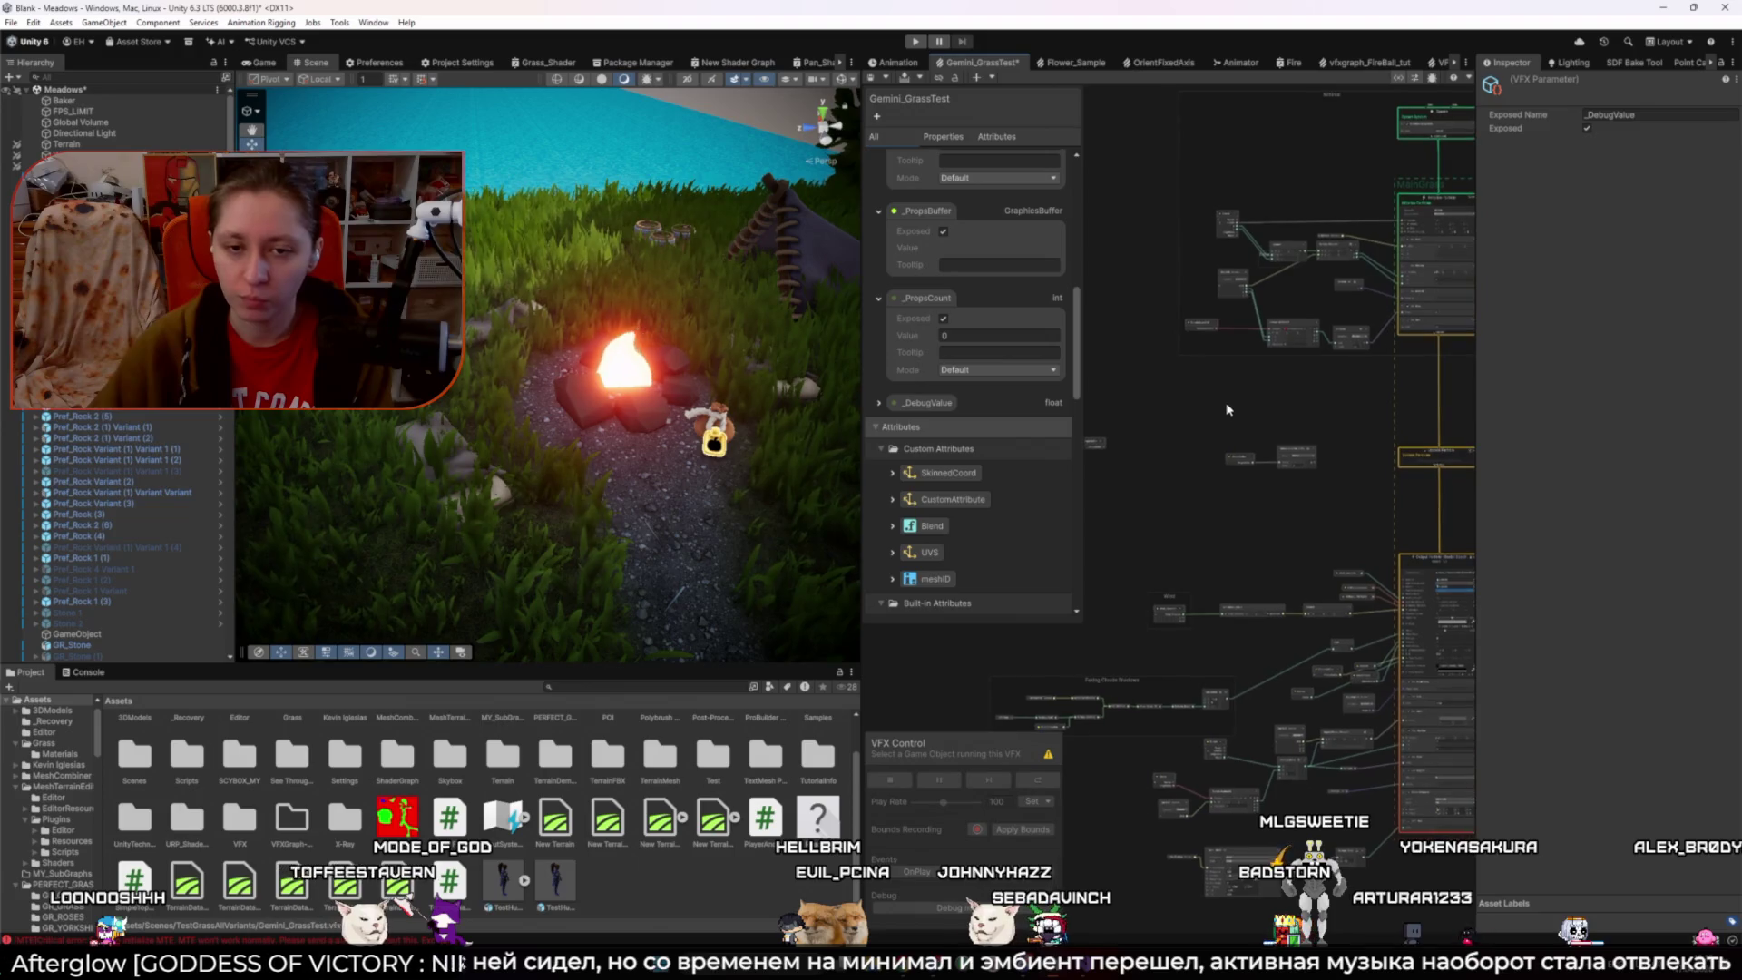
- Expand _DebugValue's settings, leaving Mode on Default and Exposed checked
left_click(879, 404)
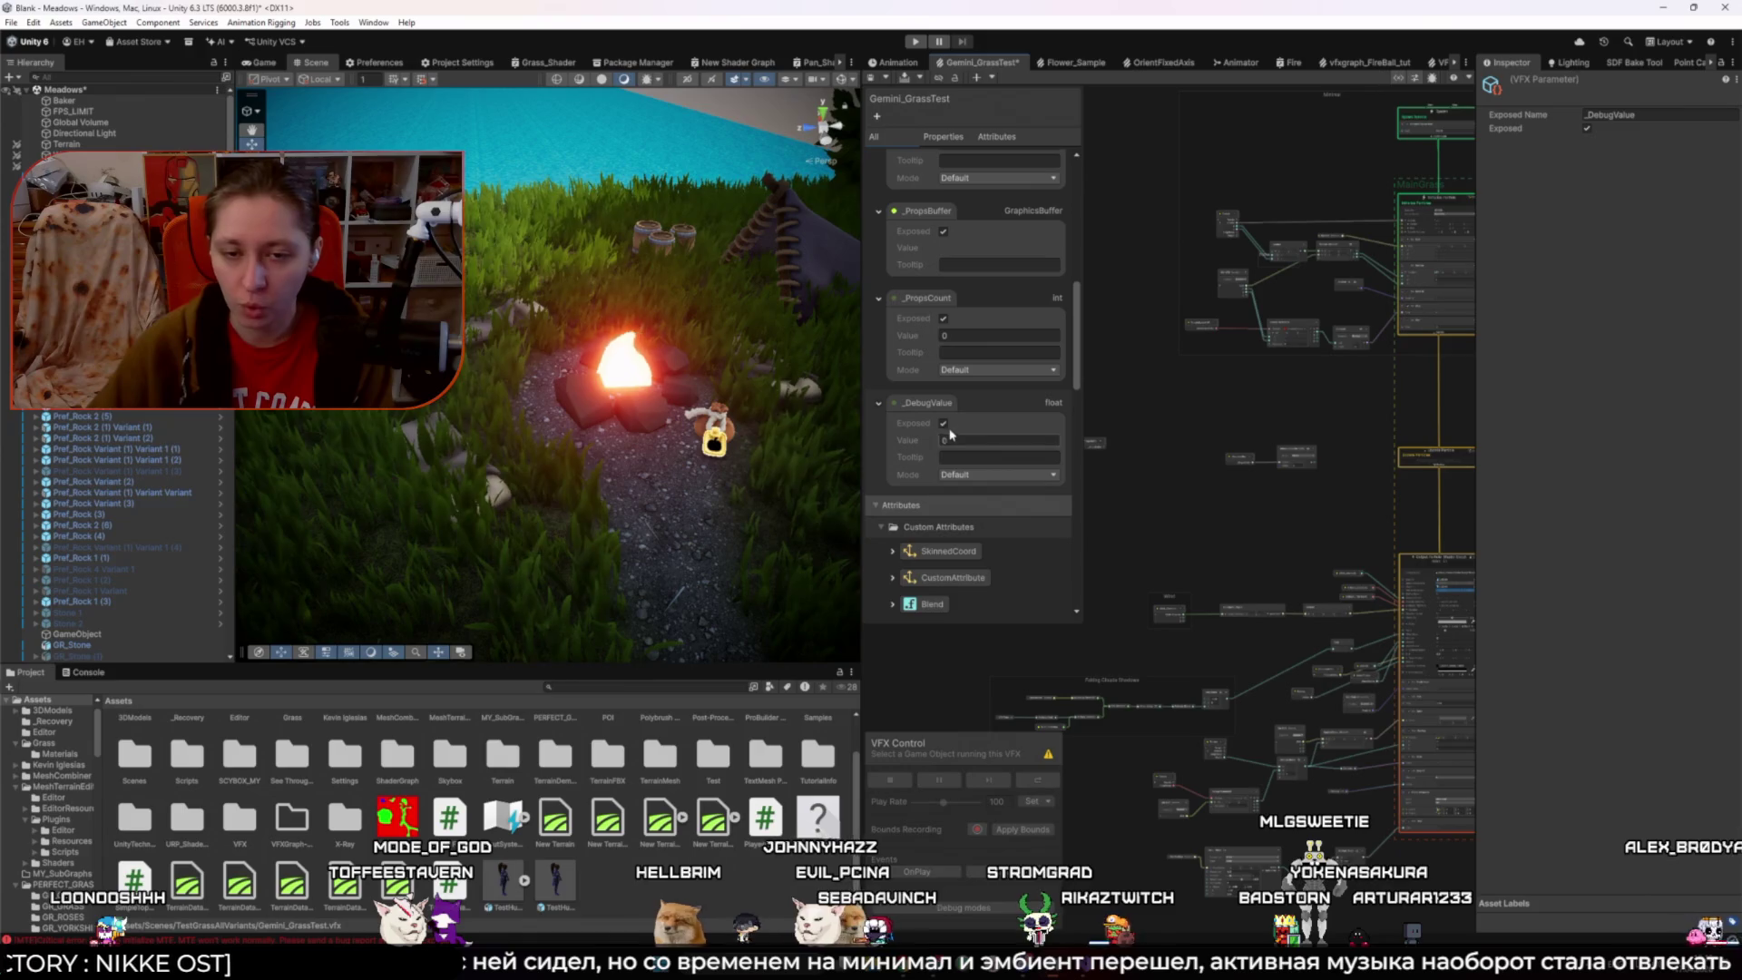
left_click(998, 474)
left_click(967, 495)
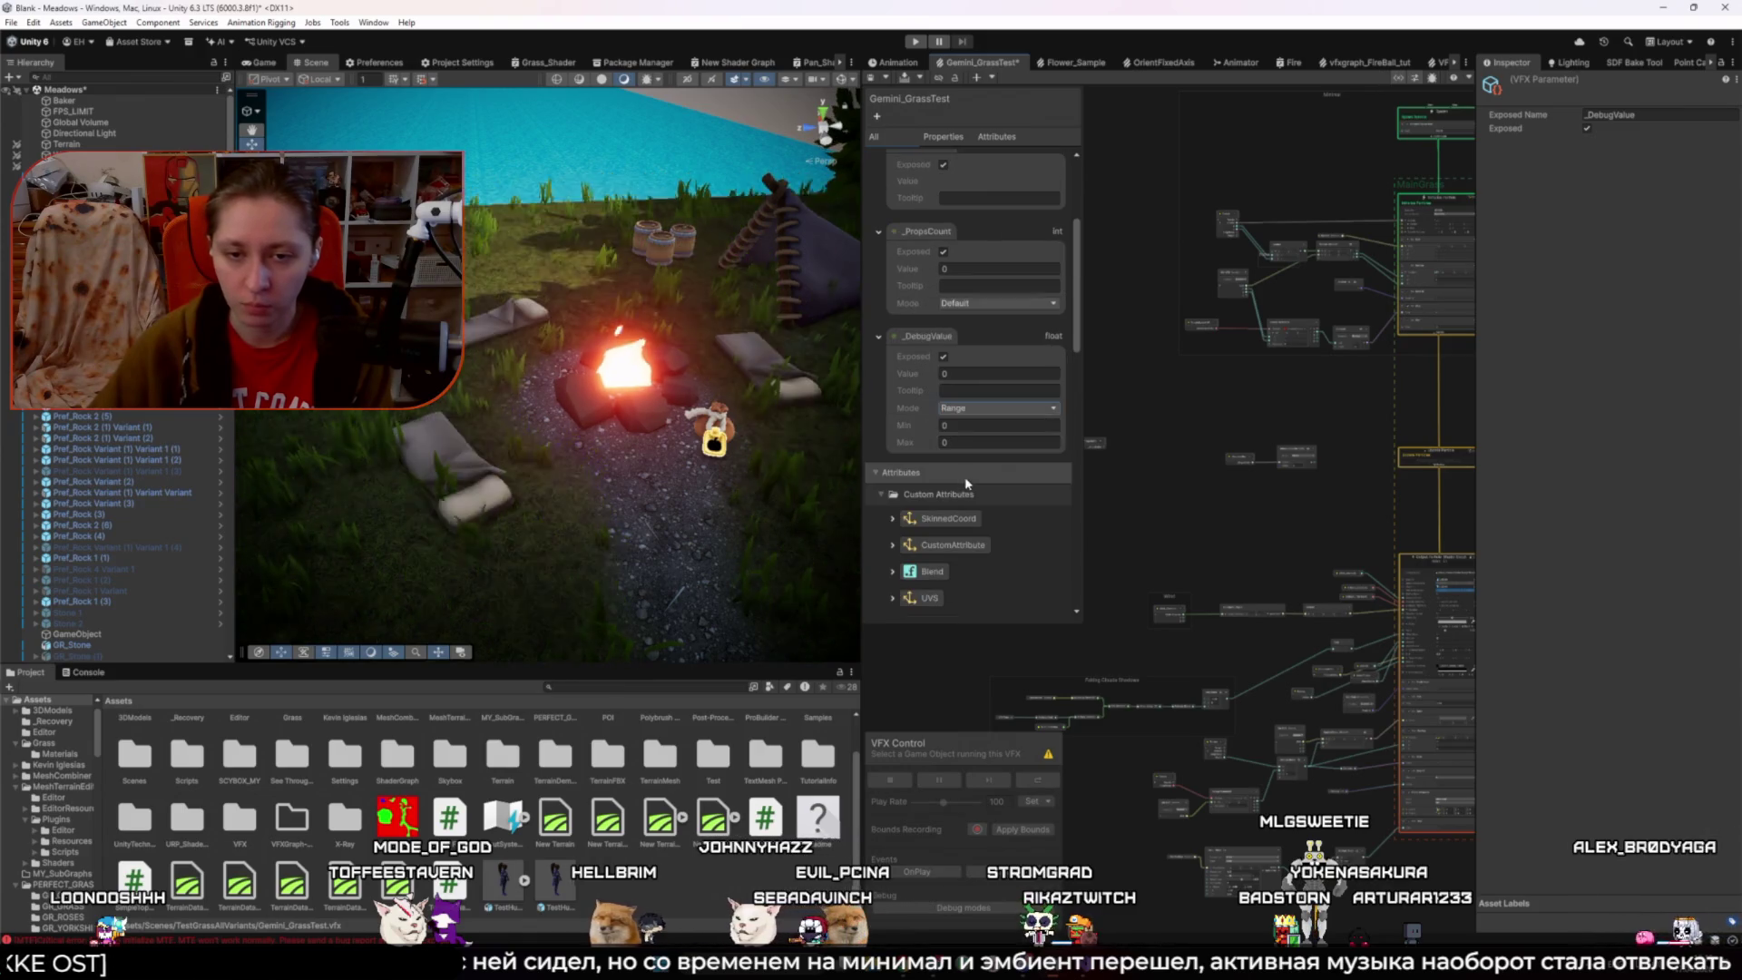
left_click(988, 408)
left_click(957, 420)
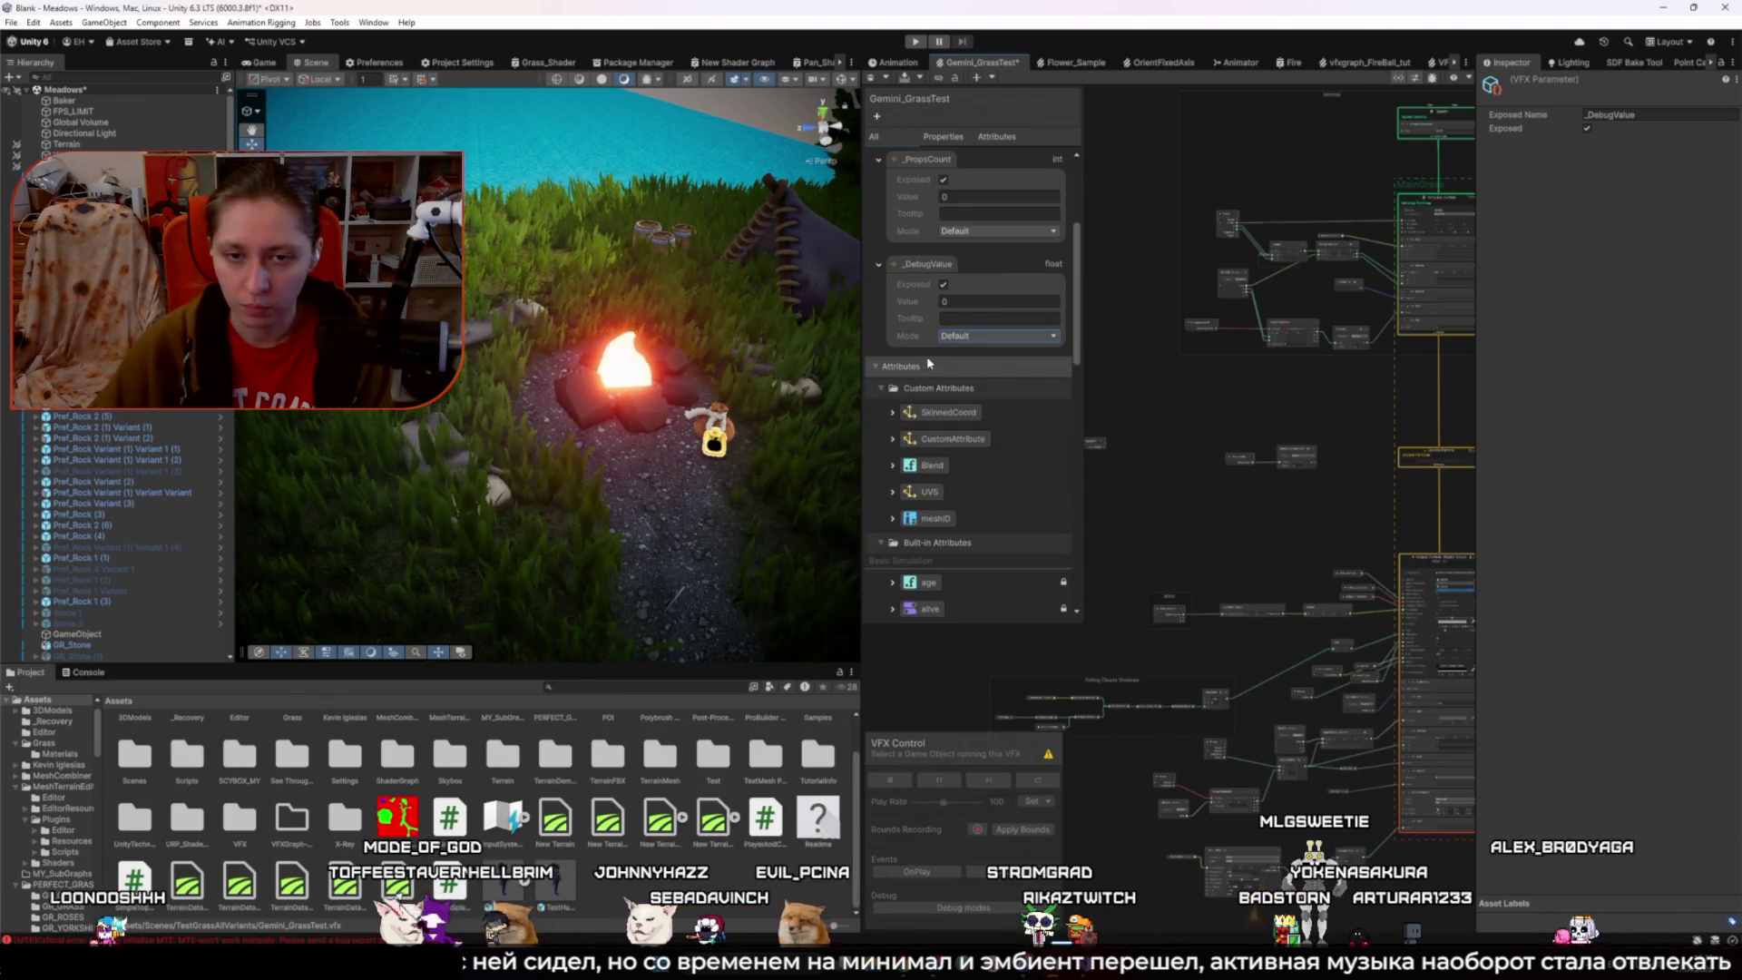
left_click(943, 284)
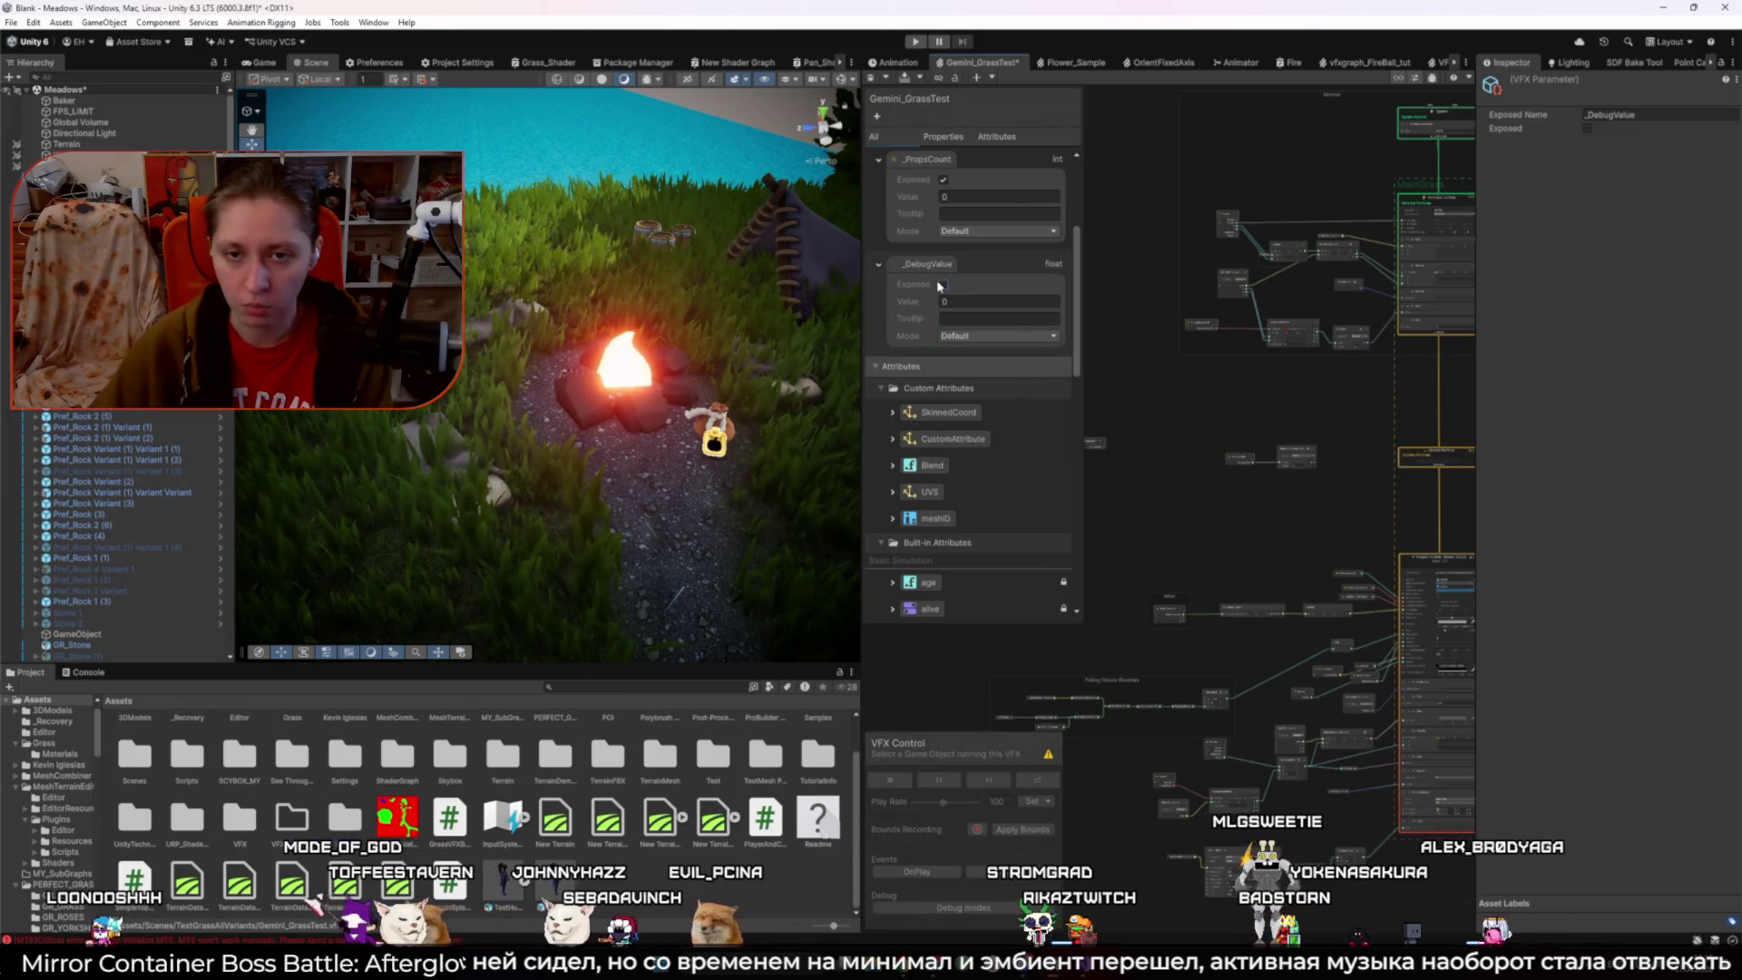
left_click(944, 284)
scroll(1288, 450, "up", 5)
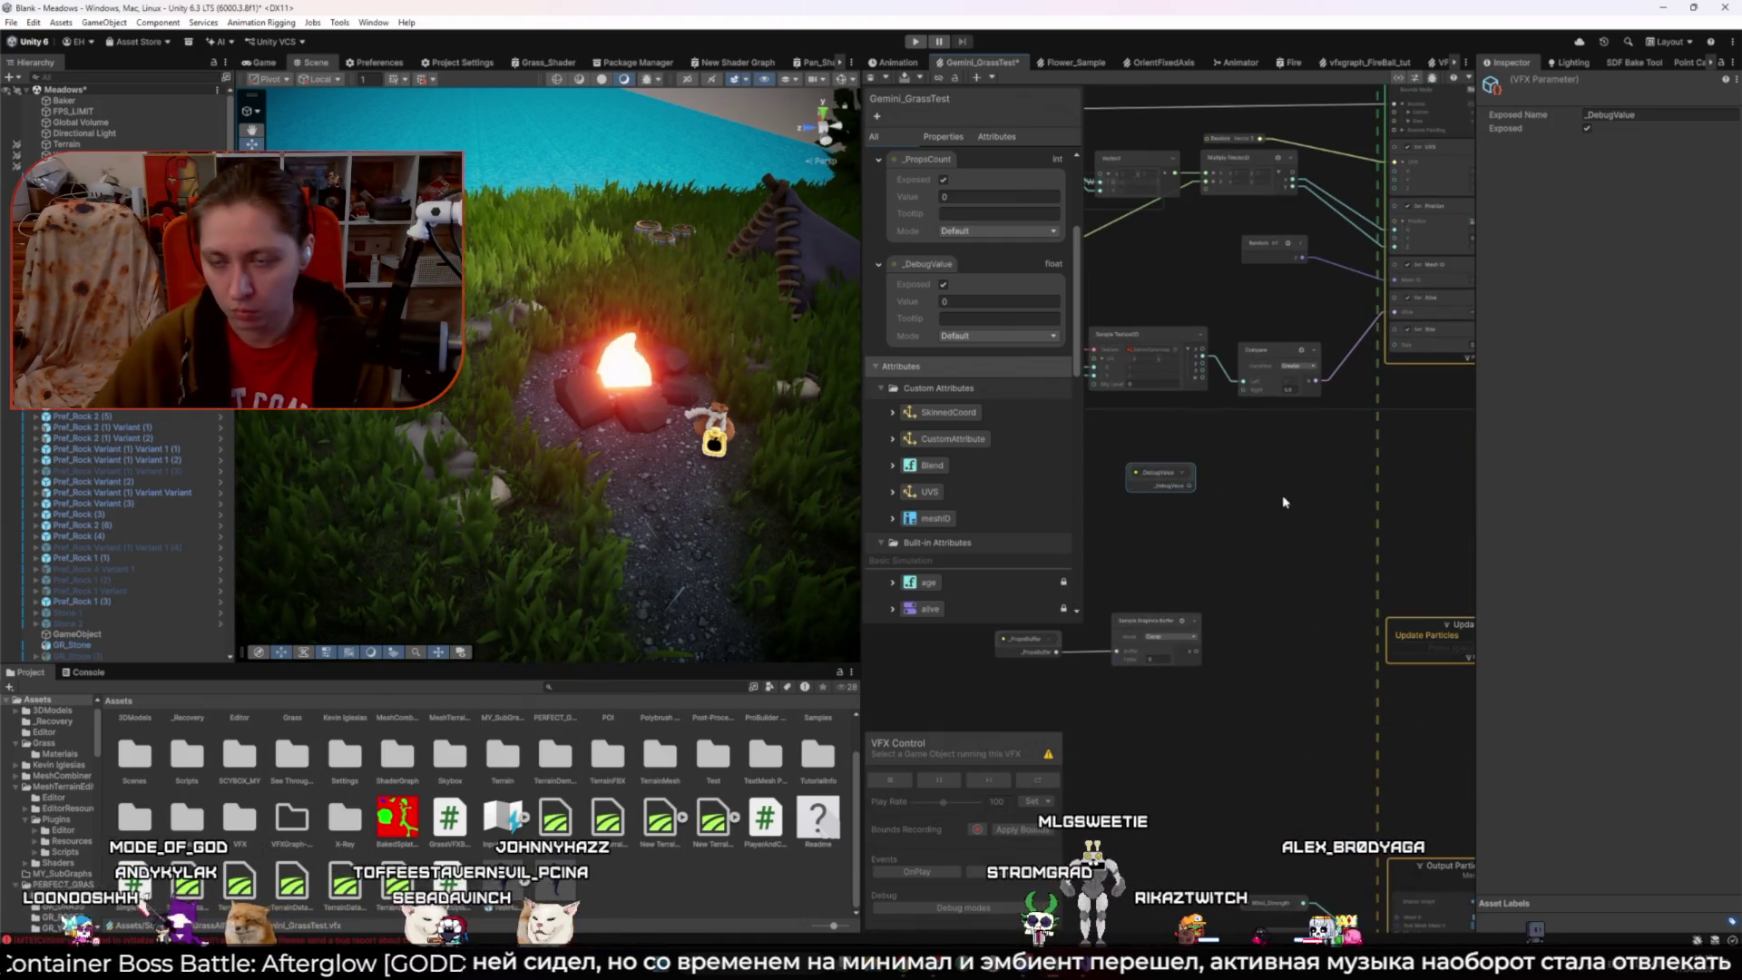
- Save and recompile the VFX graph, lowering the scene view to grass level
key("ctrl+s")
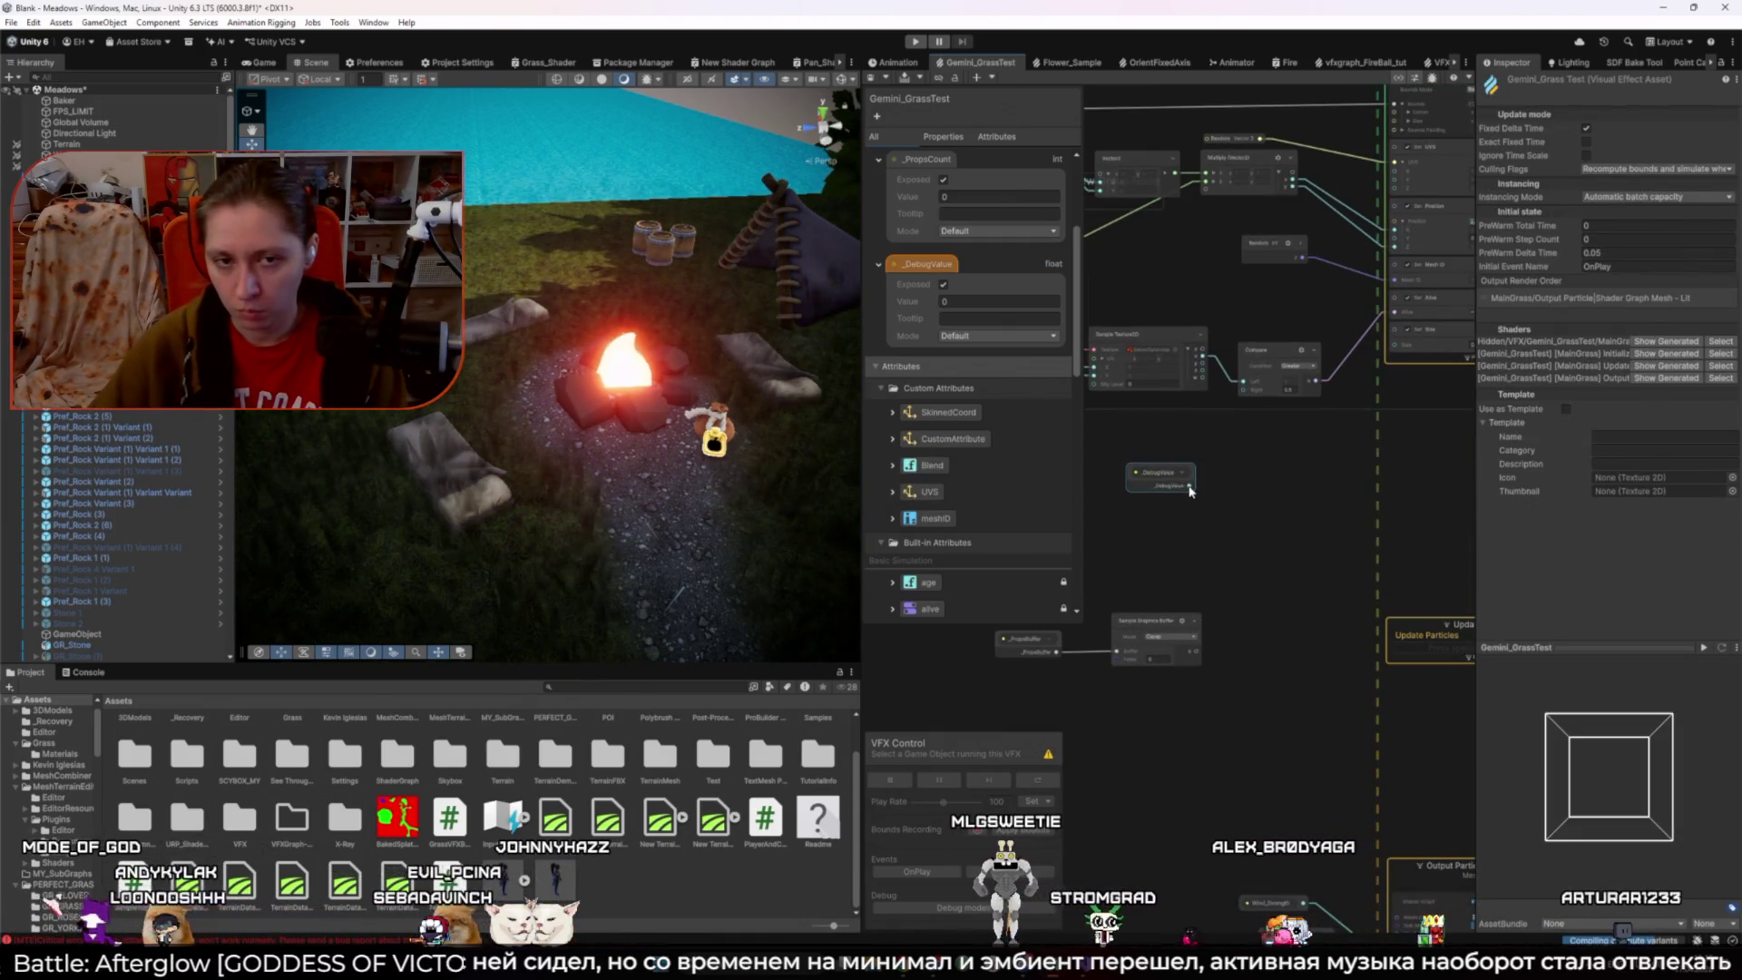
left_click_drag(1184, 486, 1394, 346)
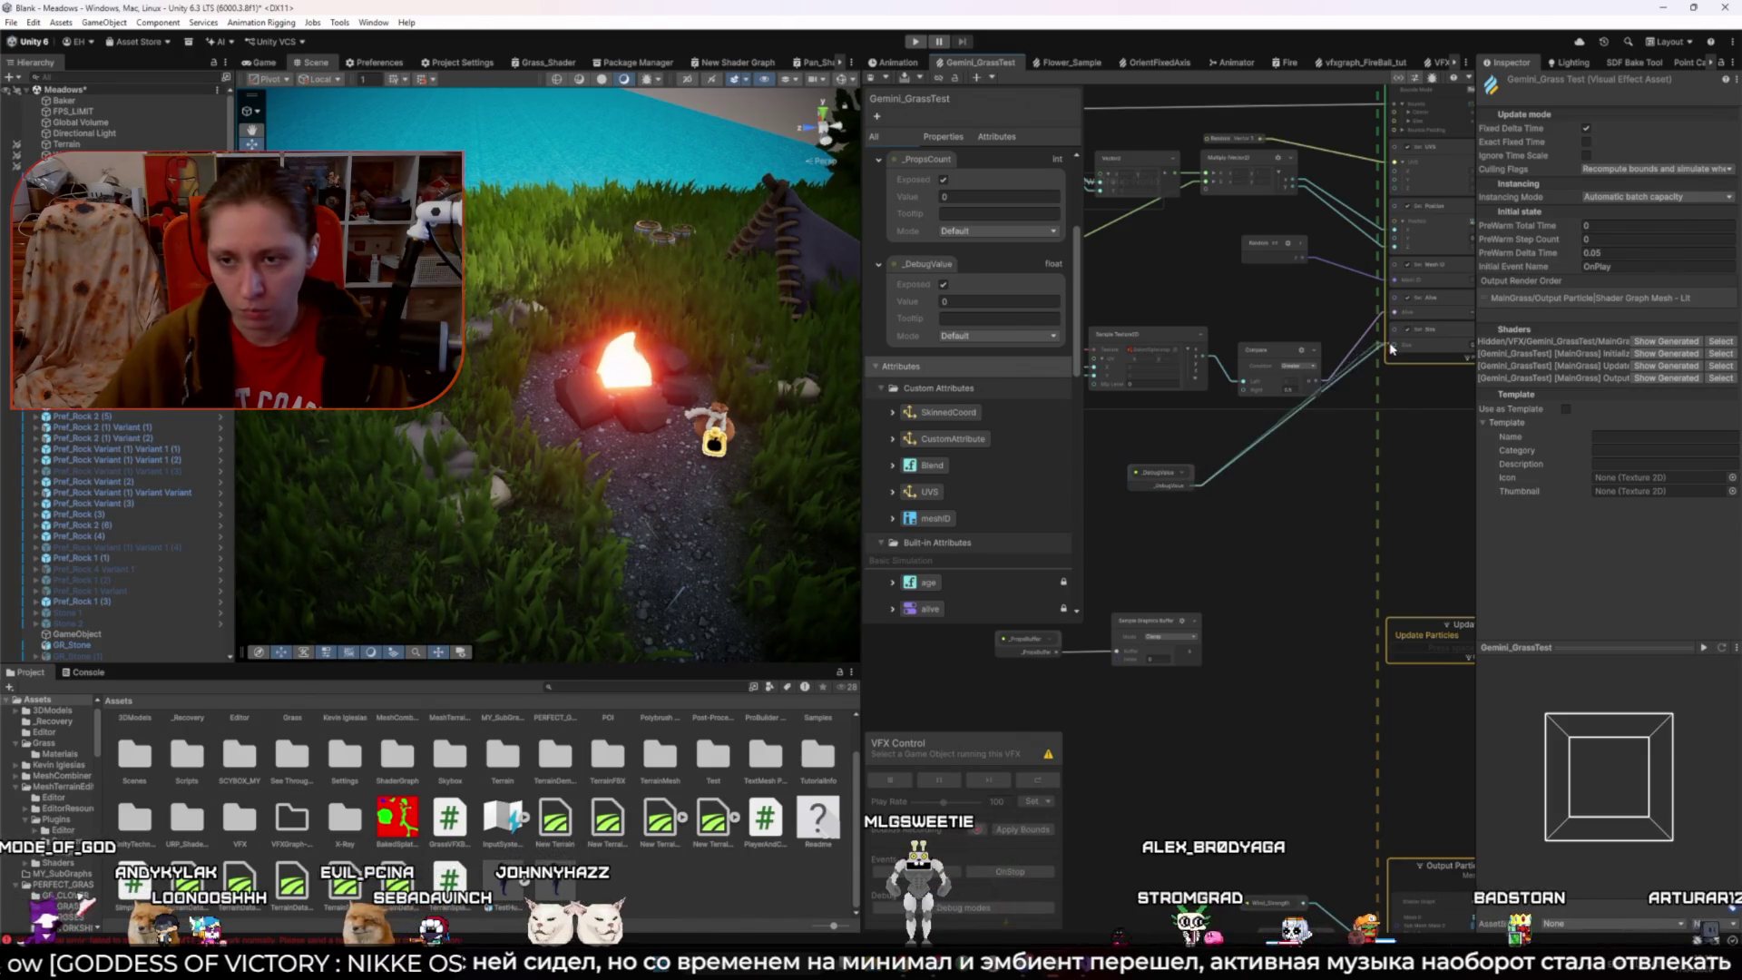
left_click_drag(545, 277, 548, 281)
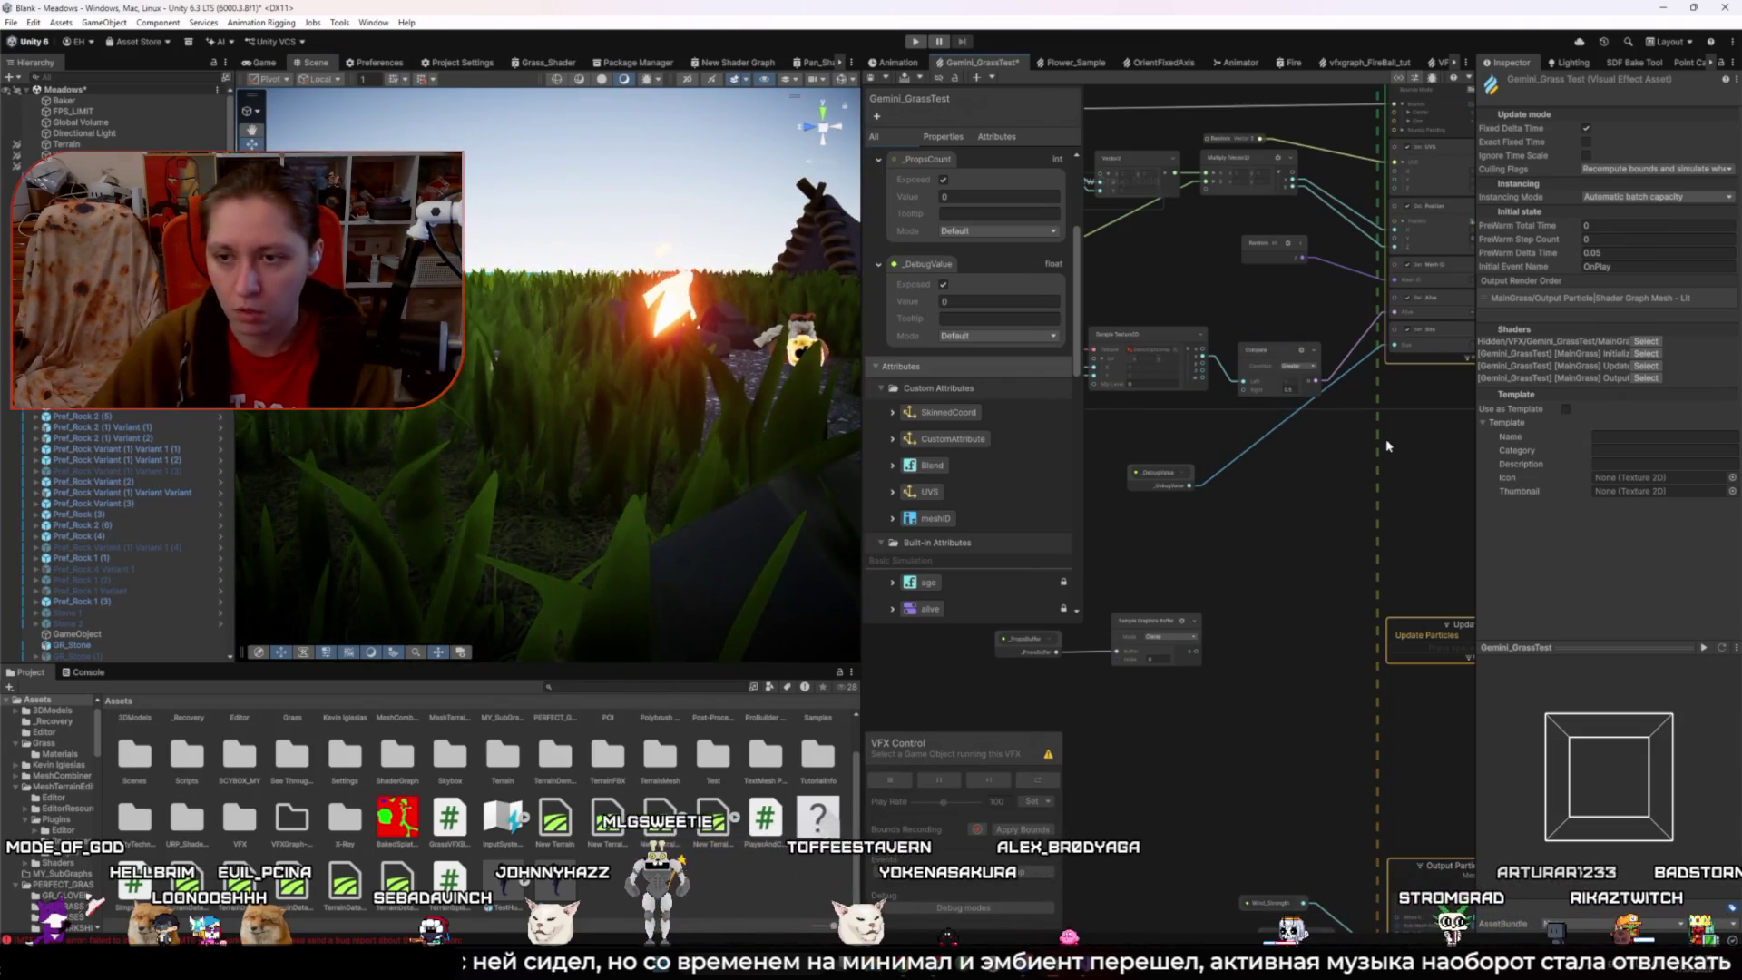
left_click_drag(1340, 467, 1288, 492)
- Change Initialize Particle's Set Size block composition from Overwrite to Add, keeping attribute size and source Slot
left_click(1377, 396)
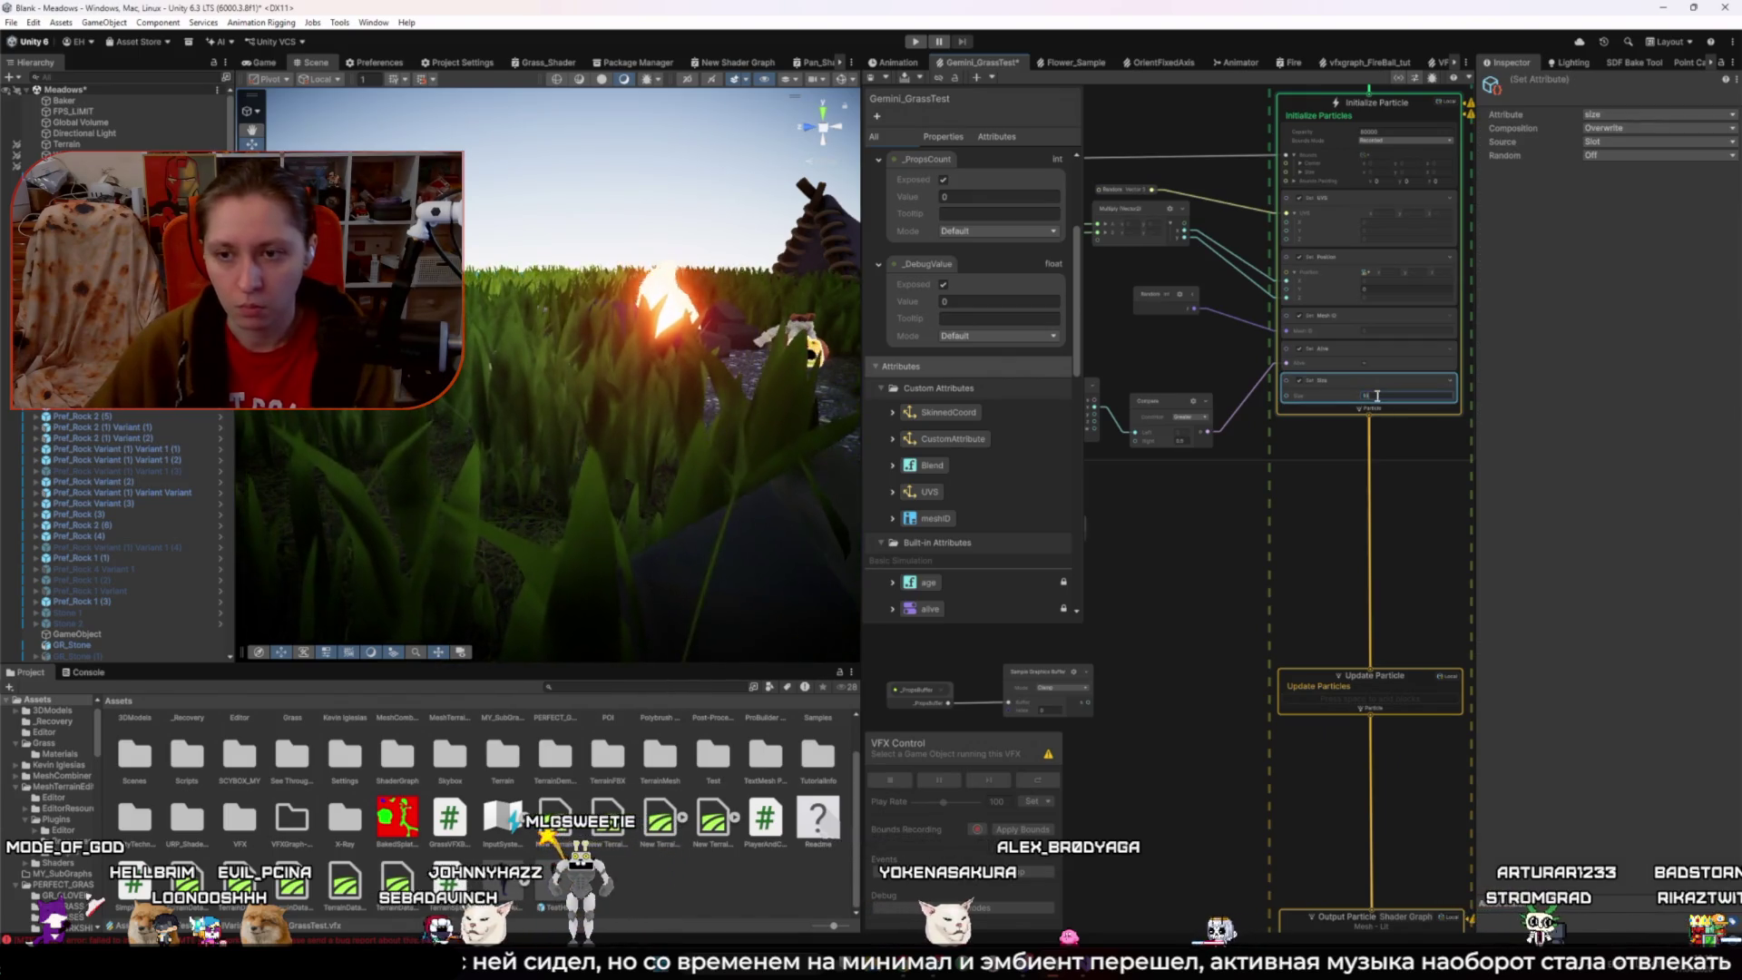
left_click(1324, 499)
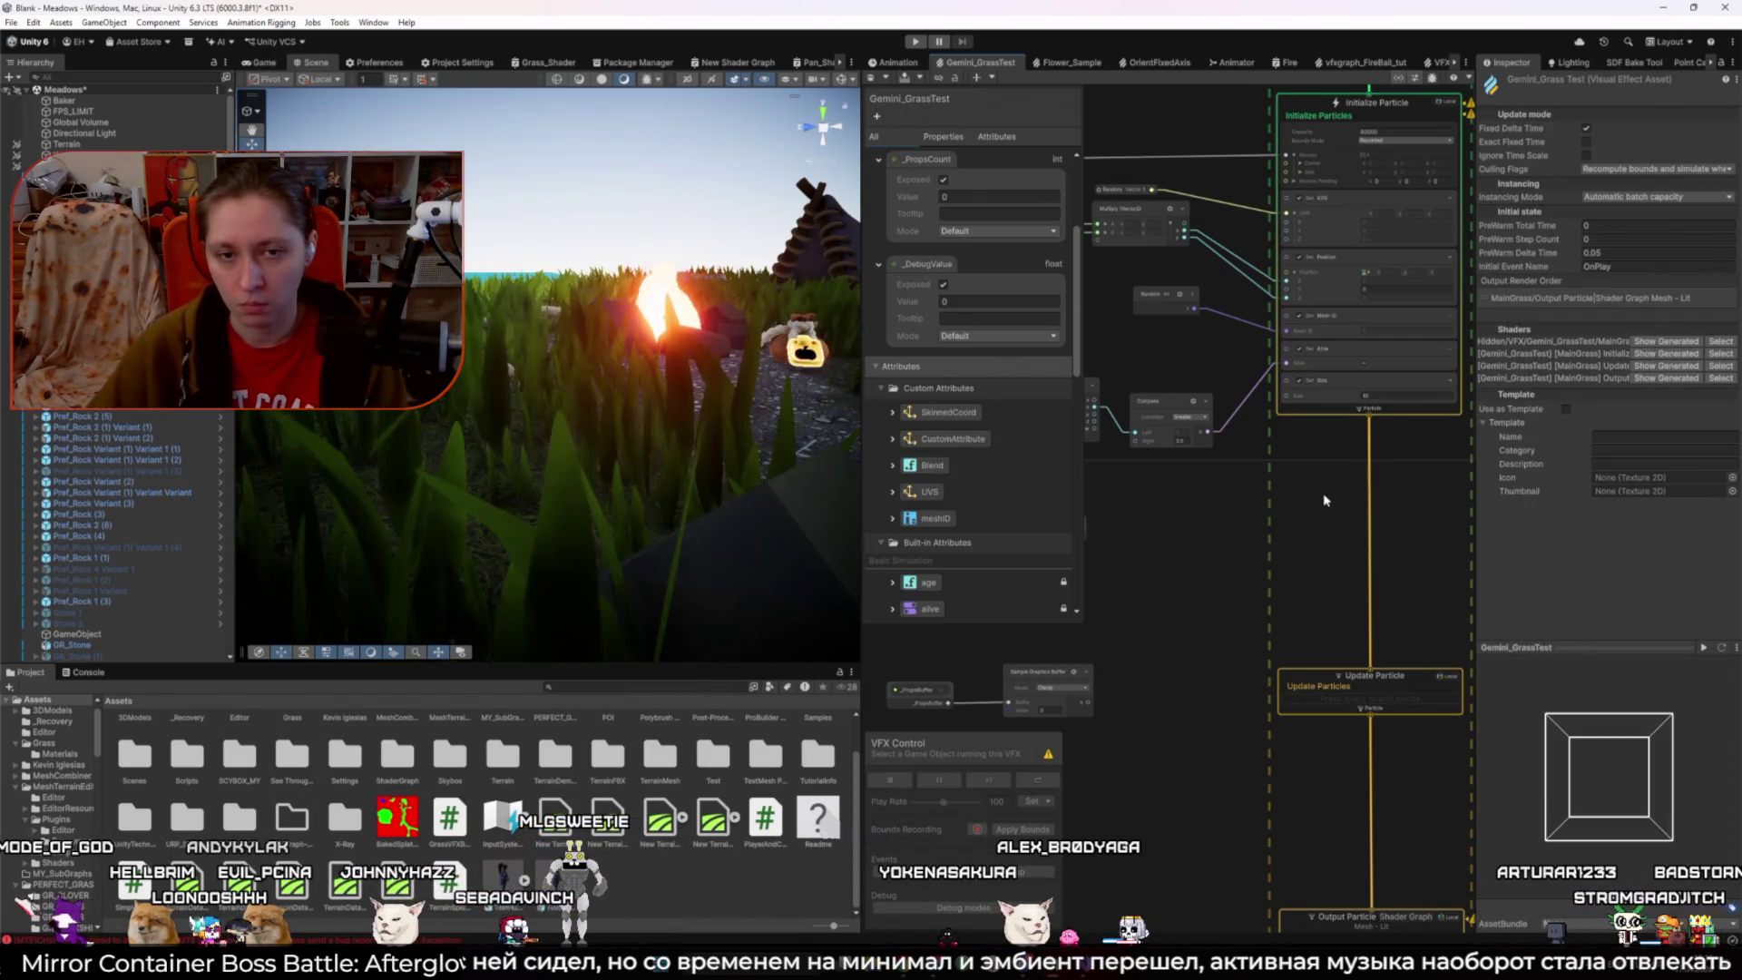
left_click(1326, 385)
left_click(1633, 114)
left_click(1614, 219)
left_click(1594, 143)
left_click(1615, 157)
left_click(1633, 128)
left_click(1619, 159)
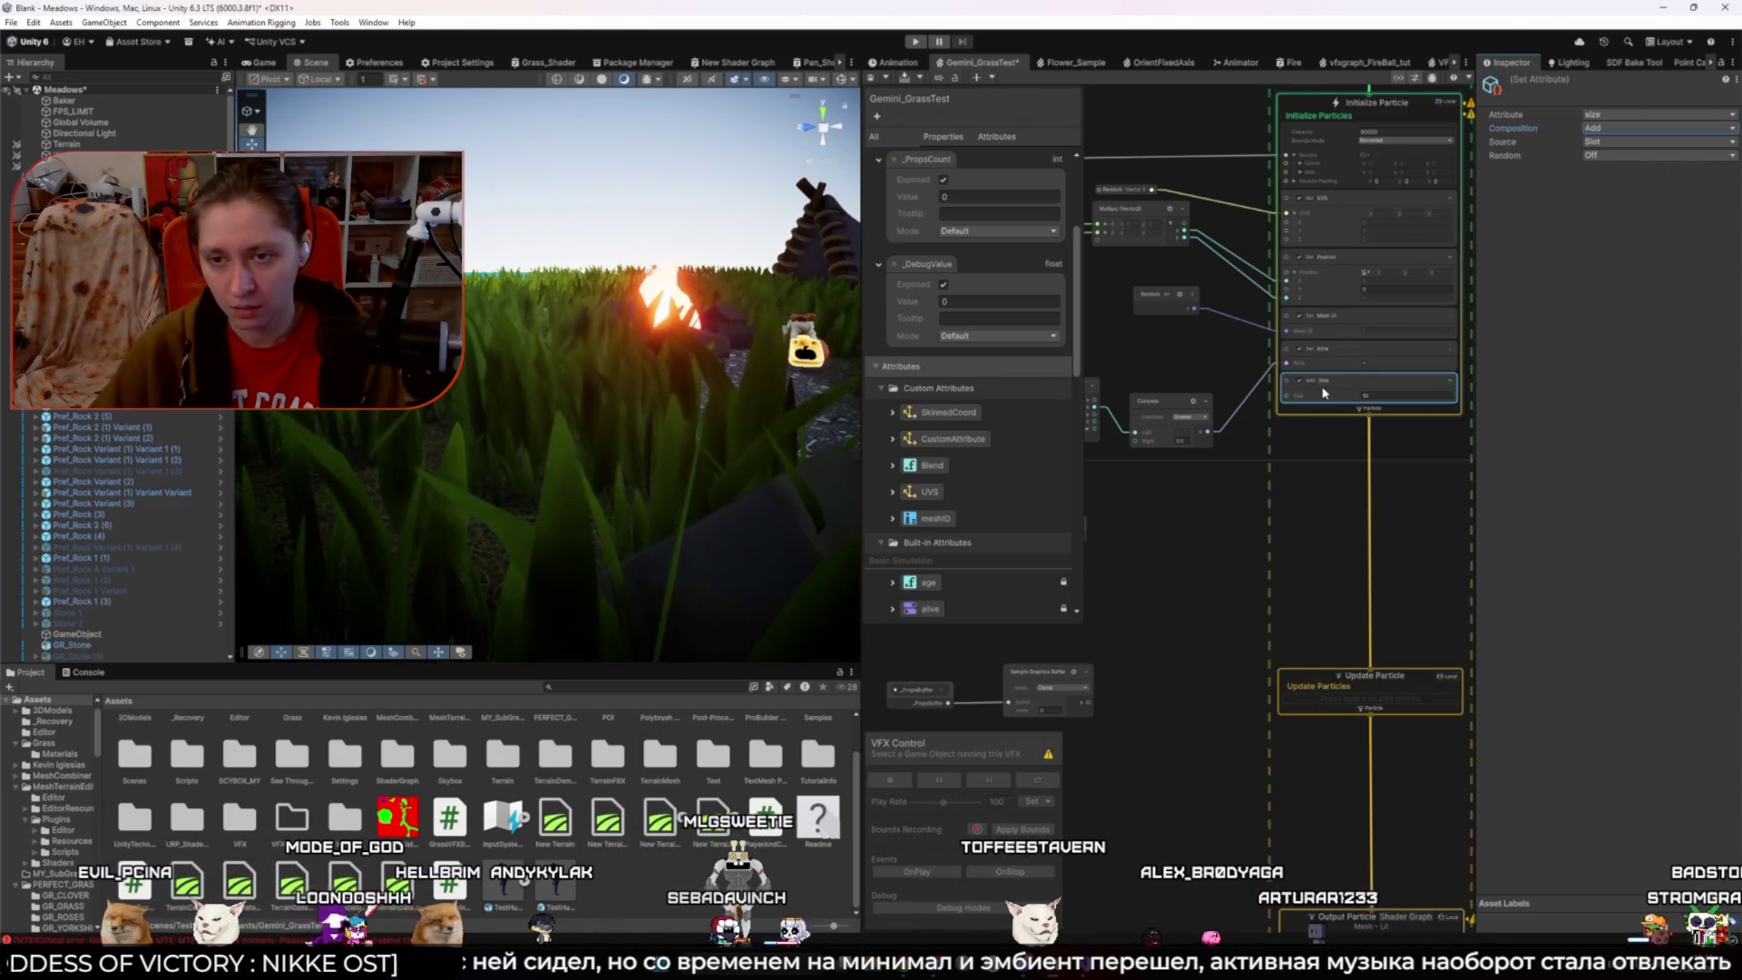
left_click(1220, 545)
scroll(1220, 563, "down", 5)
scroll(1225, 530, "up", 5)
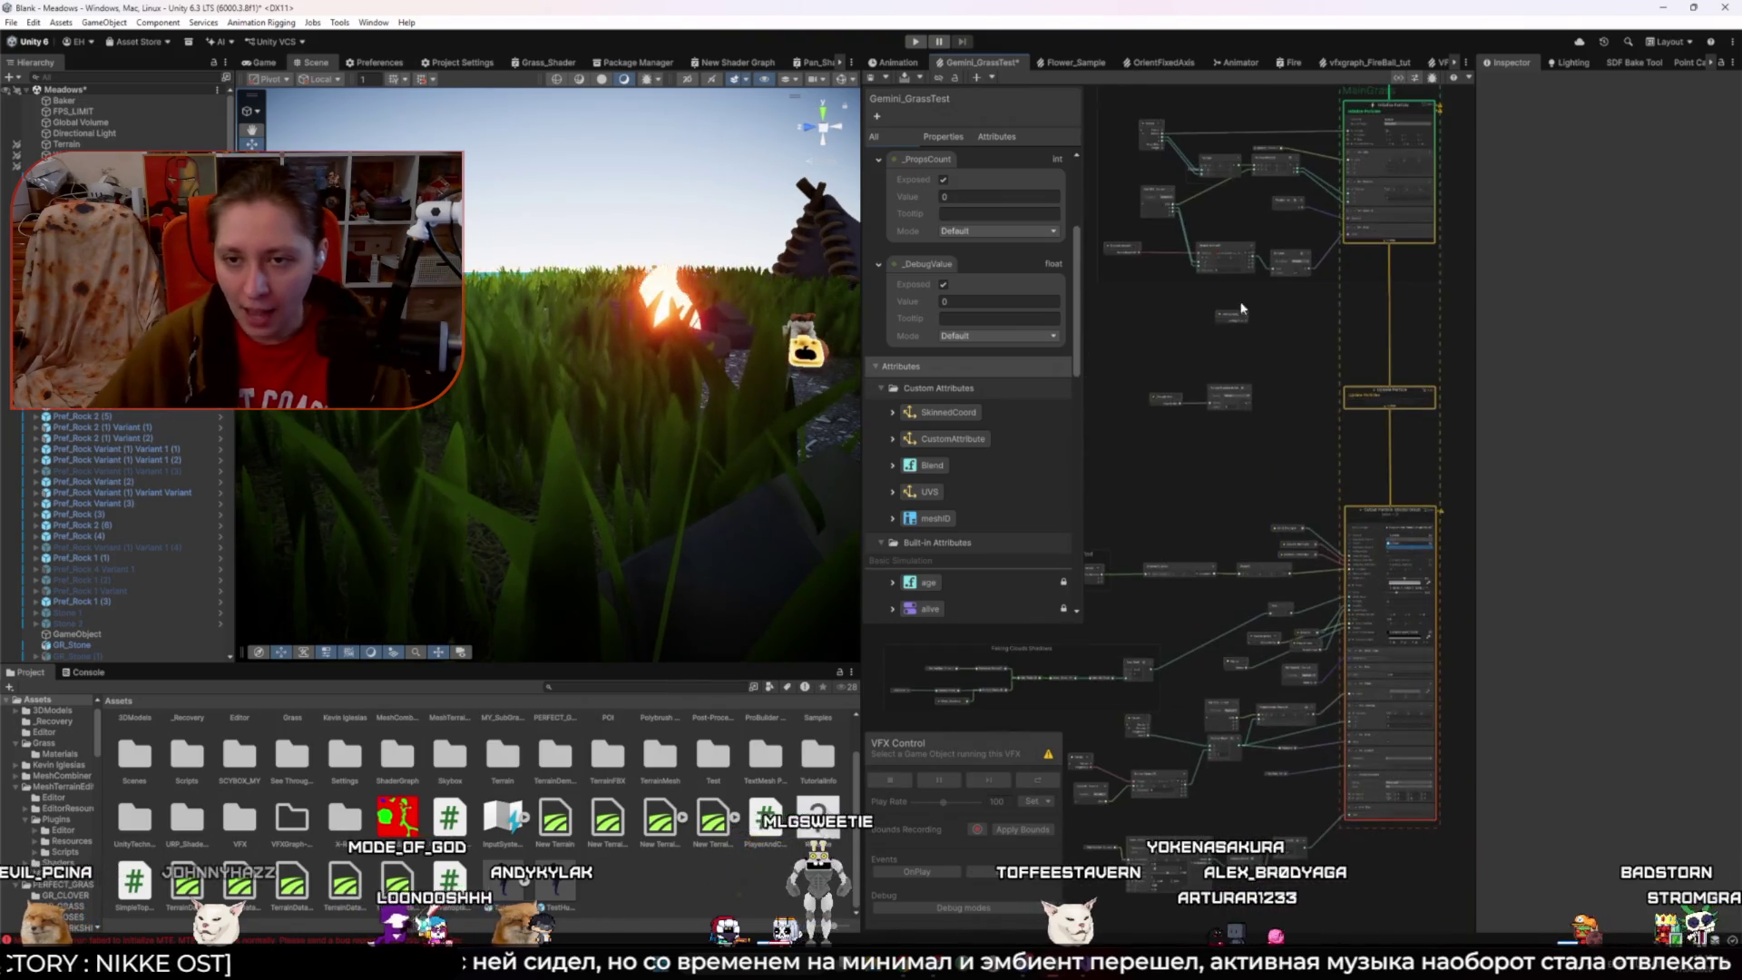
- Add a Set Size block with Add composition to the grass output, testing size 10 then undoing
scroll(1376, 439, "up", 5)
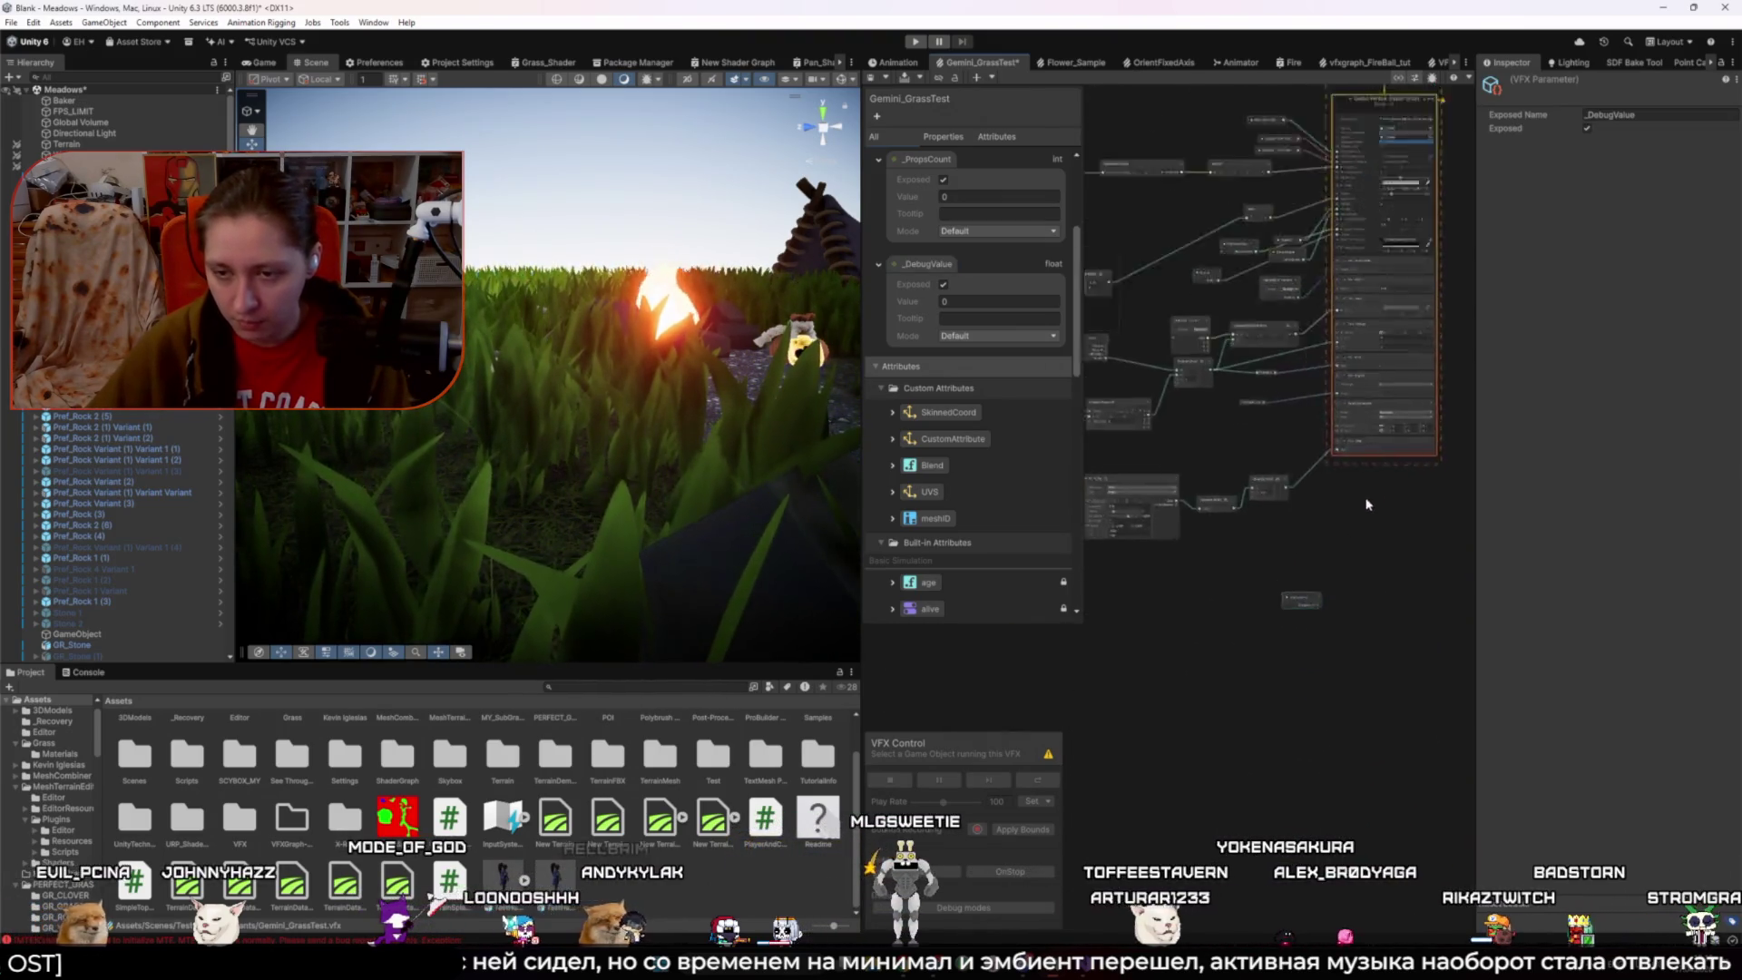
left_click(1375, 403)
left_click(1421, 419)
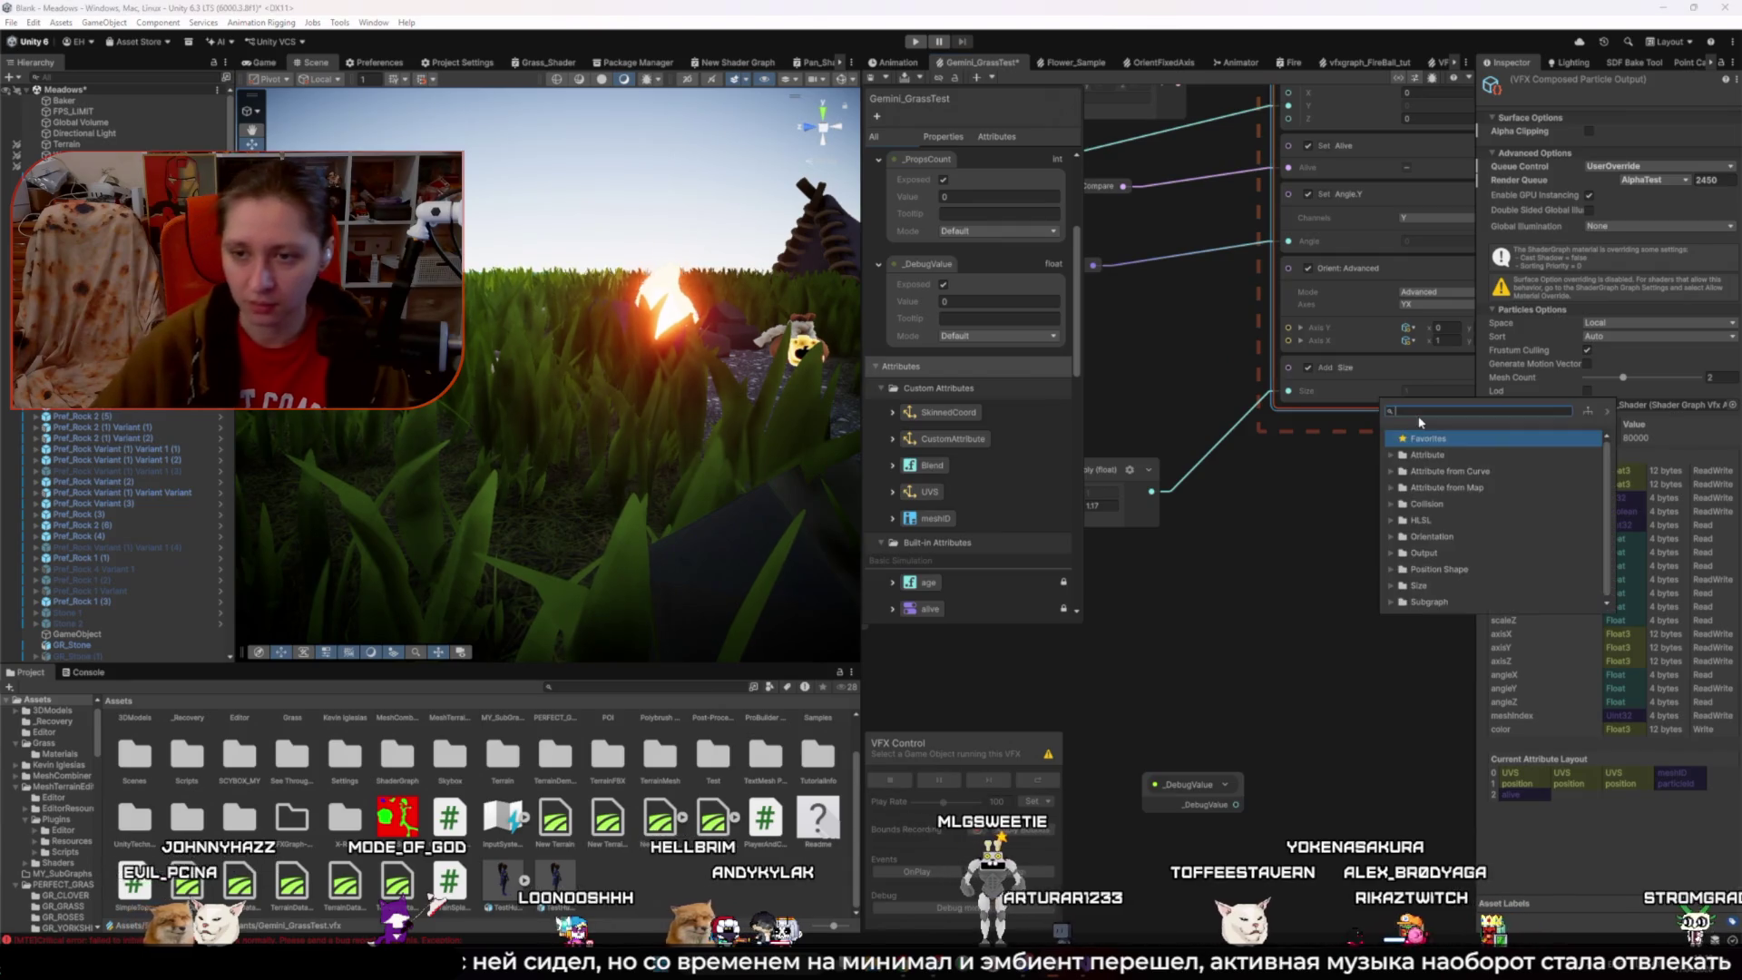
type("Size")
key("Return")
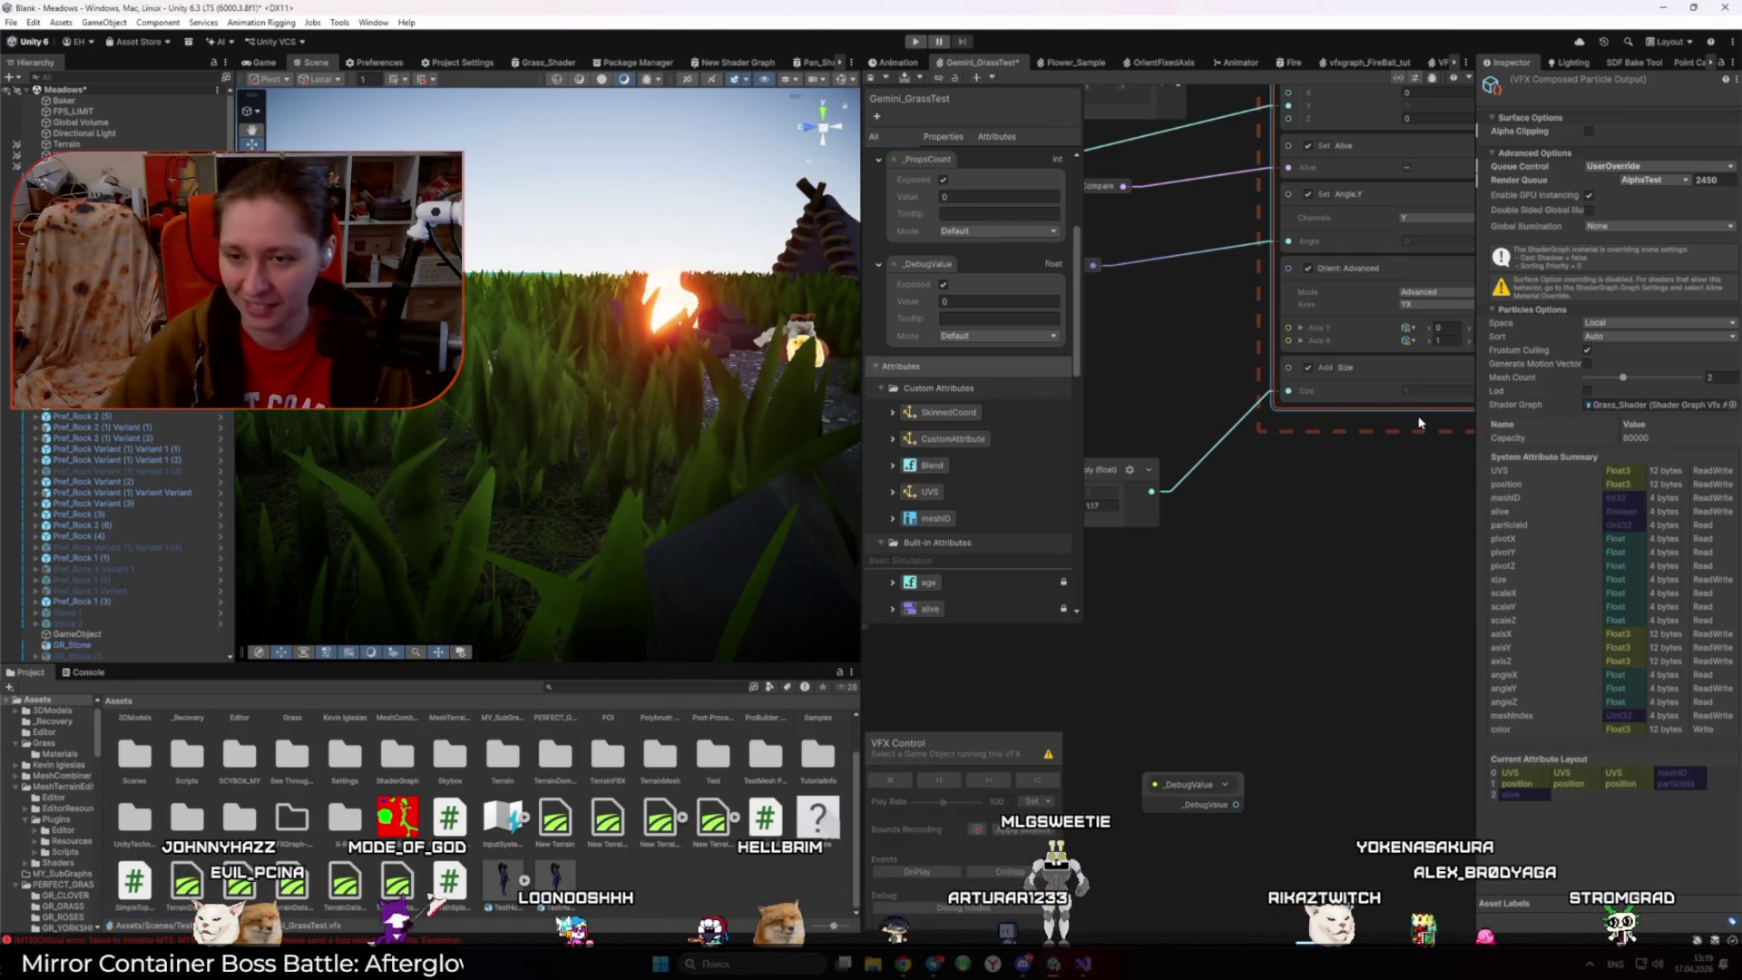
left_click(1601, 129)
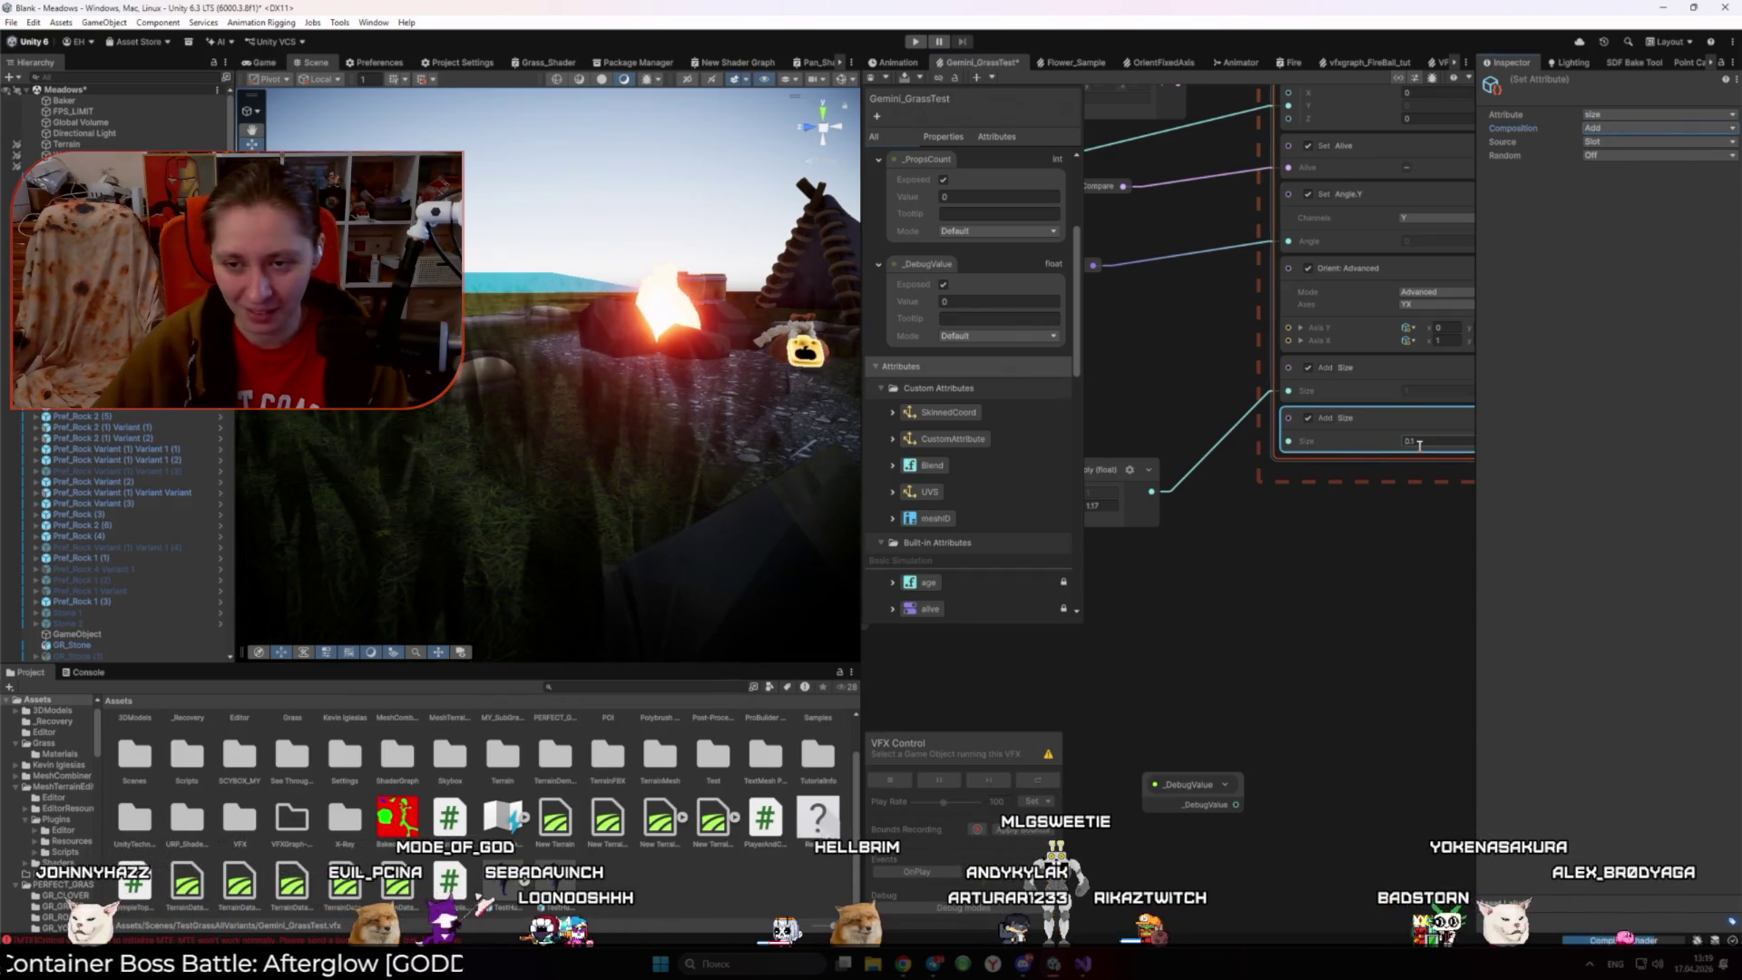
type("10")
key("Return")
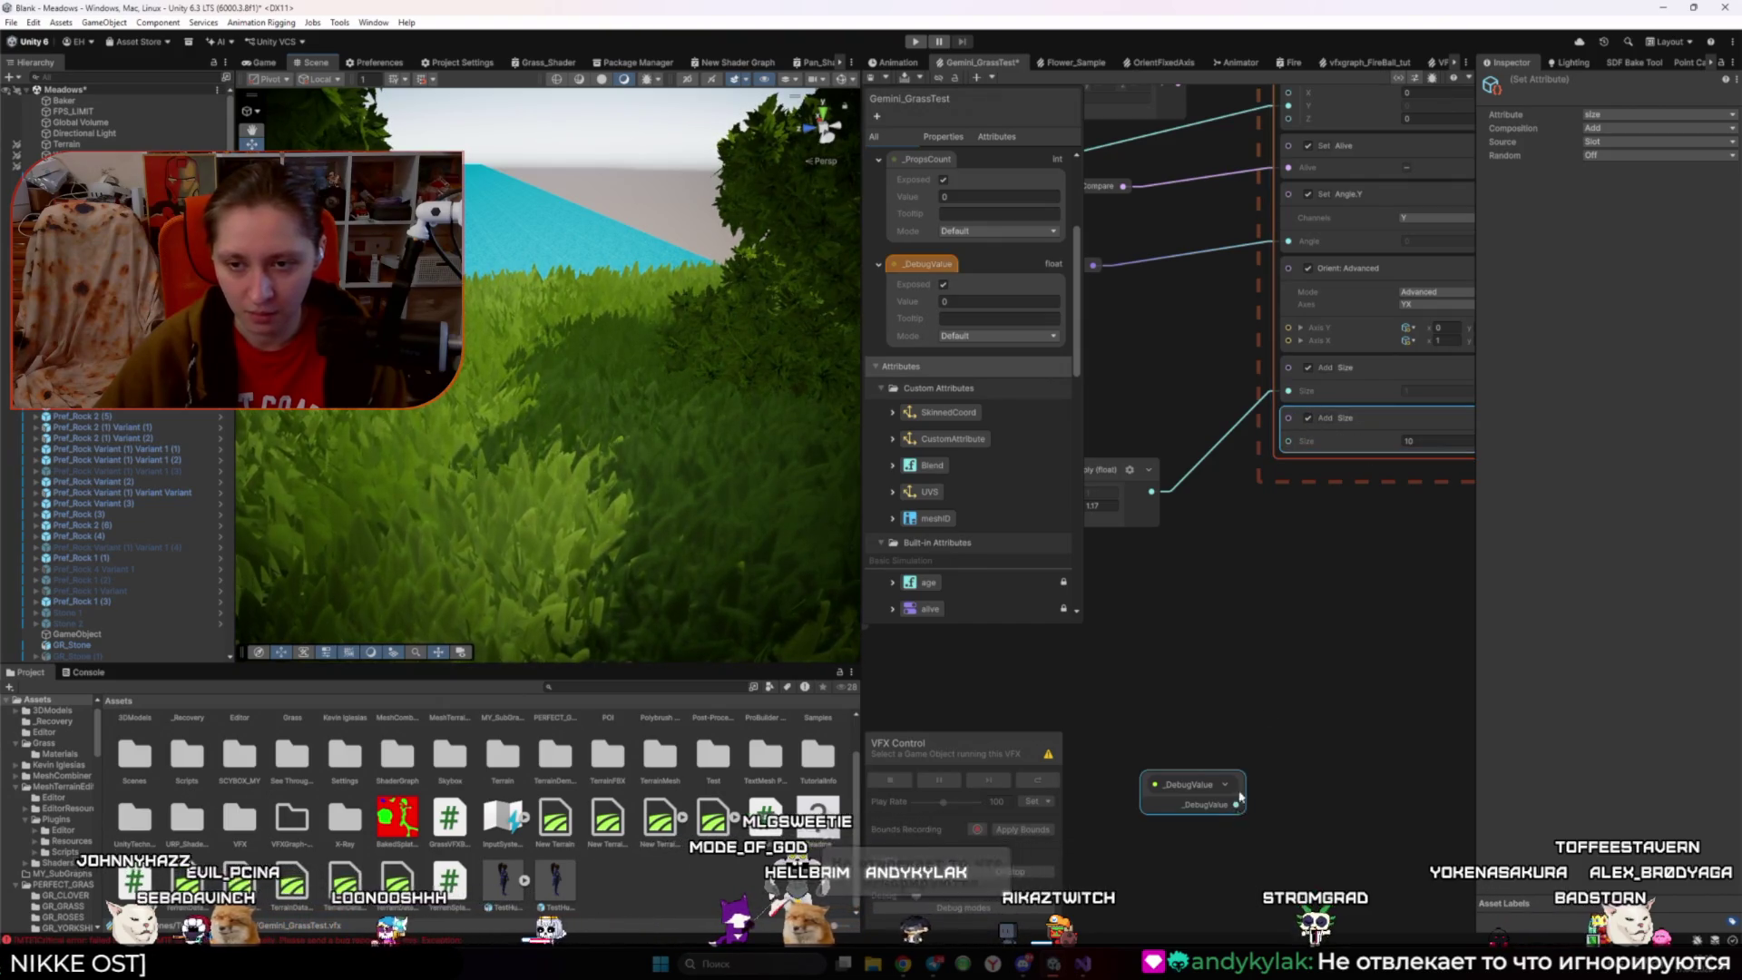
key("ctrl+z")
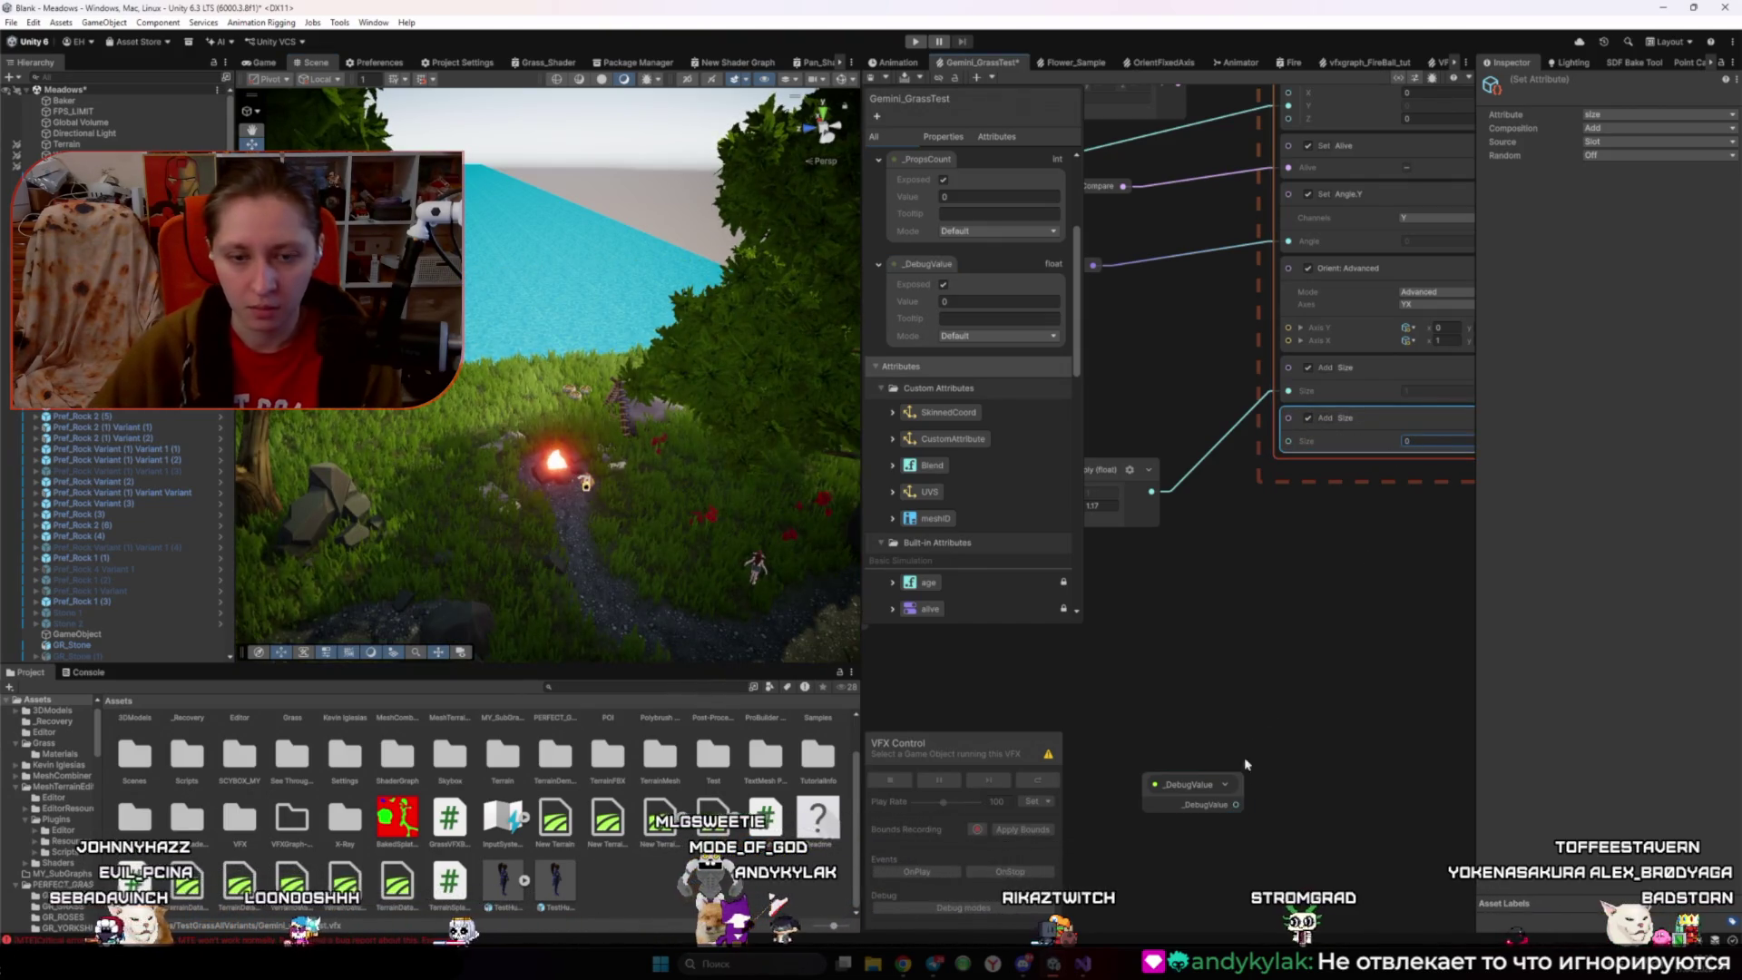
- Wire _DebugValue into the Add Size block's Size input, reposition the node, and recompile
mouse_move(1235, 804)
left_mouse_down()
mouse_move(1283, 427)
mouse_move(1288, 441)
left_mouse_up()
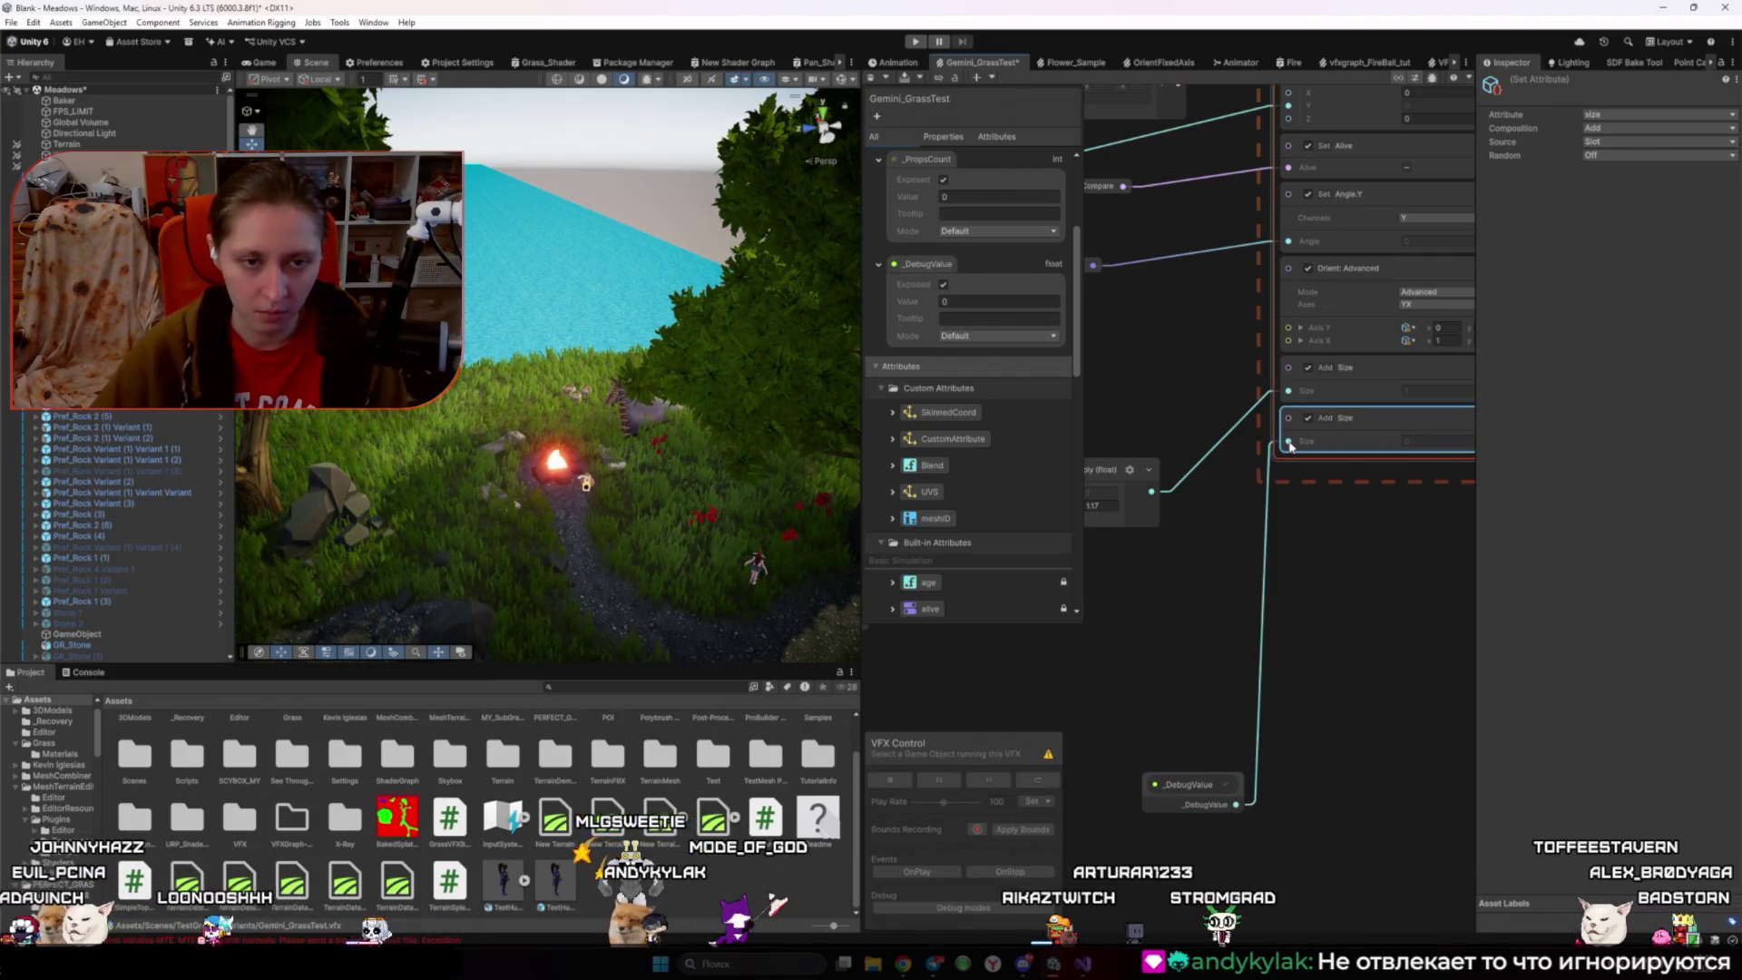
left_click_drag(544, 472, 542, 476)
left_click_drag(1189, 785, 1156, 705)
key("ctrl+s")
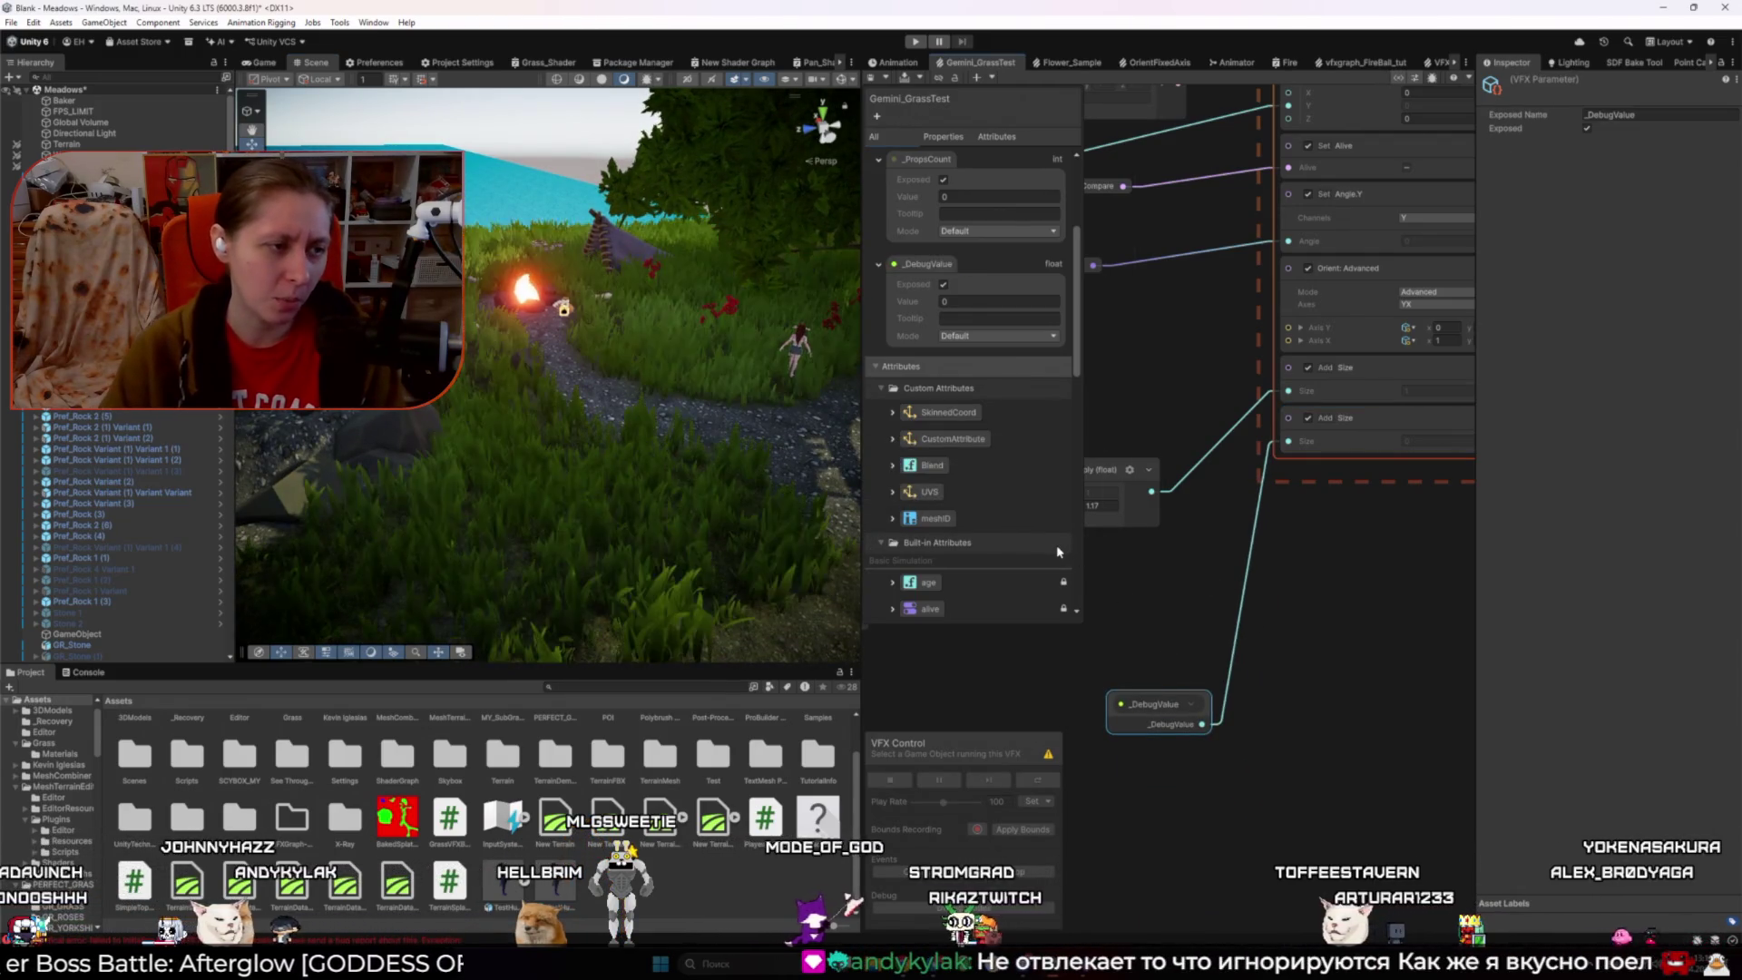
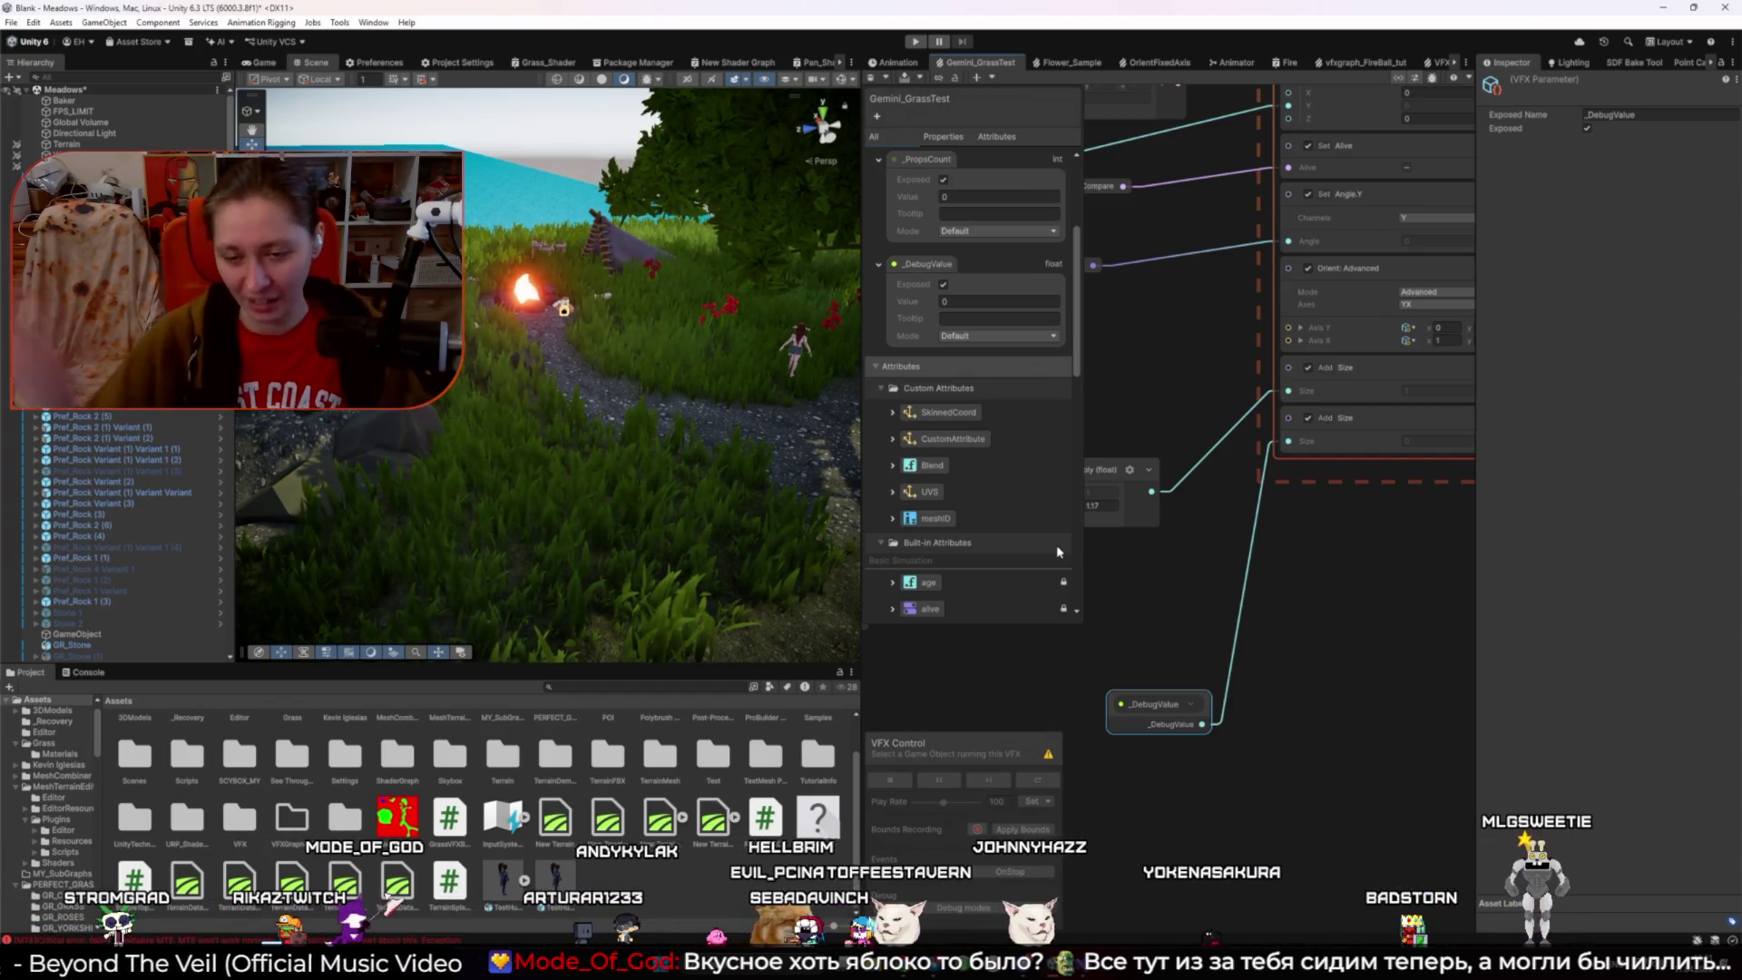
- Narrow the graph's property panel, compare with ChatGPT, then inspect GrassVFXBridge.cs in the Inspector
left_click_drag(1067, 520, 1029, 518)
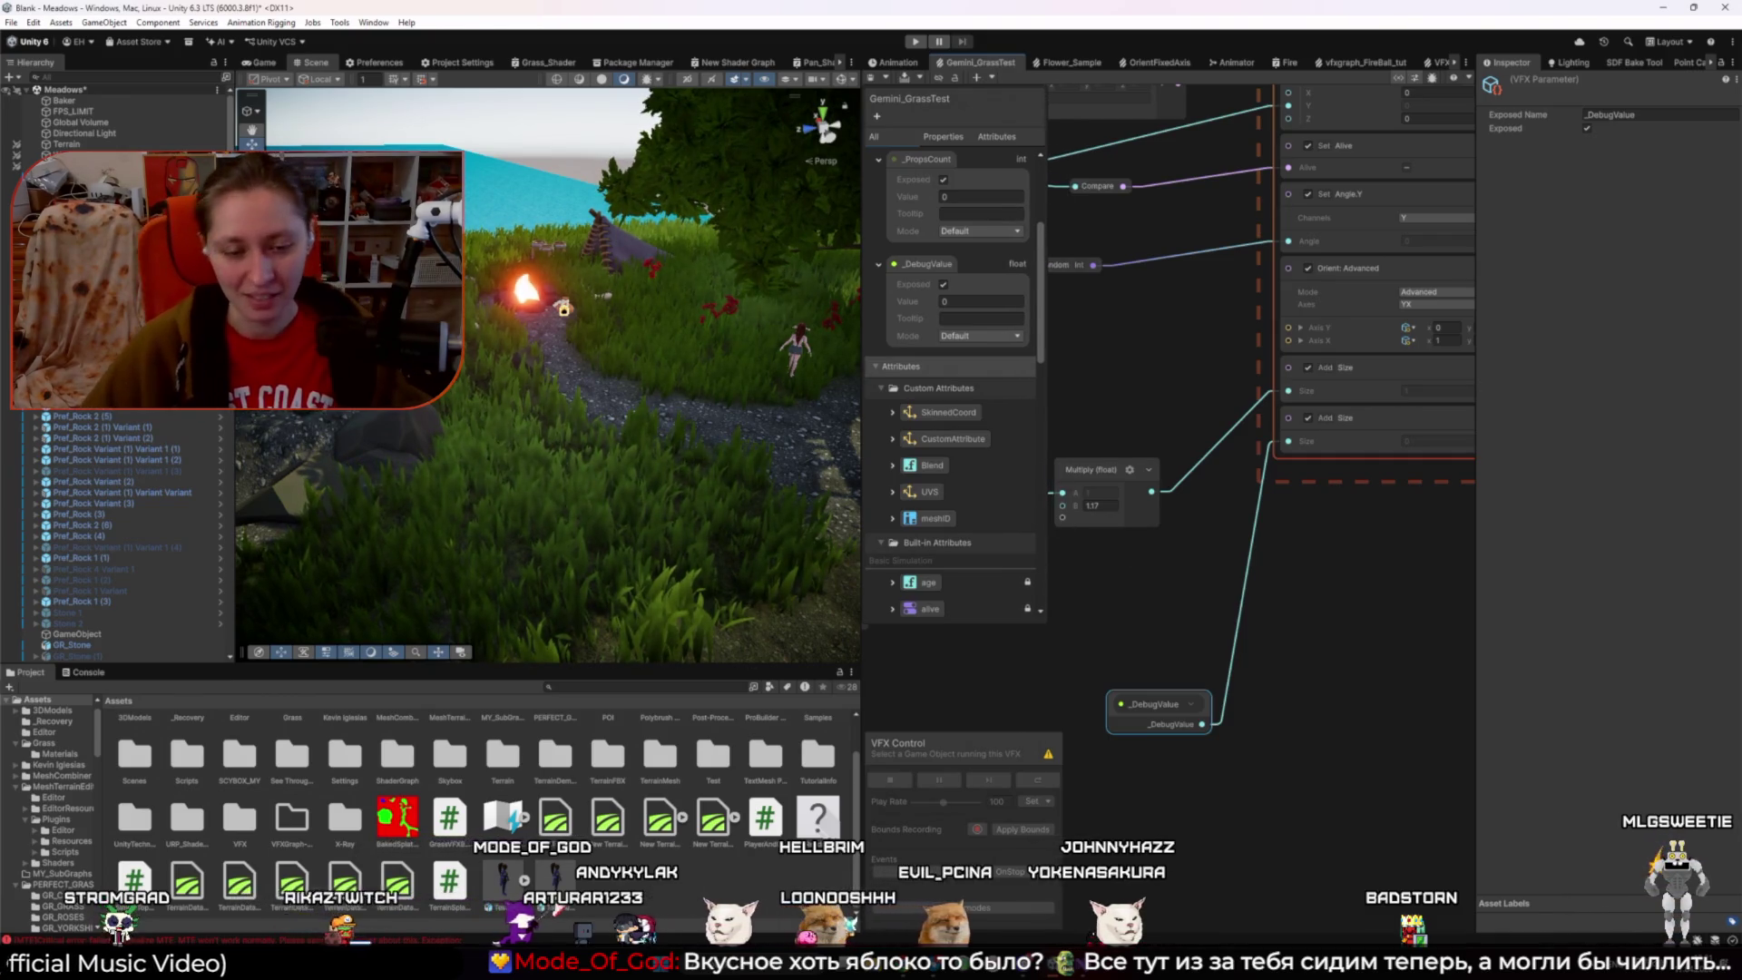
key("alt+Tab")
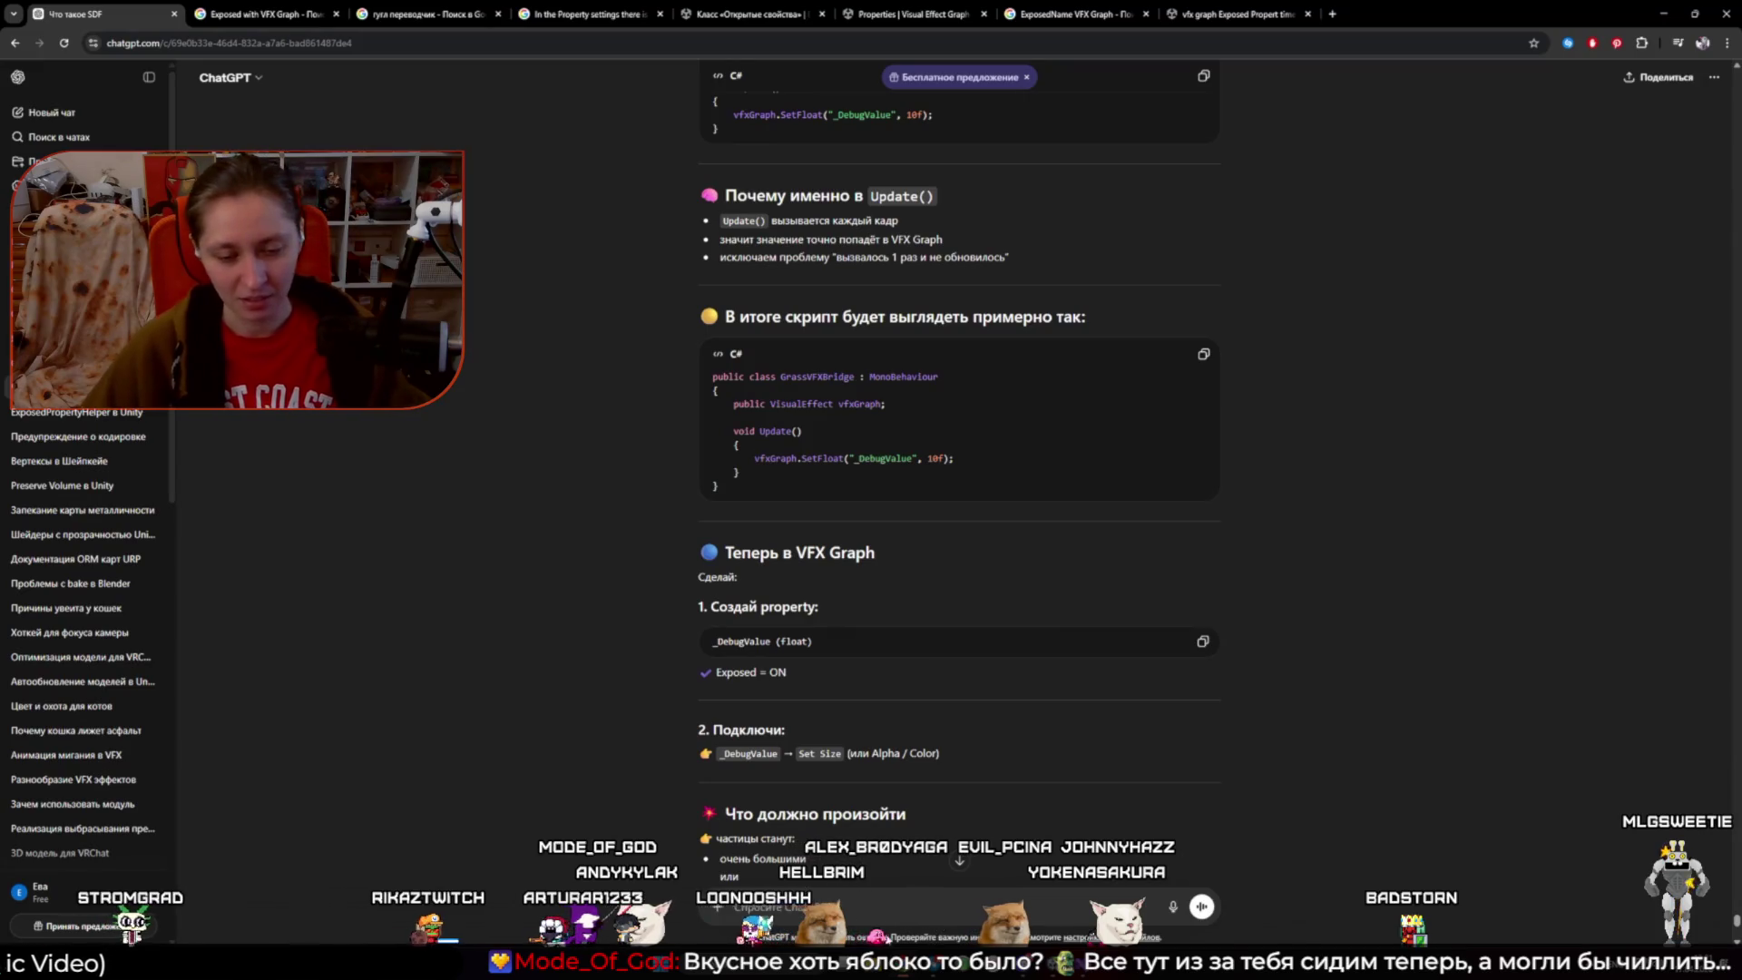
key("alt+Tab")
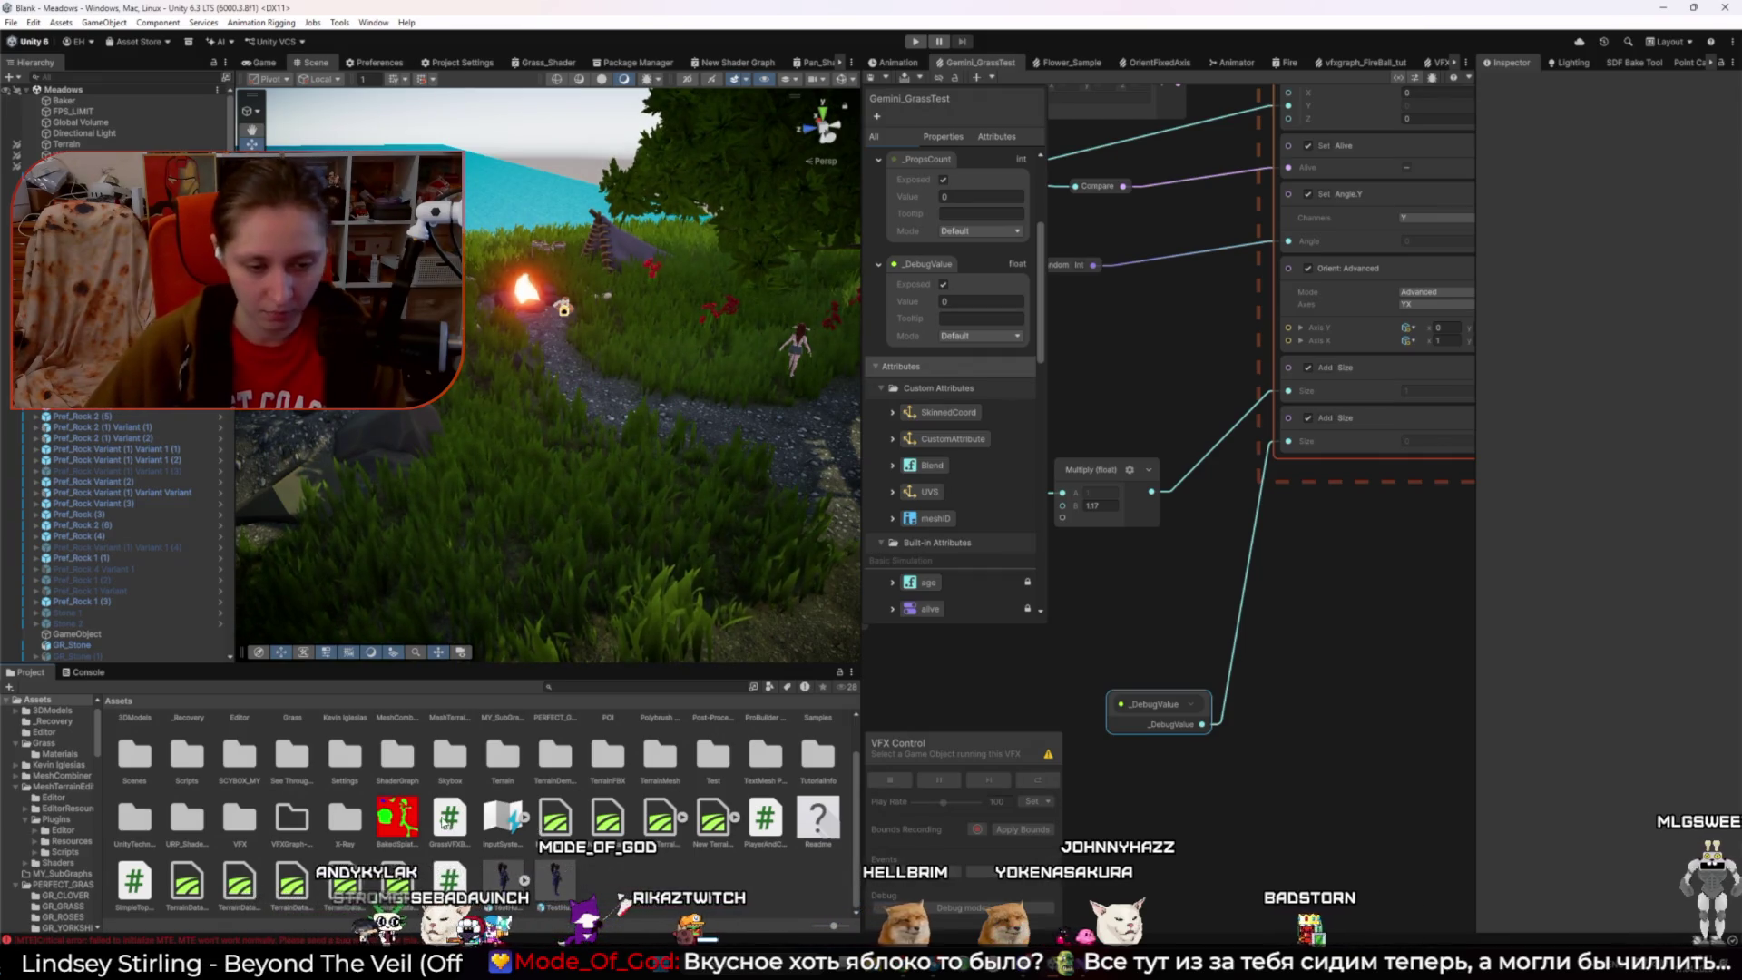
left_click(449, 880)
scroll(118, 535, "down", 10)
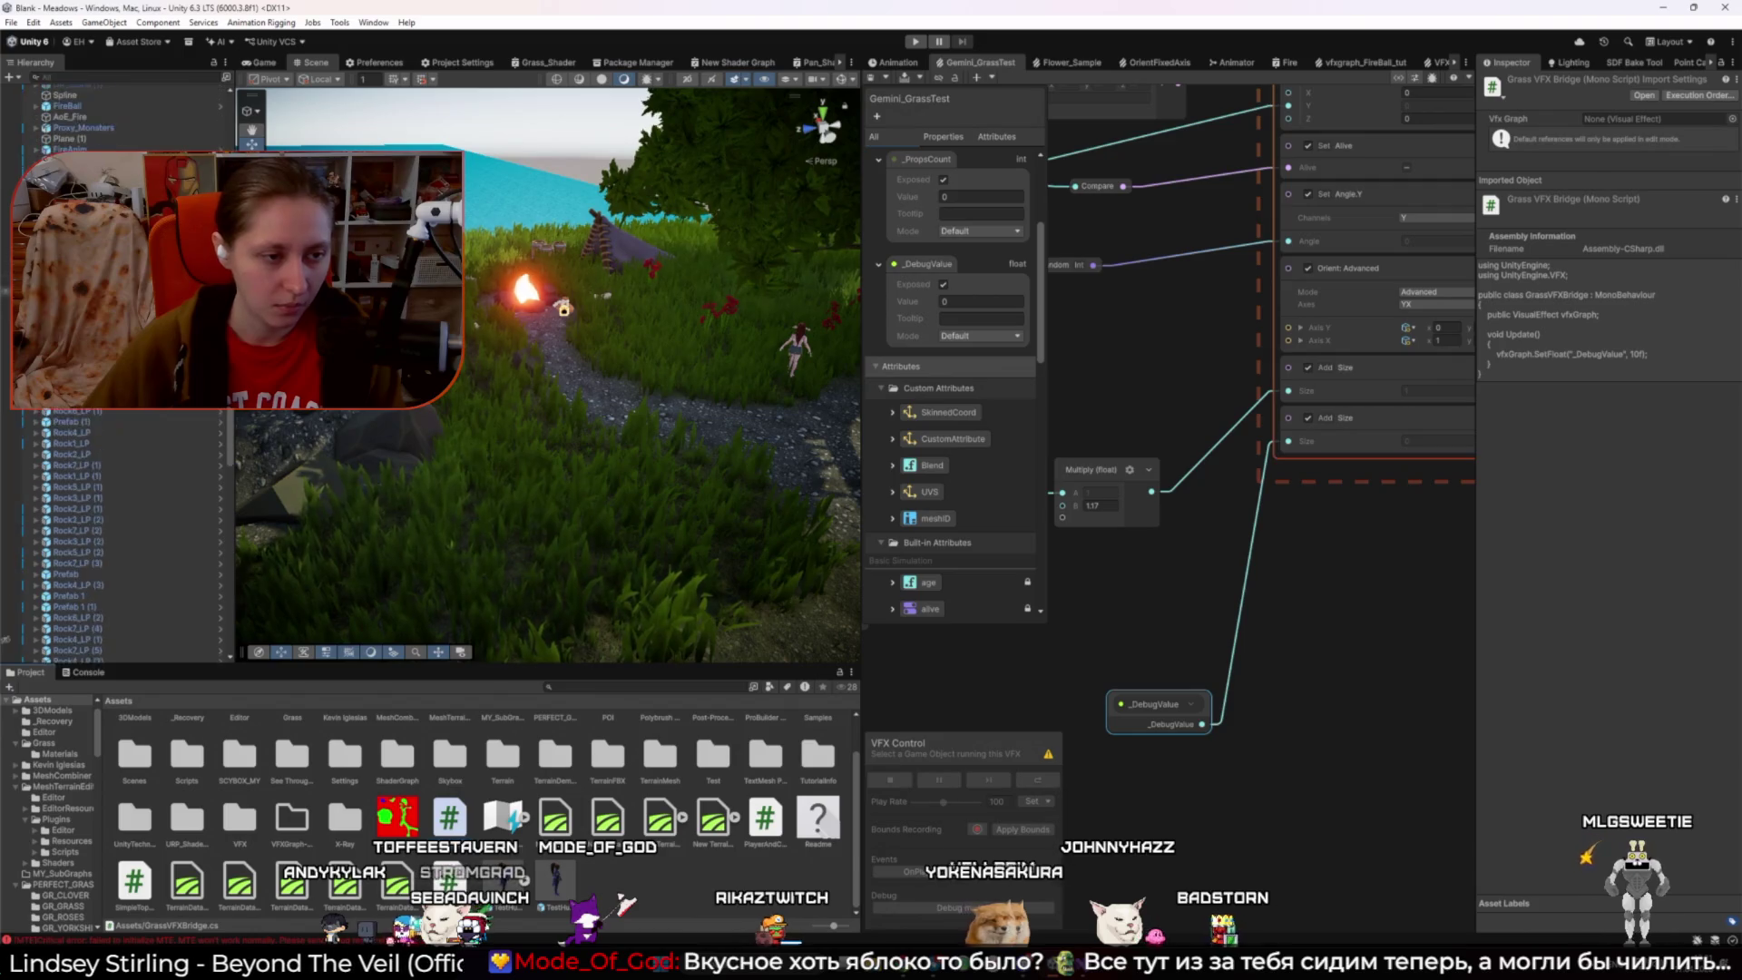
- Select Bed and add a second GrassVFXBridge script component to it
left_click(60, 601)
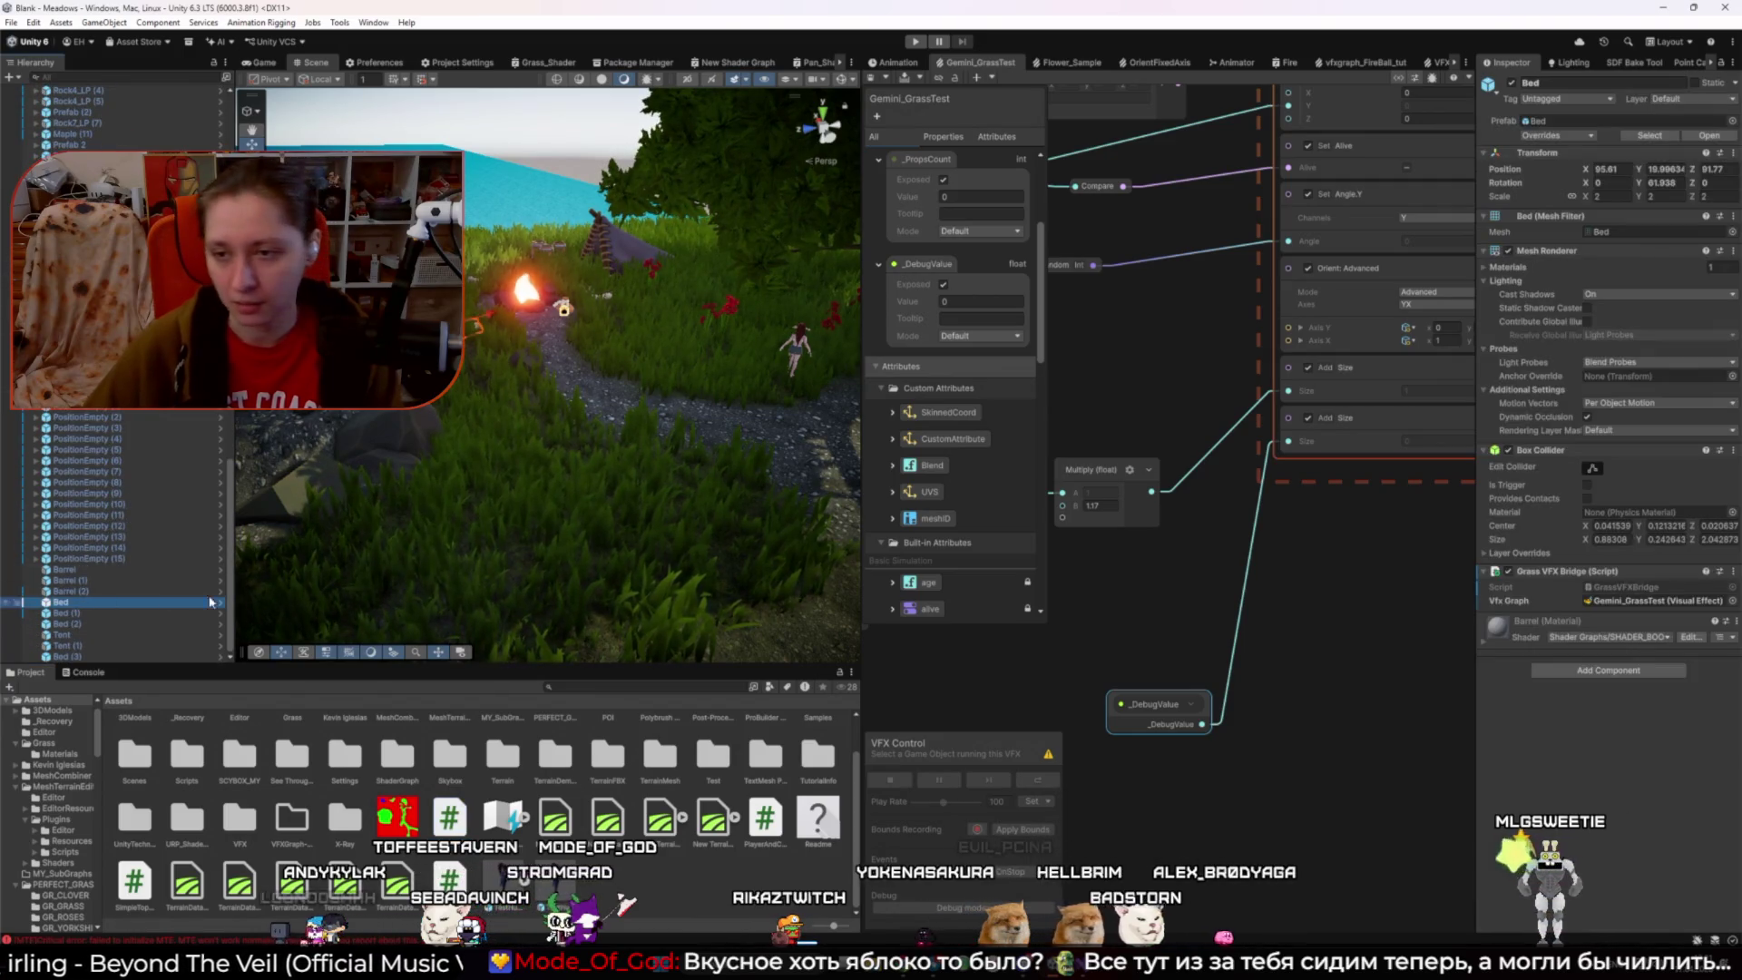
left_click(1654, 570)
left_click(1604, 572)
left_click(1606, 571)
left_click(1609, 572)
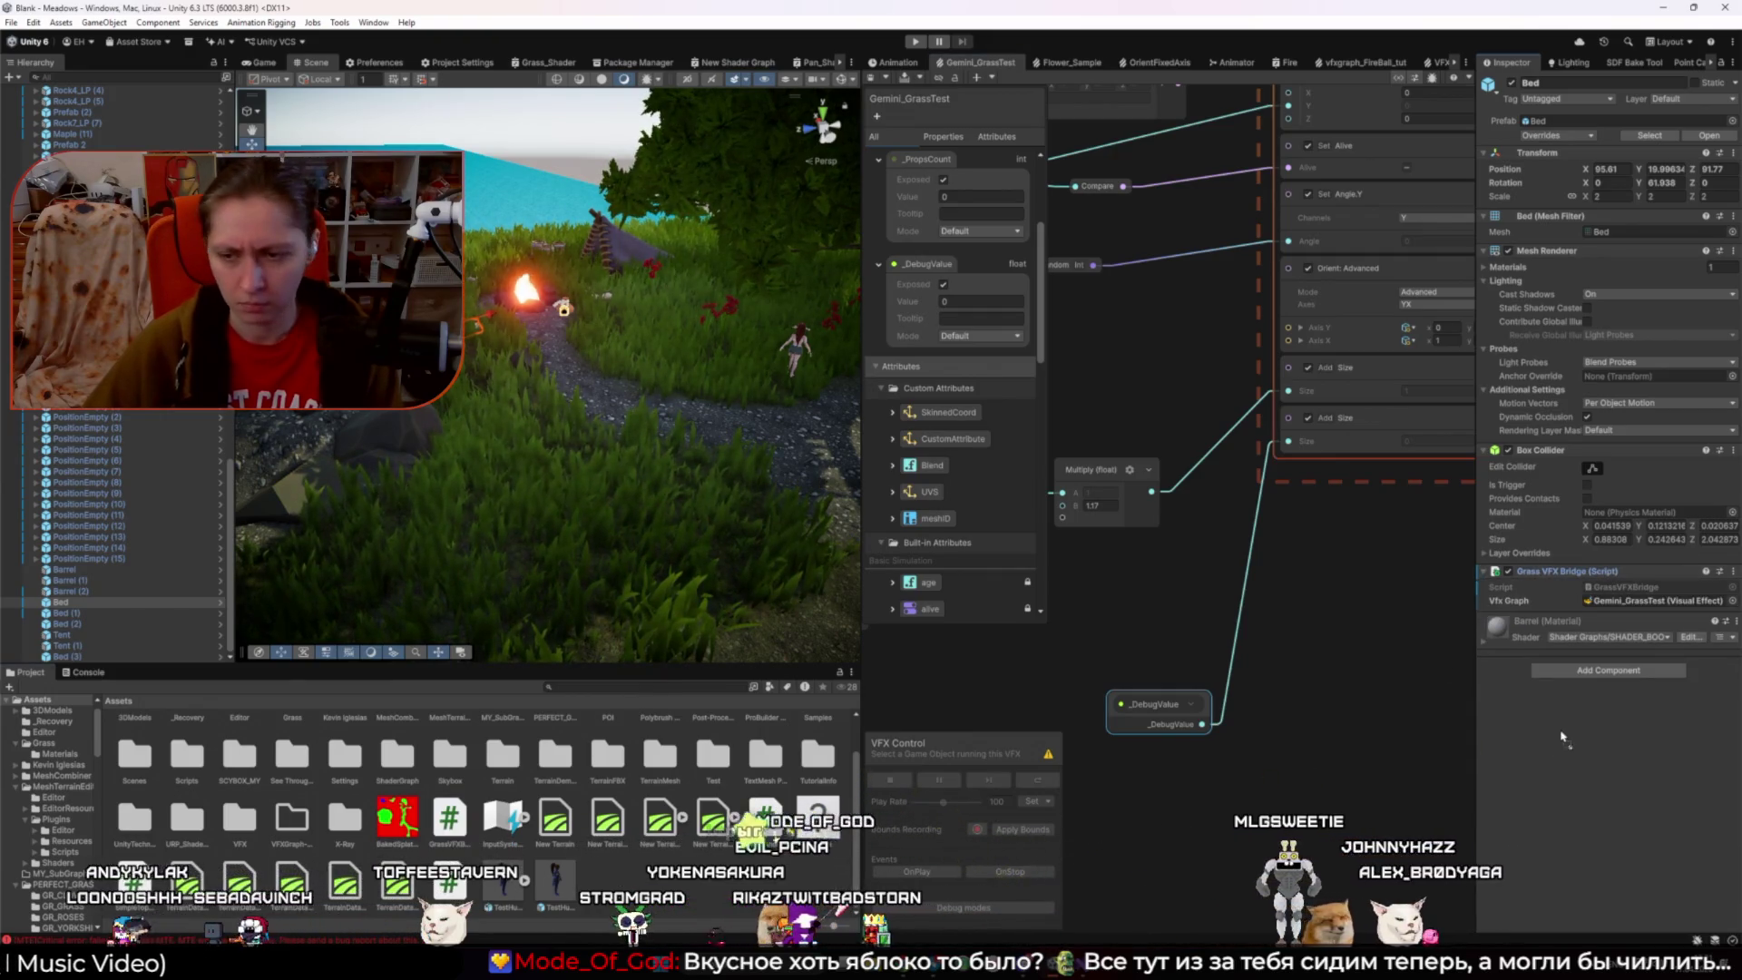
left_click_drag(1562, 736, 1562, 733)
- Move the new bridge up, remove the duplicate, assign Gemini_GrassTest to Vfx Graph, and start Play mode
left_click(1733, 620)
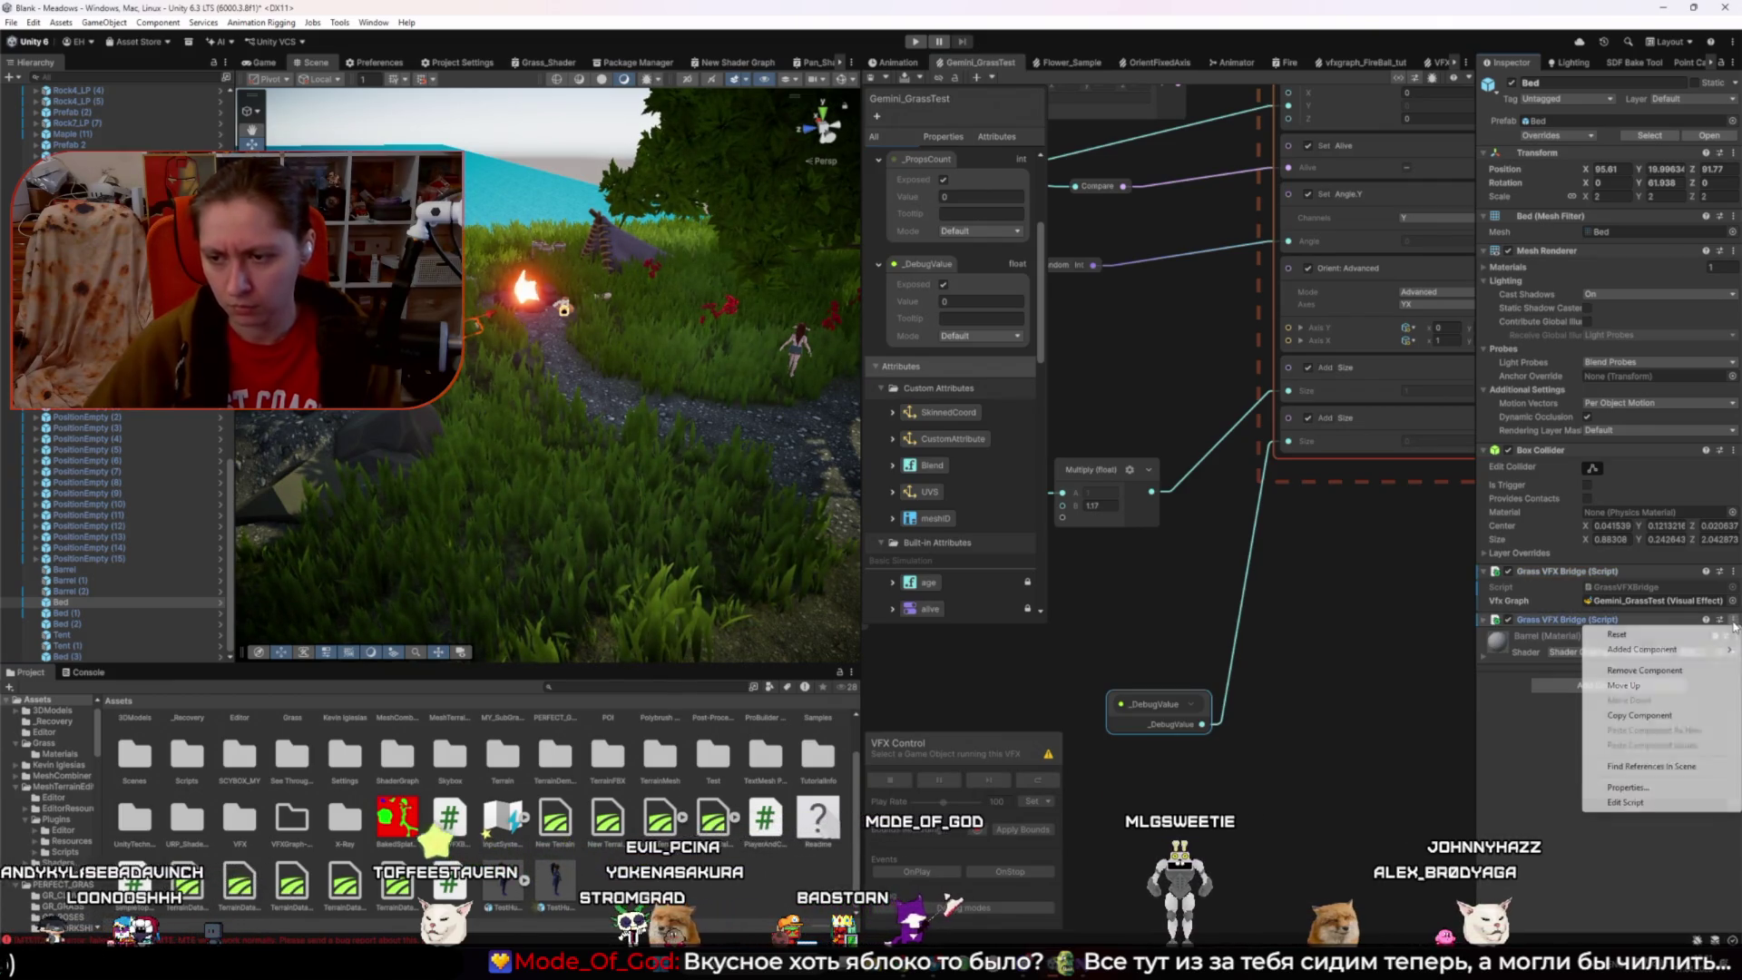
left_click(1624, 685)
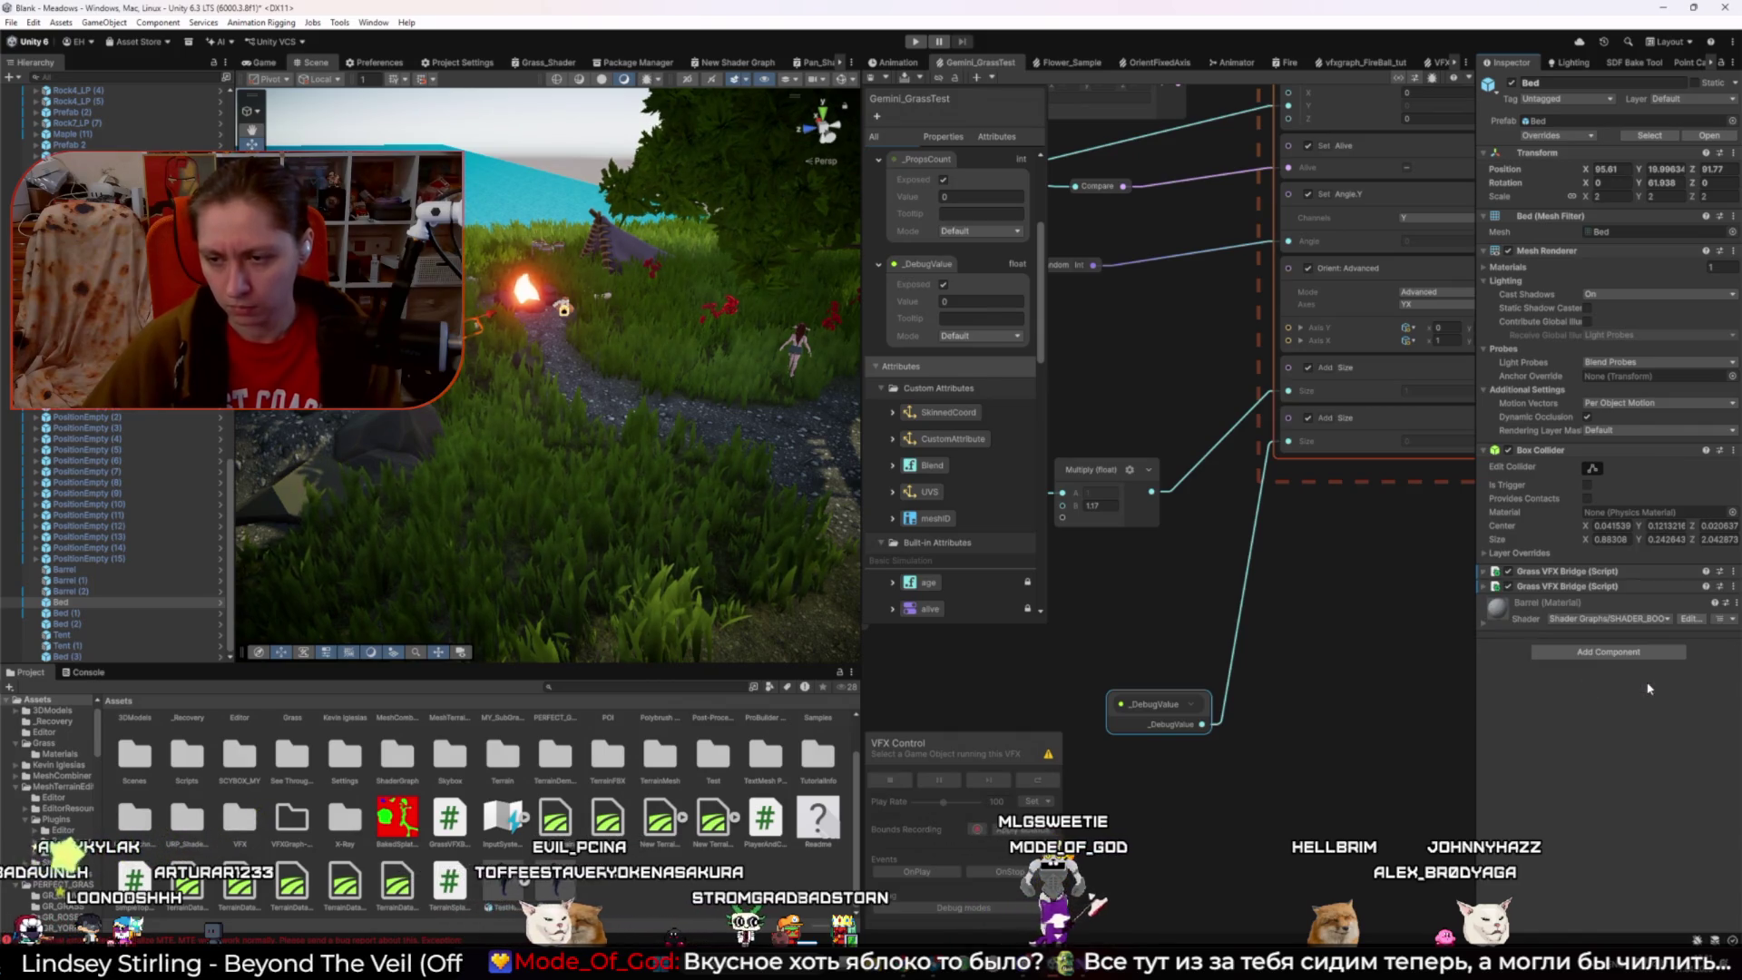
left_click(1733, 586)
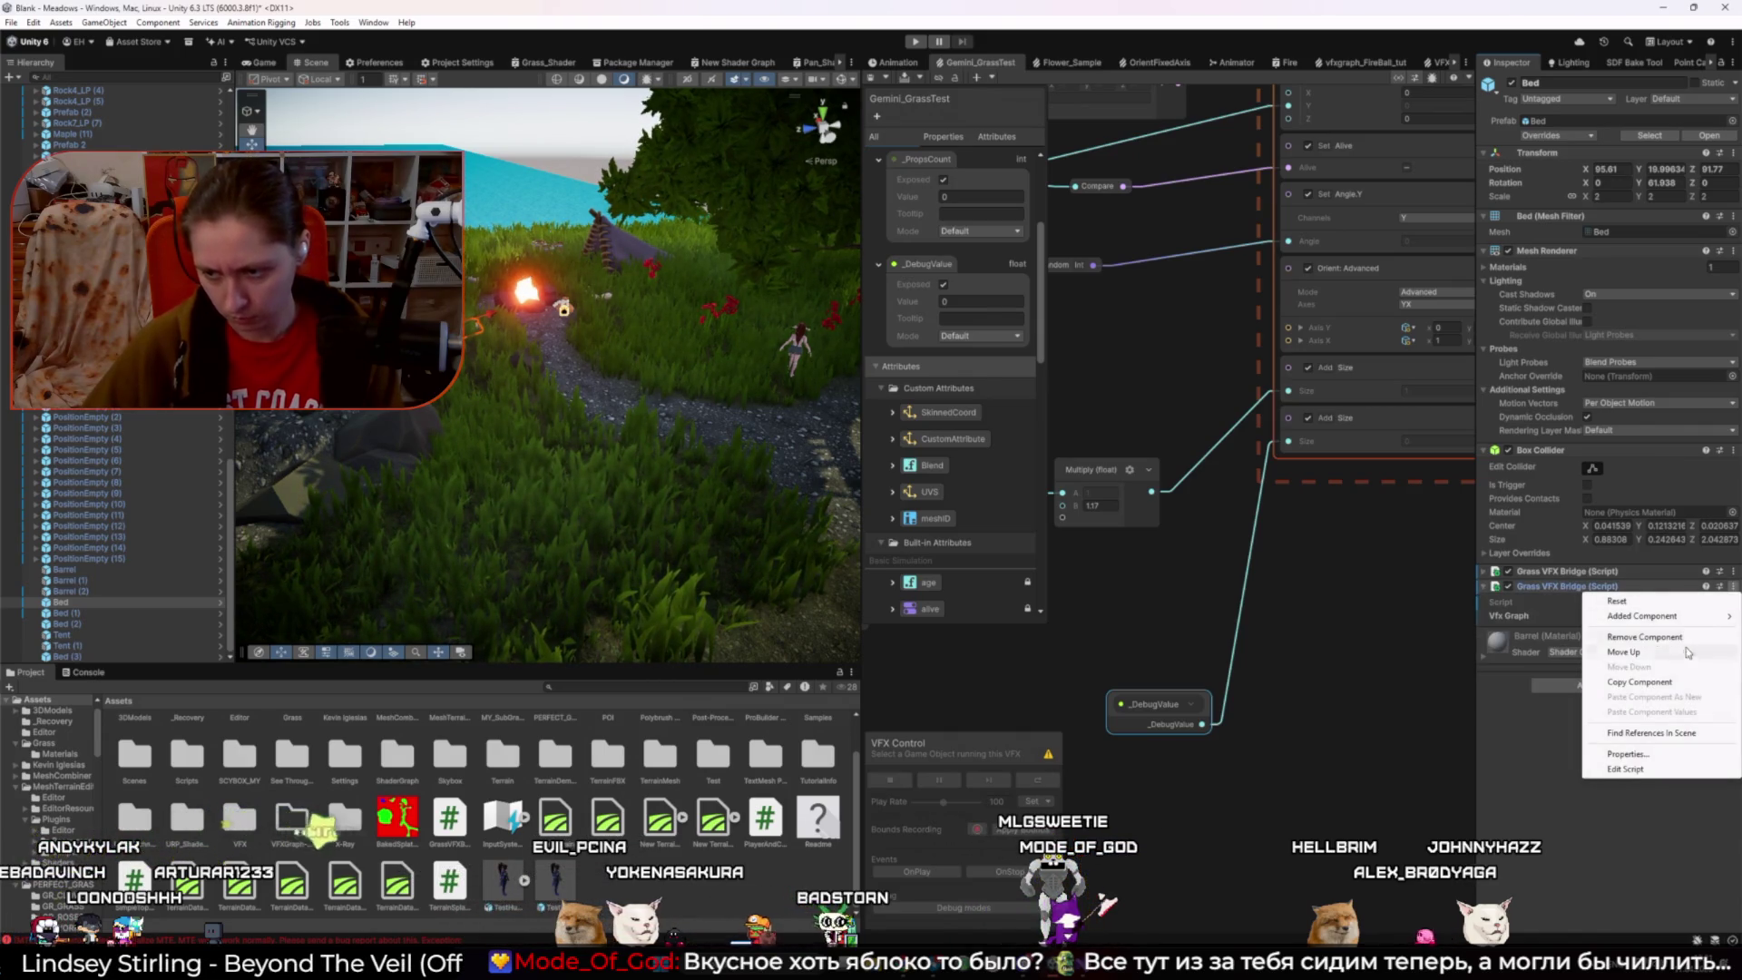
left_click(1664, 640)
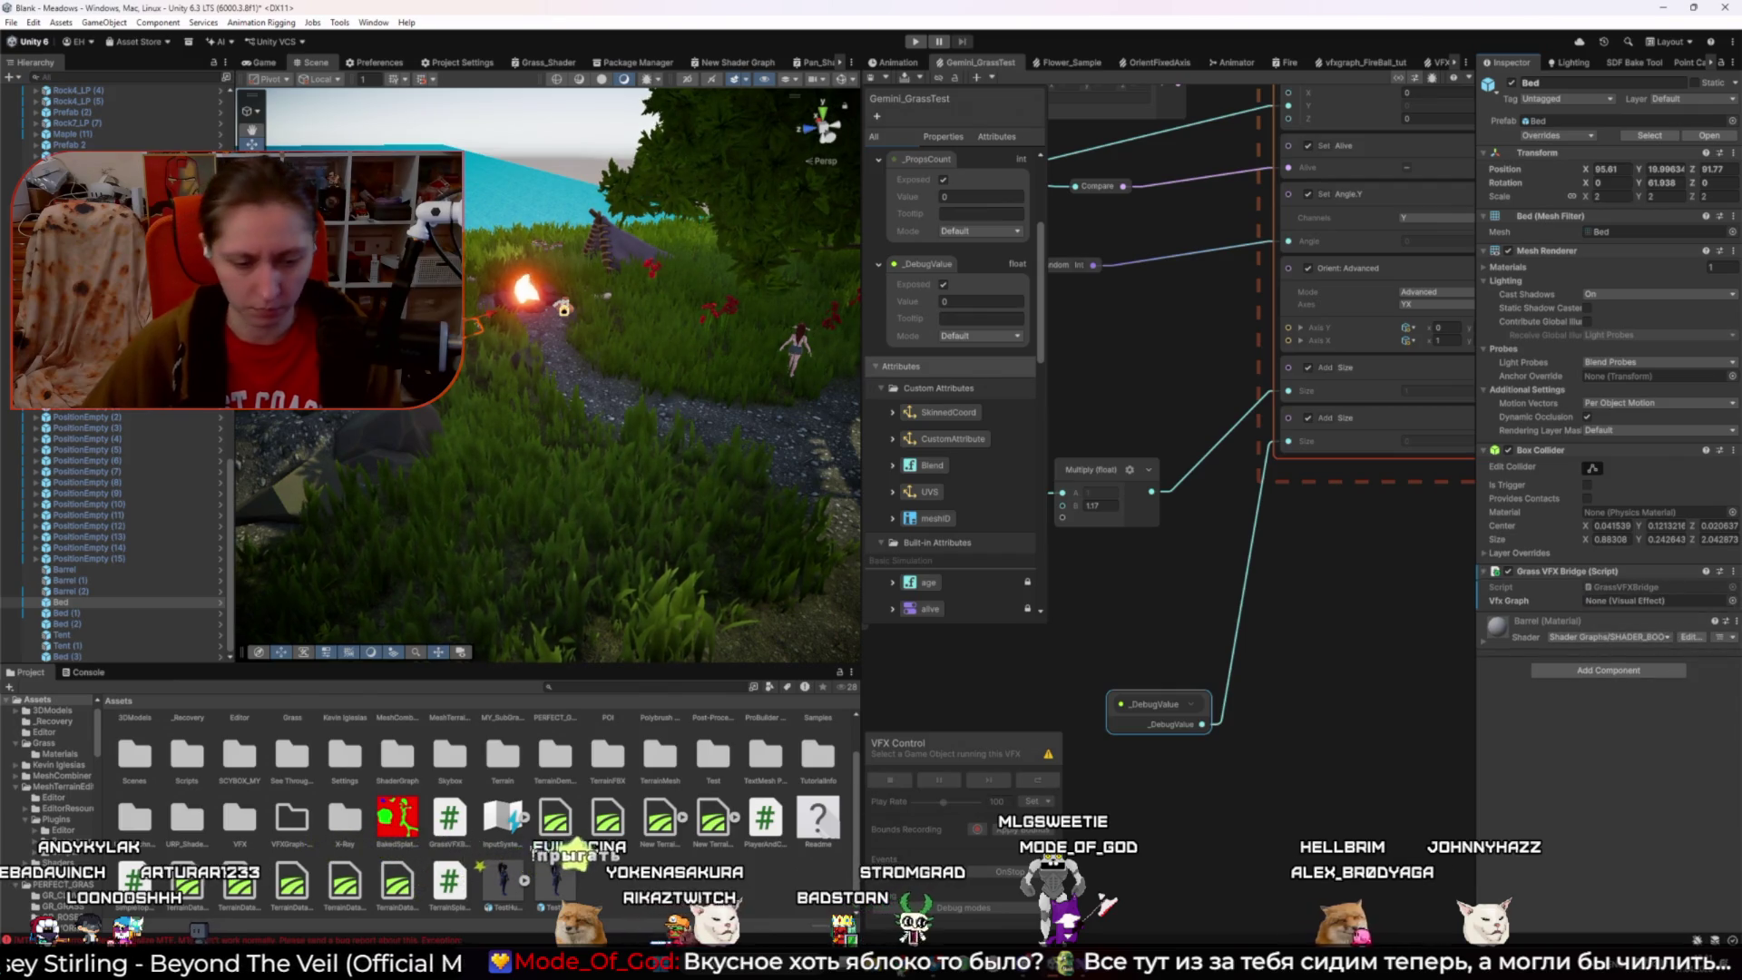
scroll(118, 499, "up", 10)
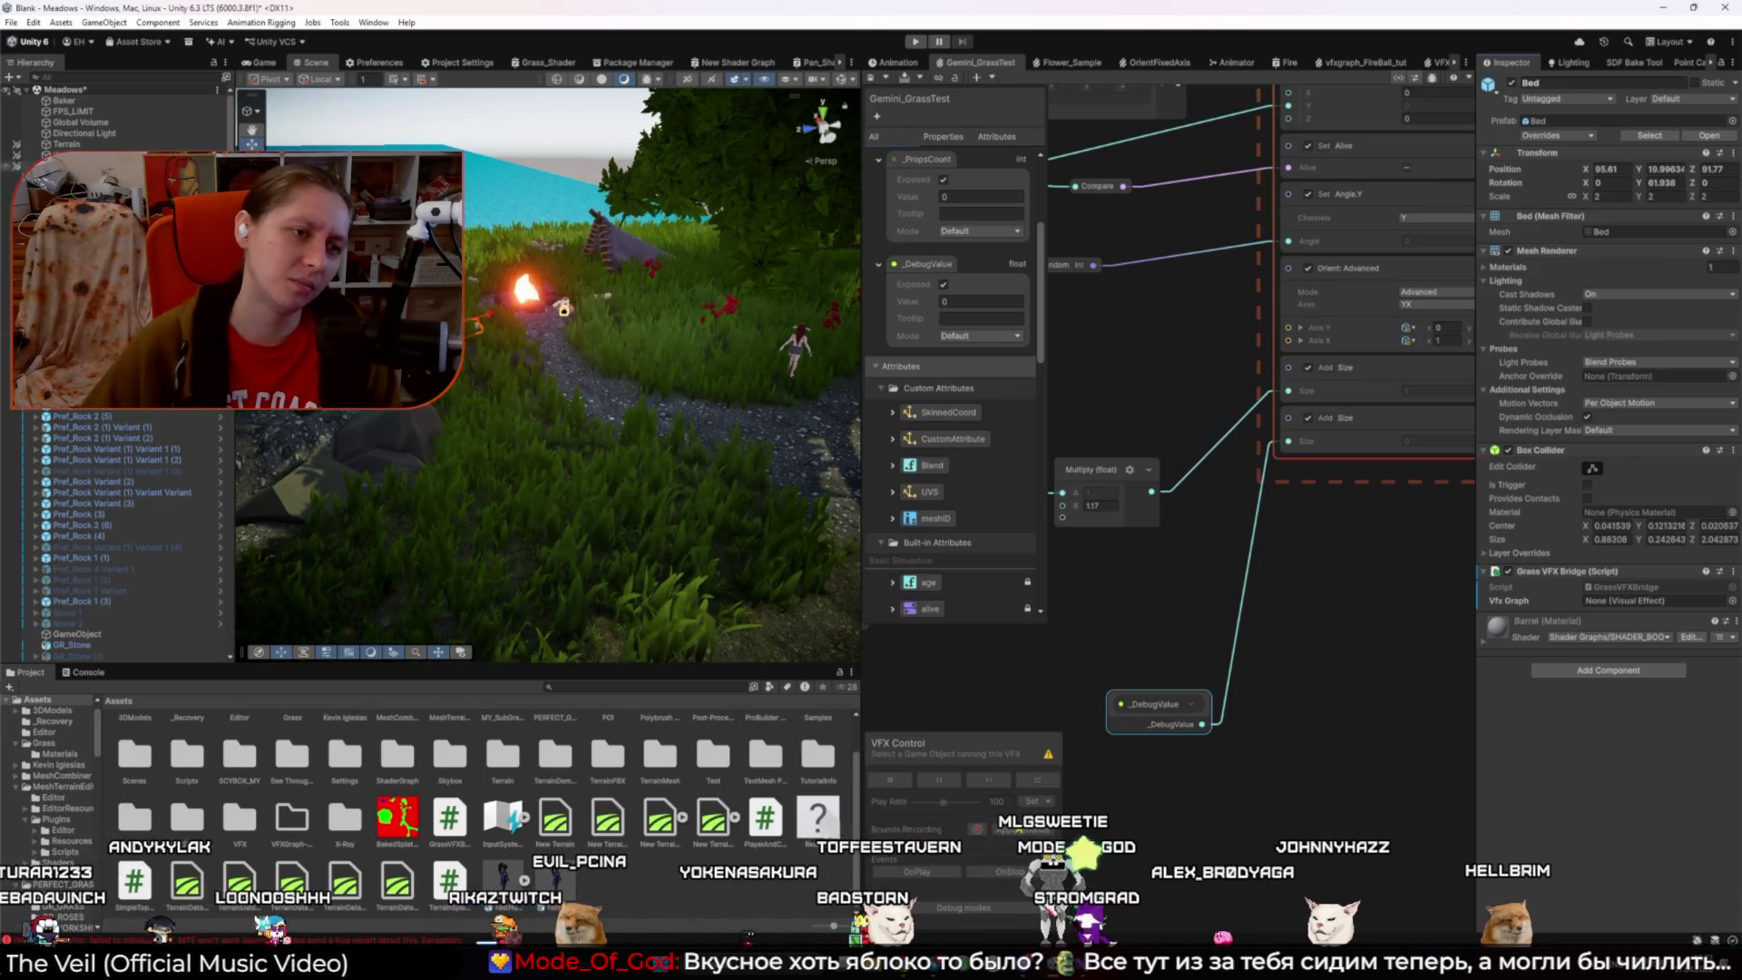
left_click(1663, 601)
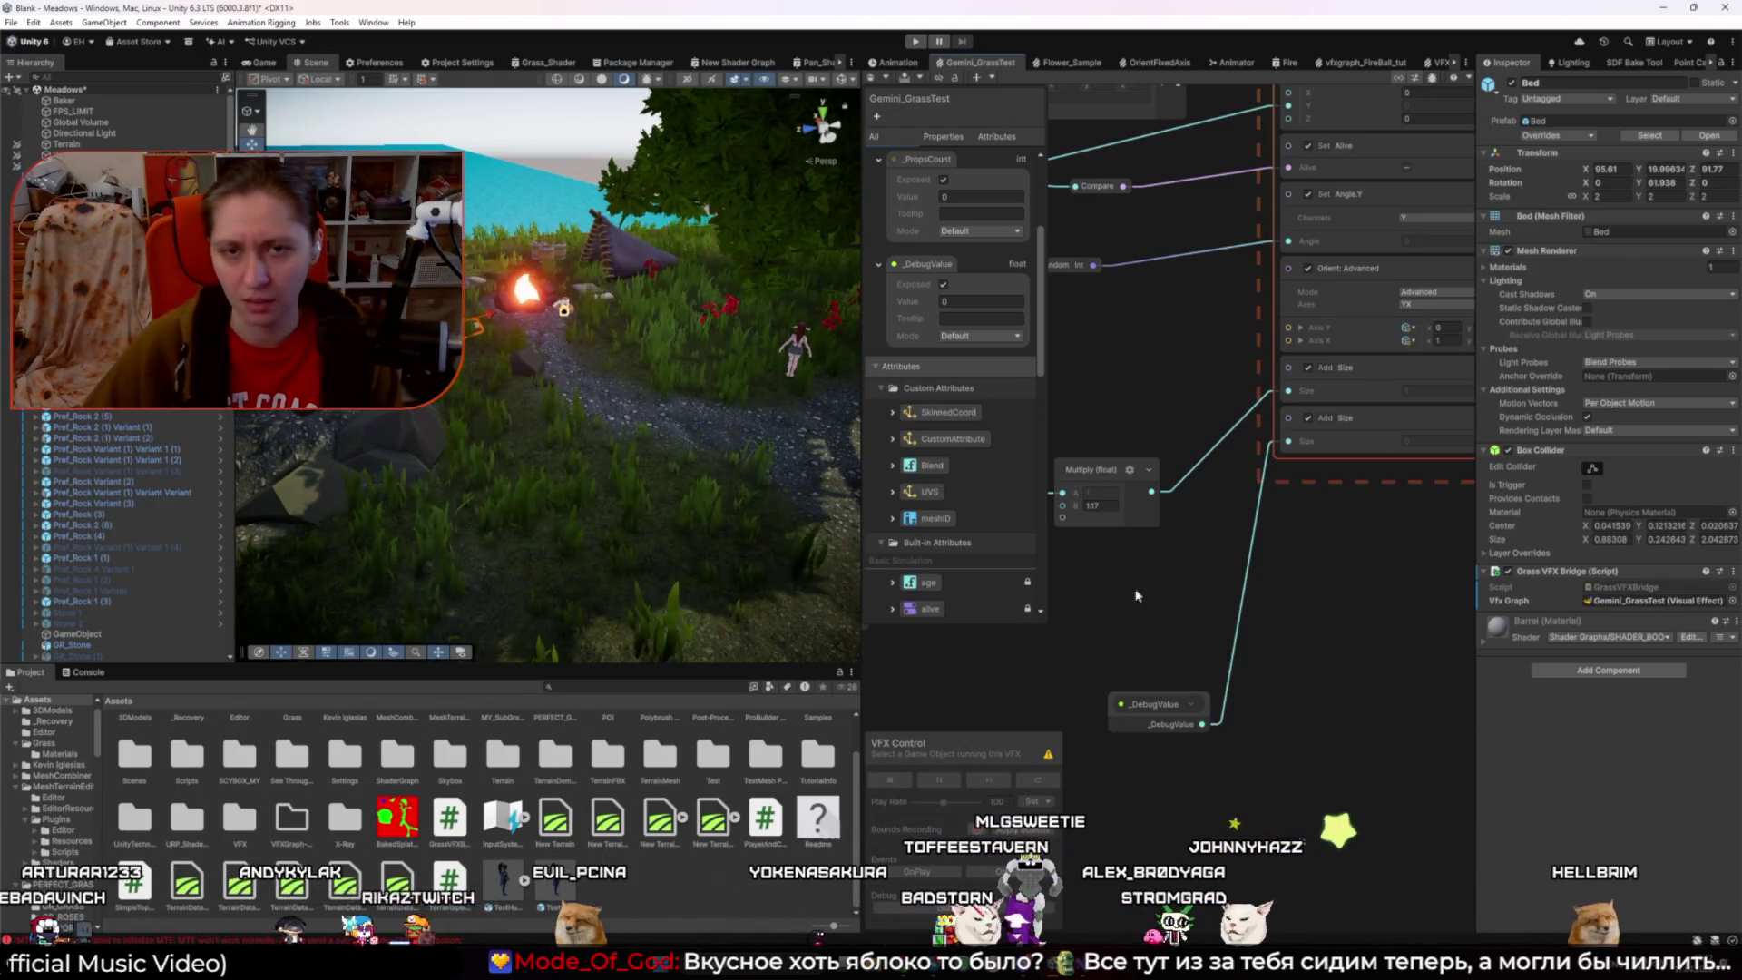
left_click(916, 43)
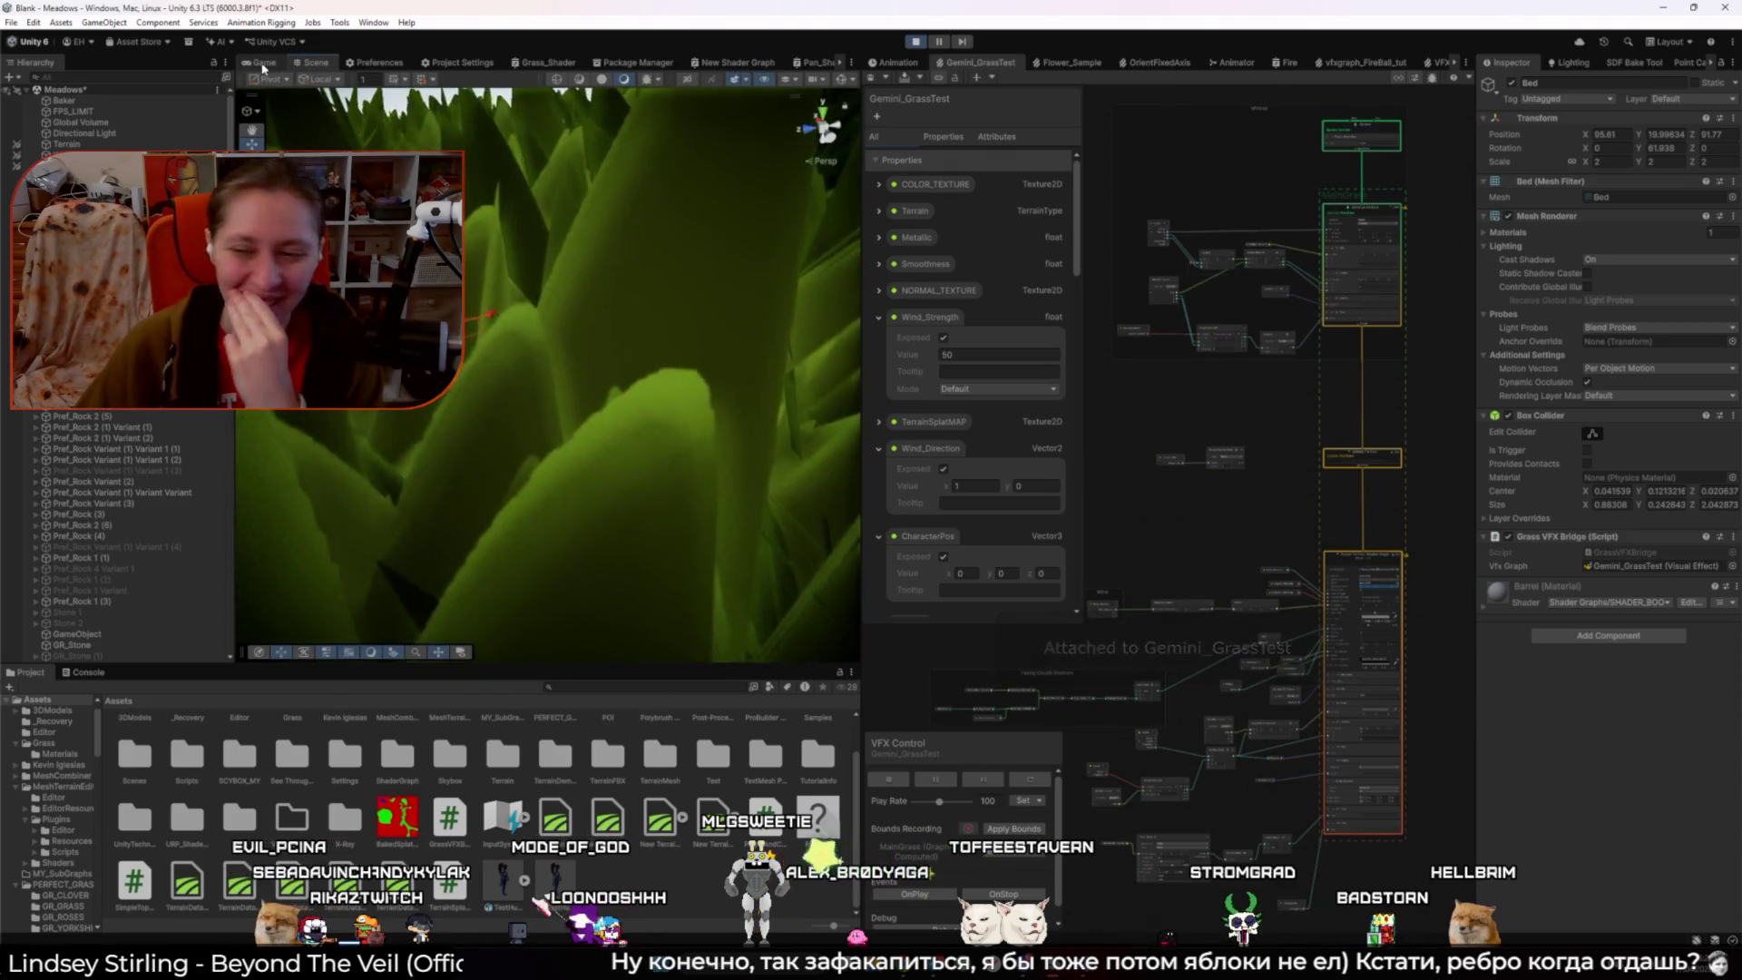
- Uncheck and recheck Exposed on _DebugValue to recompile the Gemini_GrassTest graph
scroll(1293, 493, "up", 5)
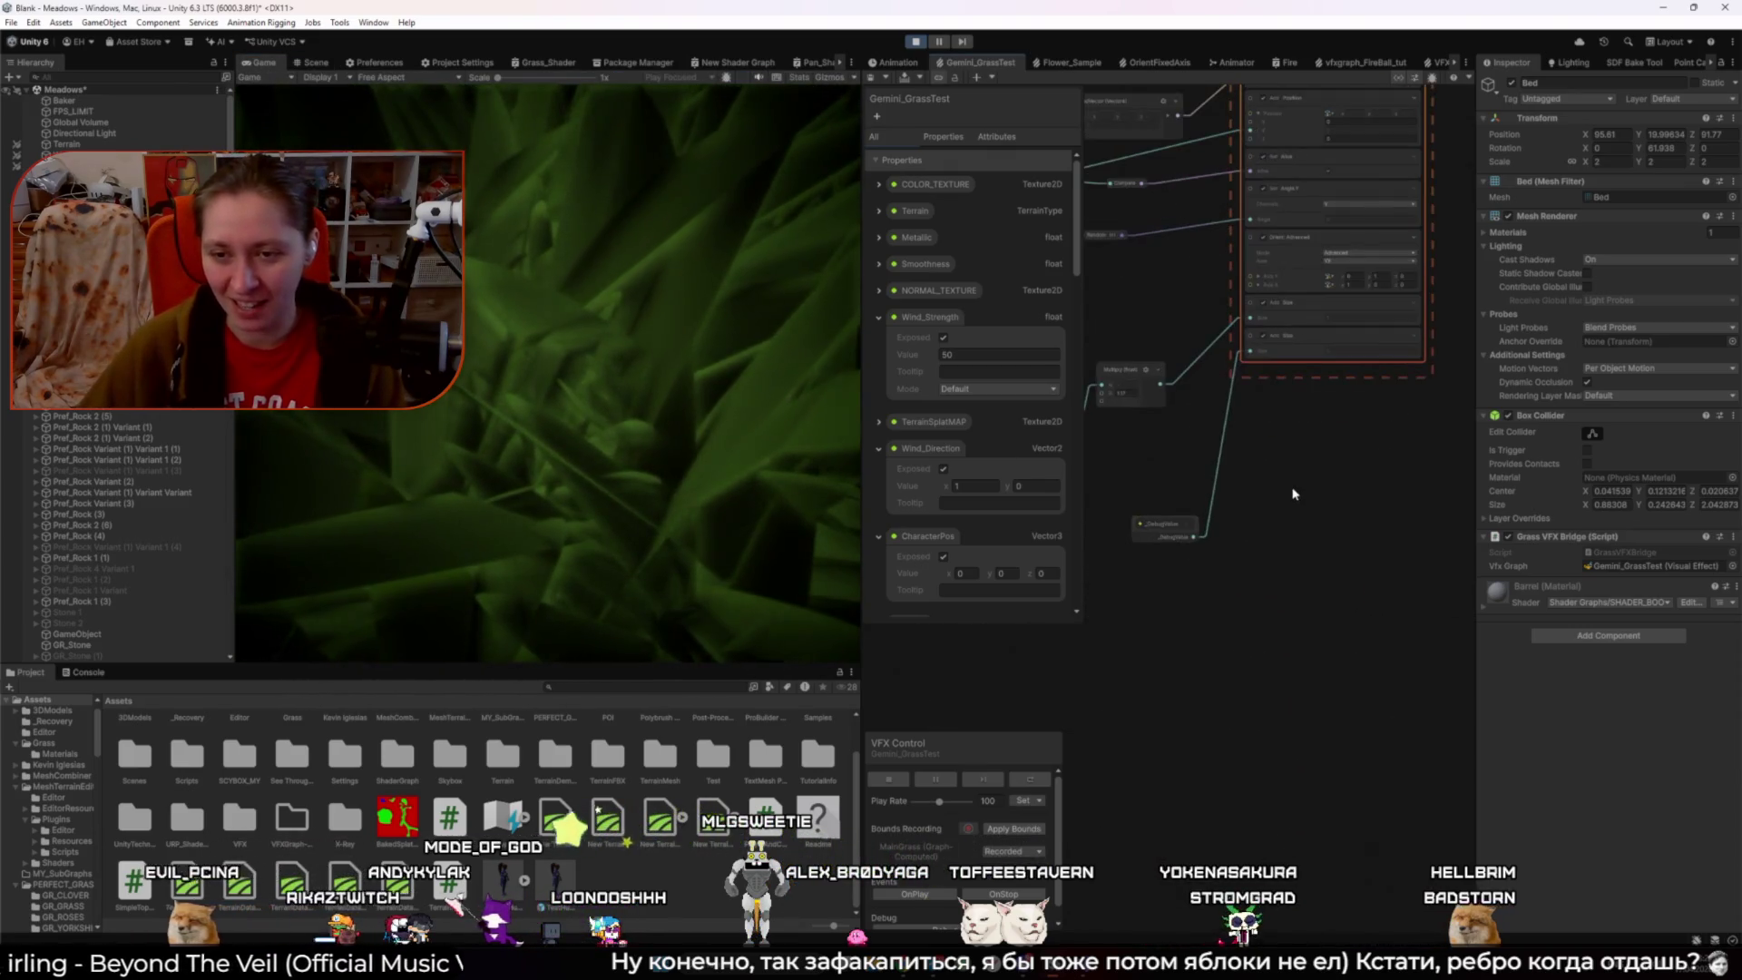
left_click(1175, 537)
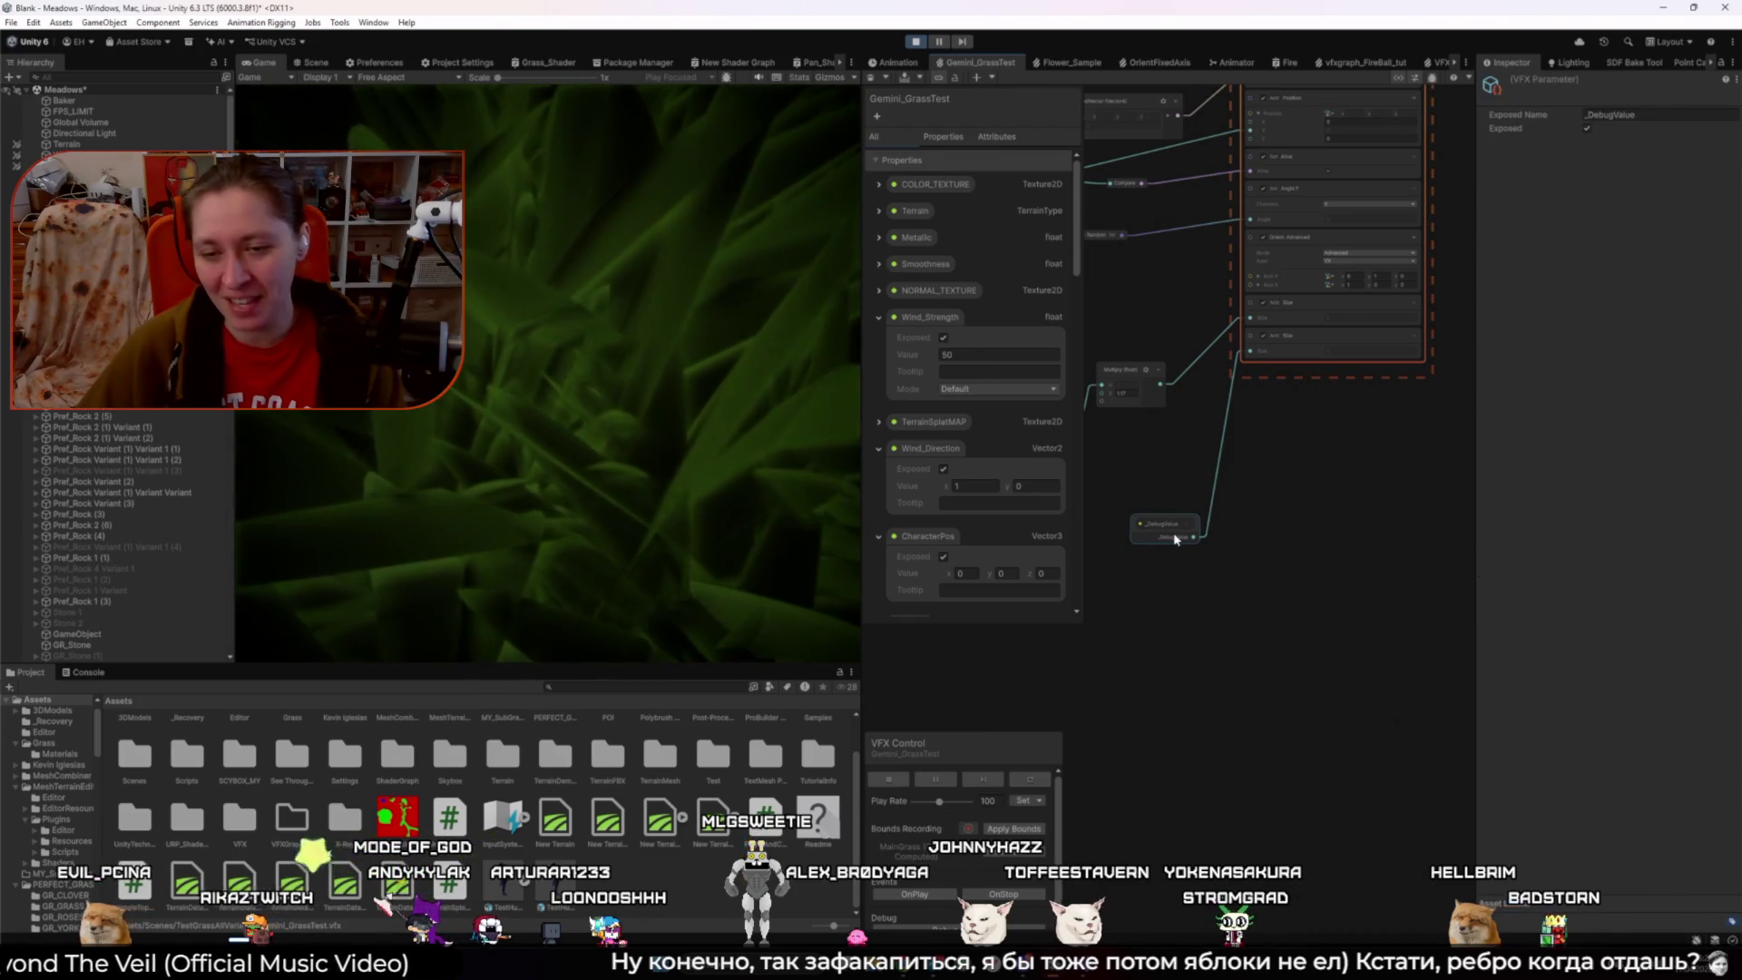
scroll(964, 555, "down", 10)
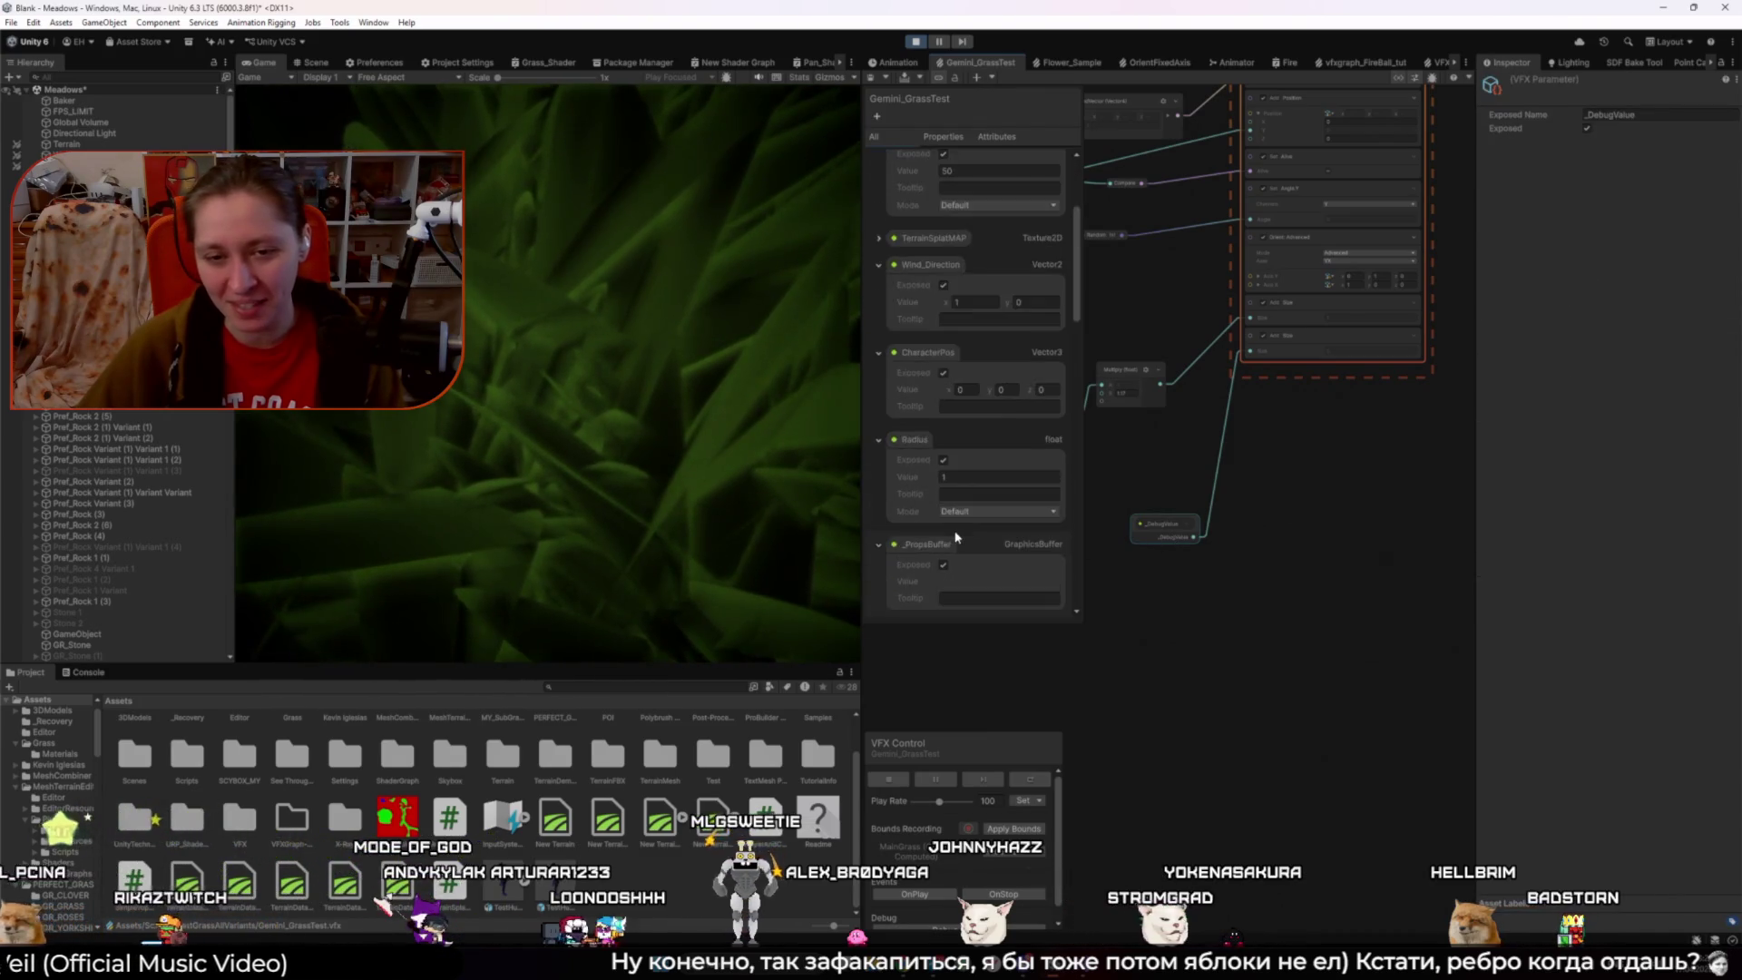
left_click(943, 317)
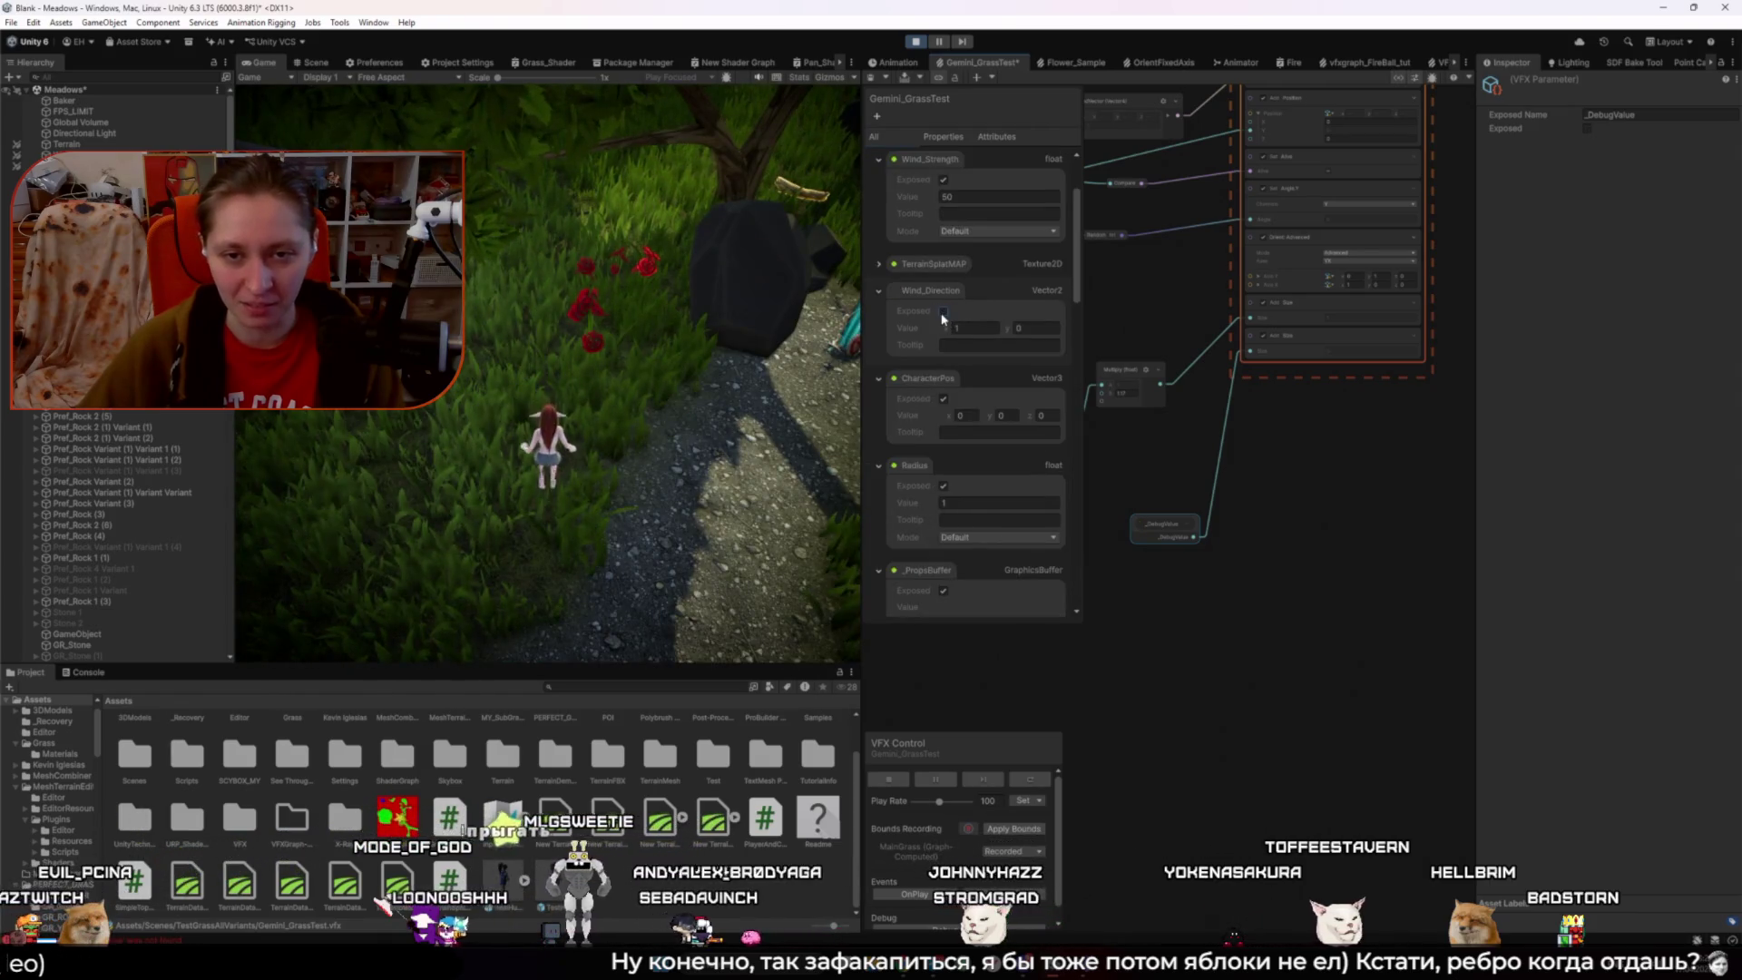
scroll(942, 299, "down", 8)
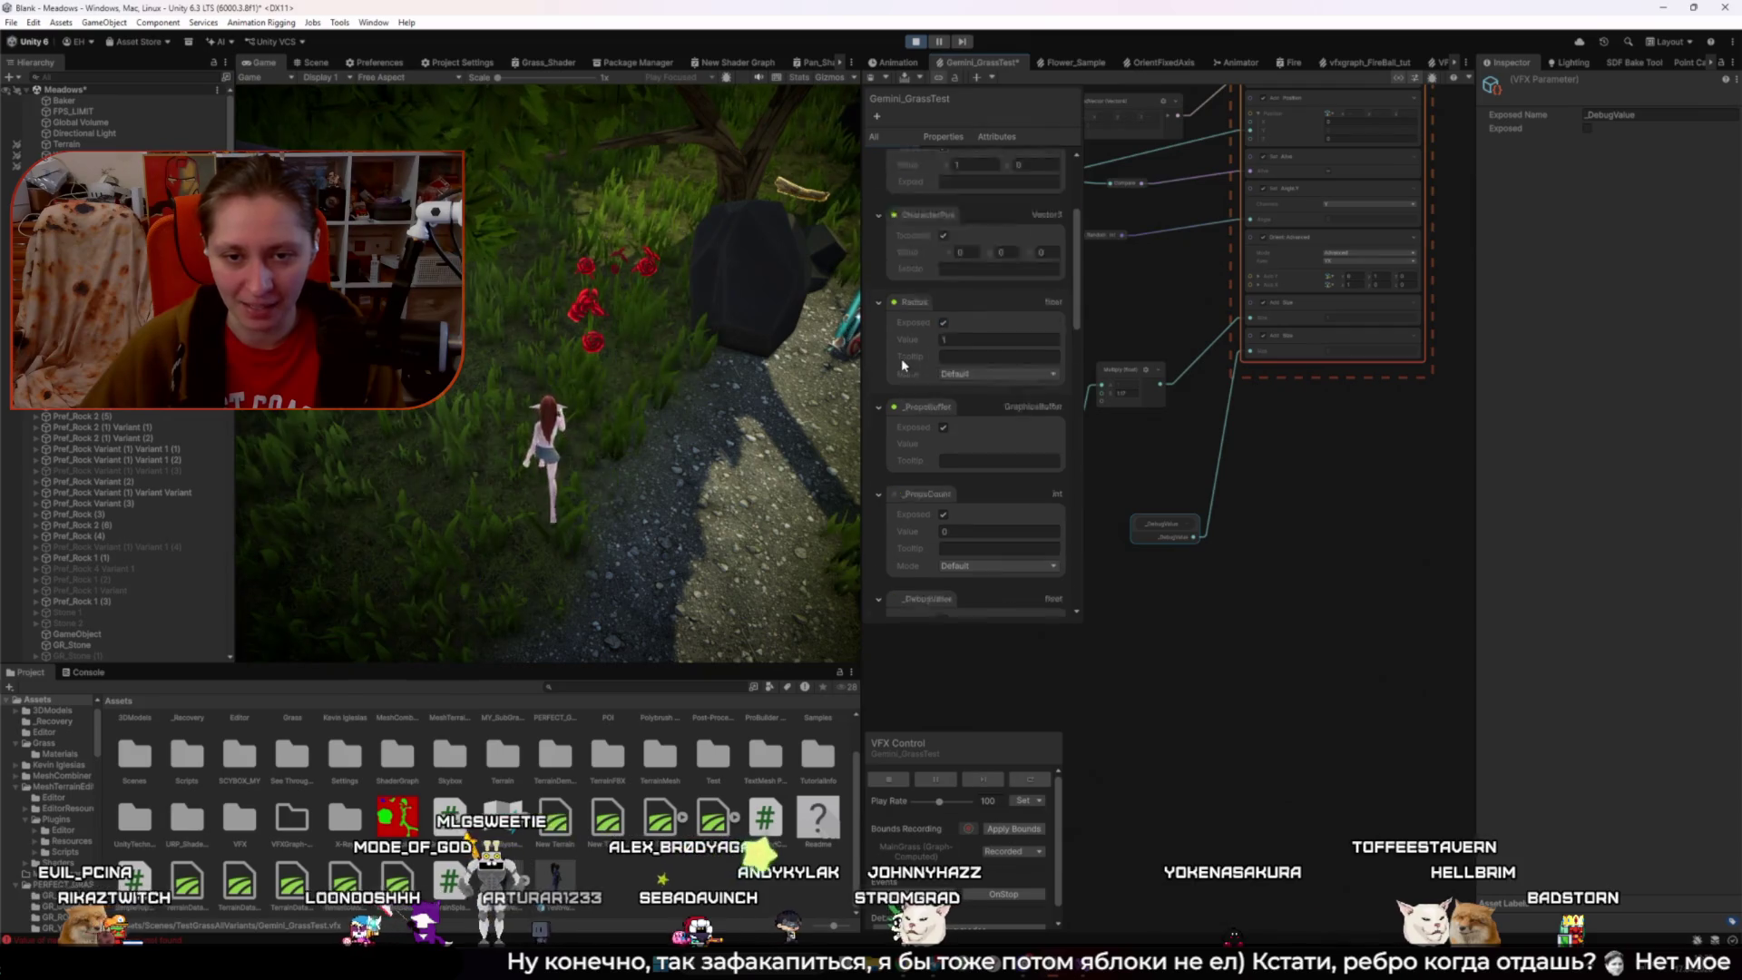
left_click(941, 253)
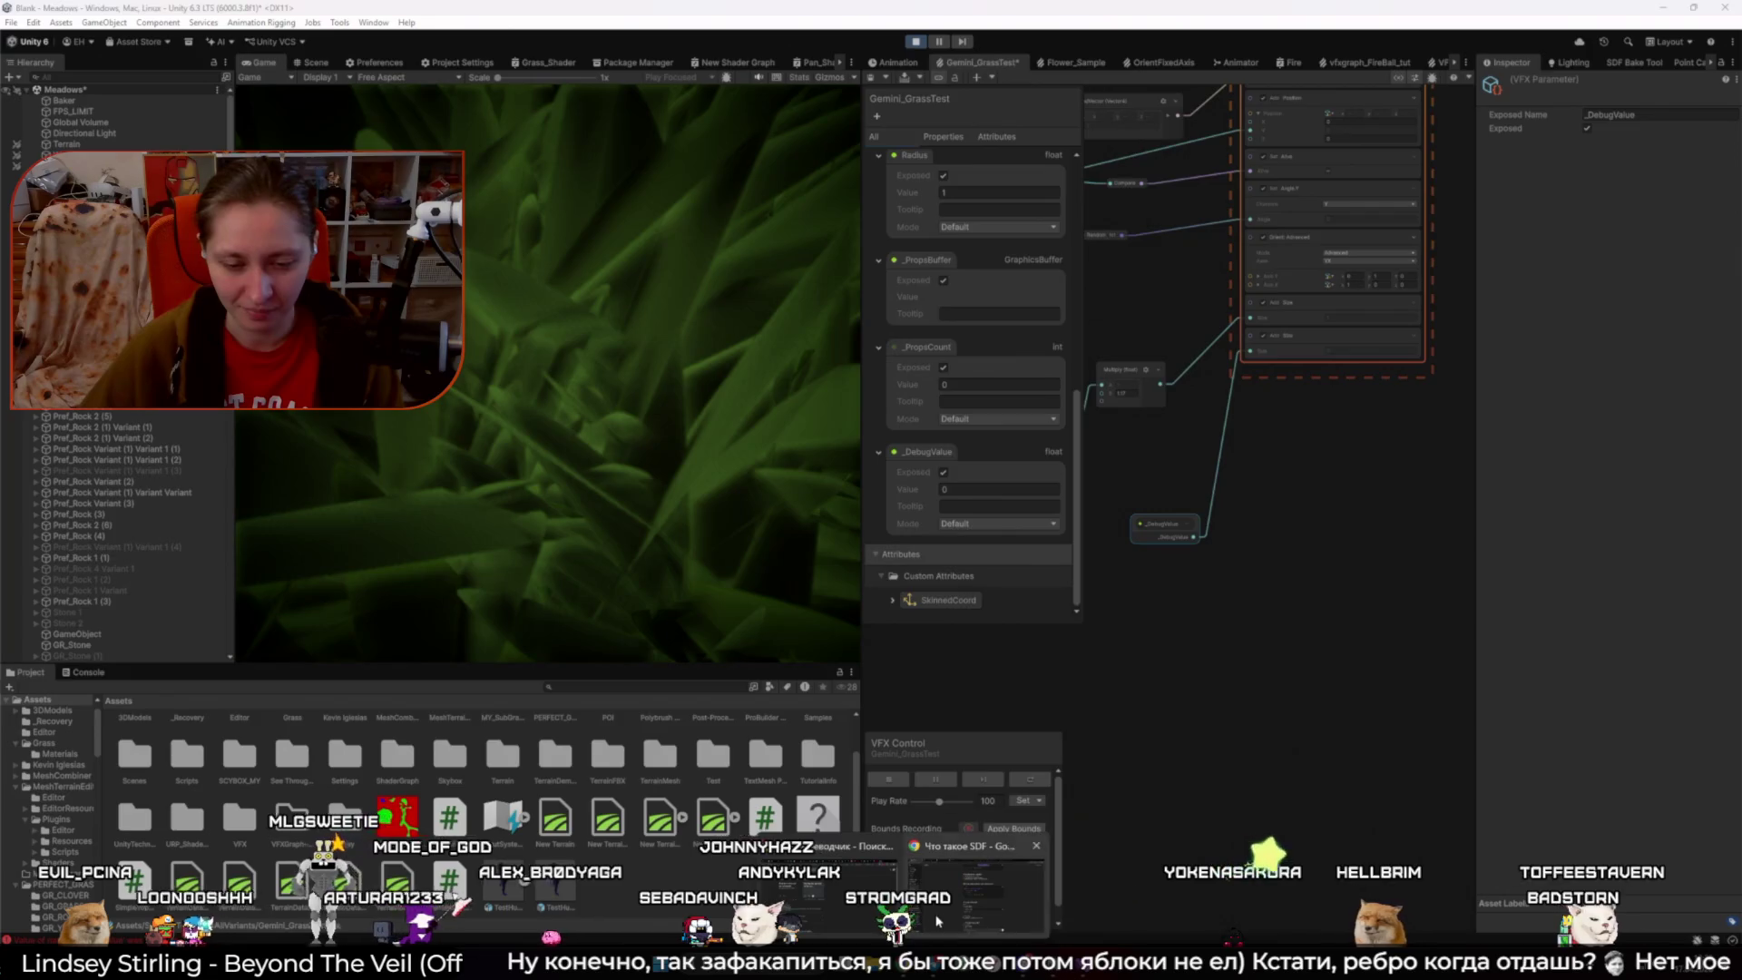
key("alt+Tab")
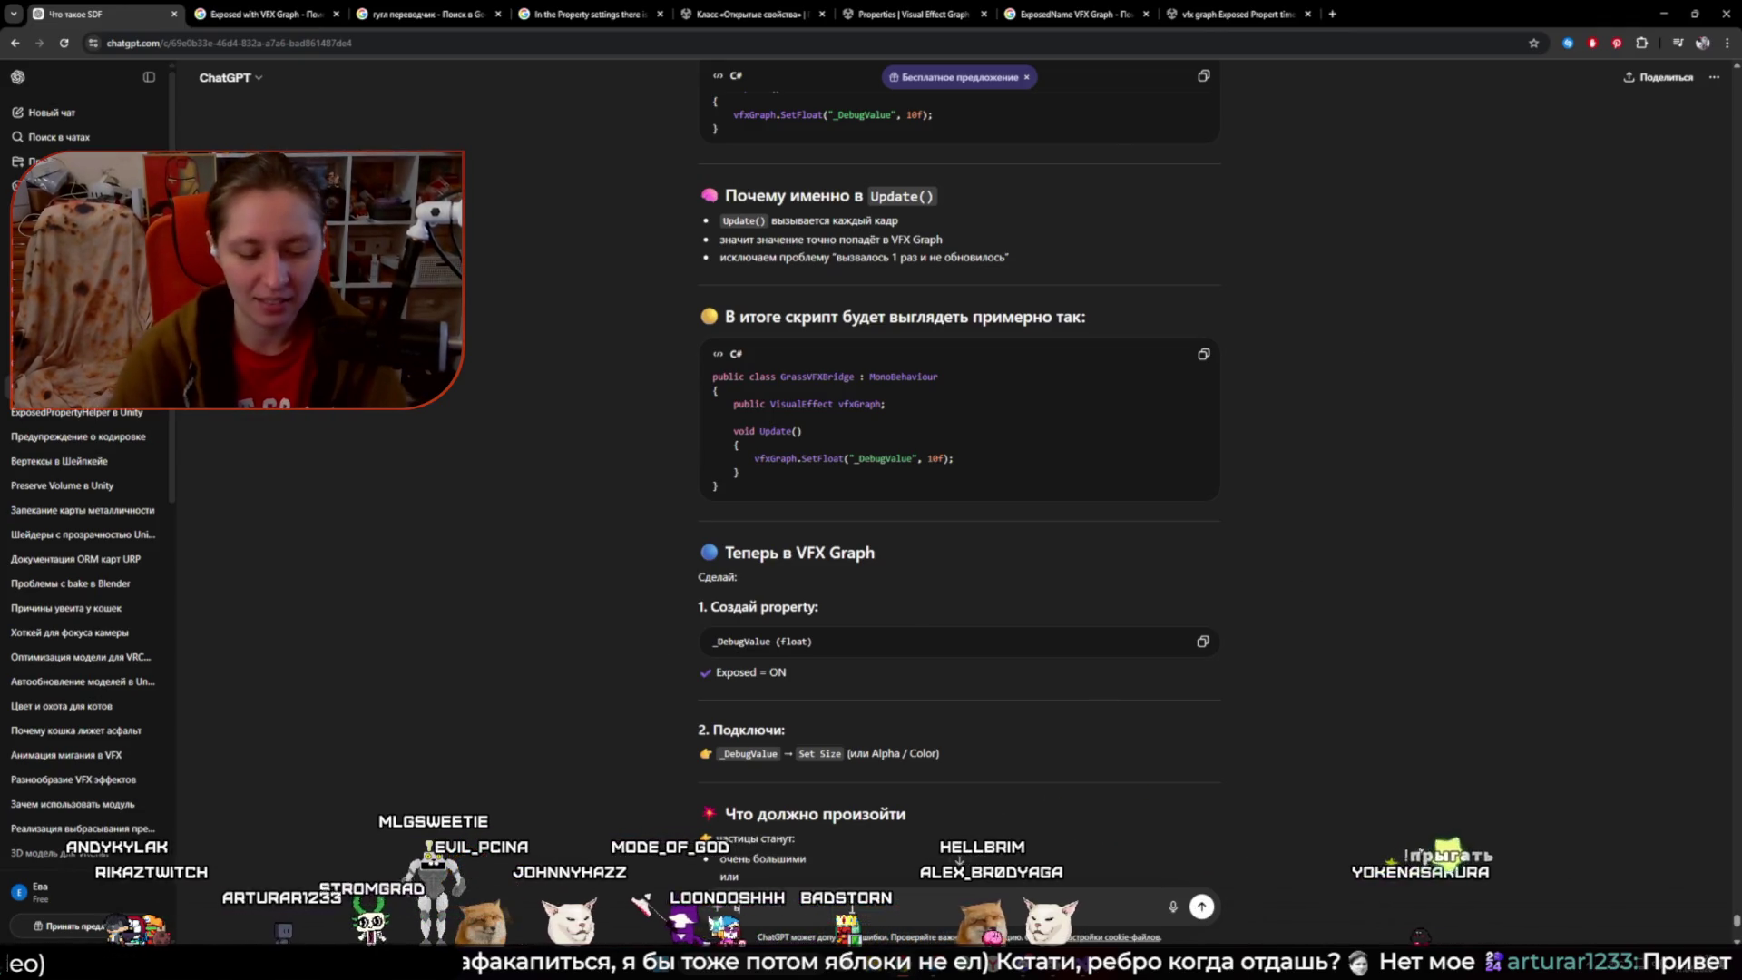
- Send a short reply, then type a follow-up noting the script only runs at game start
type("так... я")
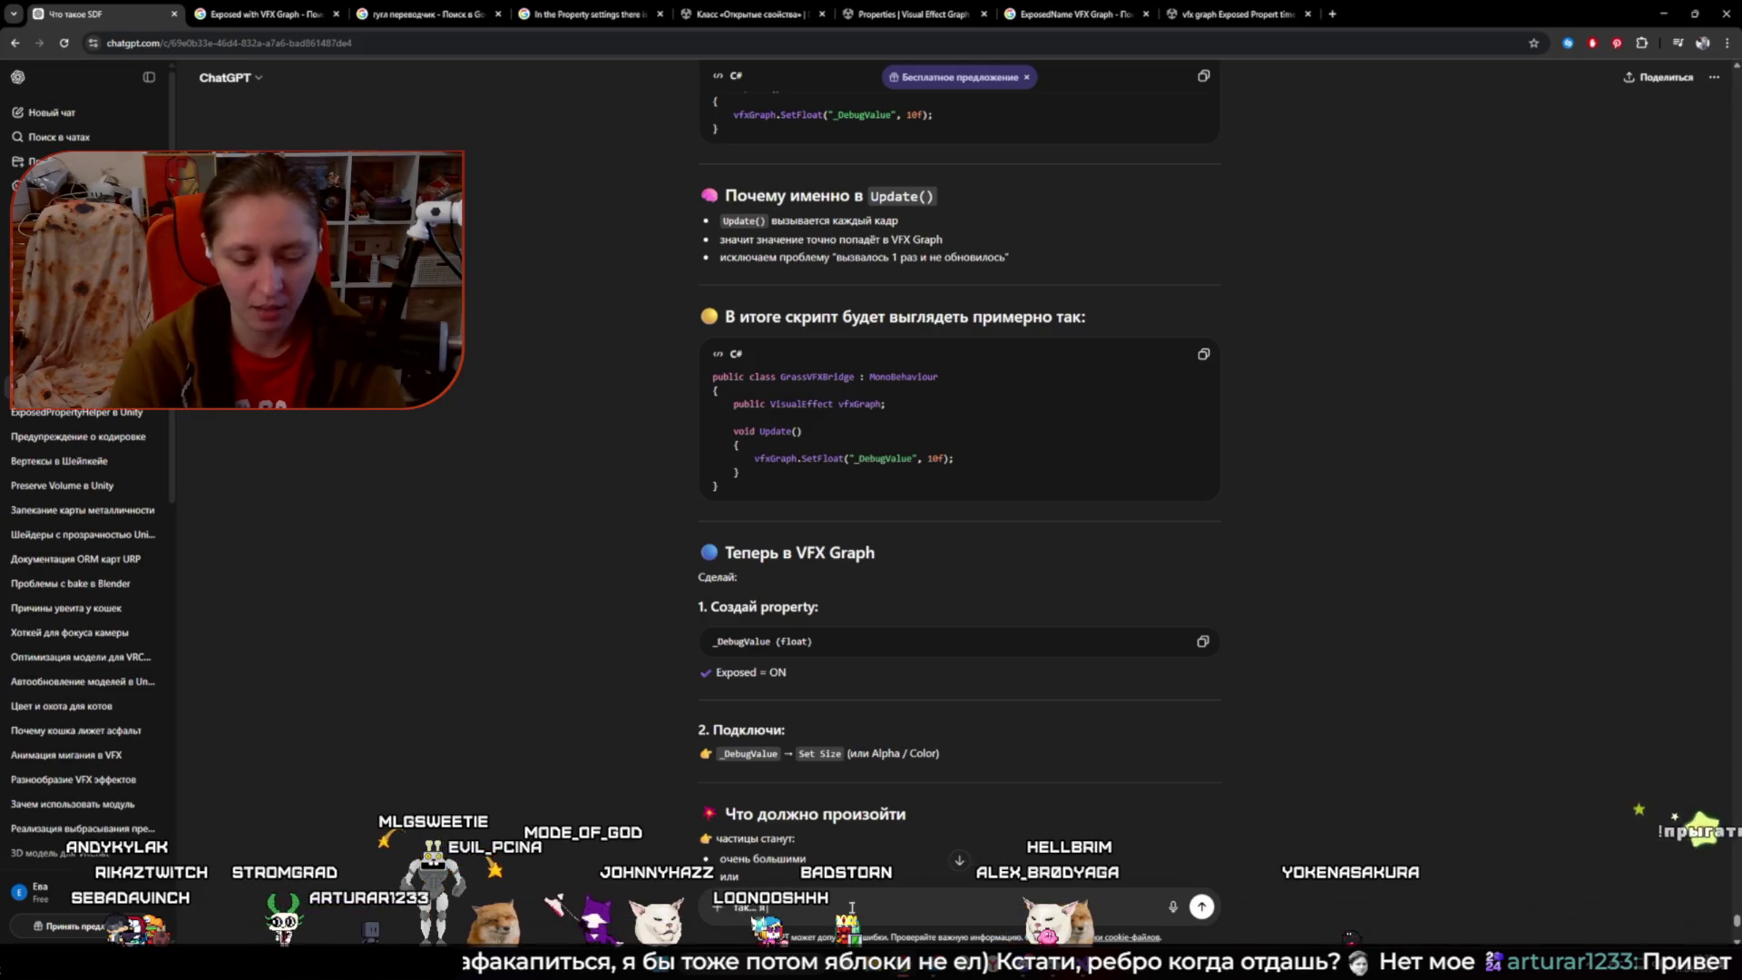
type("... оно при запуске игры =)")
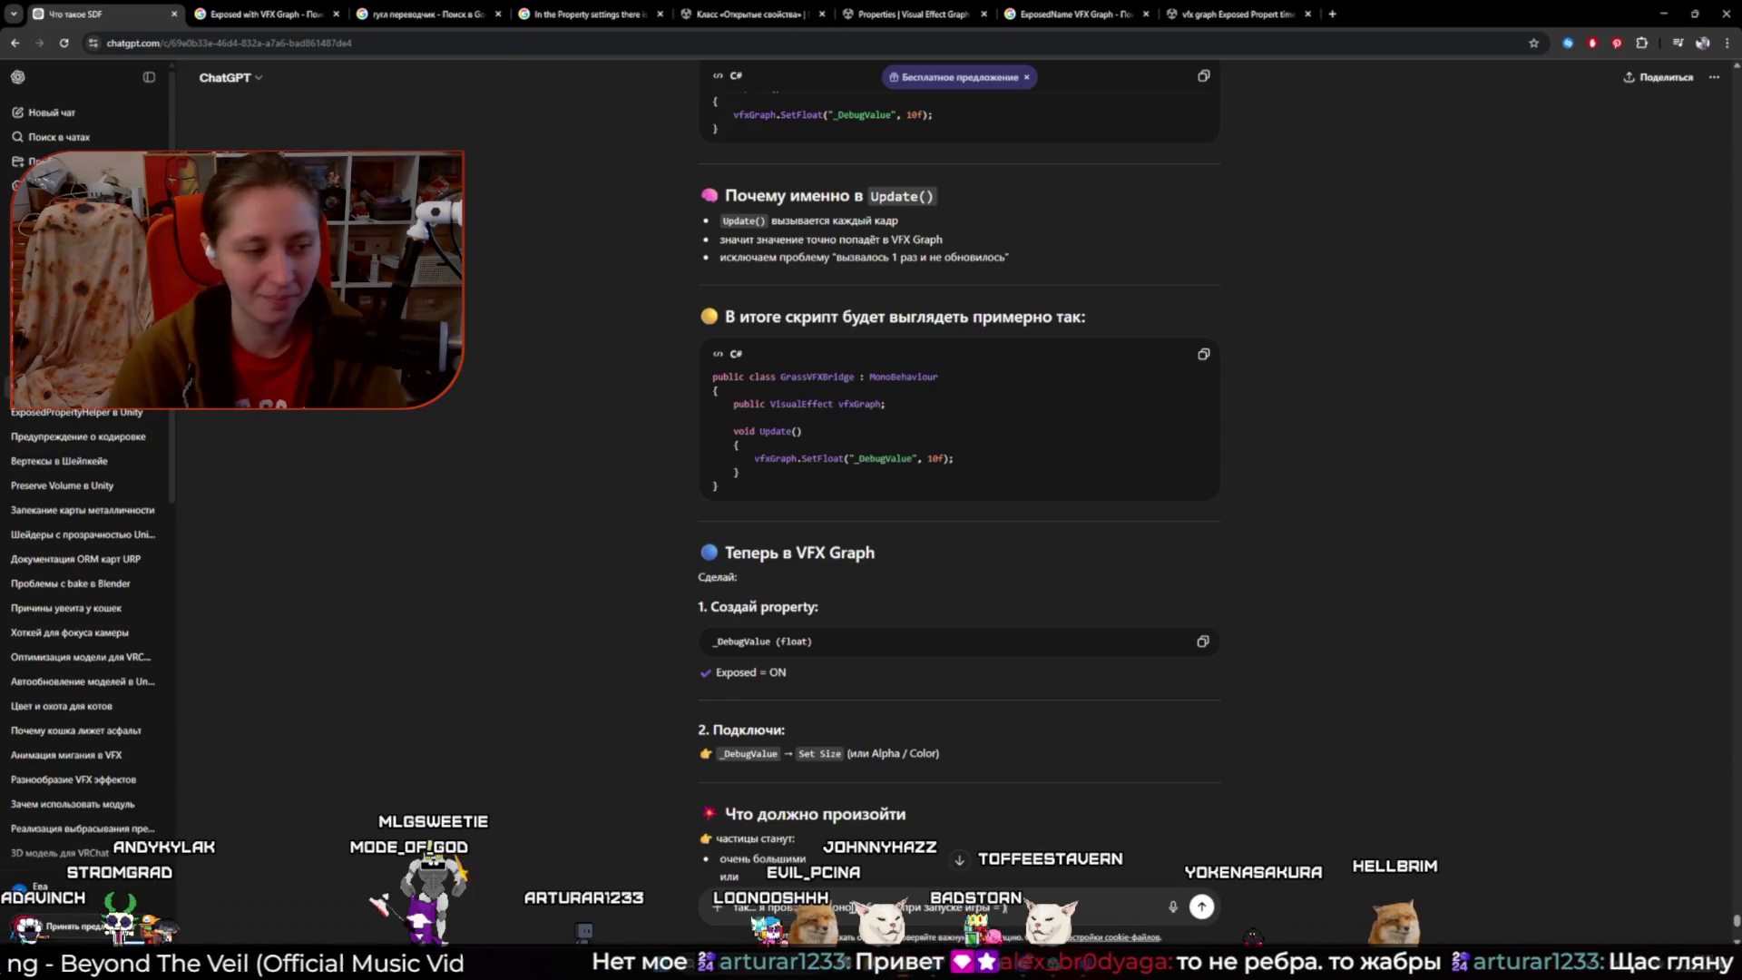
key("Return")
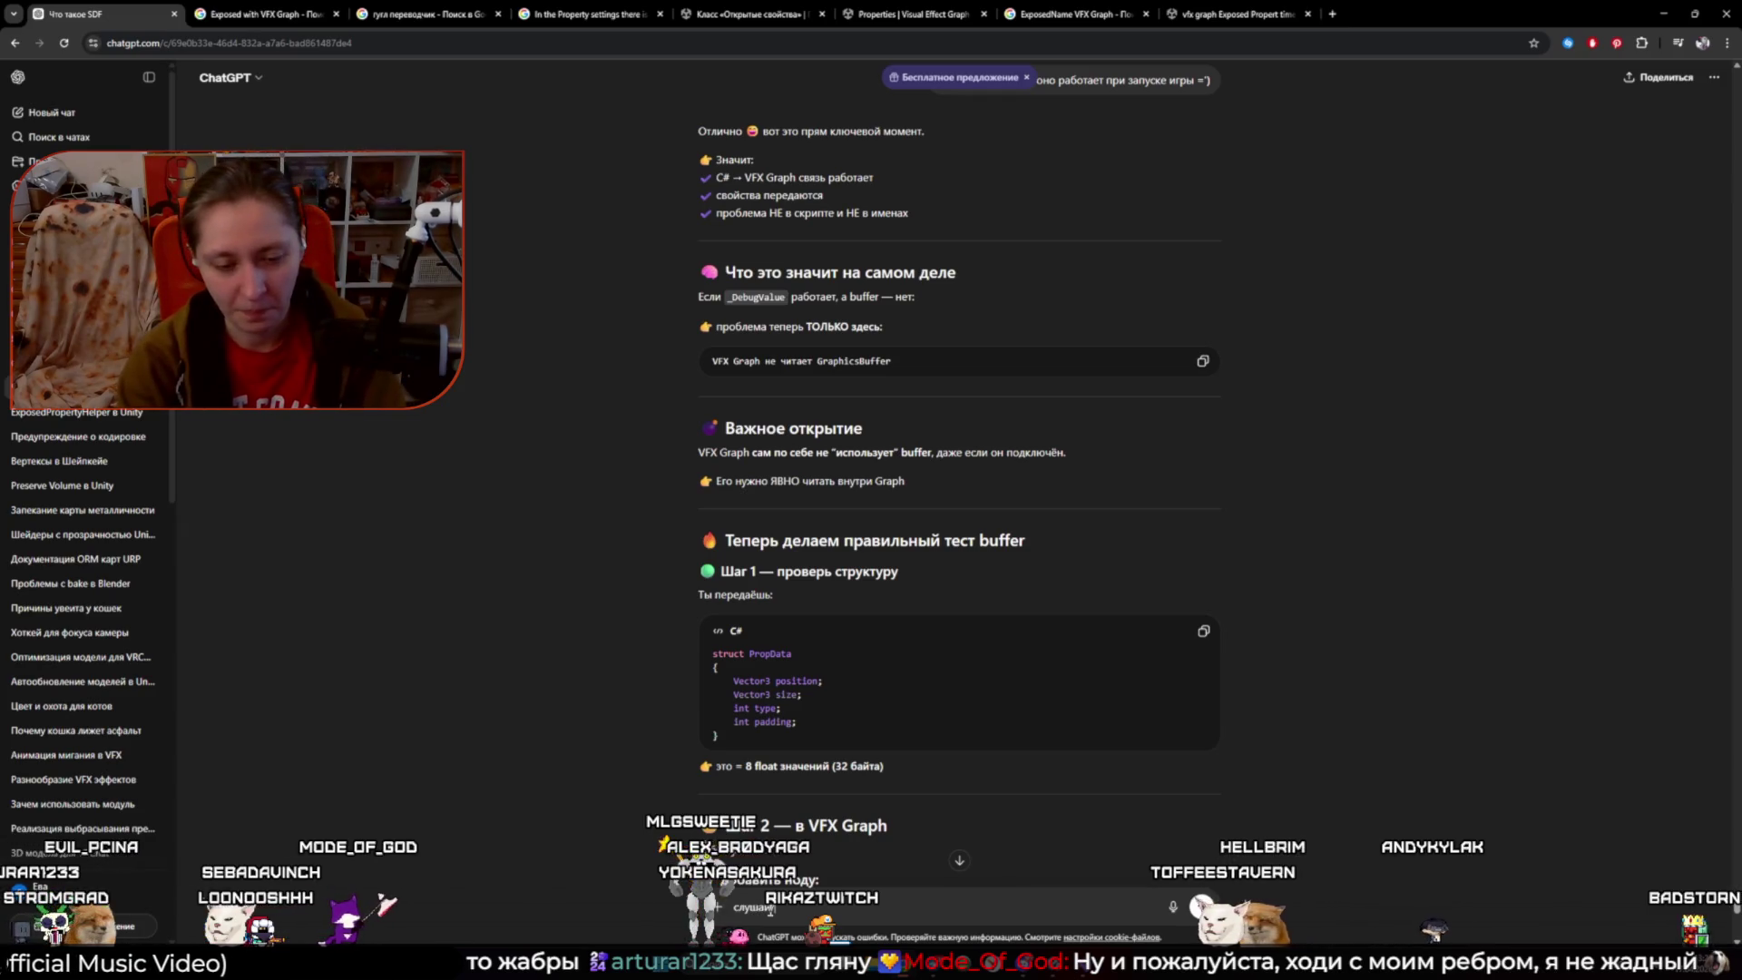
type(" на суко")
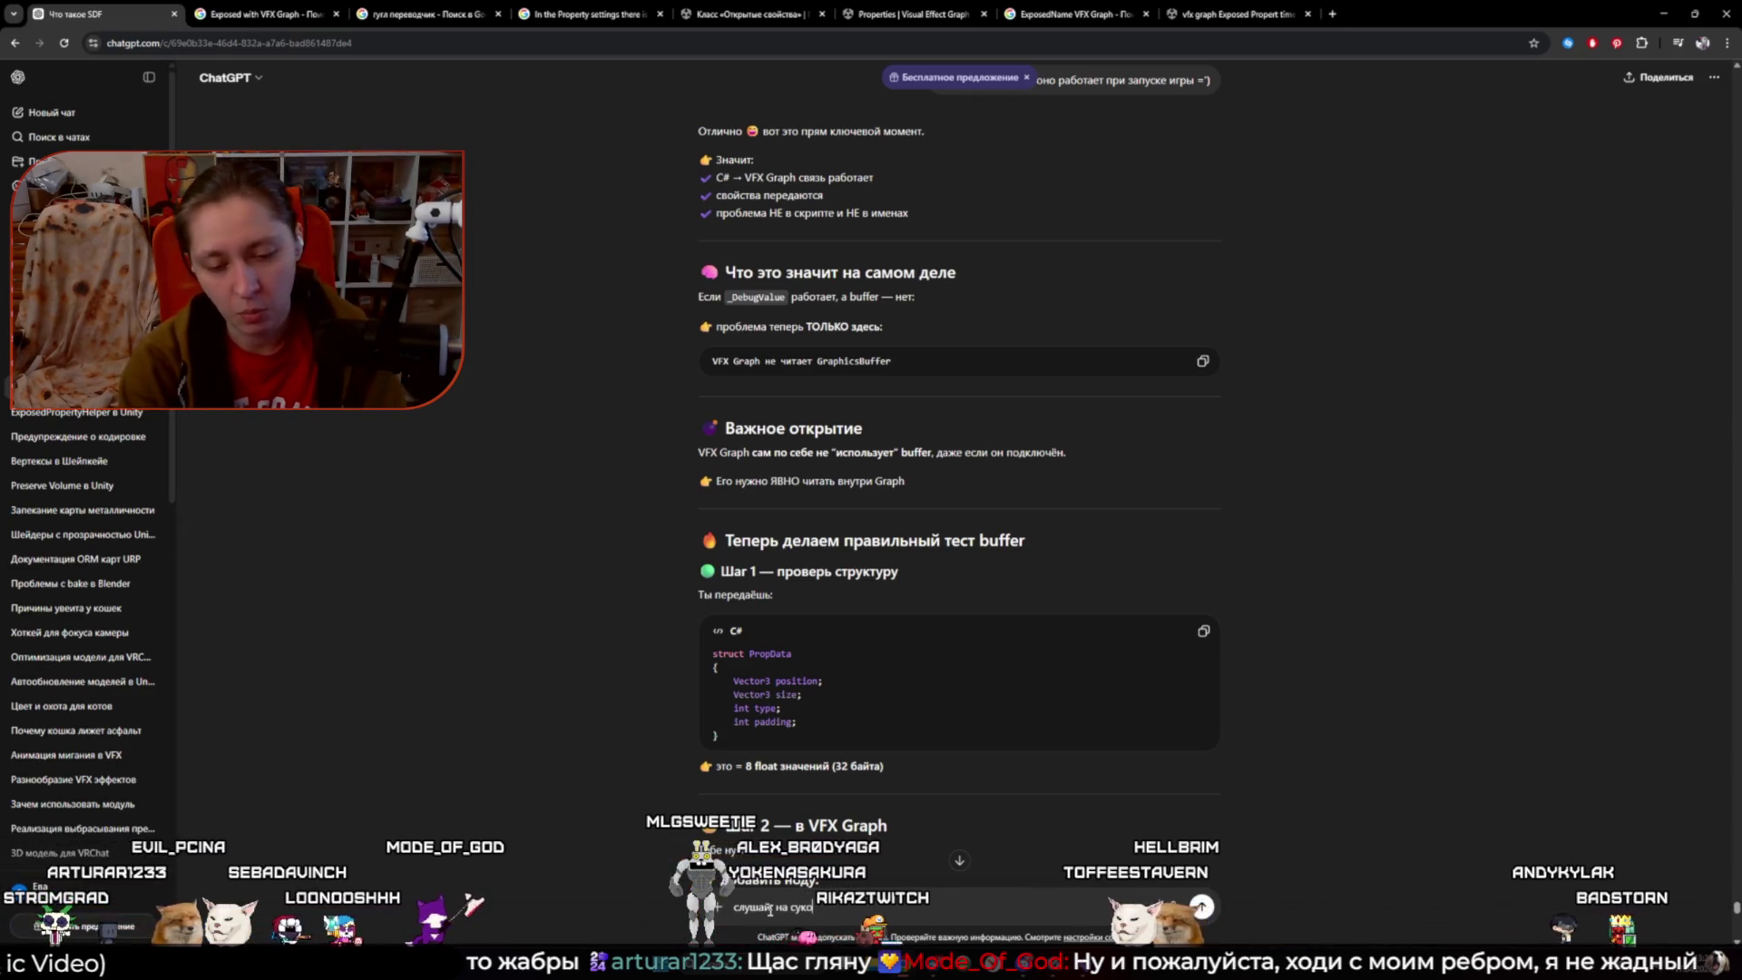
key("BackSpace")
key("BackSpace")
type("кол")
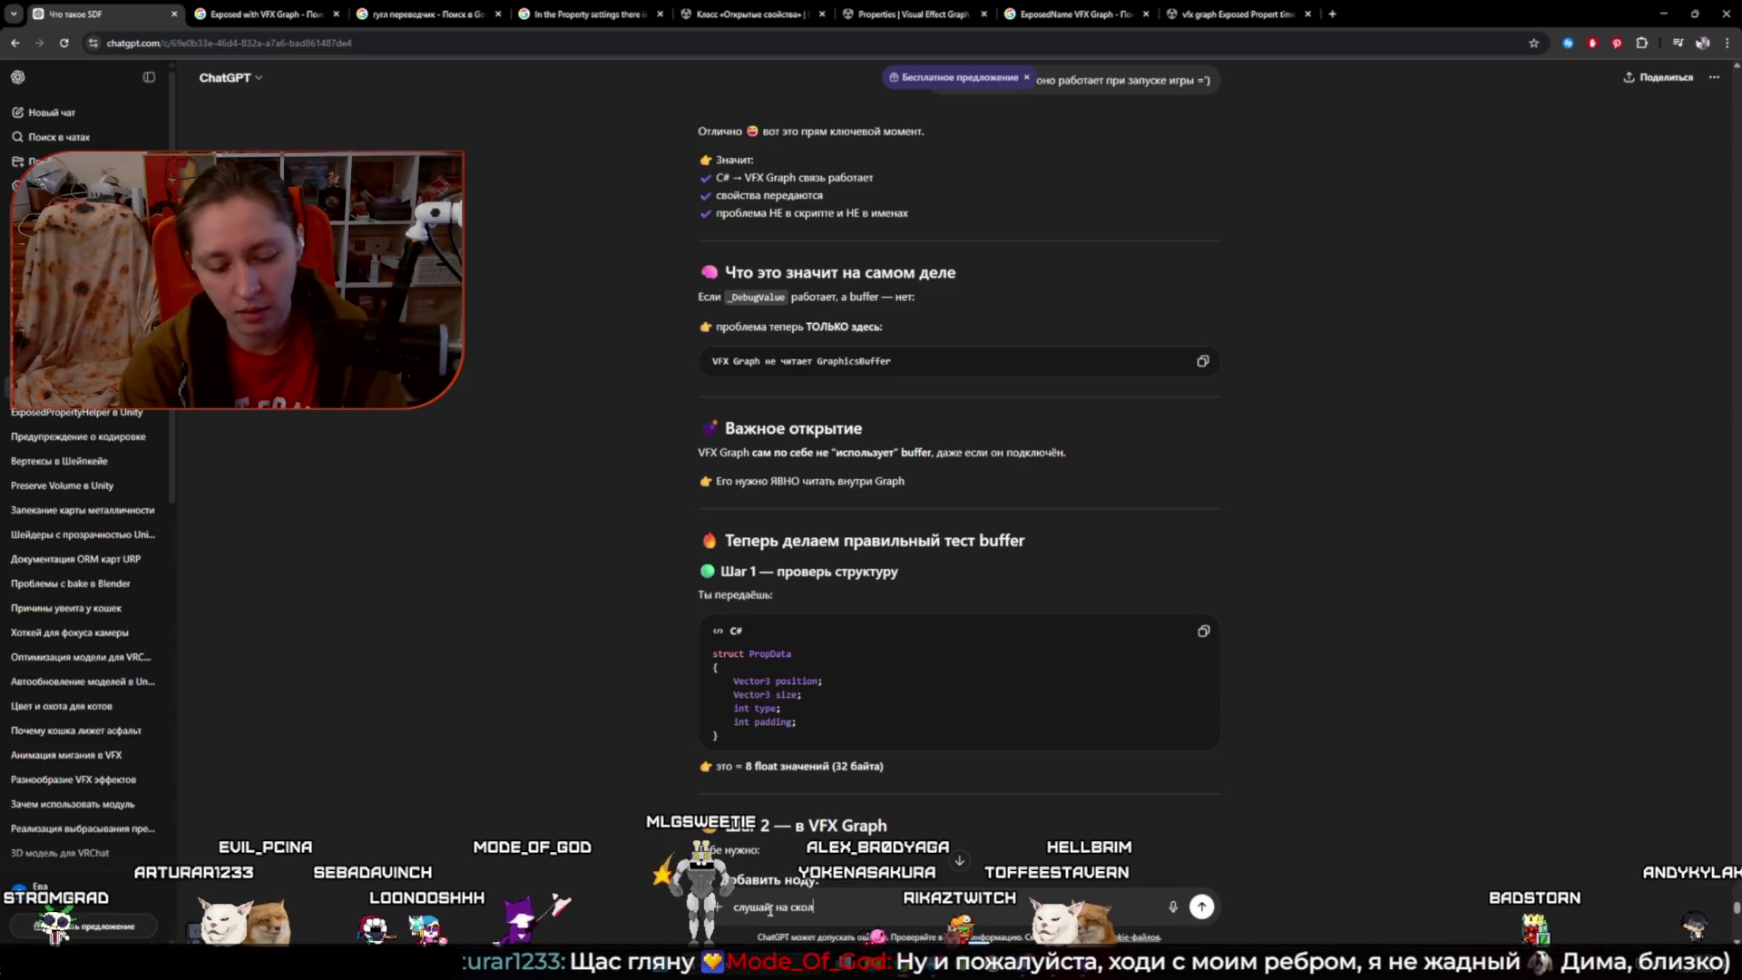
type("ько я понима")
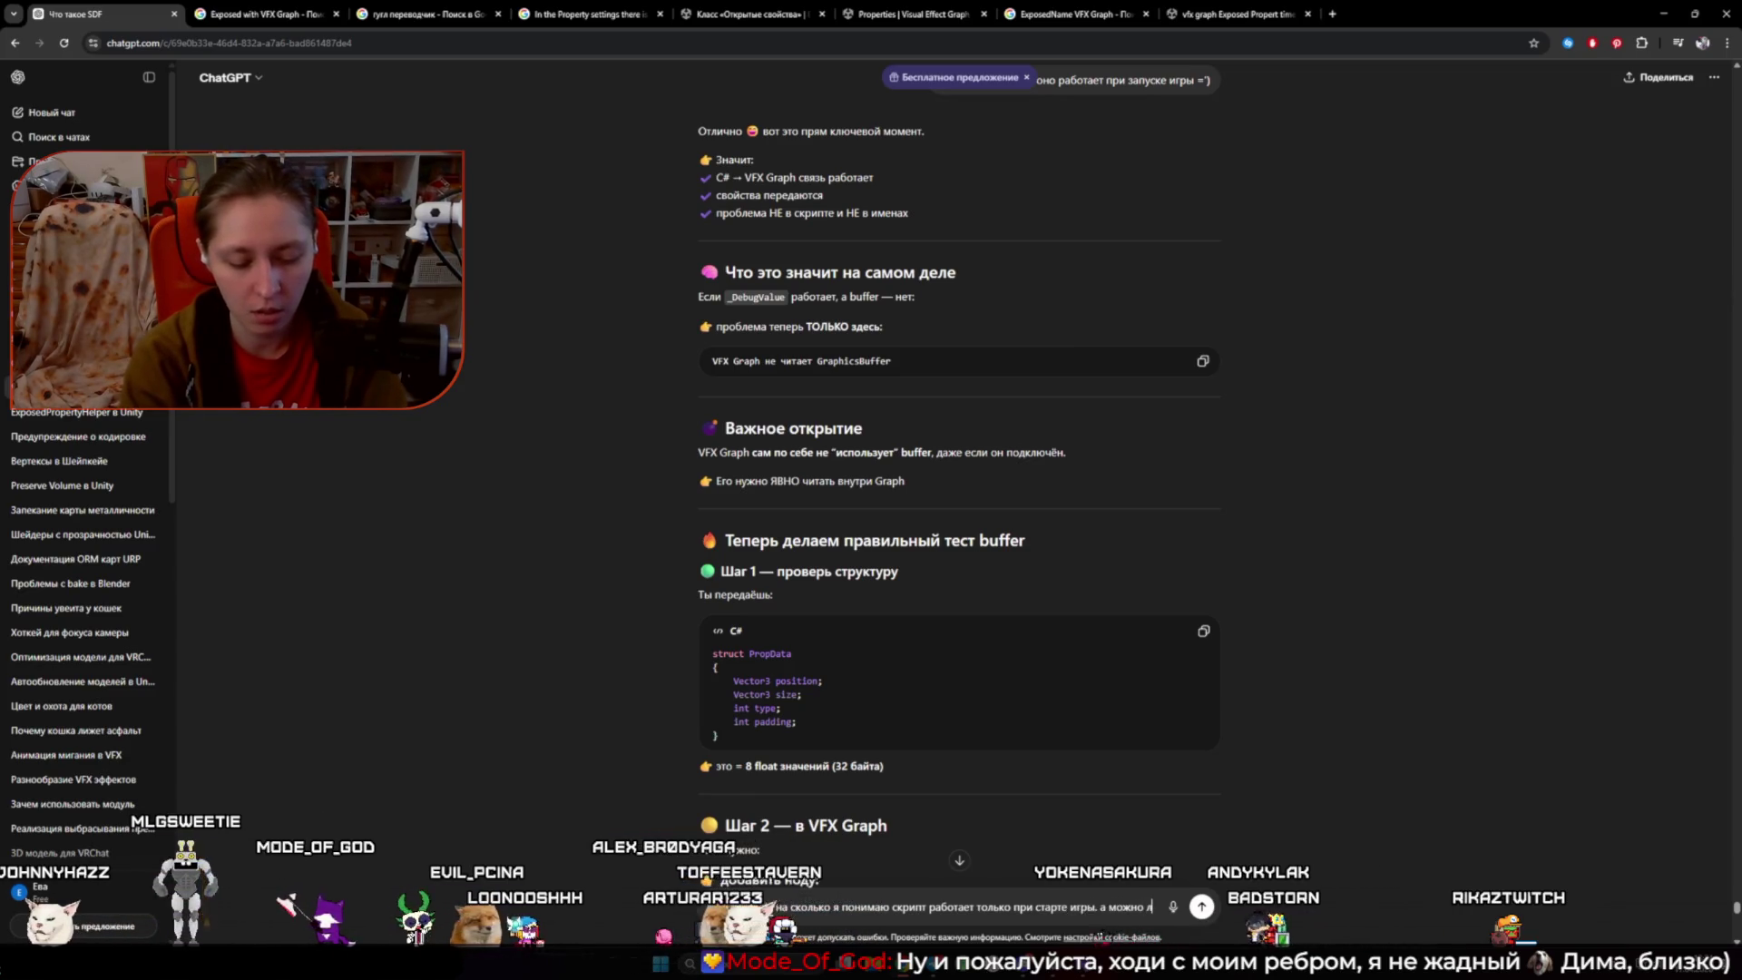
type("это сделать ч")
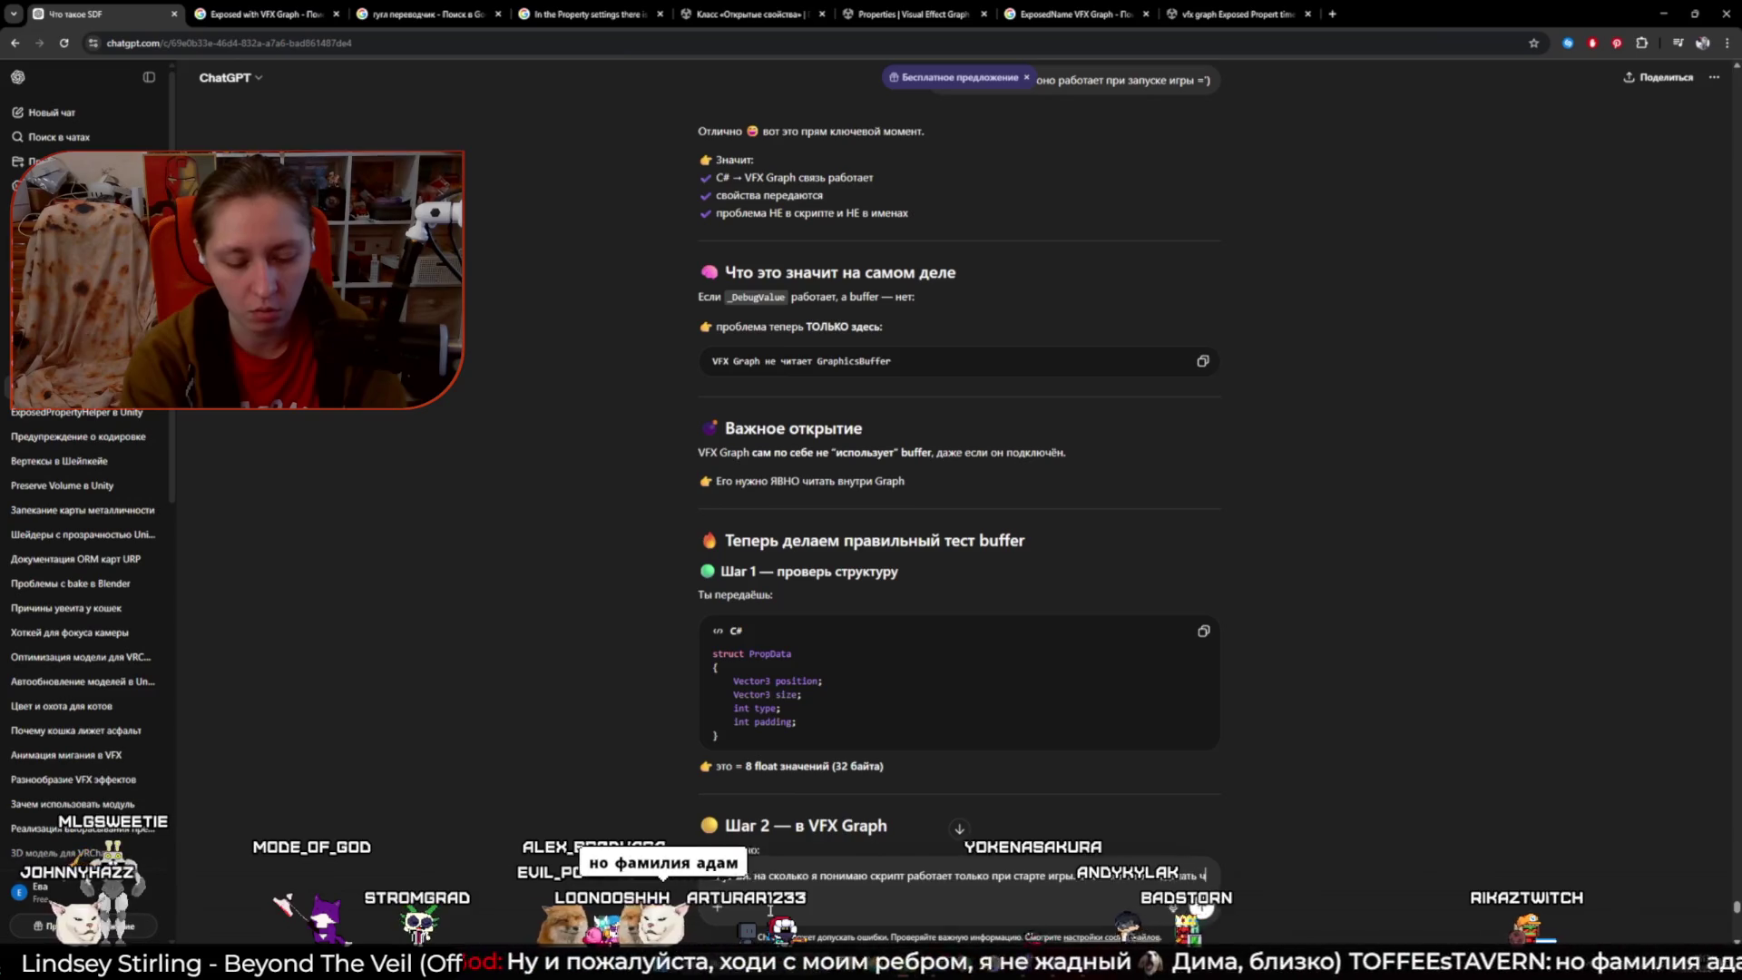
type("то ыб скрипт раб")
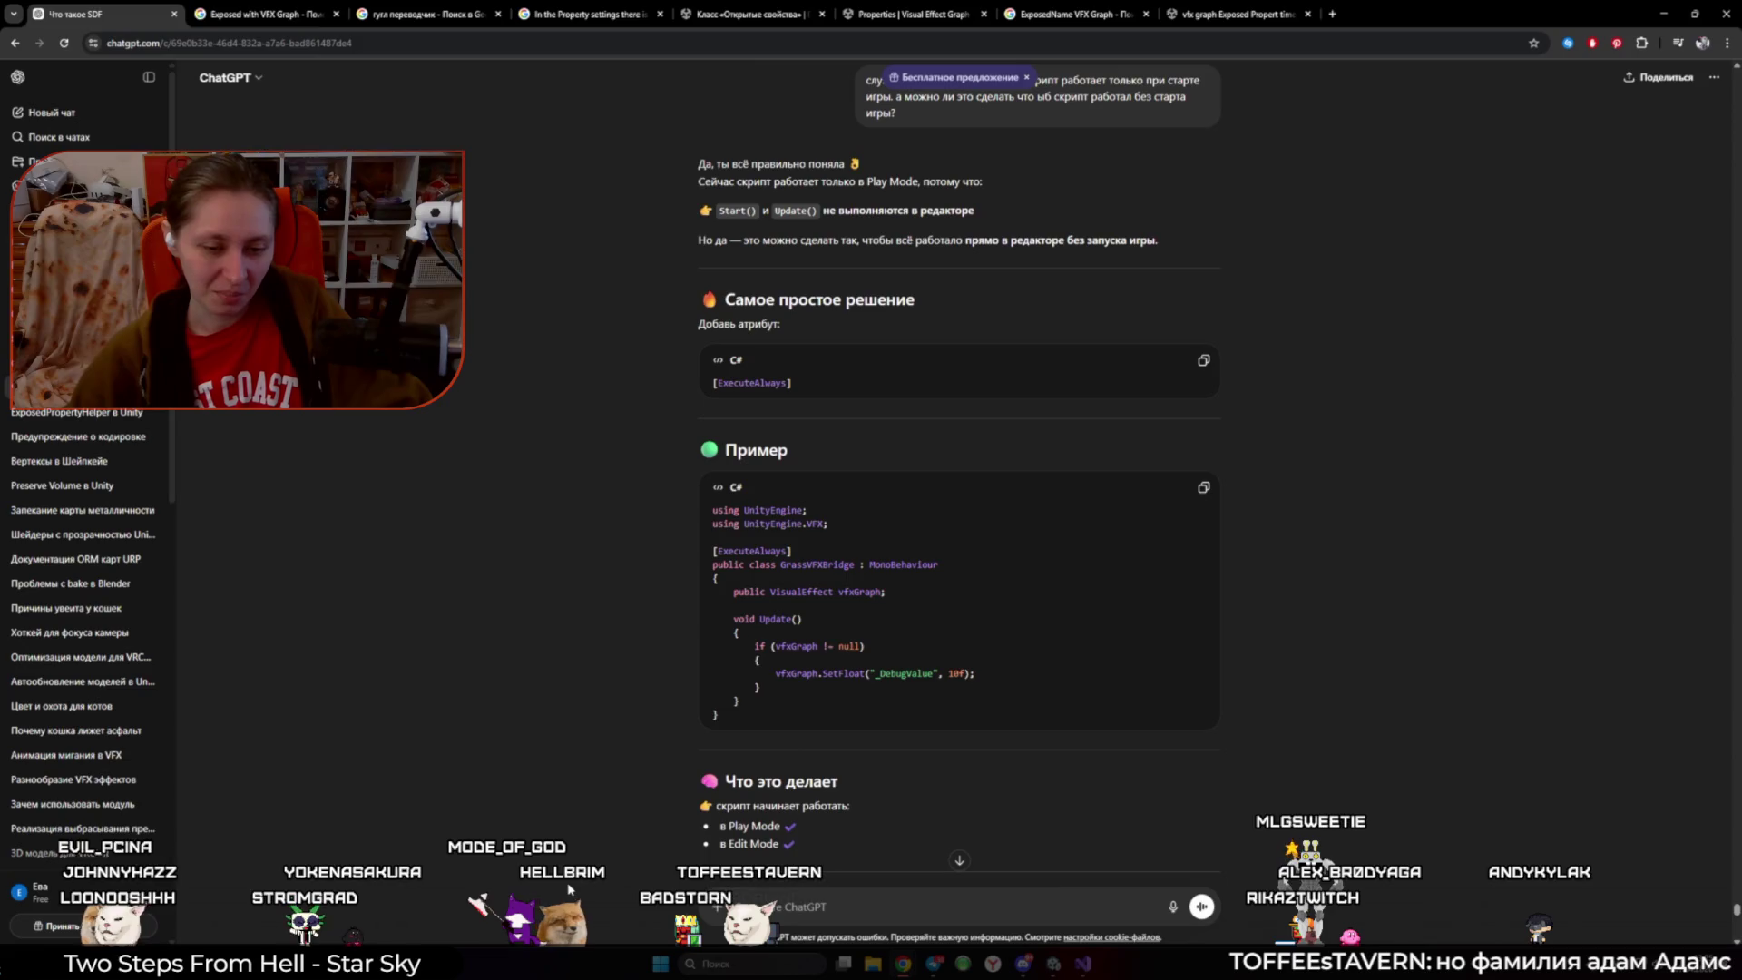
- Scroll through ChatGPT's reply recommending [ExecuteAlways] with an OnValidate-driven UpdateBuffer
scroll(568, 889, "down", 3)
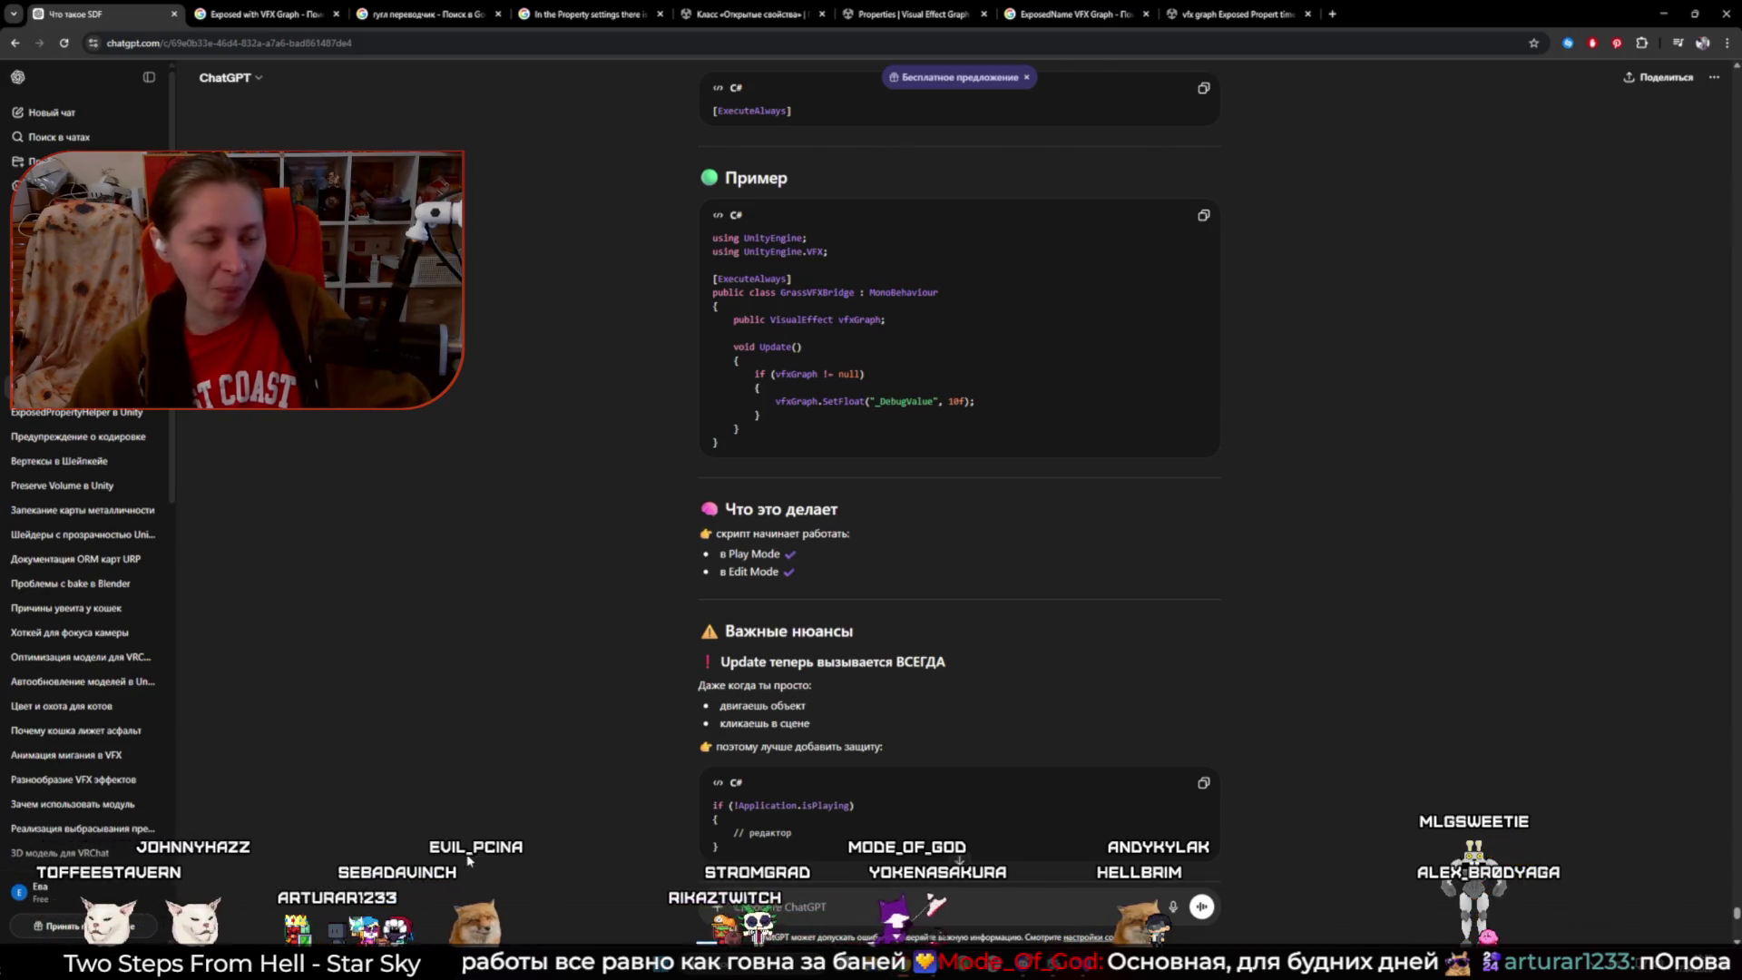
scroll(1548, 658, "down", 15)
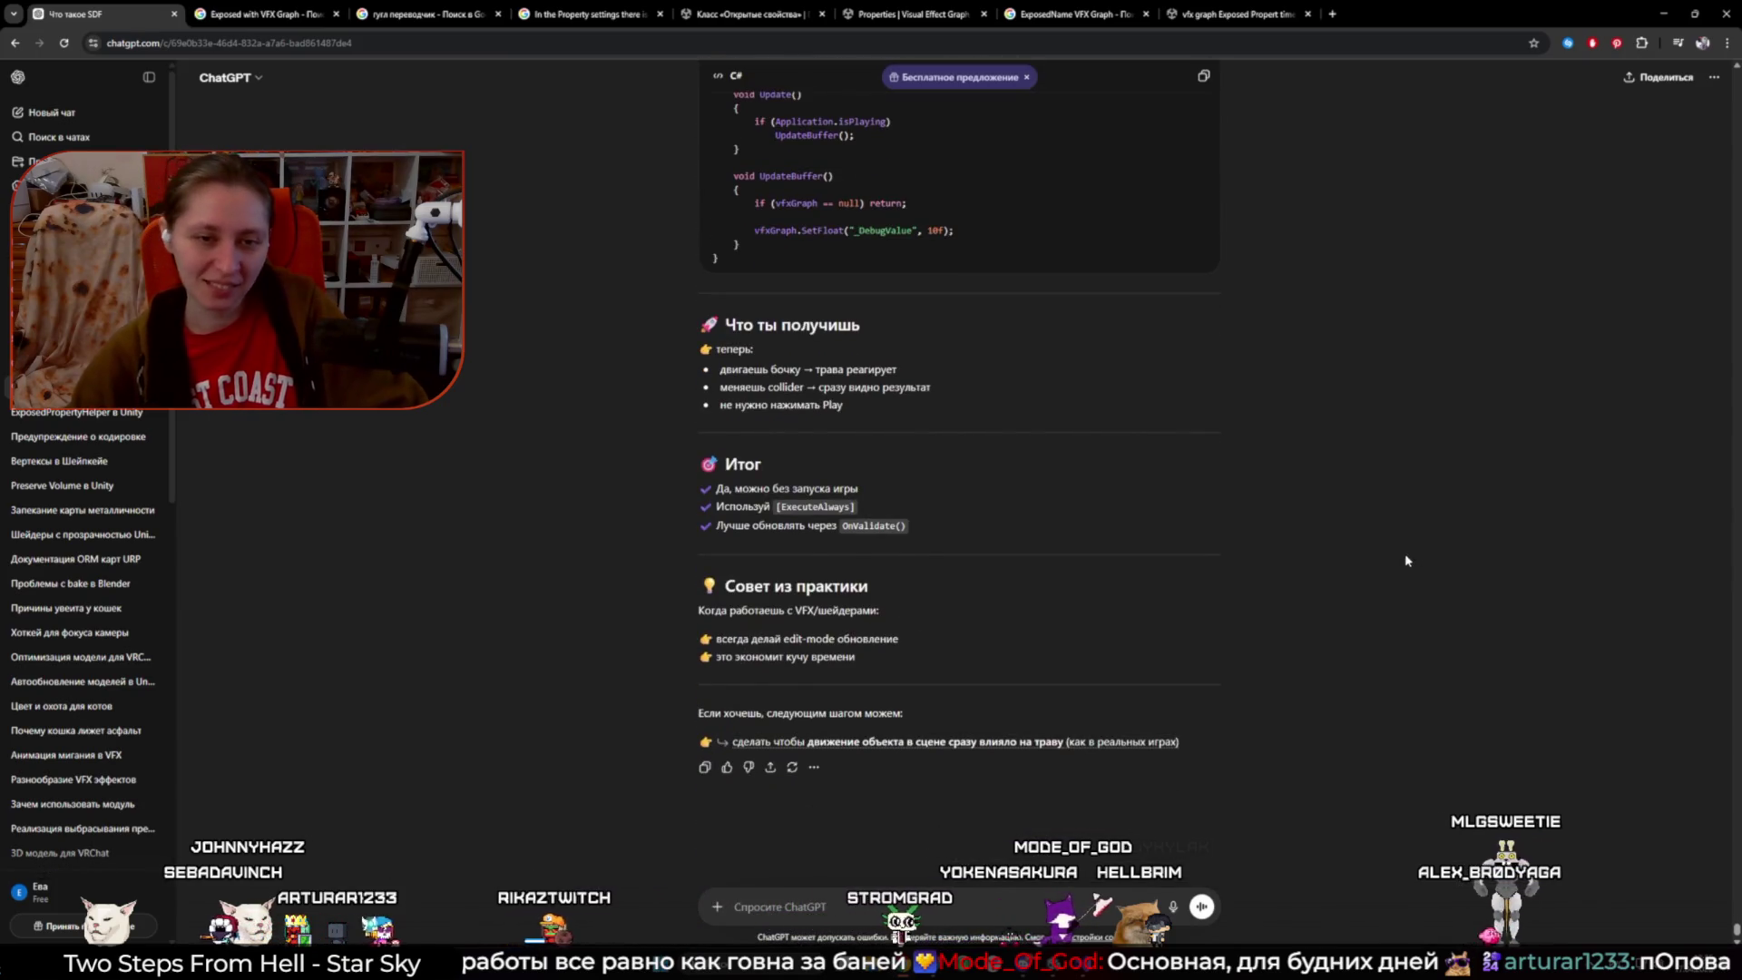
scroll(1393, 571, "up", 5)
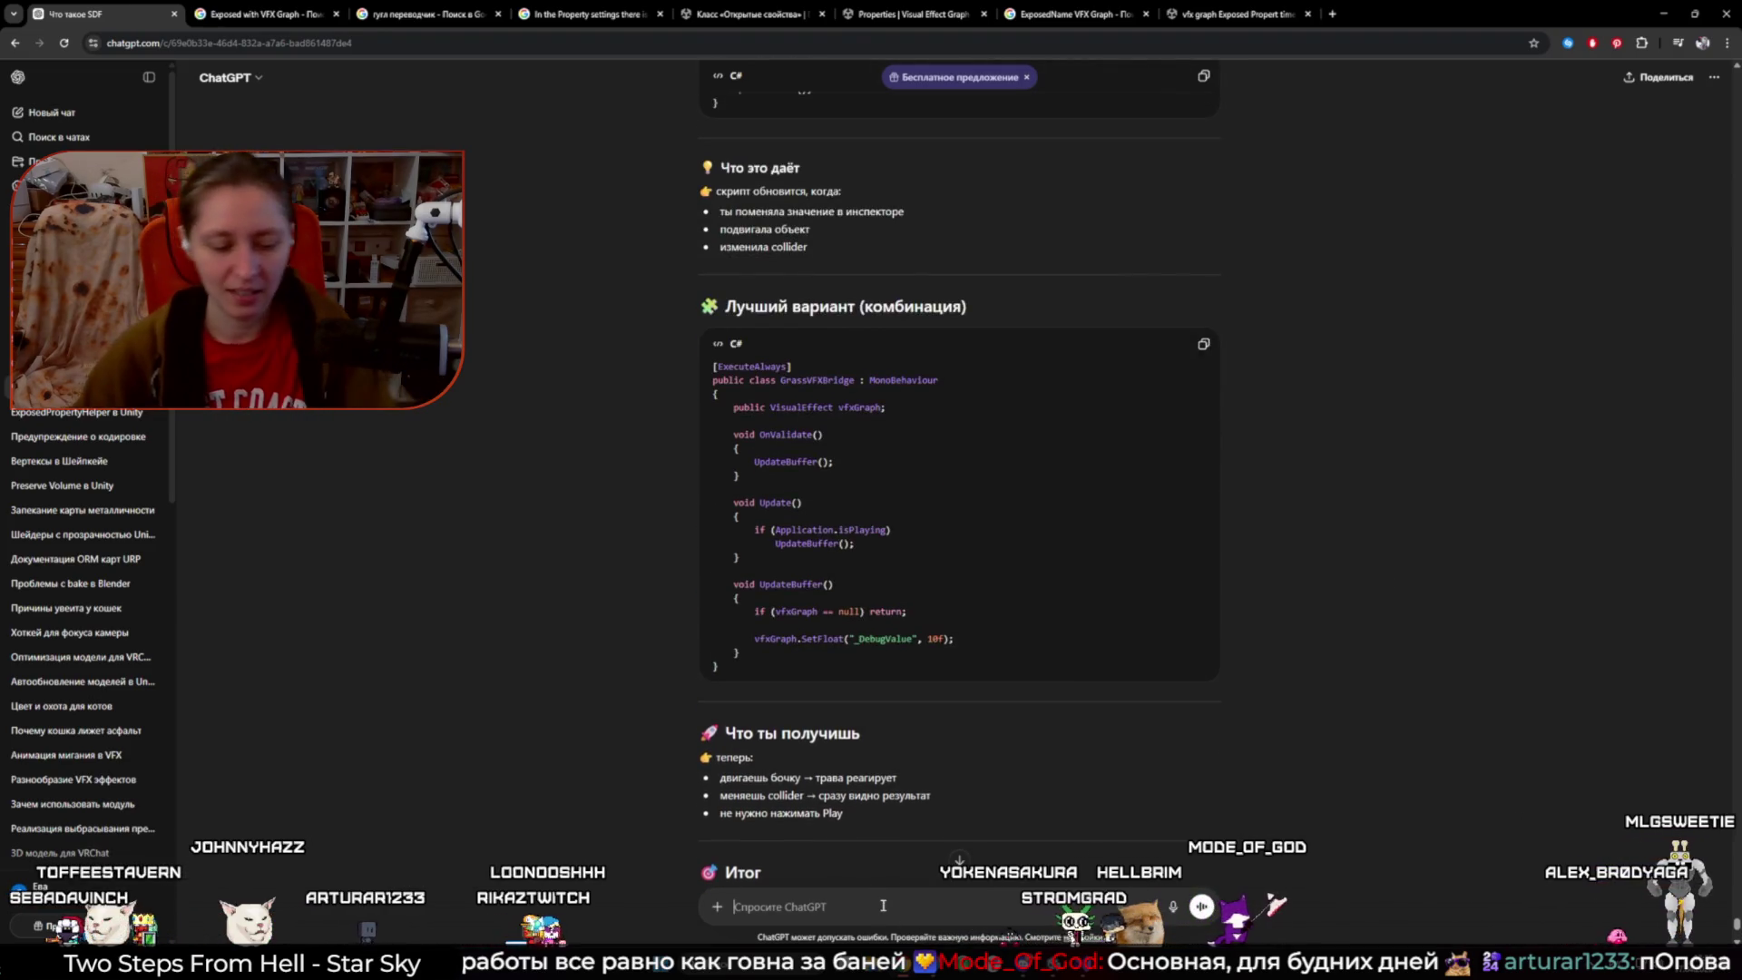
- Request the complete Play Mode-only GrassVFXBridge script and scroll through the generated code
type("Так")
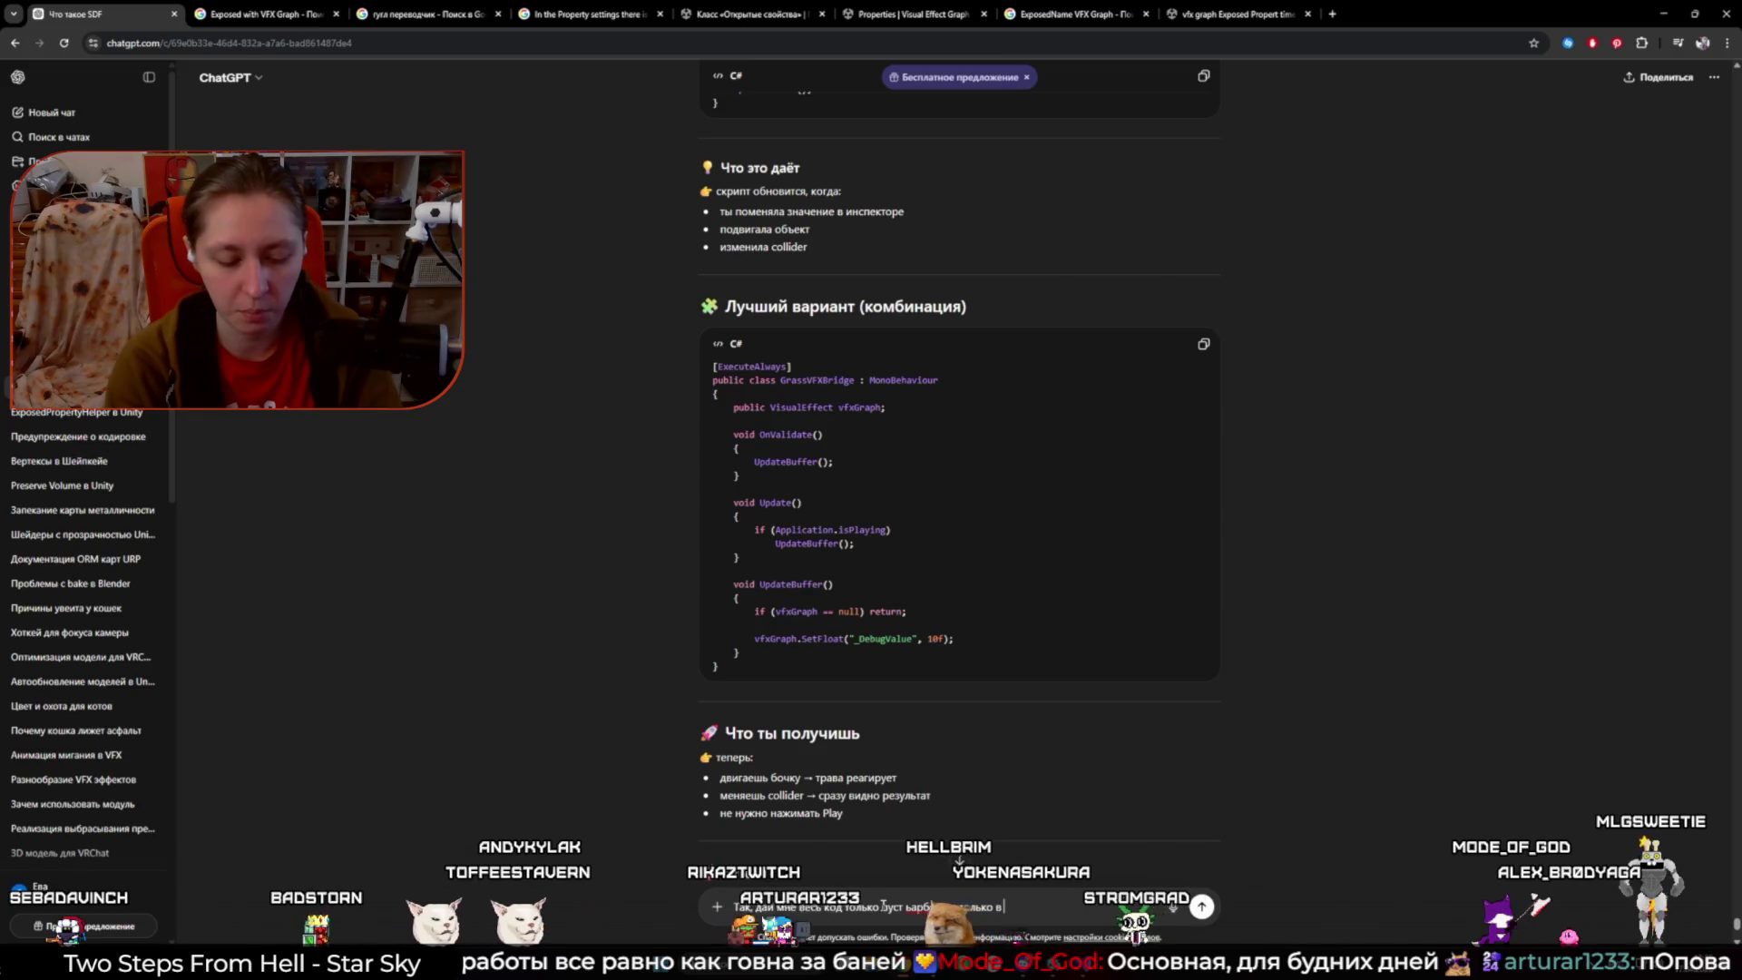
type("play mode")
key("Return")
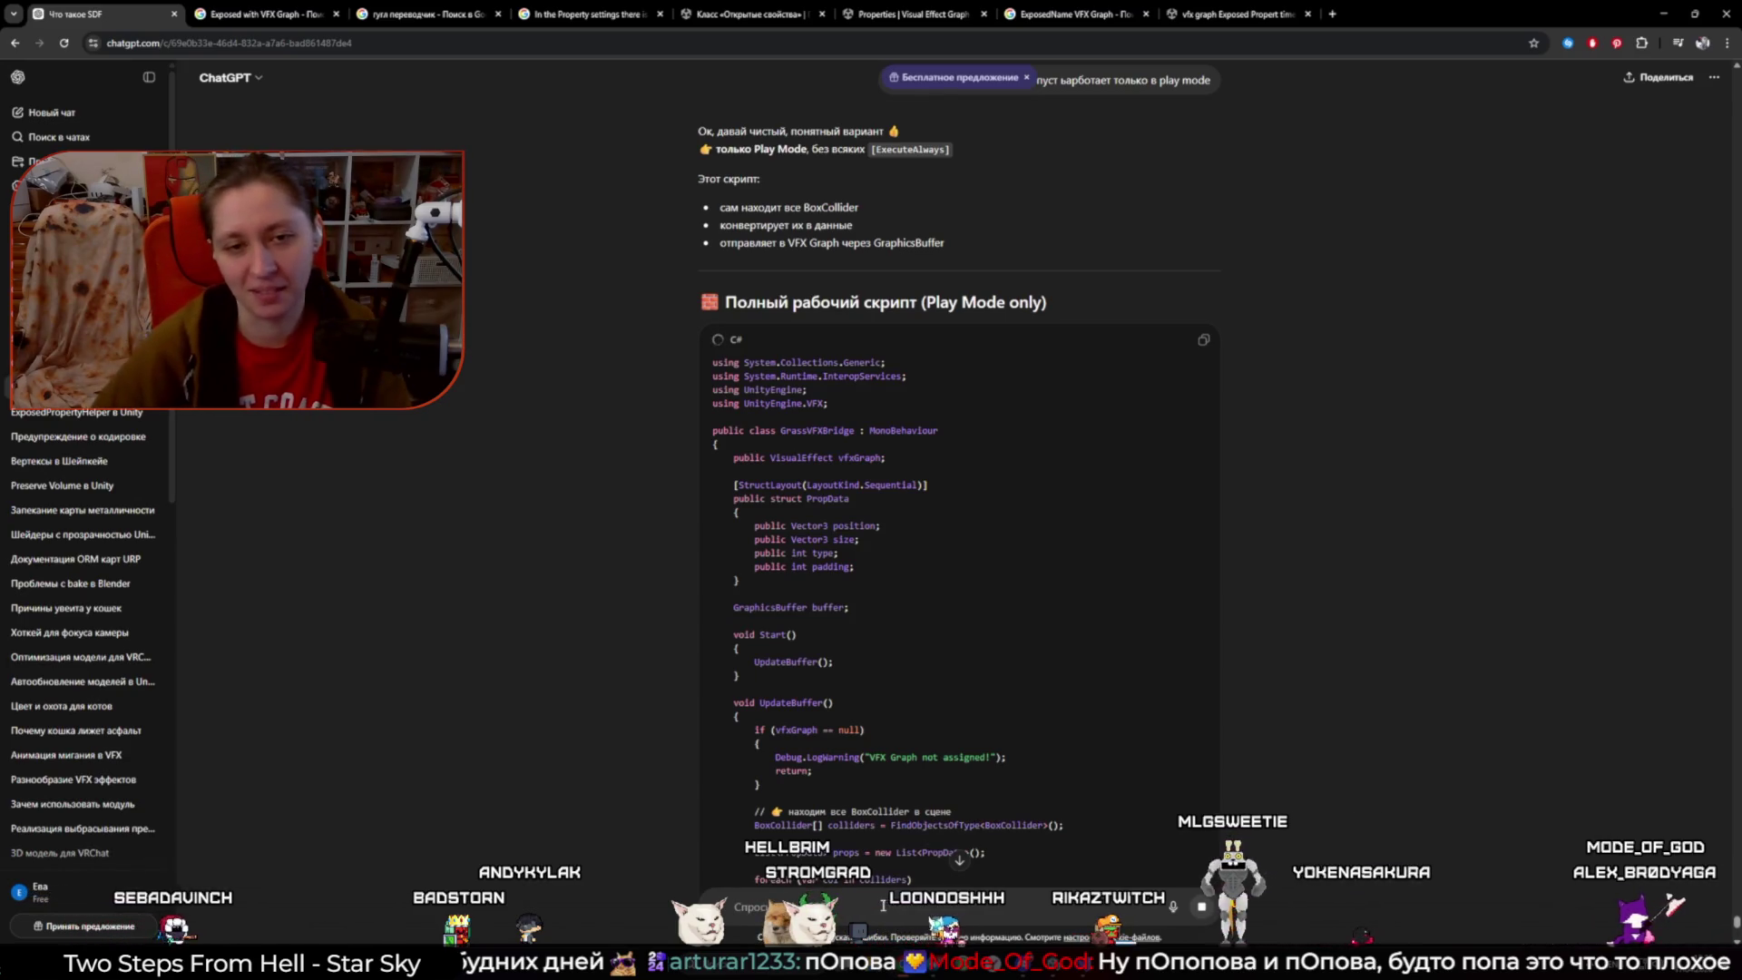
scroll(594, 606, "down", 5)
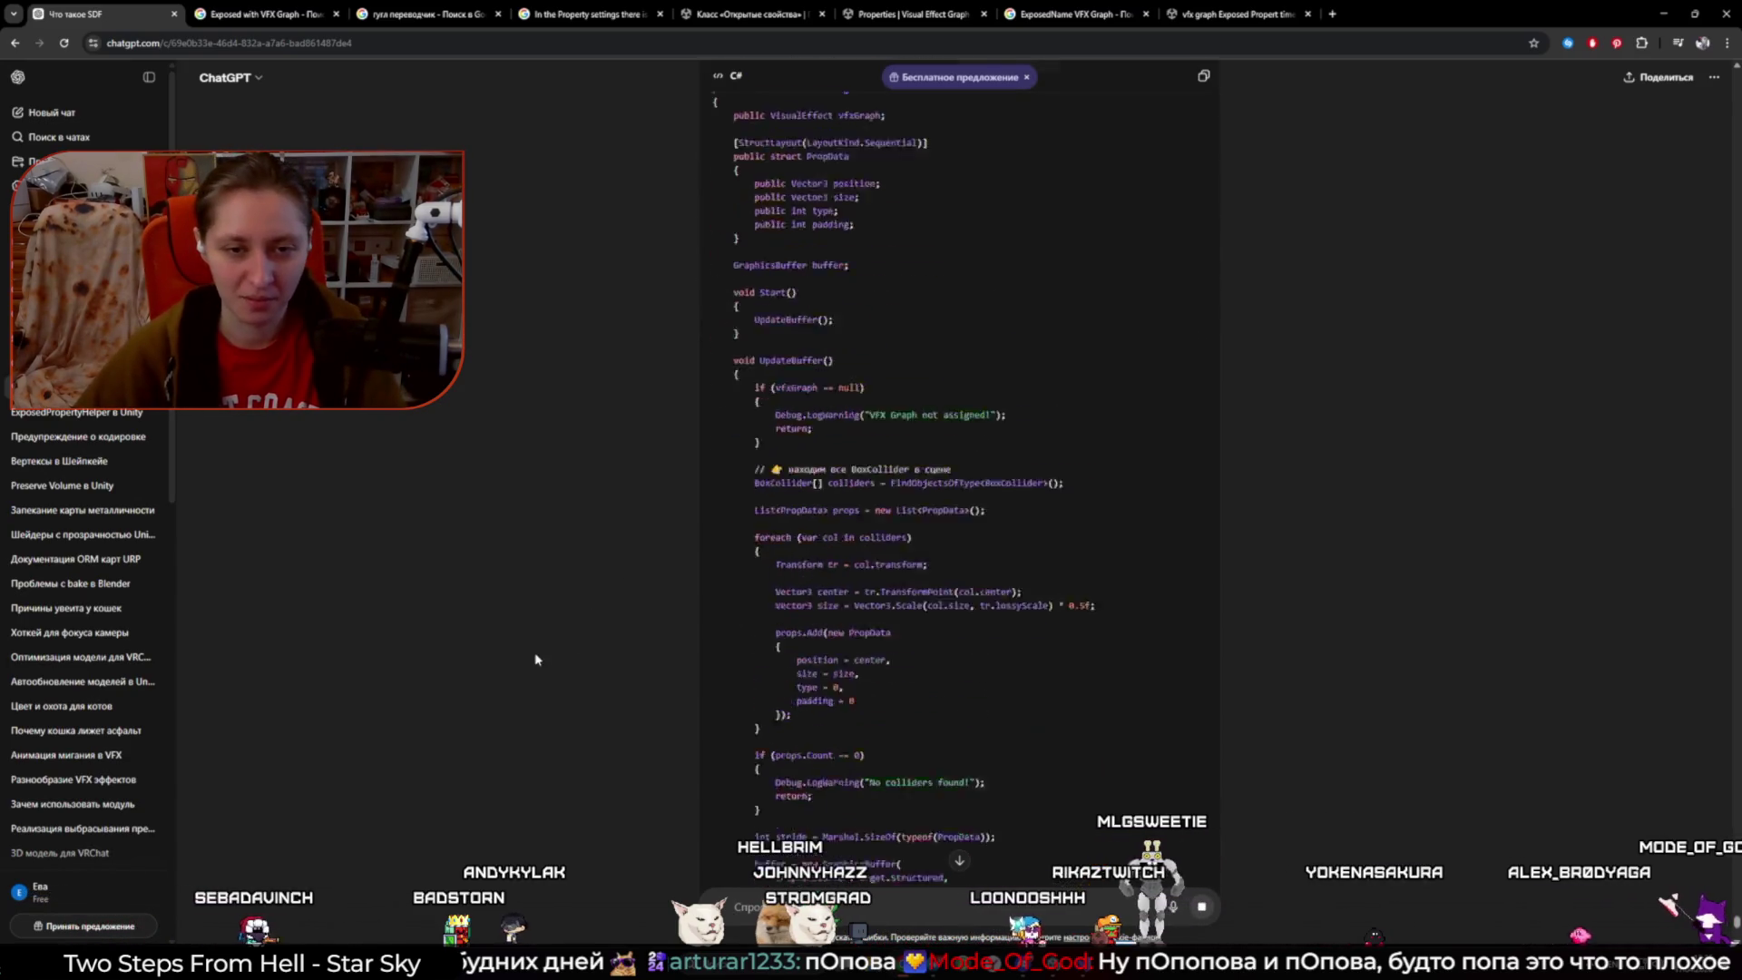
scroll(532, 660, "down", 4)
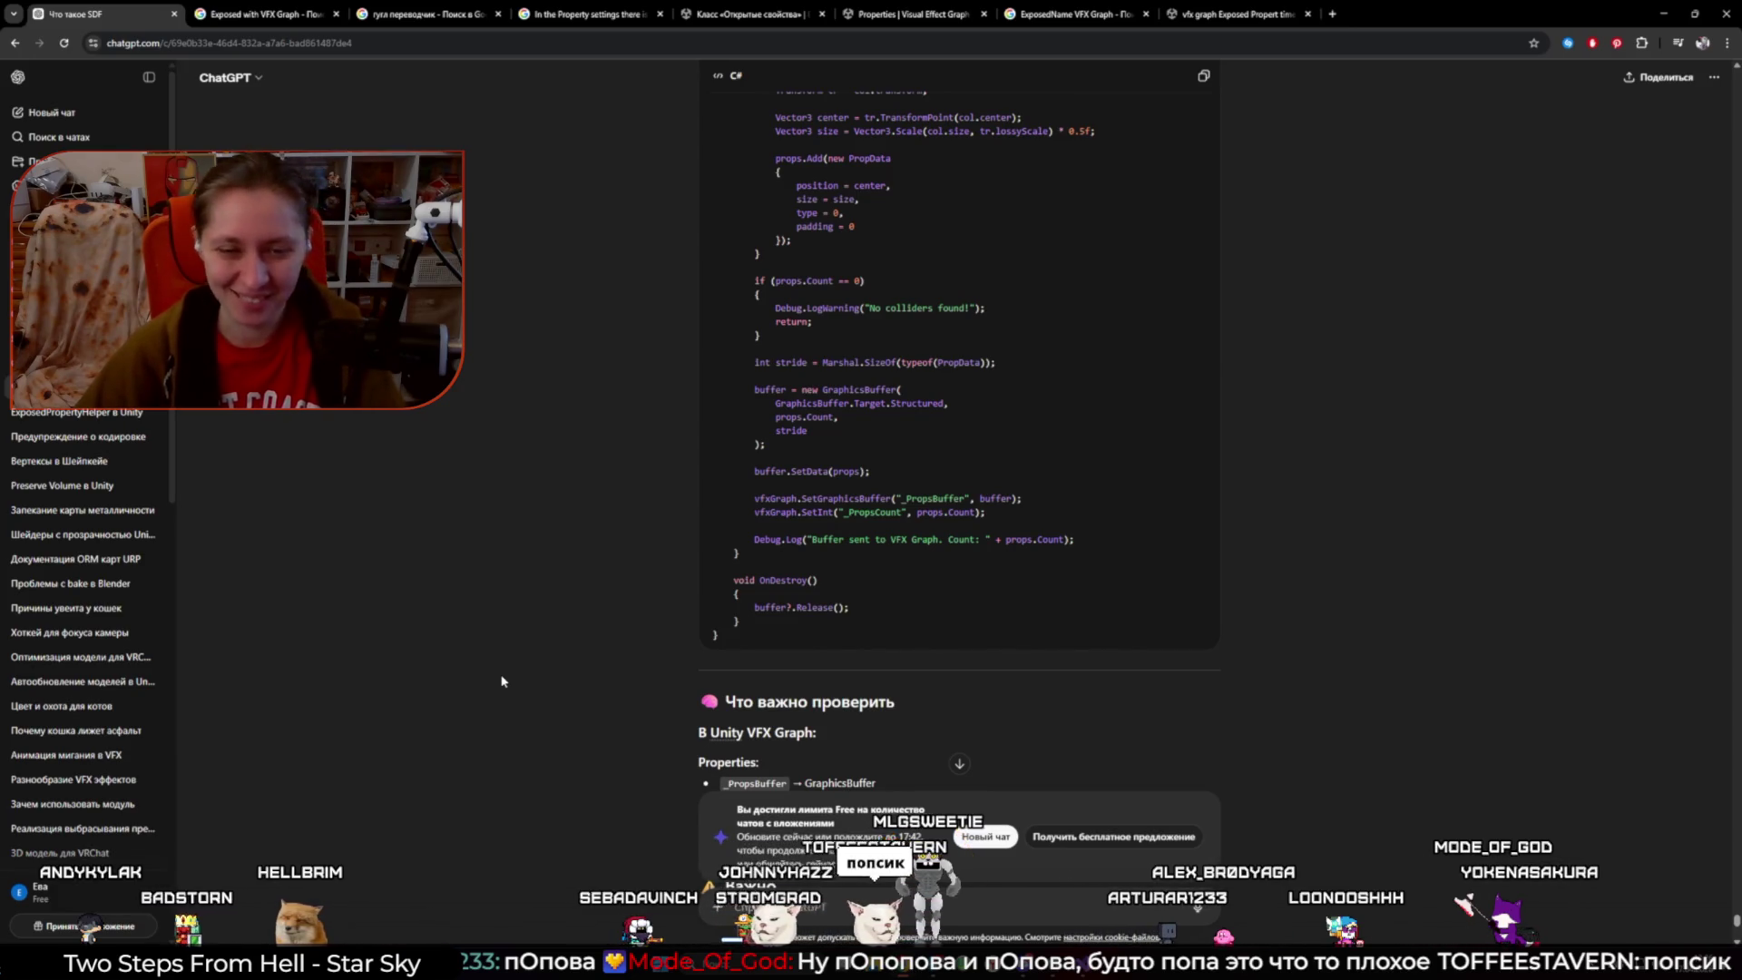
scroll(498, 679, "up", 2)
scroll(497, 662, "up", 3)
scroll(496, 662, "up", 2)
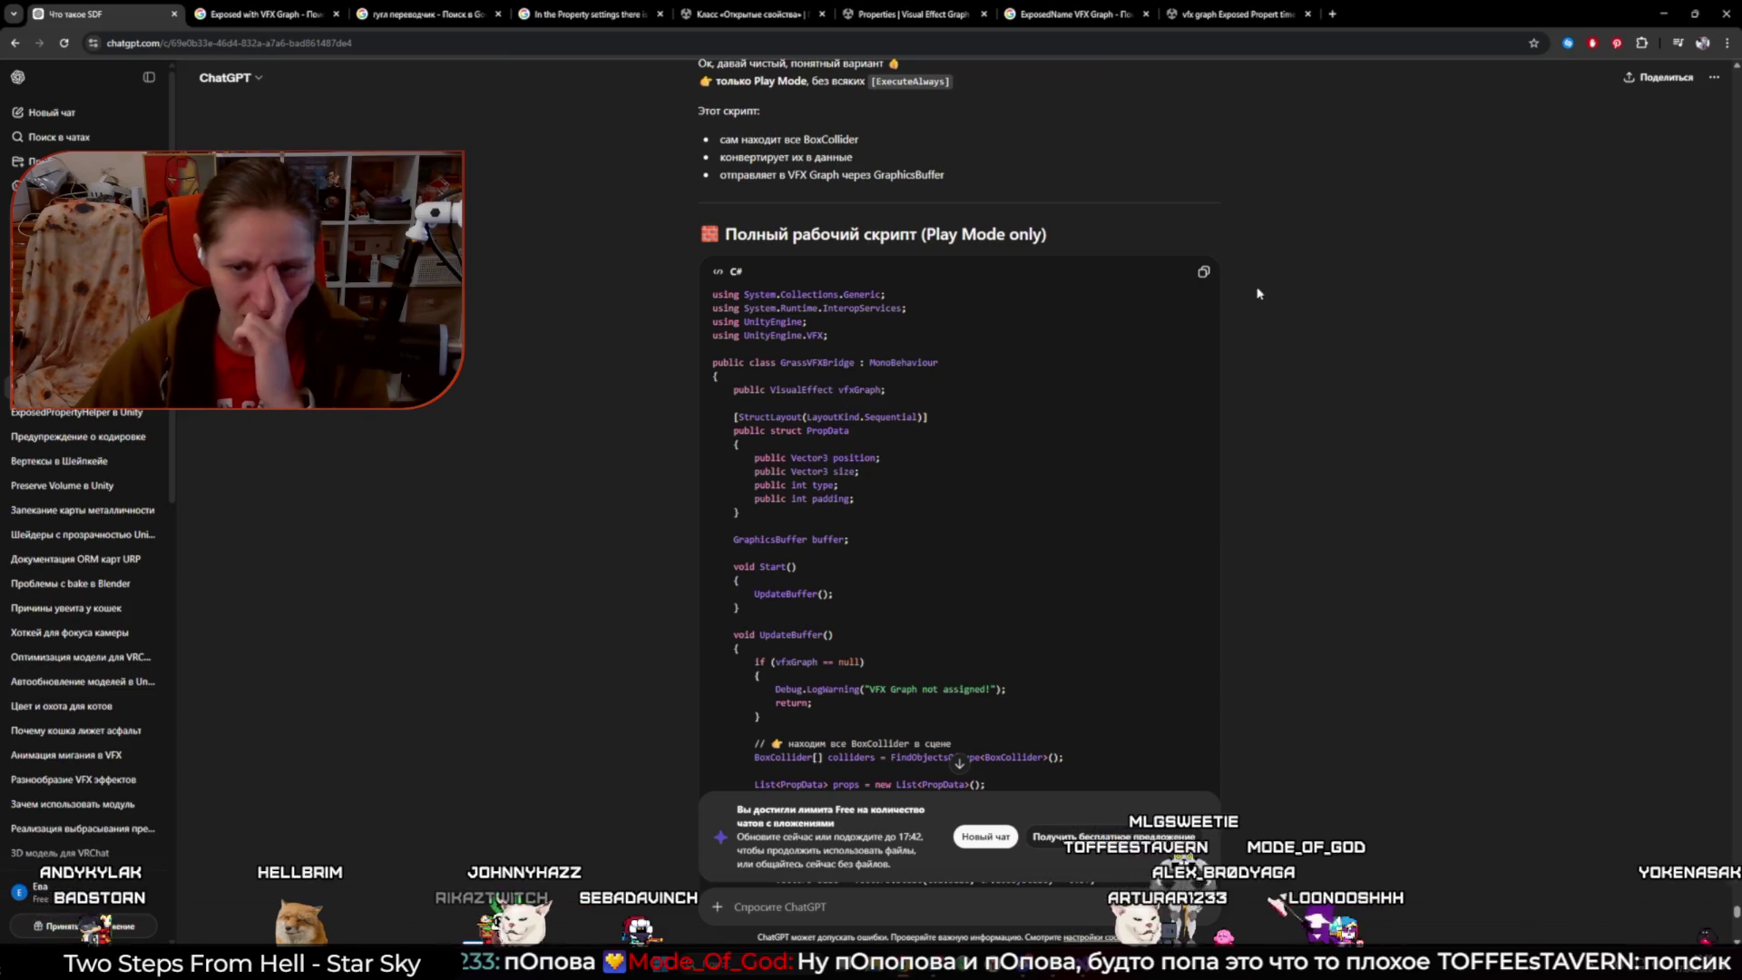
- Paste ChatGPT's script over GrassVFXBridge.cs in Visual Studio and save, dismissing the encoding warning
key("alt+Tab")
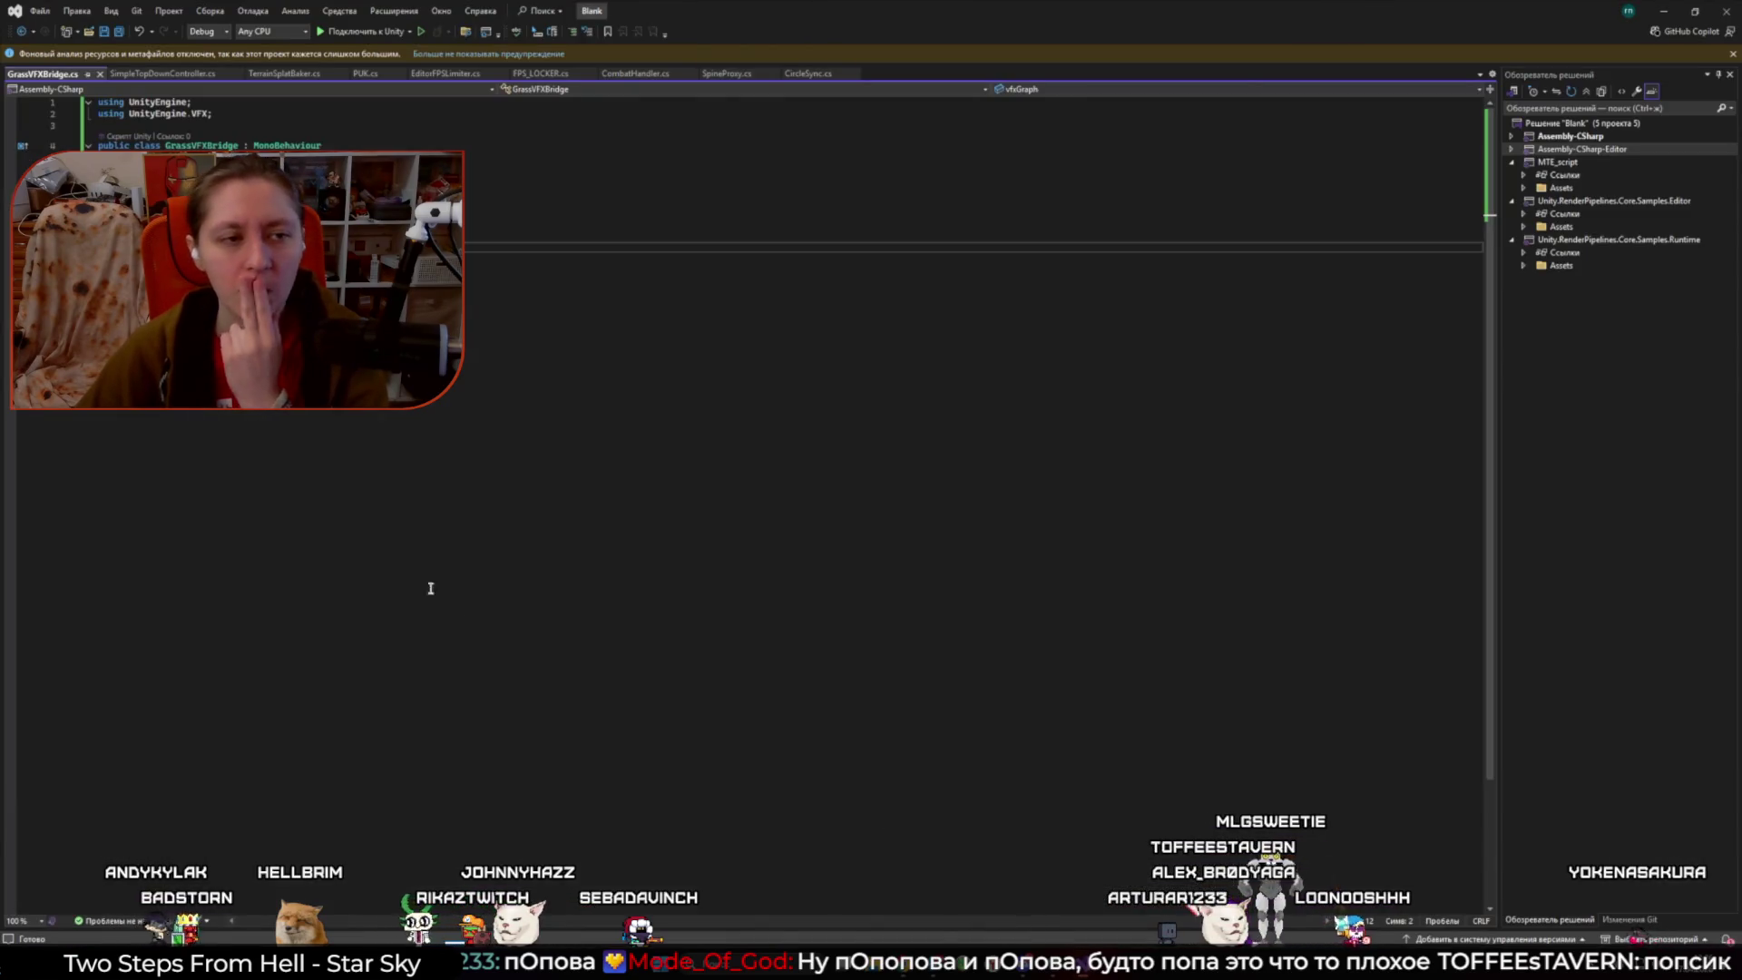
key("ctrl+a")
key("ctrl+v")
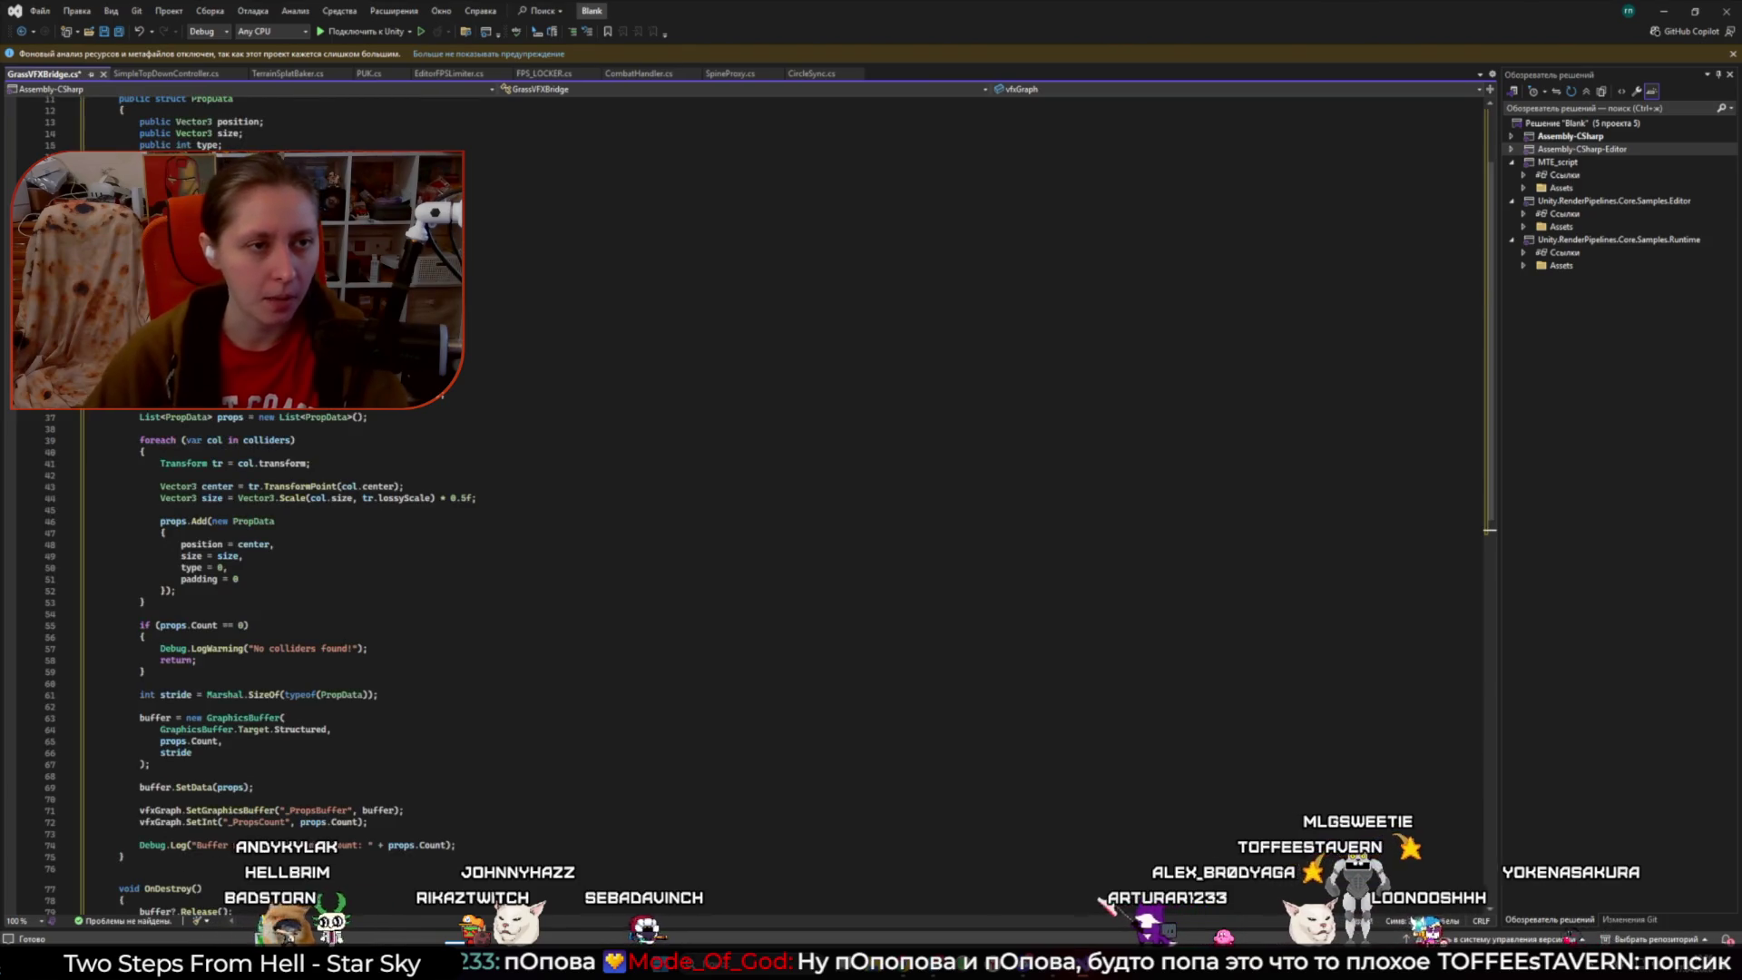
key("ctrl+s")
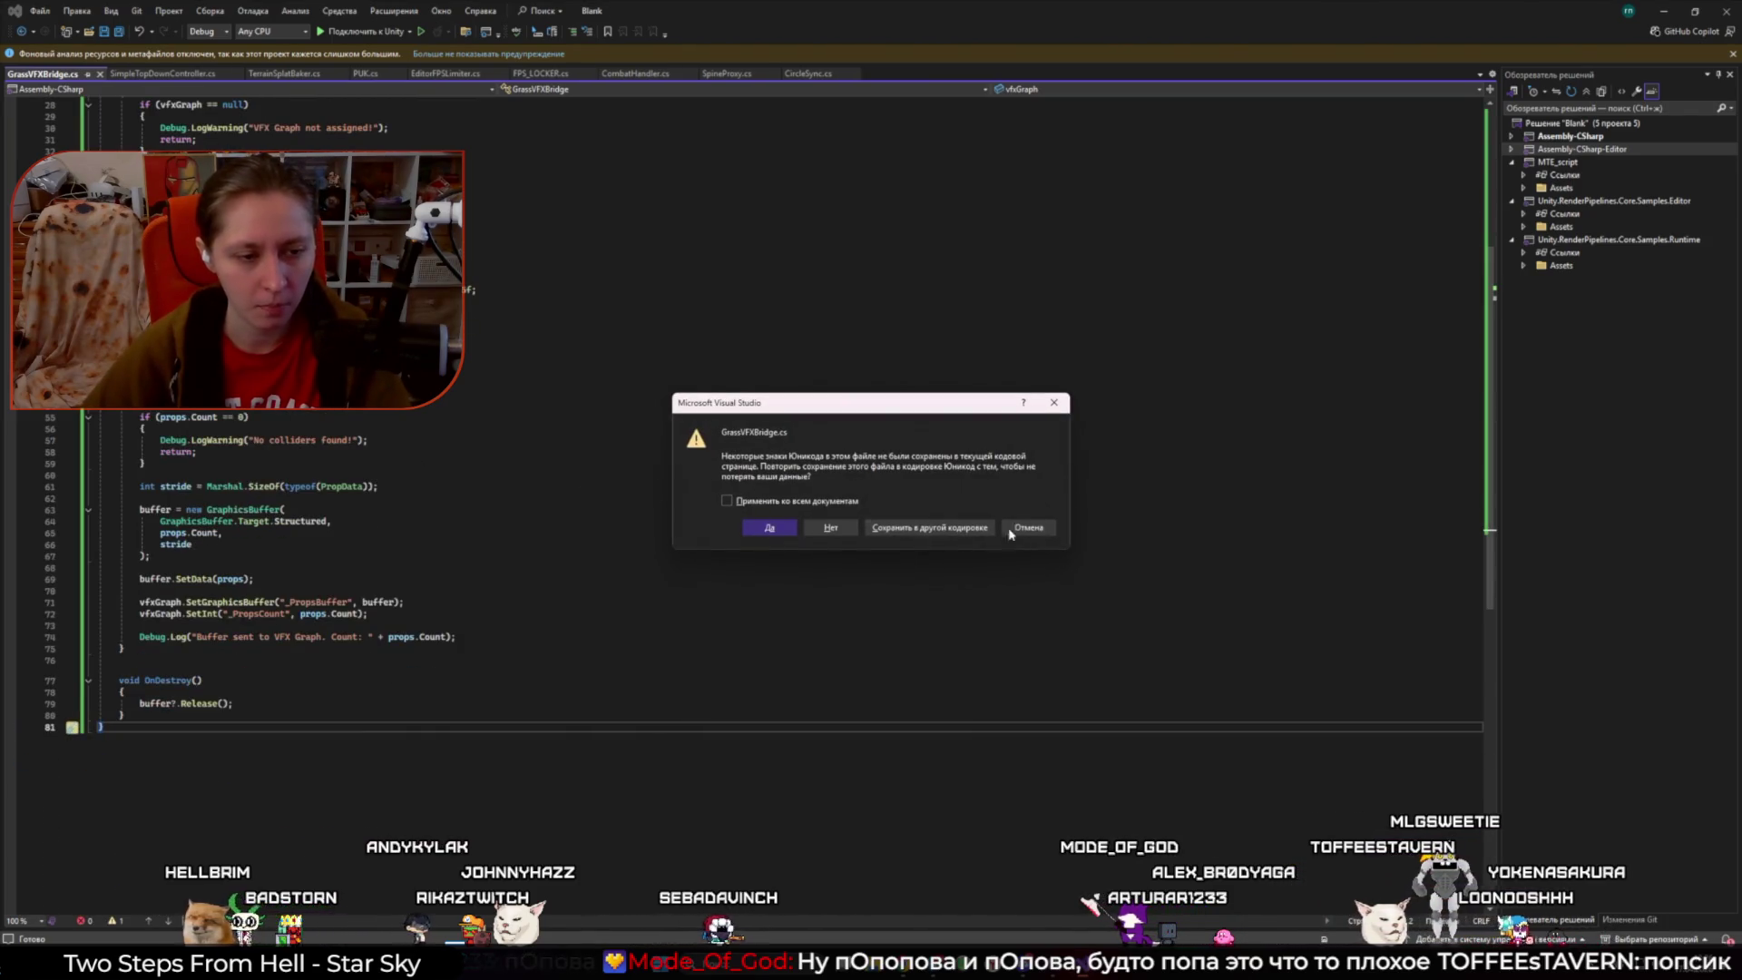
key("Return")
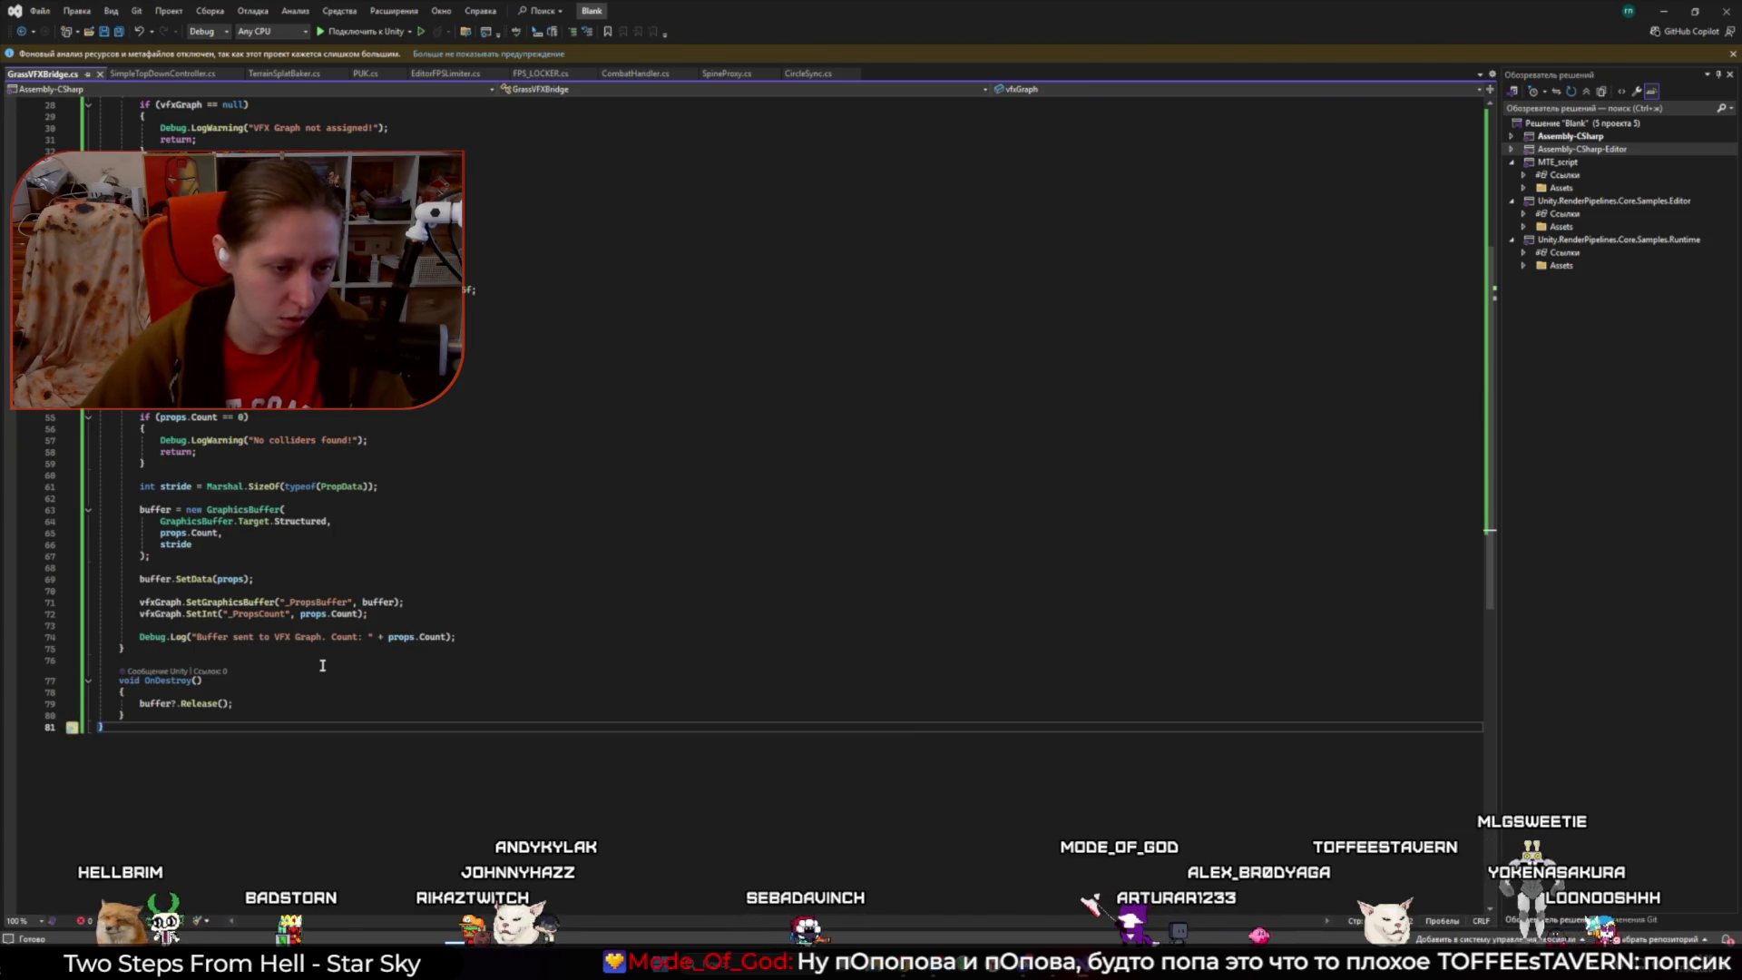
- Review the UpdateBuffer method and save the script again
scroll(321, 664, "up", 2)
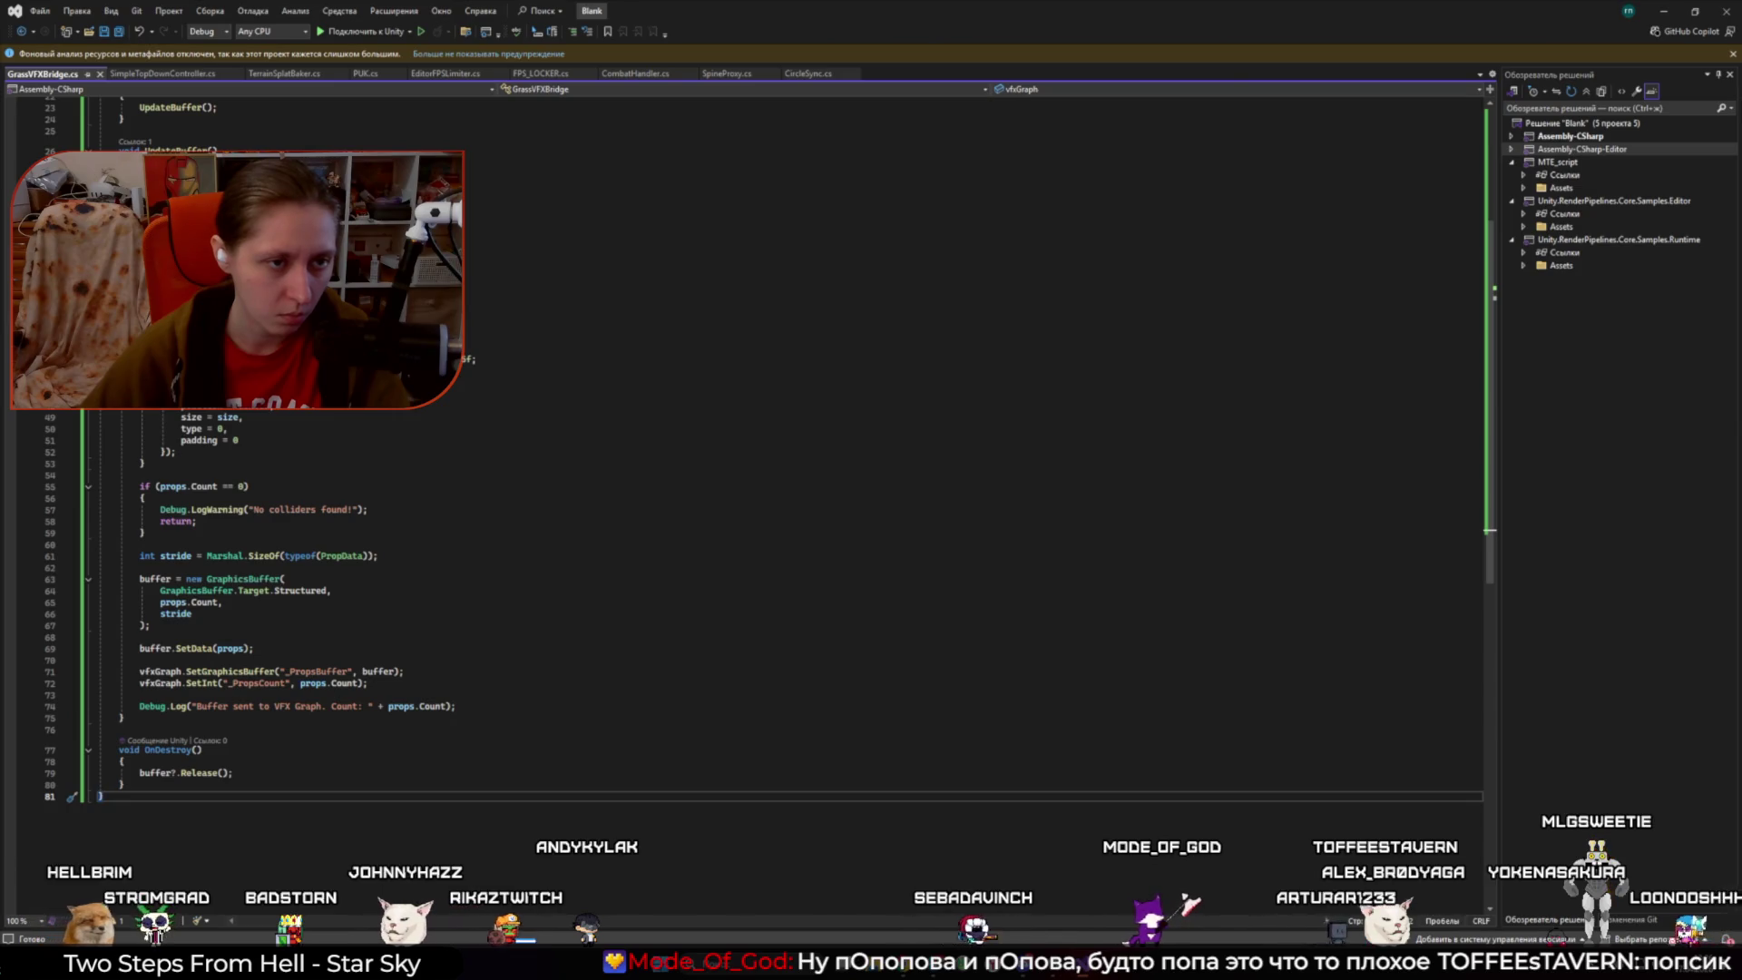
left_click(272, 243)
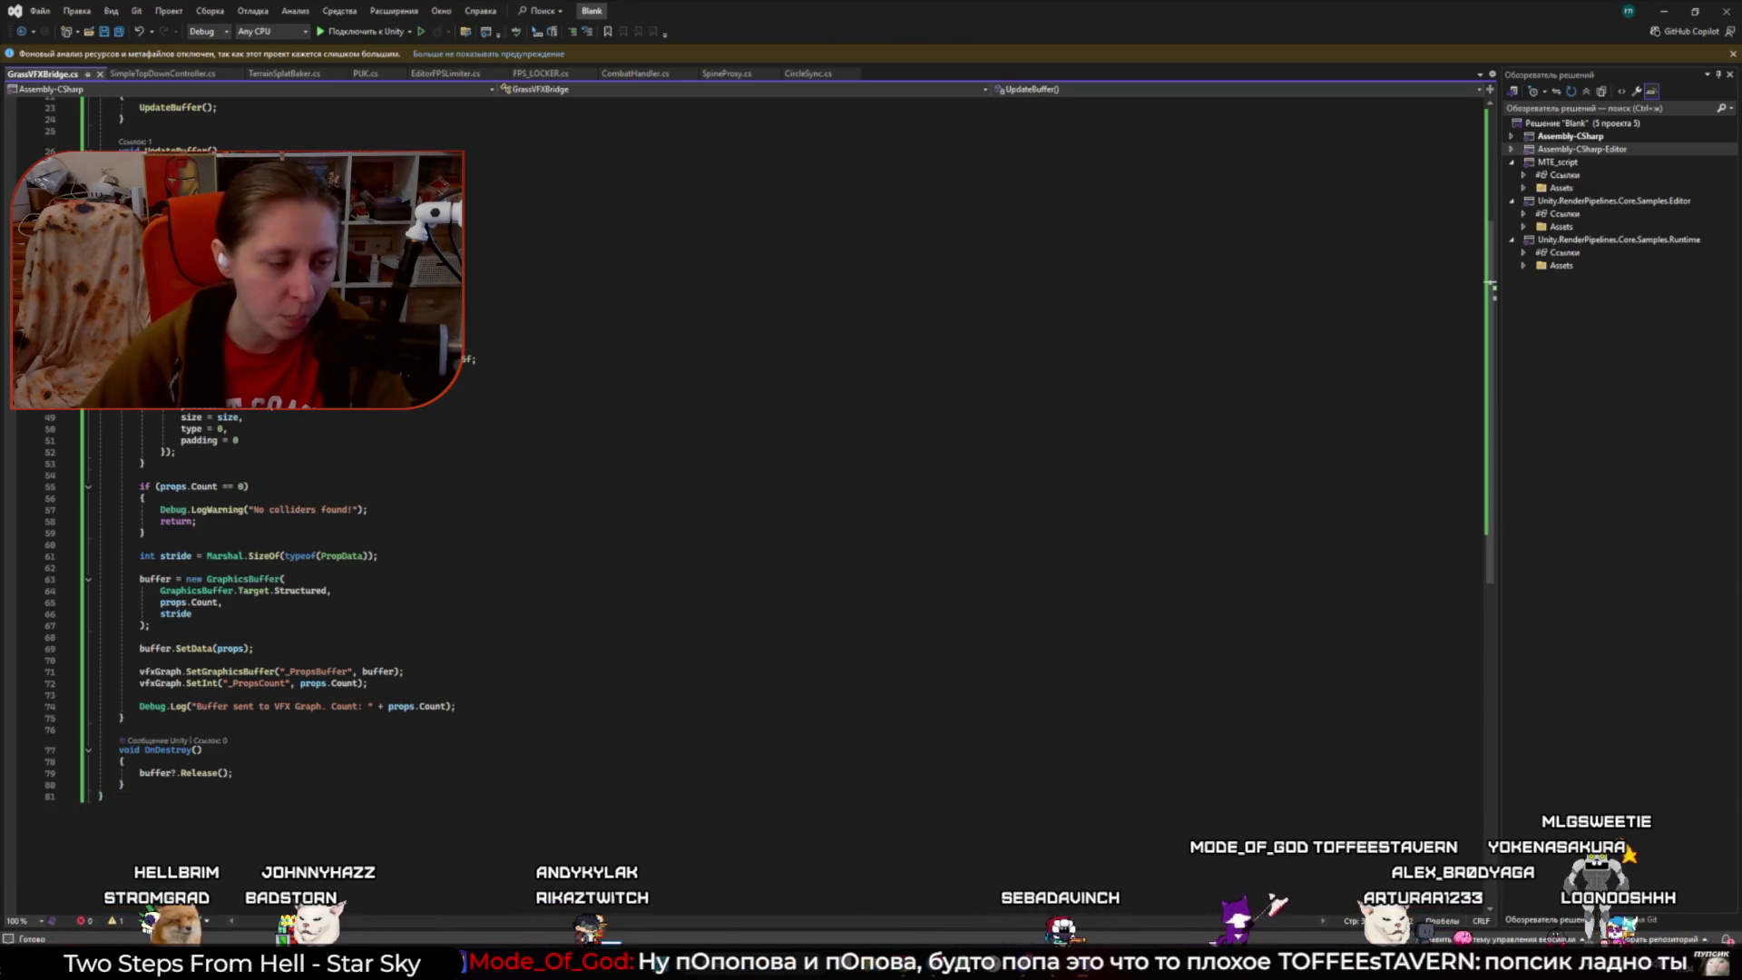
key("ctrl+s")
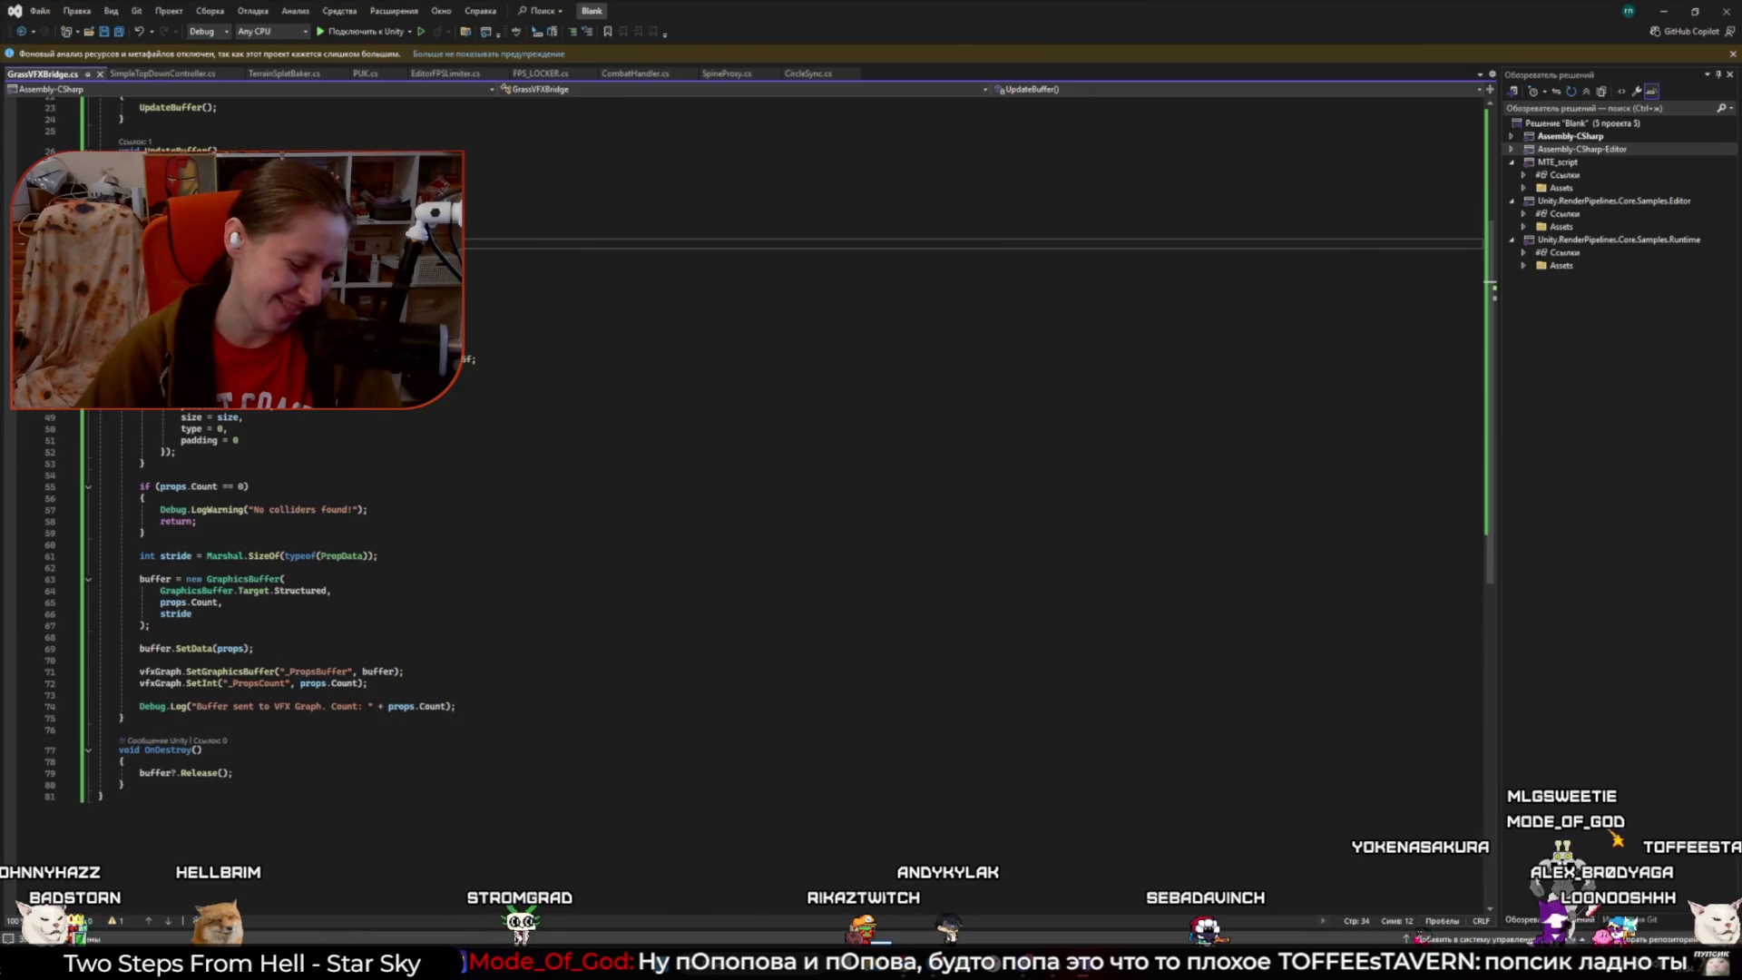
scroll(816, 528, "up", 7)
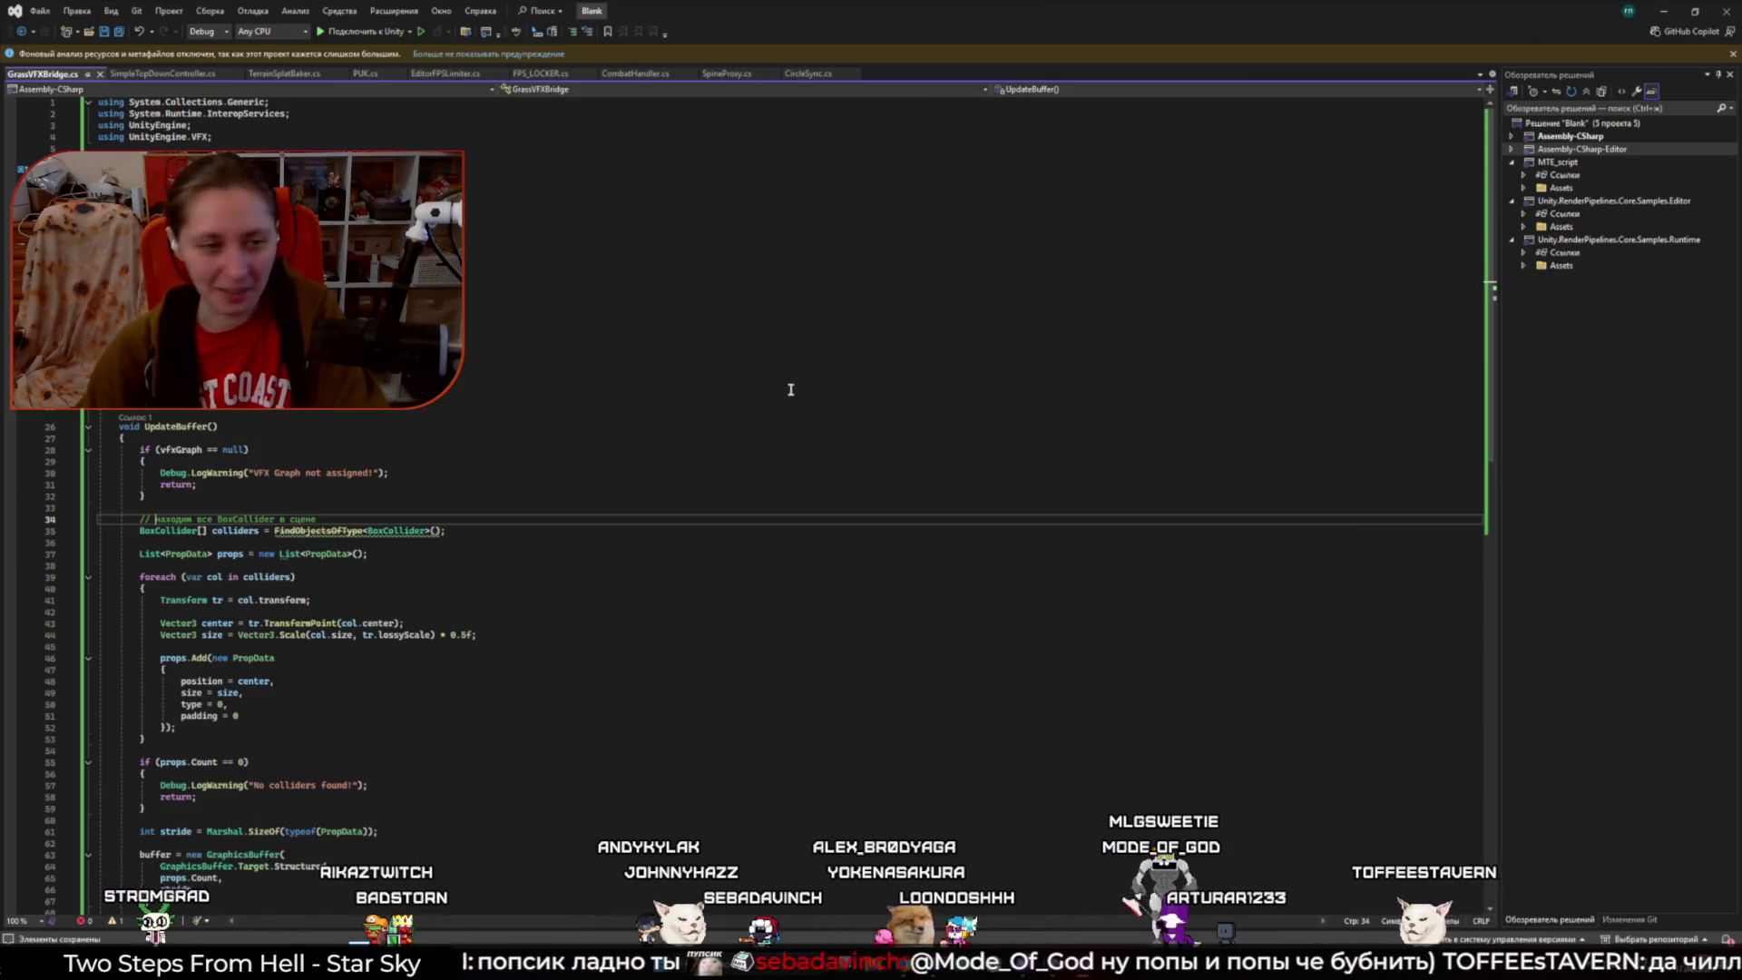
left_click(331, 865)
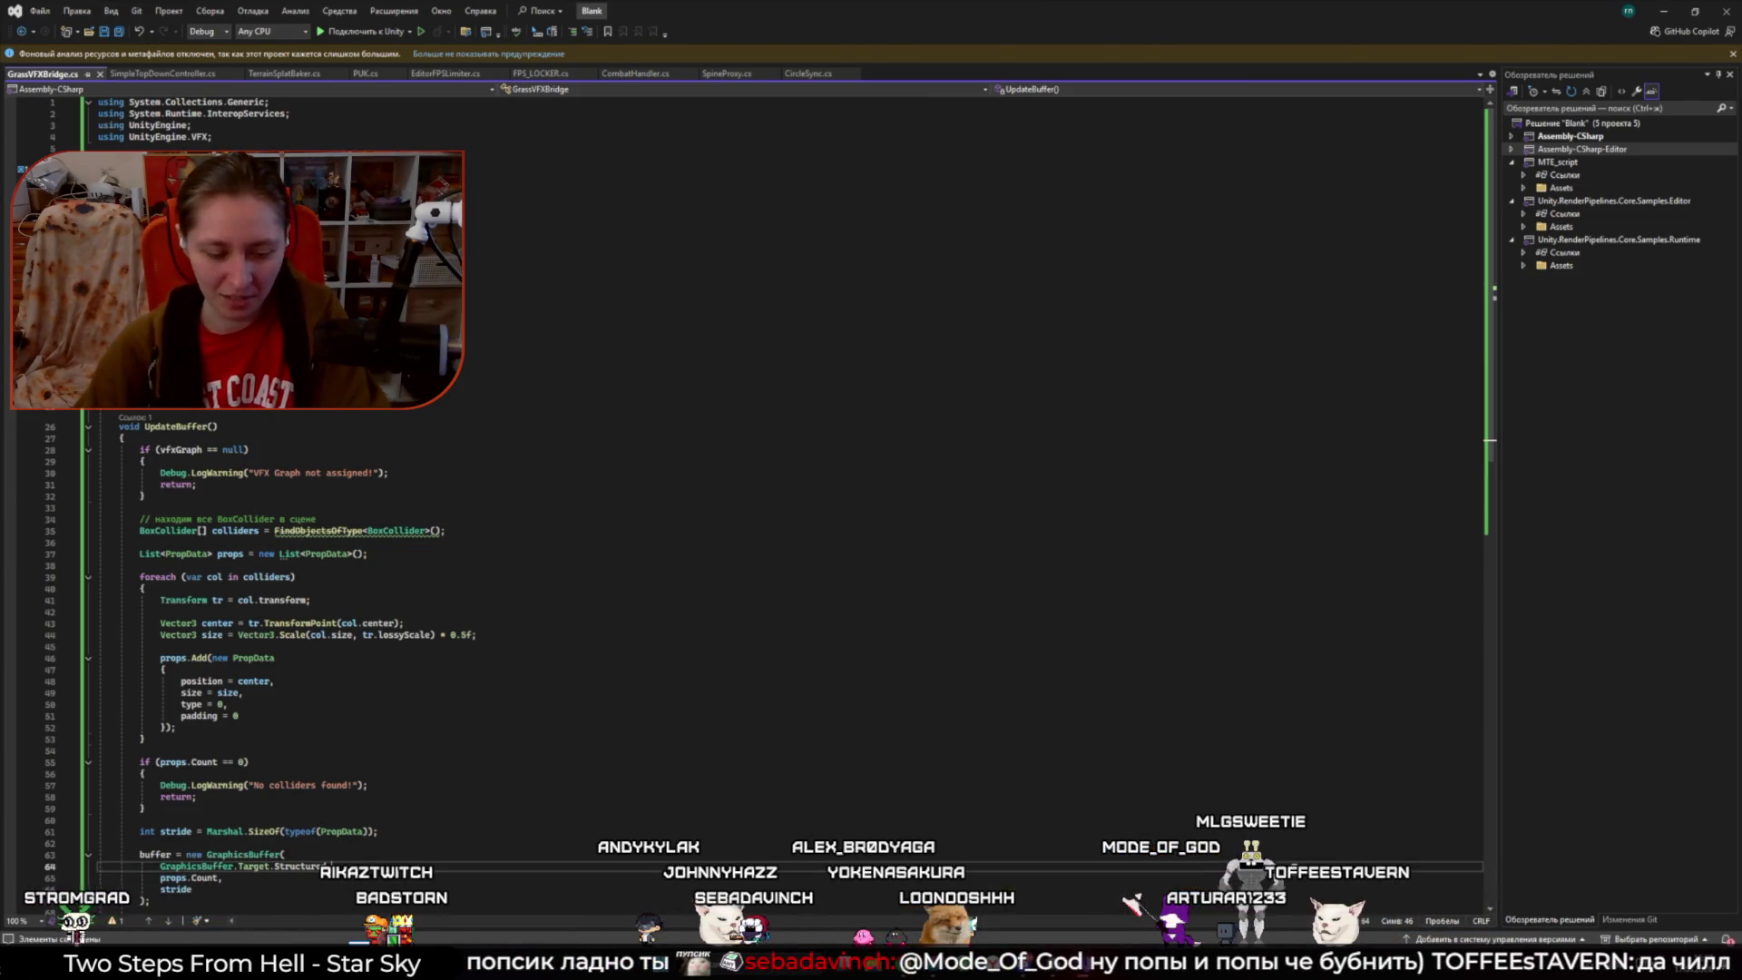
key("alt+Tab")
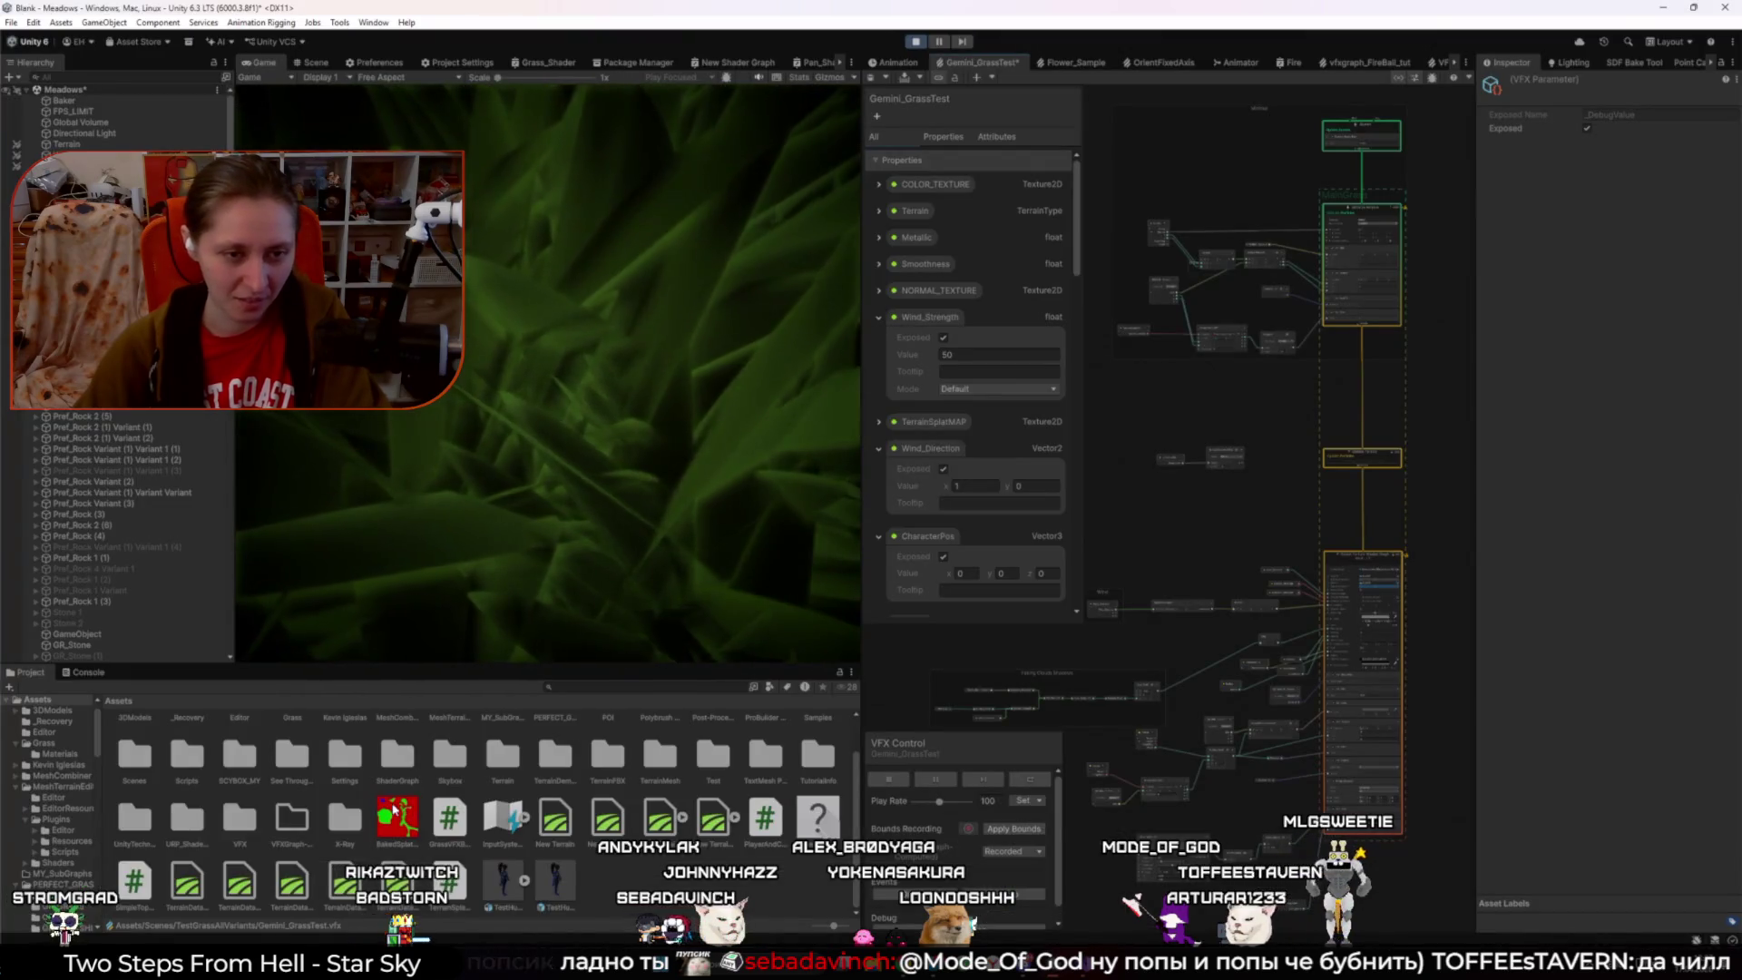
- Delete the DebugValue node and the duplicate Add Size block from the Gemini_GrassTest graph
left_click(1284, 434)
scroll(1297, 432, "up", 10)
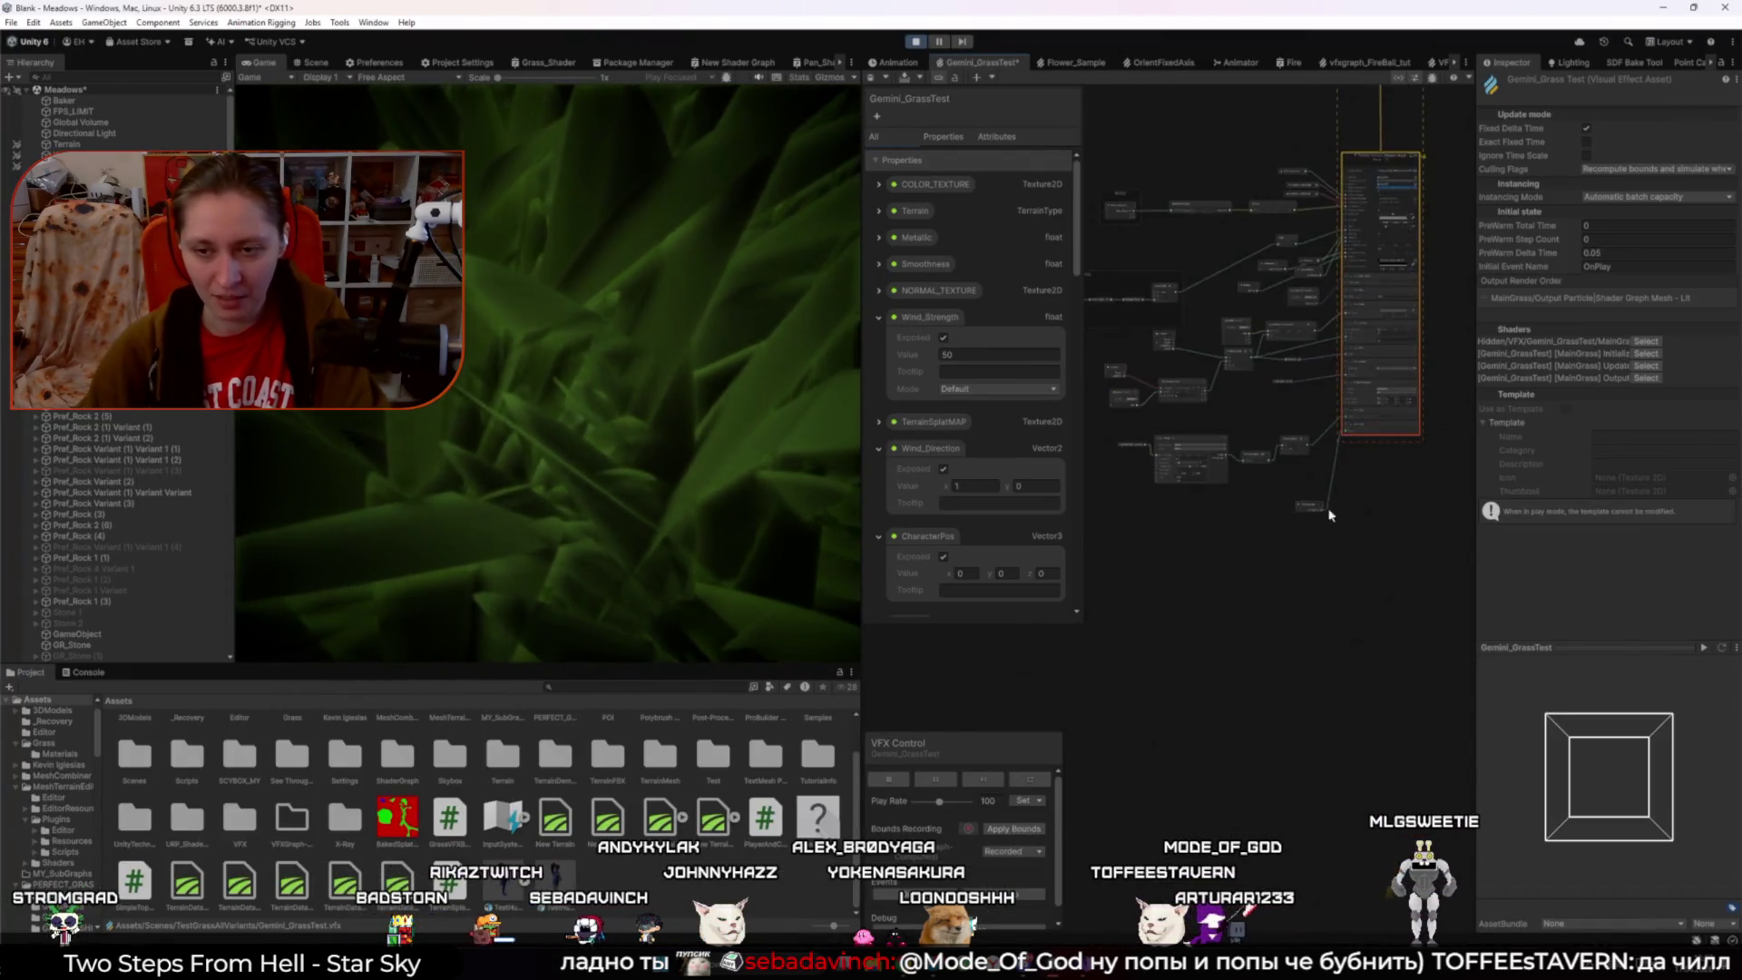
left_click_drag(1326, 429, 1304, 557)
left_click(1219, 579)
key("Delete")
left_click(1392, 329)
key("Delete")
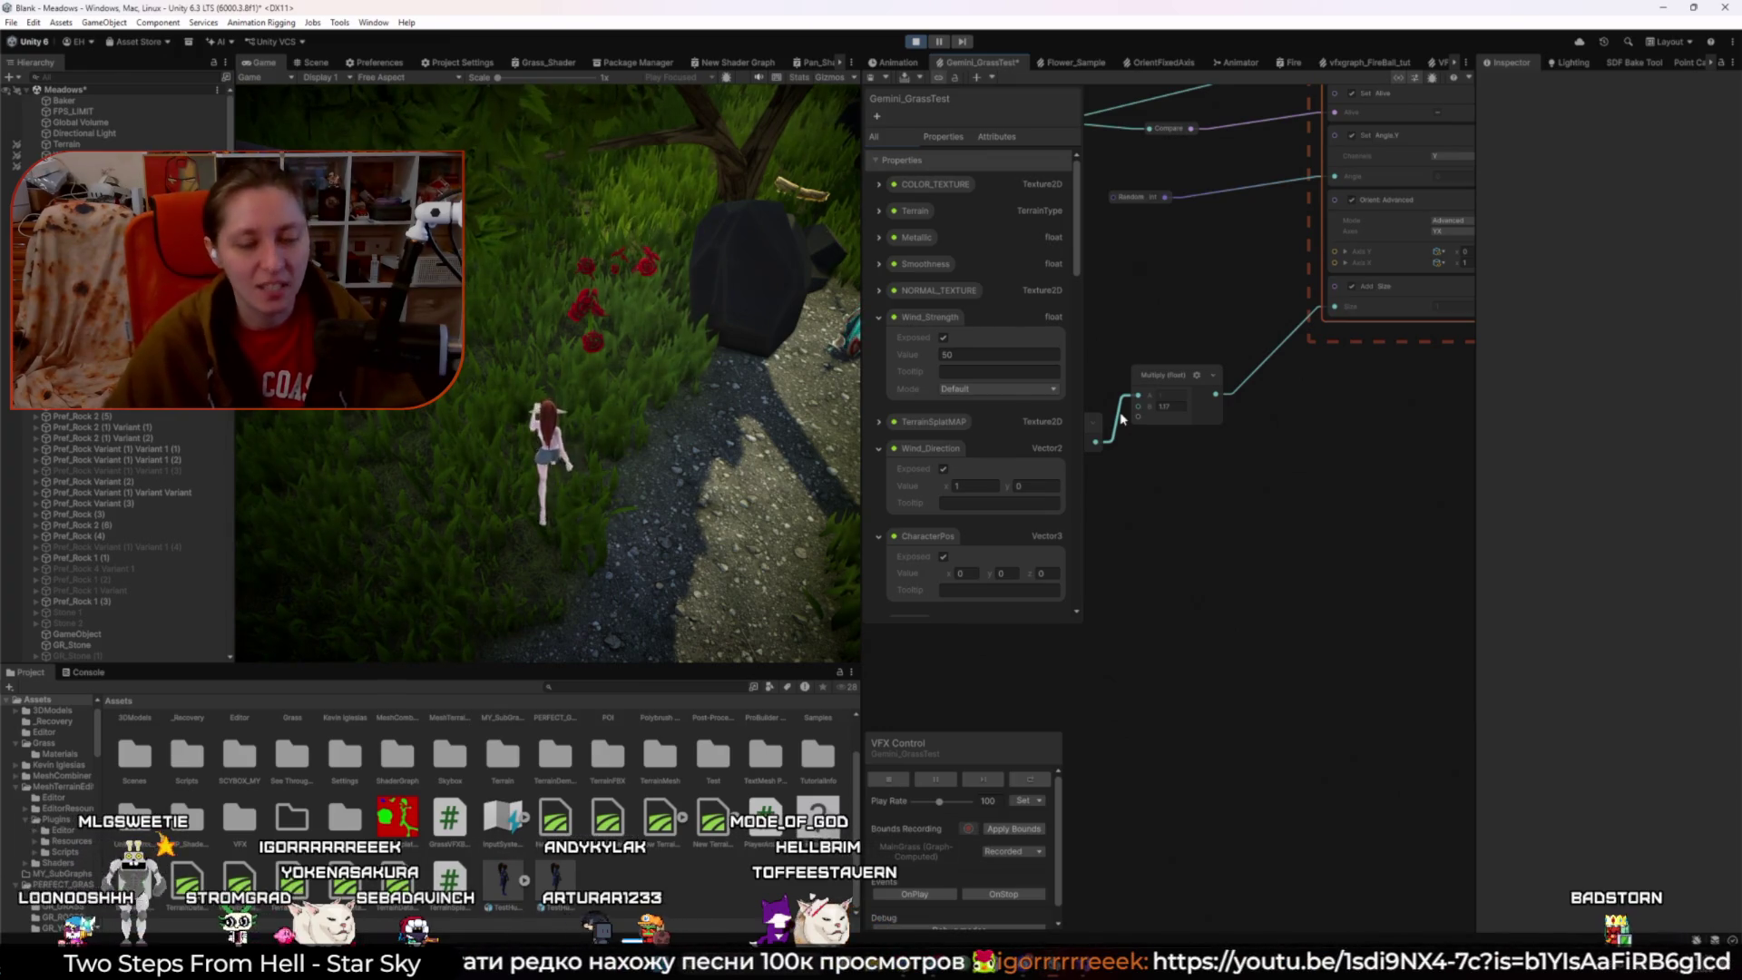
mouse_move(962, 962)
left_click(966, 910)
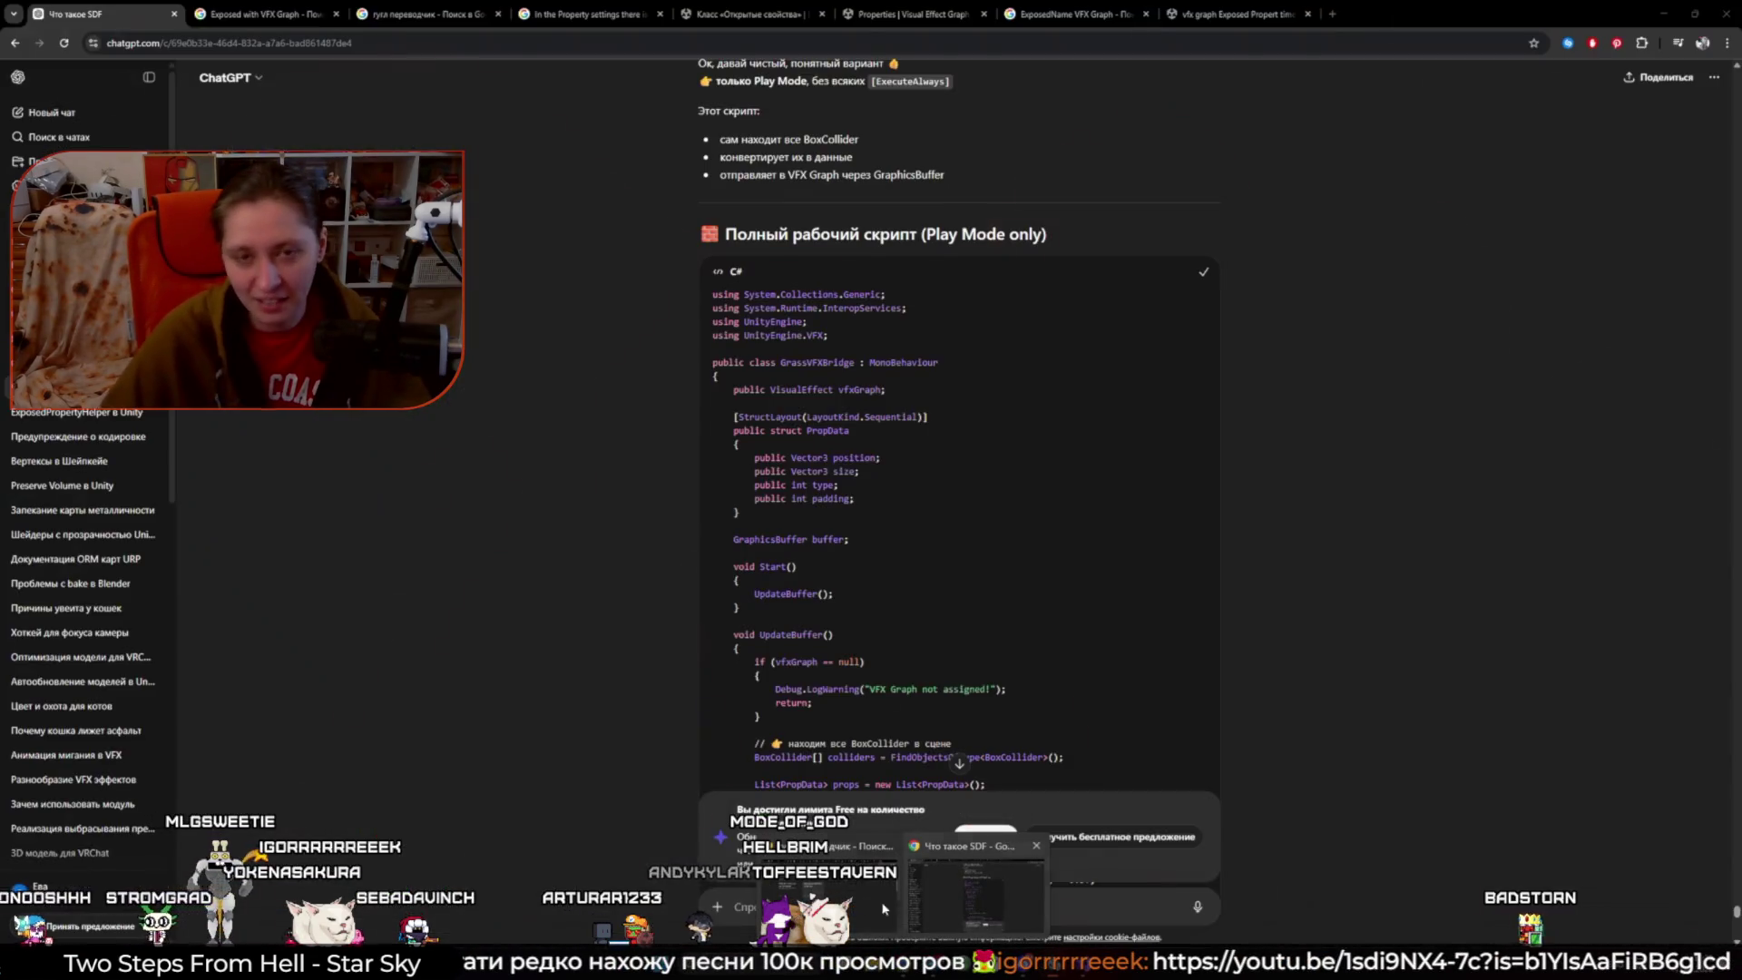
left_click(902, 910)
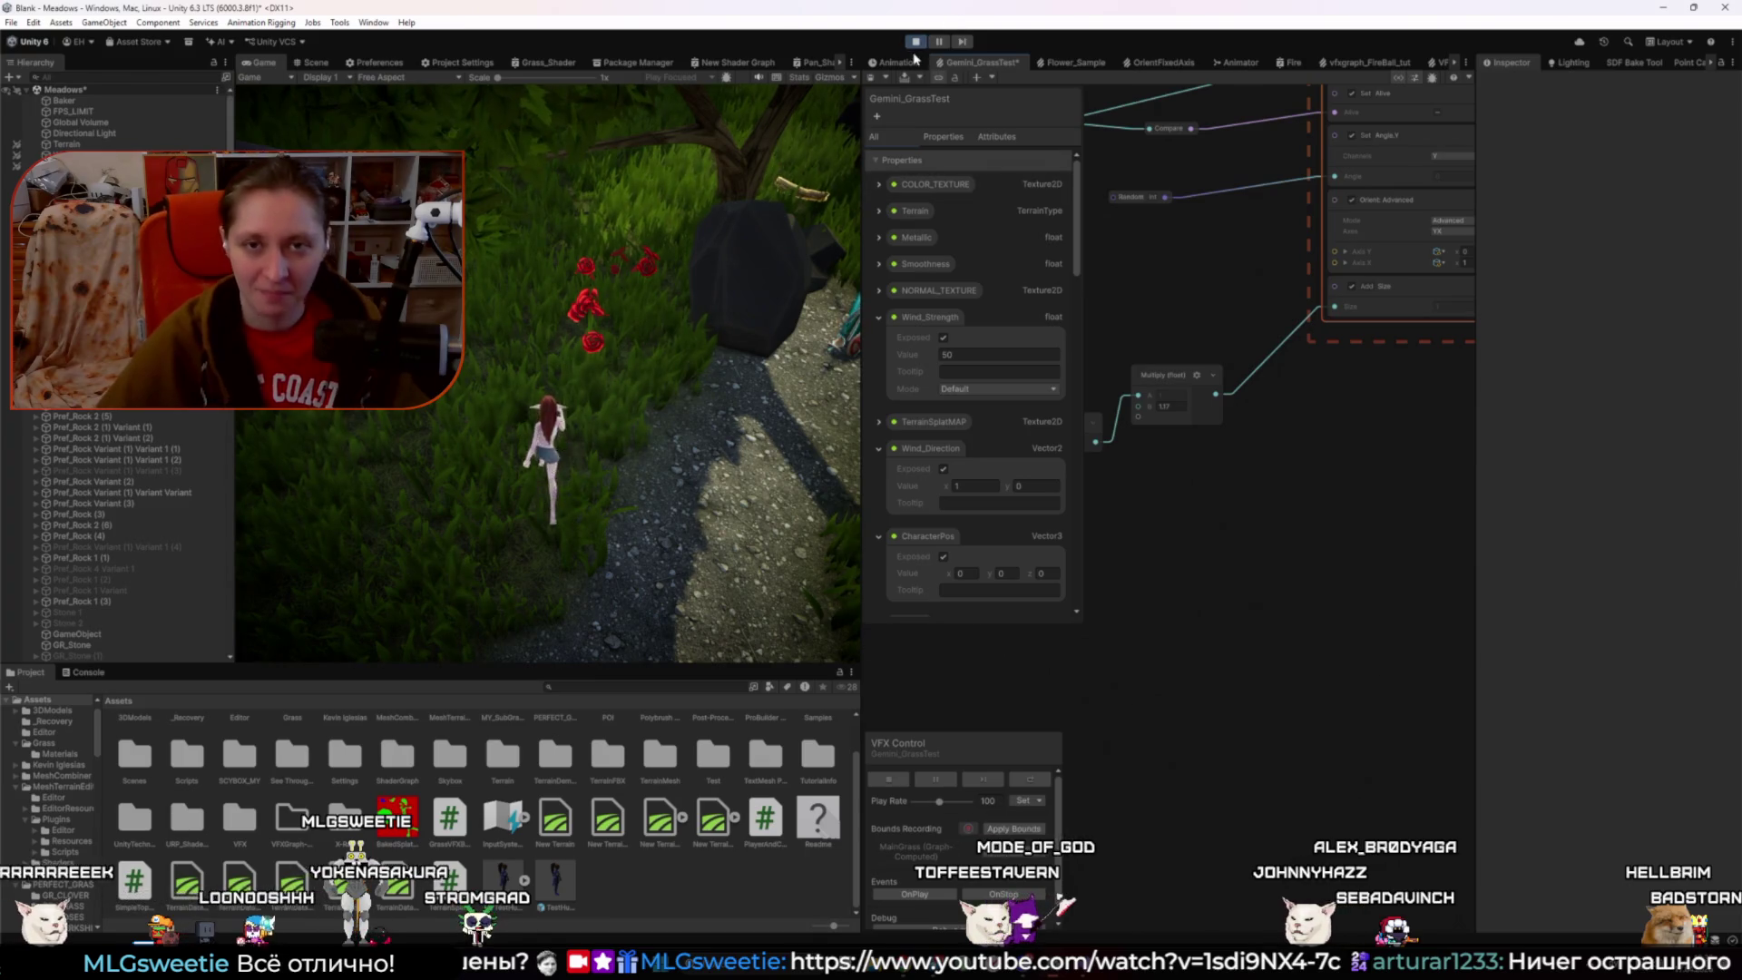
- Stop Play mode and check Bed's Box Collider and Grass VFX Bridge components in the Inspector
key("ctrl+p")
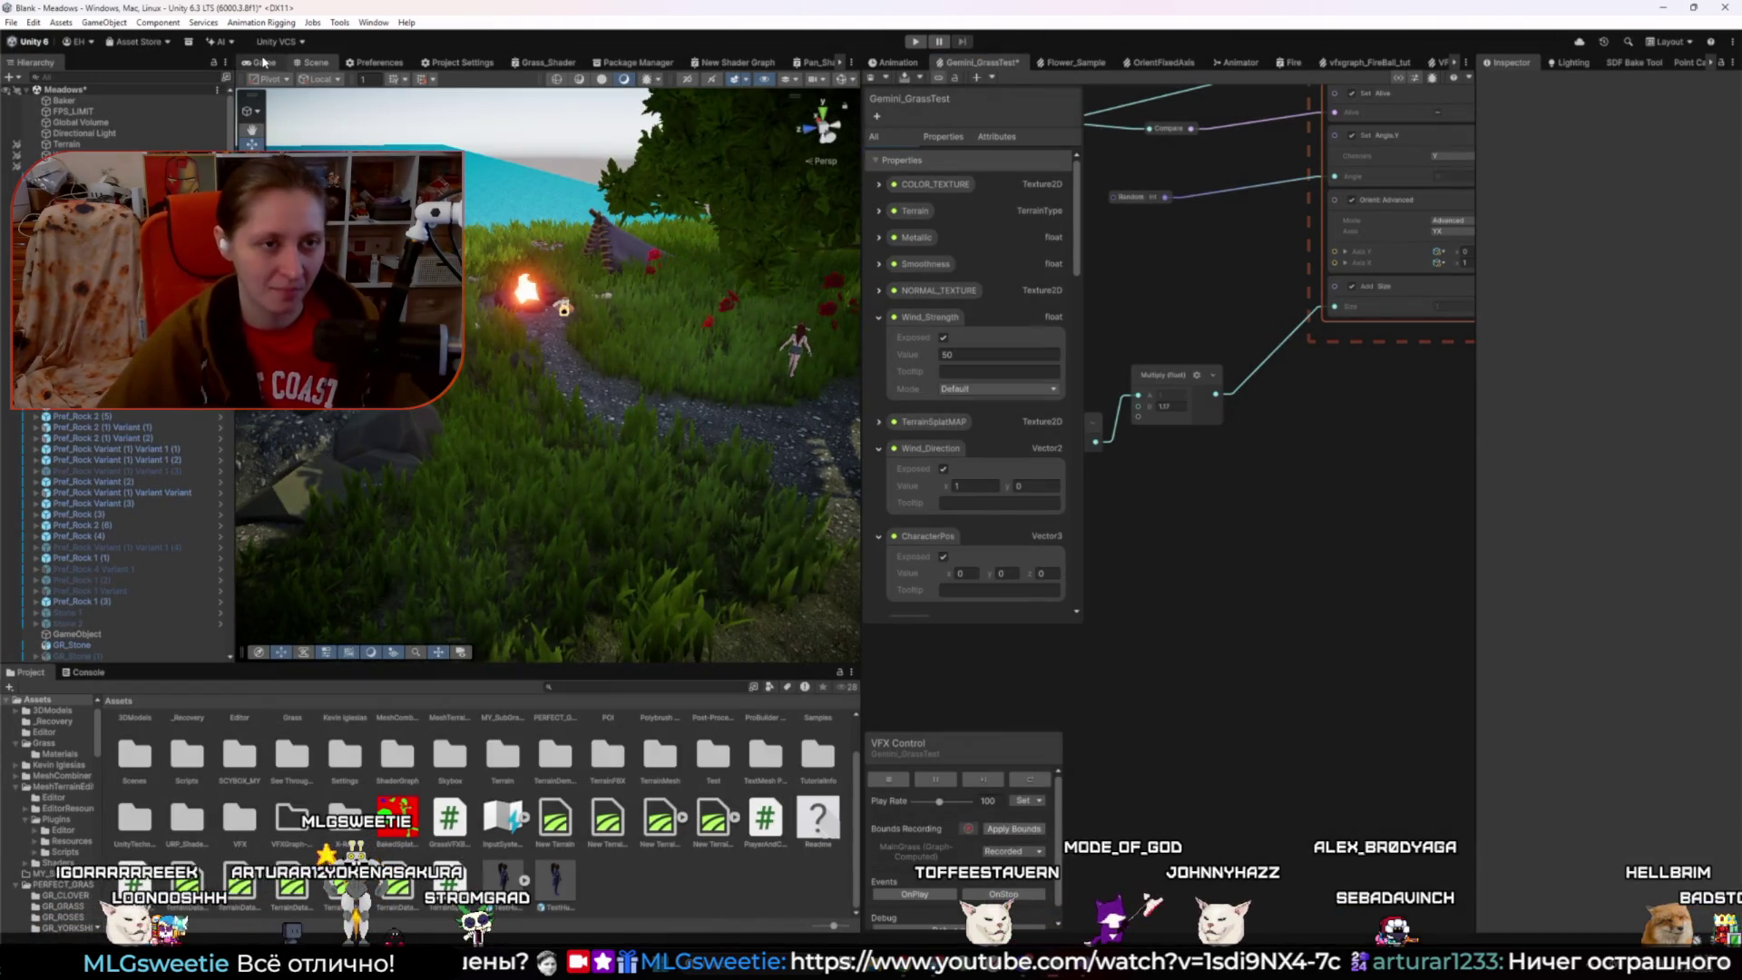
left_click(263, 61)
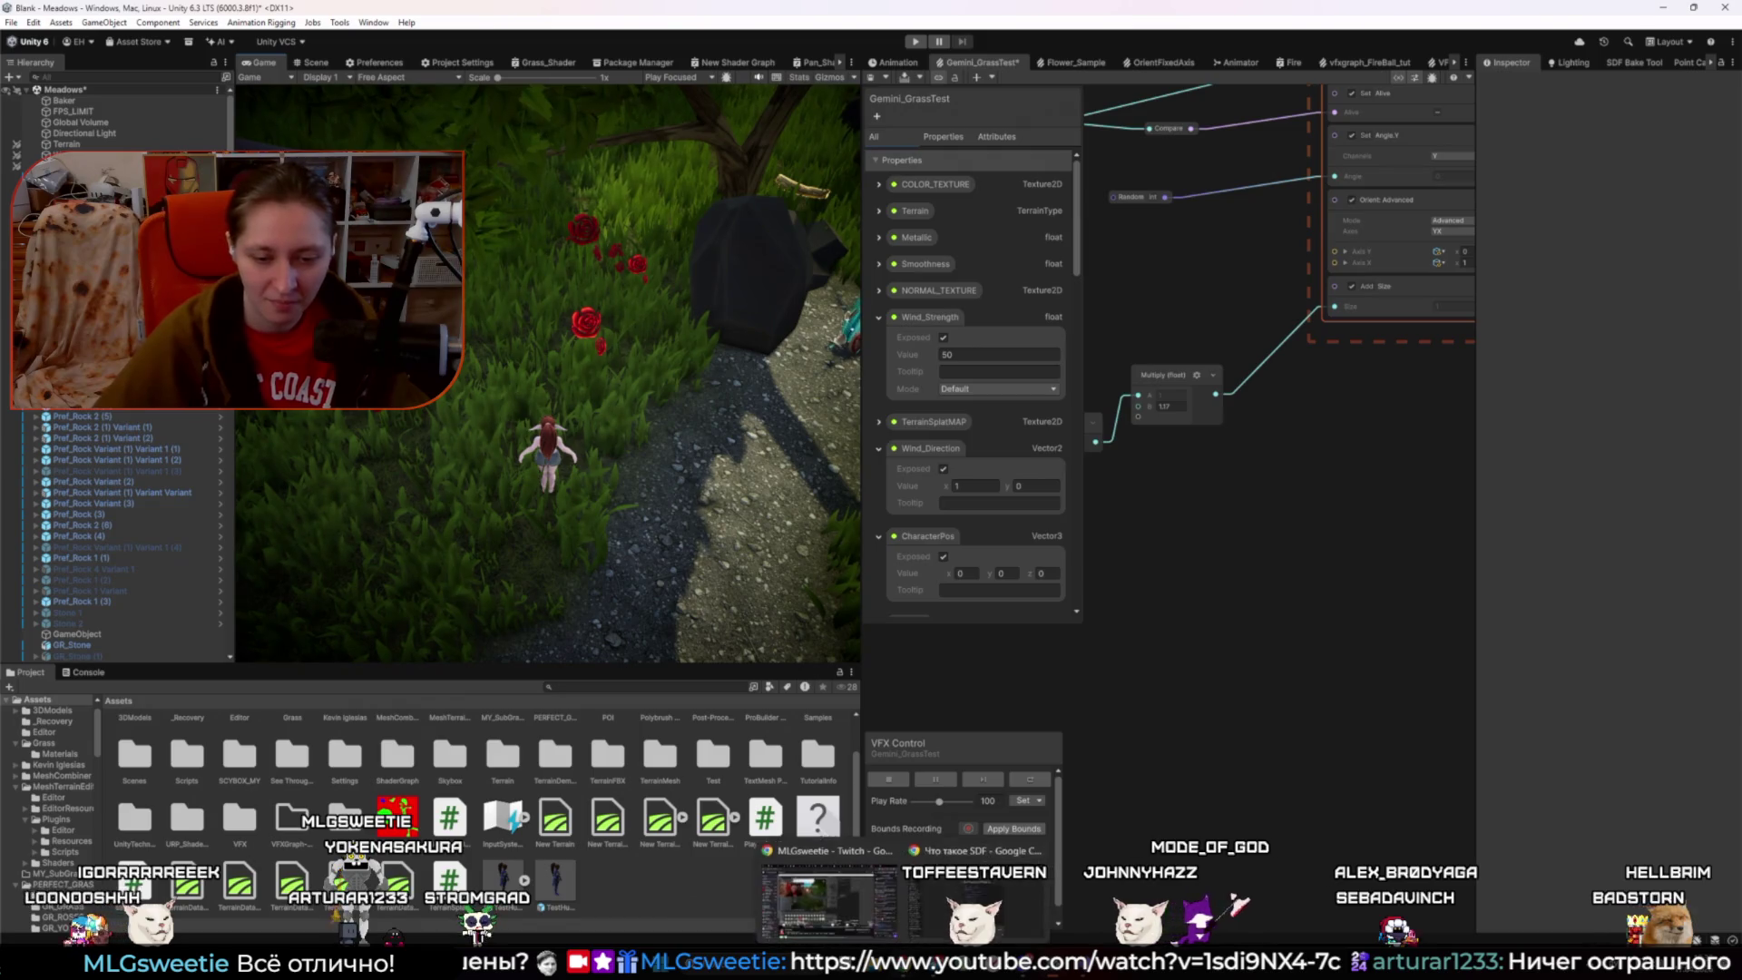
mouse_move(952, 889)
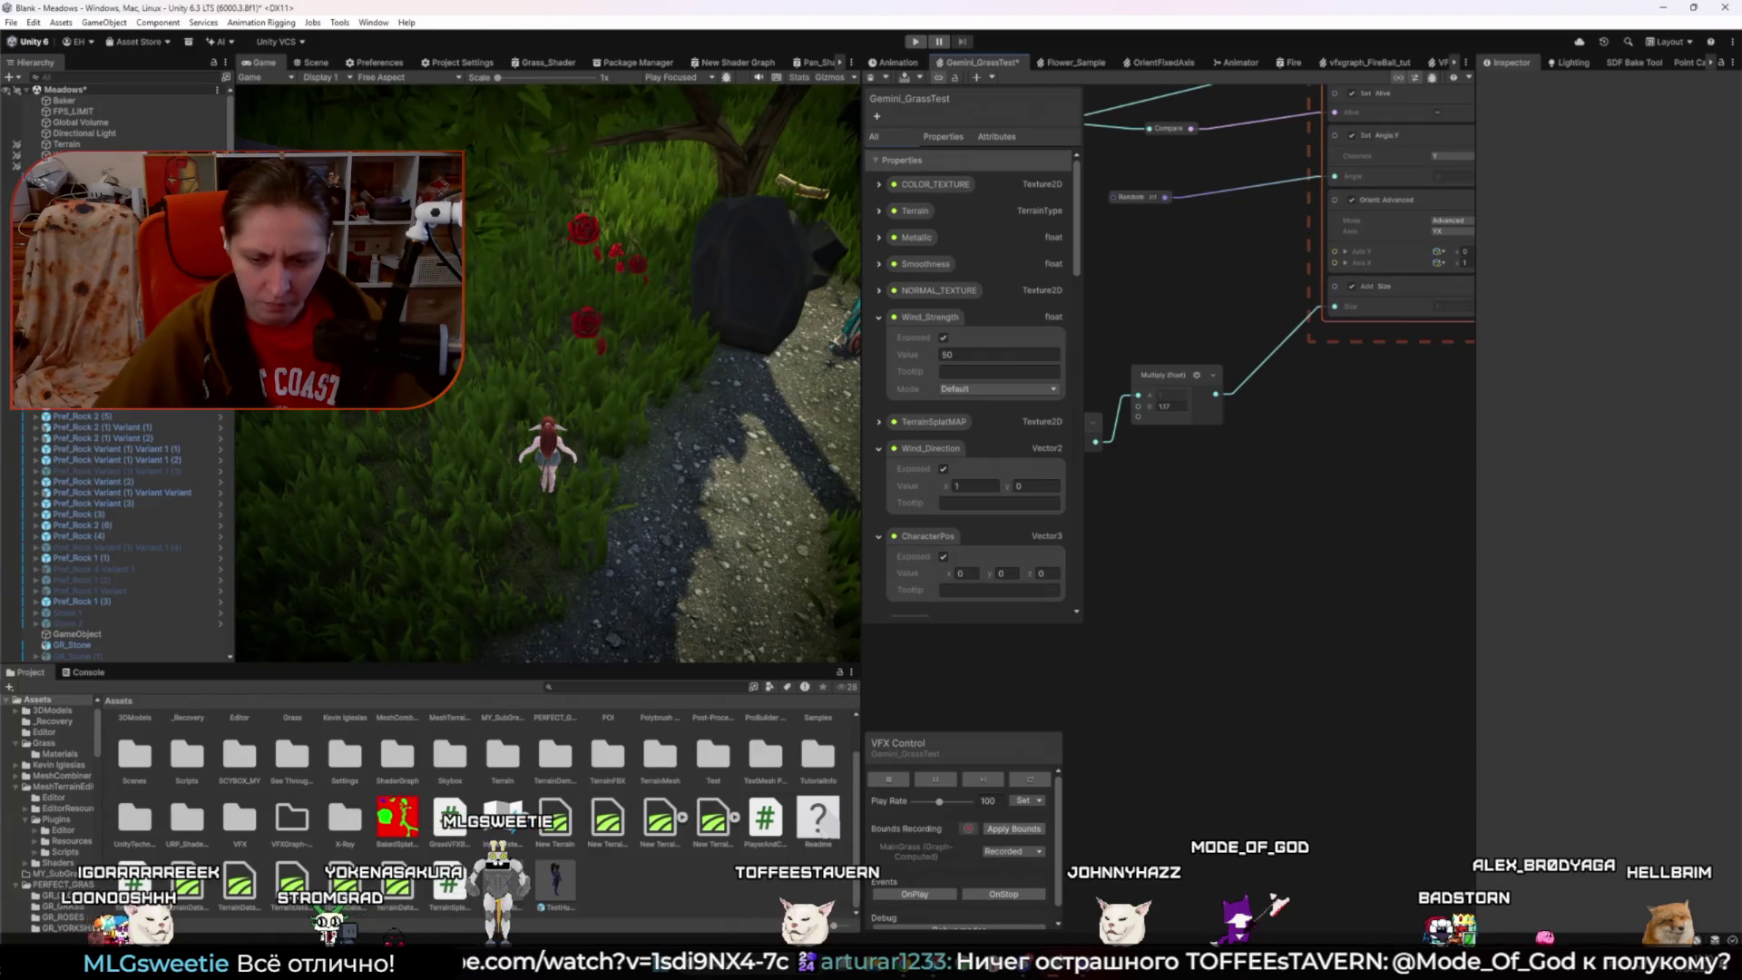
scroll(131, 591, "down", 15)
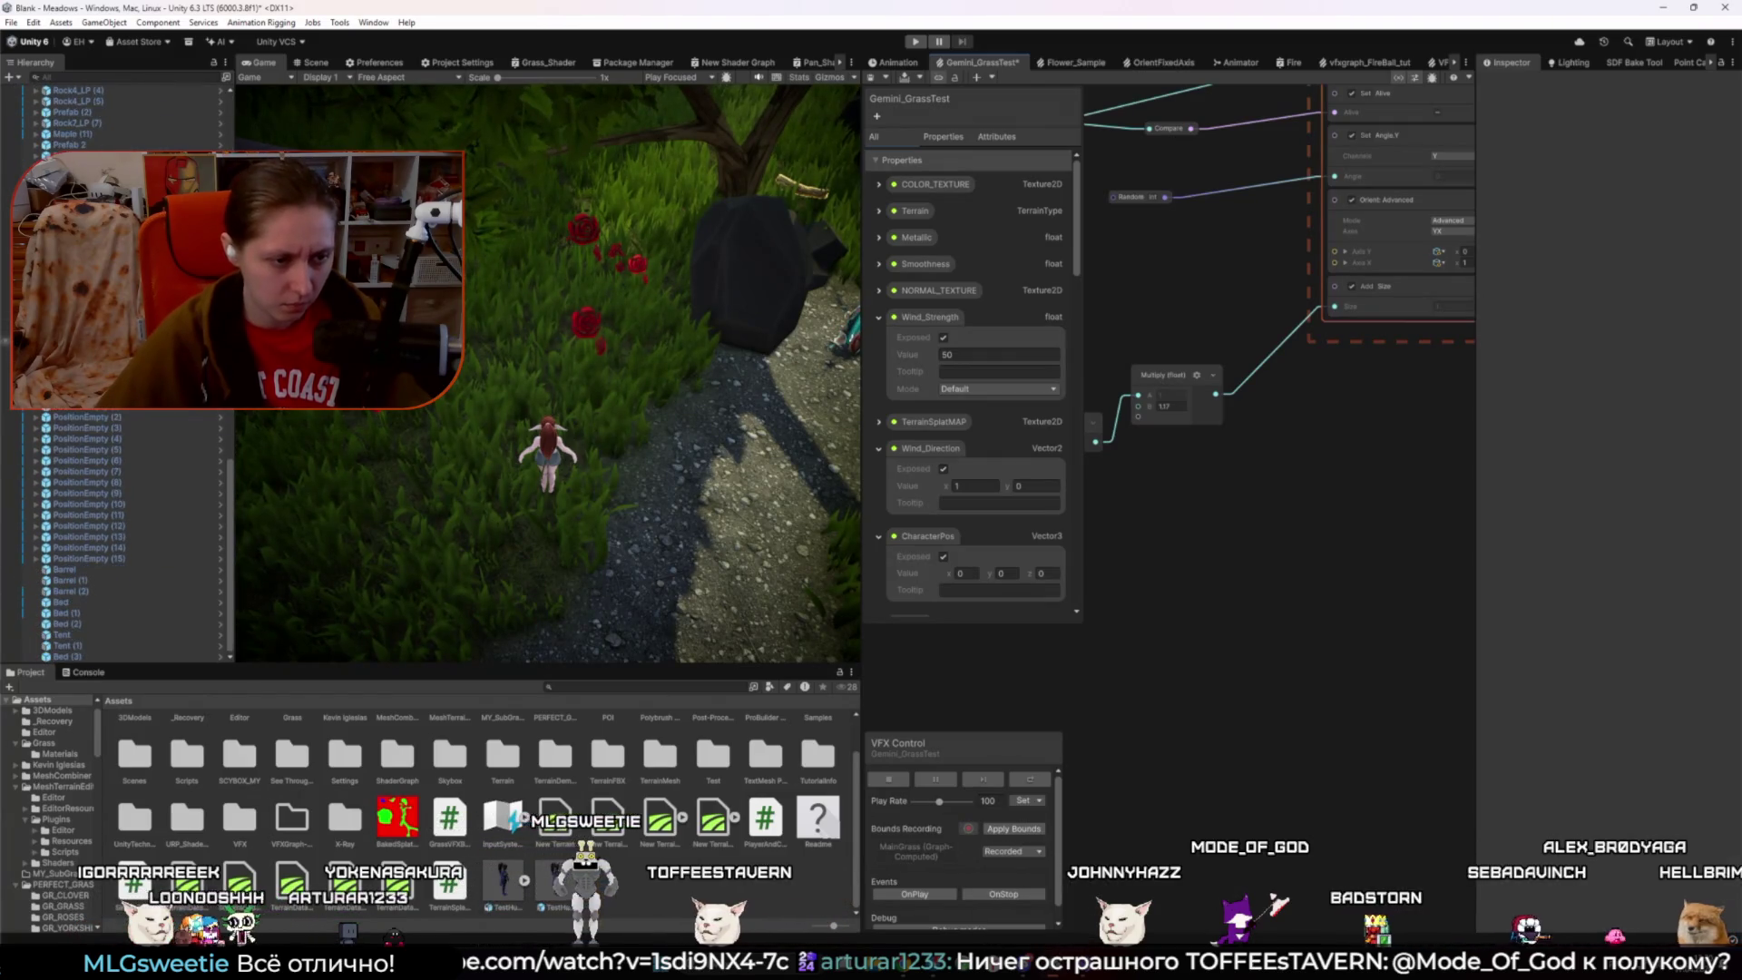
left_click(129, 602)
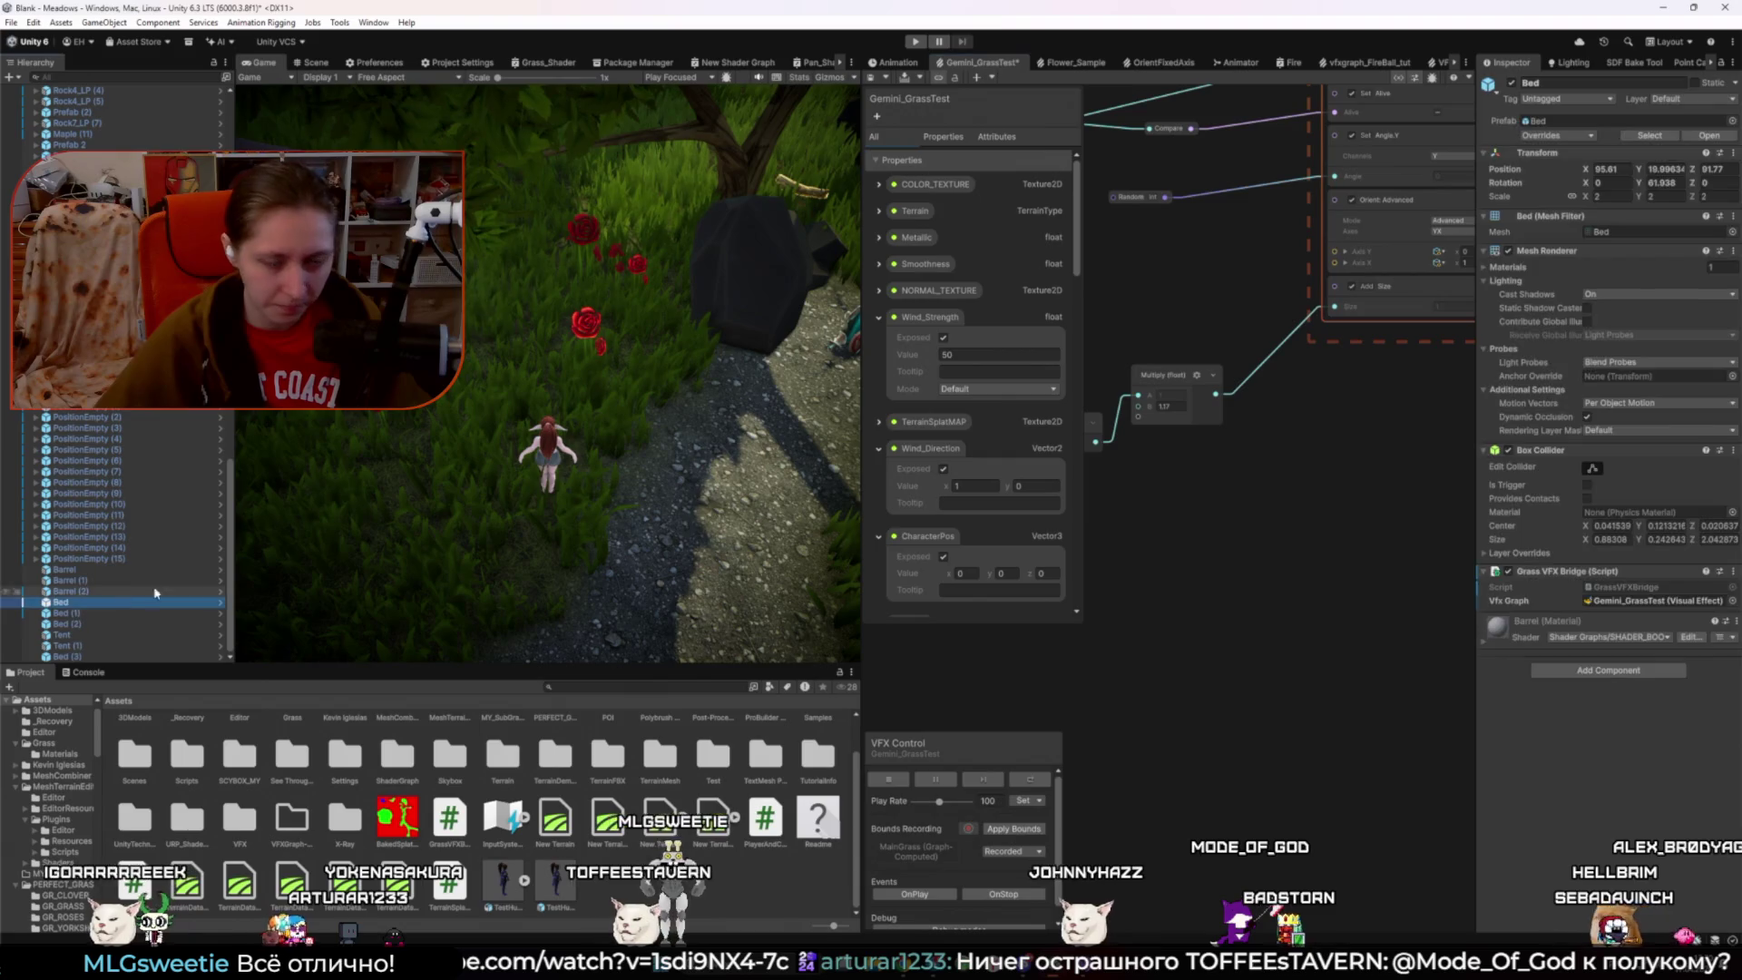
left_click(1353, 573)
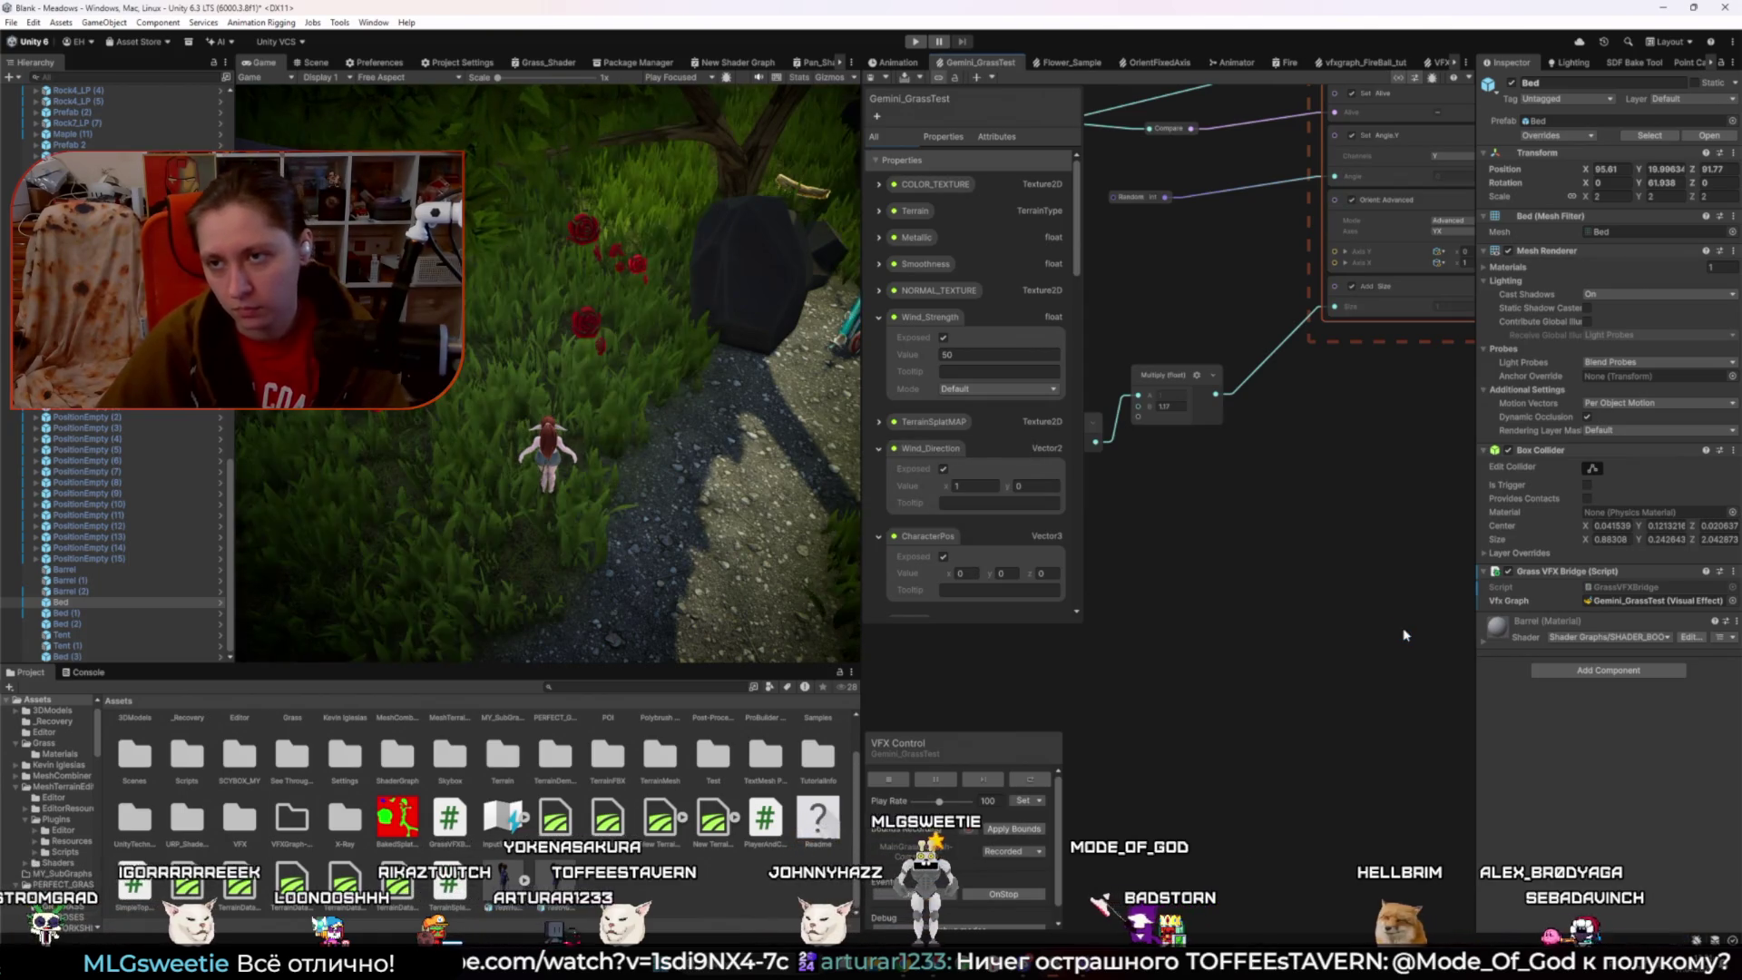
key("alt+Tab")
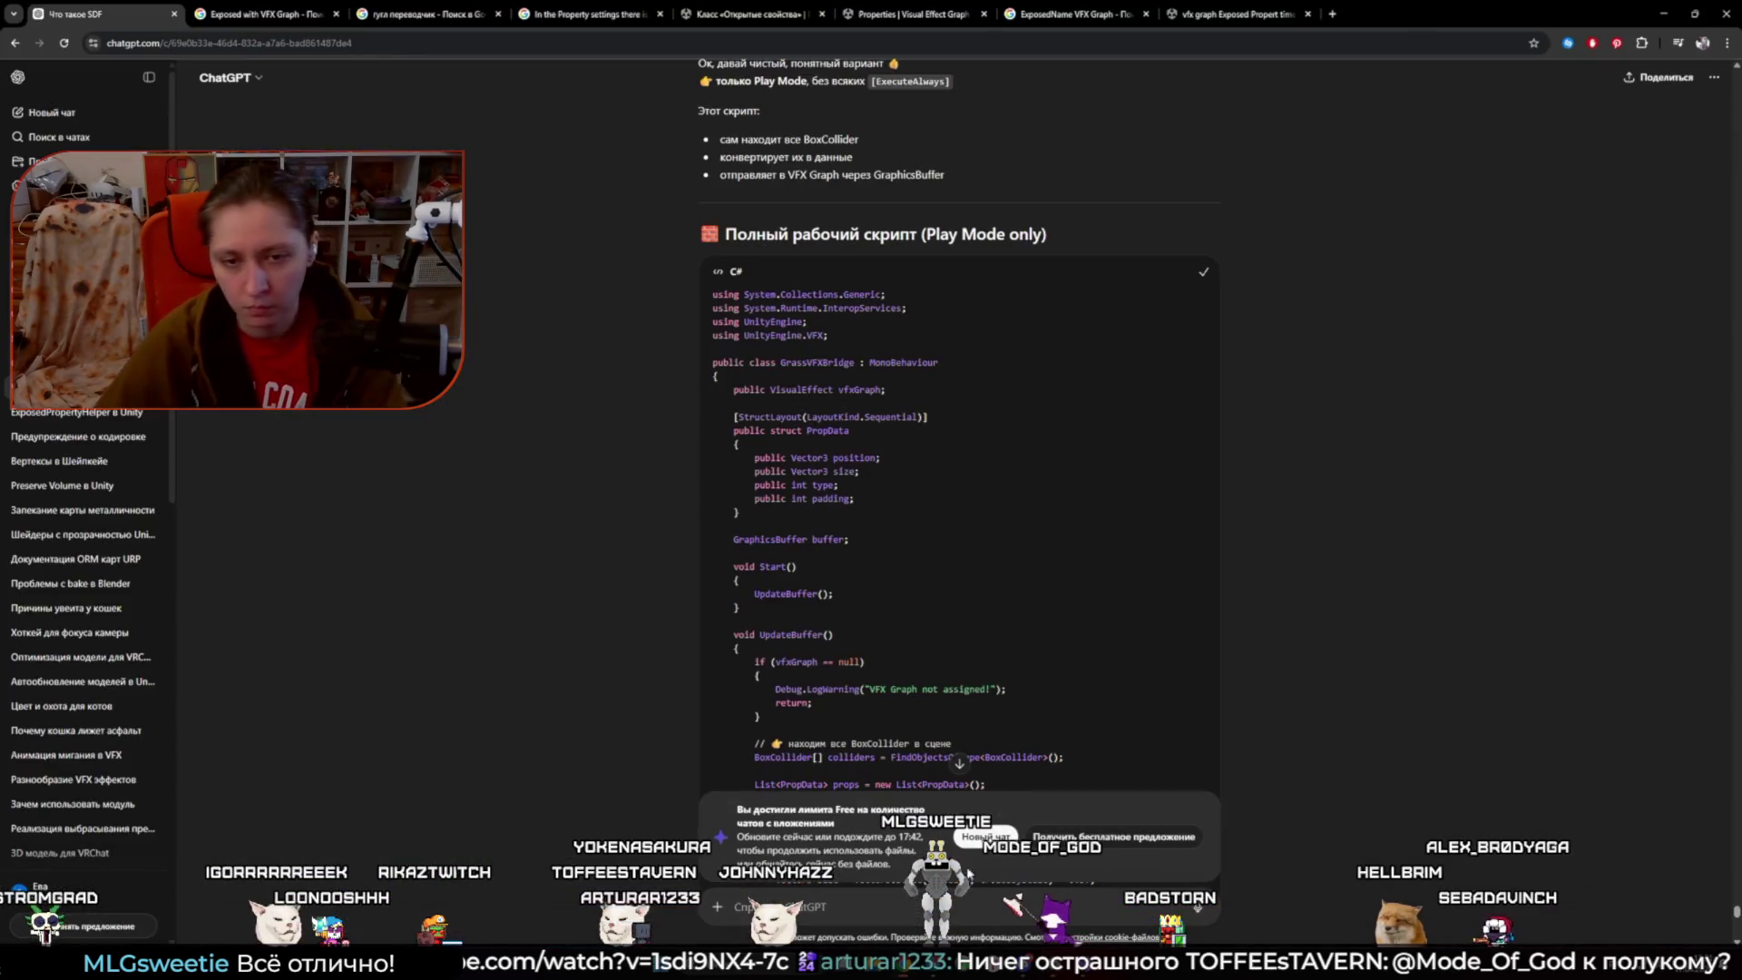
- Scroll past the C# code to the 'Что важно проверить' checklist for _PropsBuffer and _PropsCount
scroll(1283, 581, "down", 5)
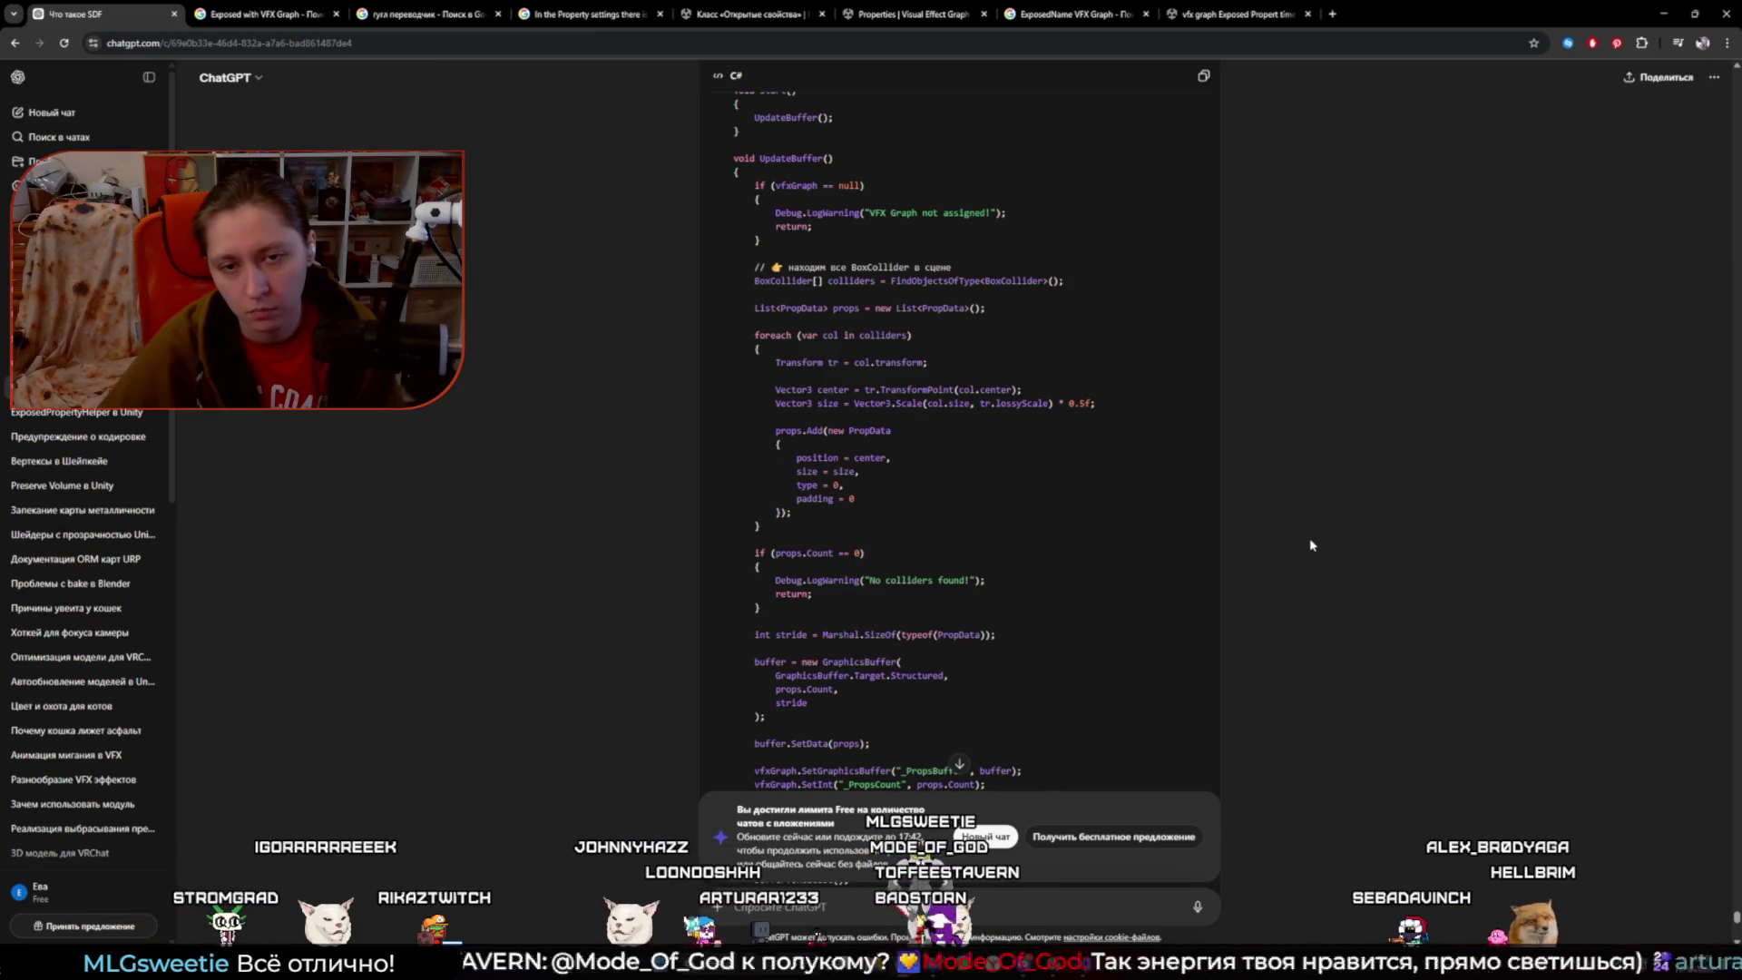
scroll(1310, 545, "down", 4)
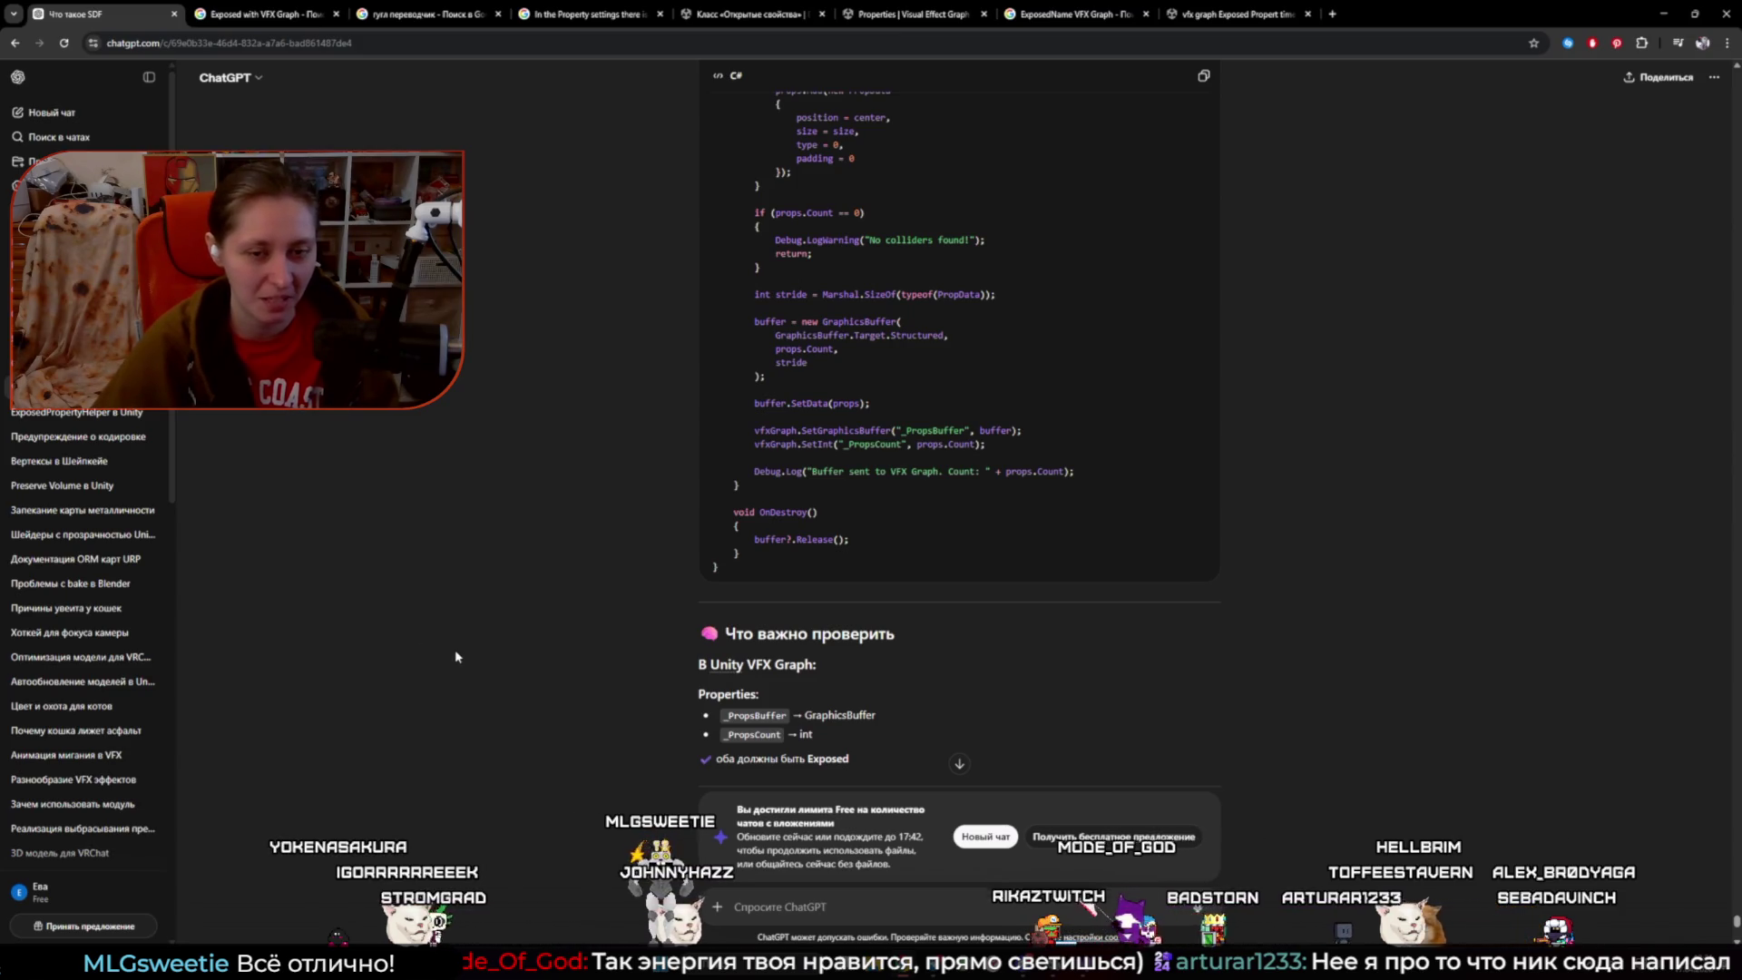
- Scroll through ChatGPT's reply: the _PropsBuffer/_PropsCount checklist, Update() calling UpdateBuffer(), and the 'Итог' summary
scroll(457, 689, "down", 3)
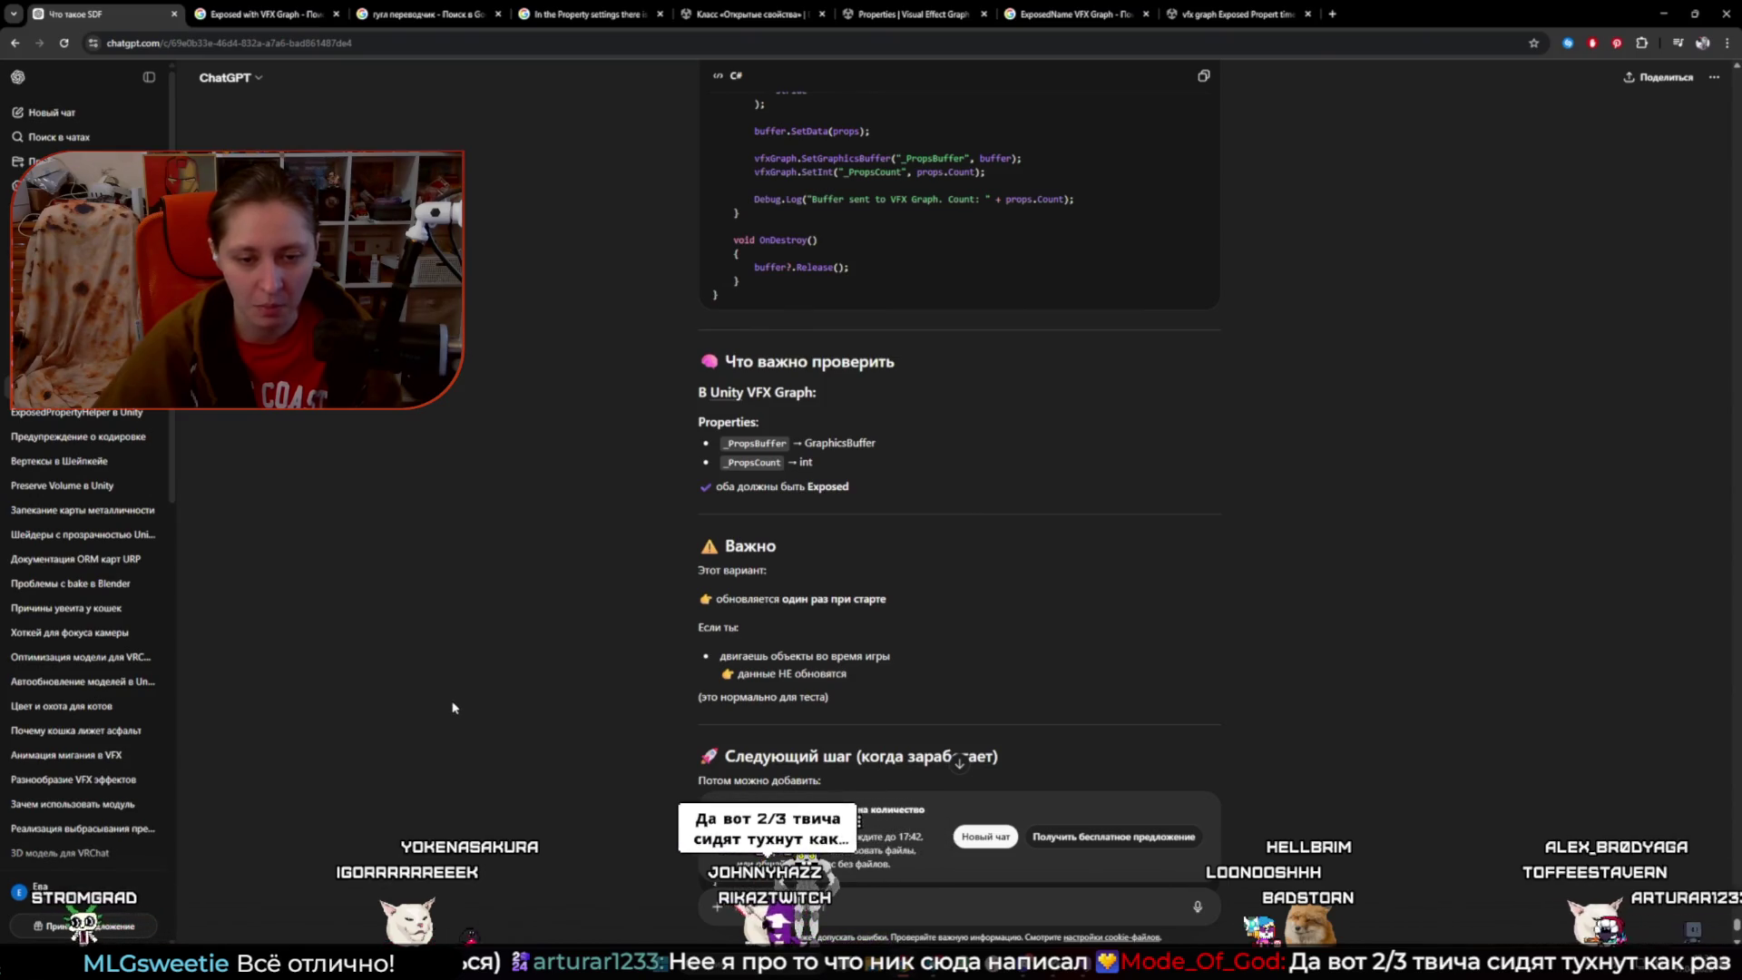
scroll(451, 711, "down", 3)
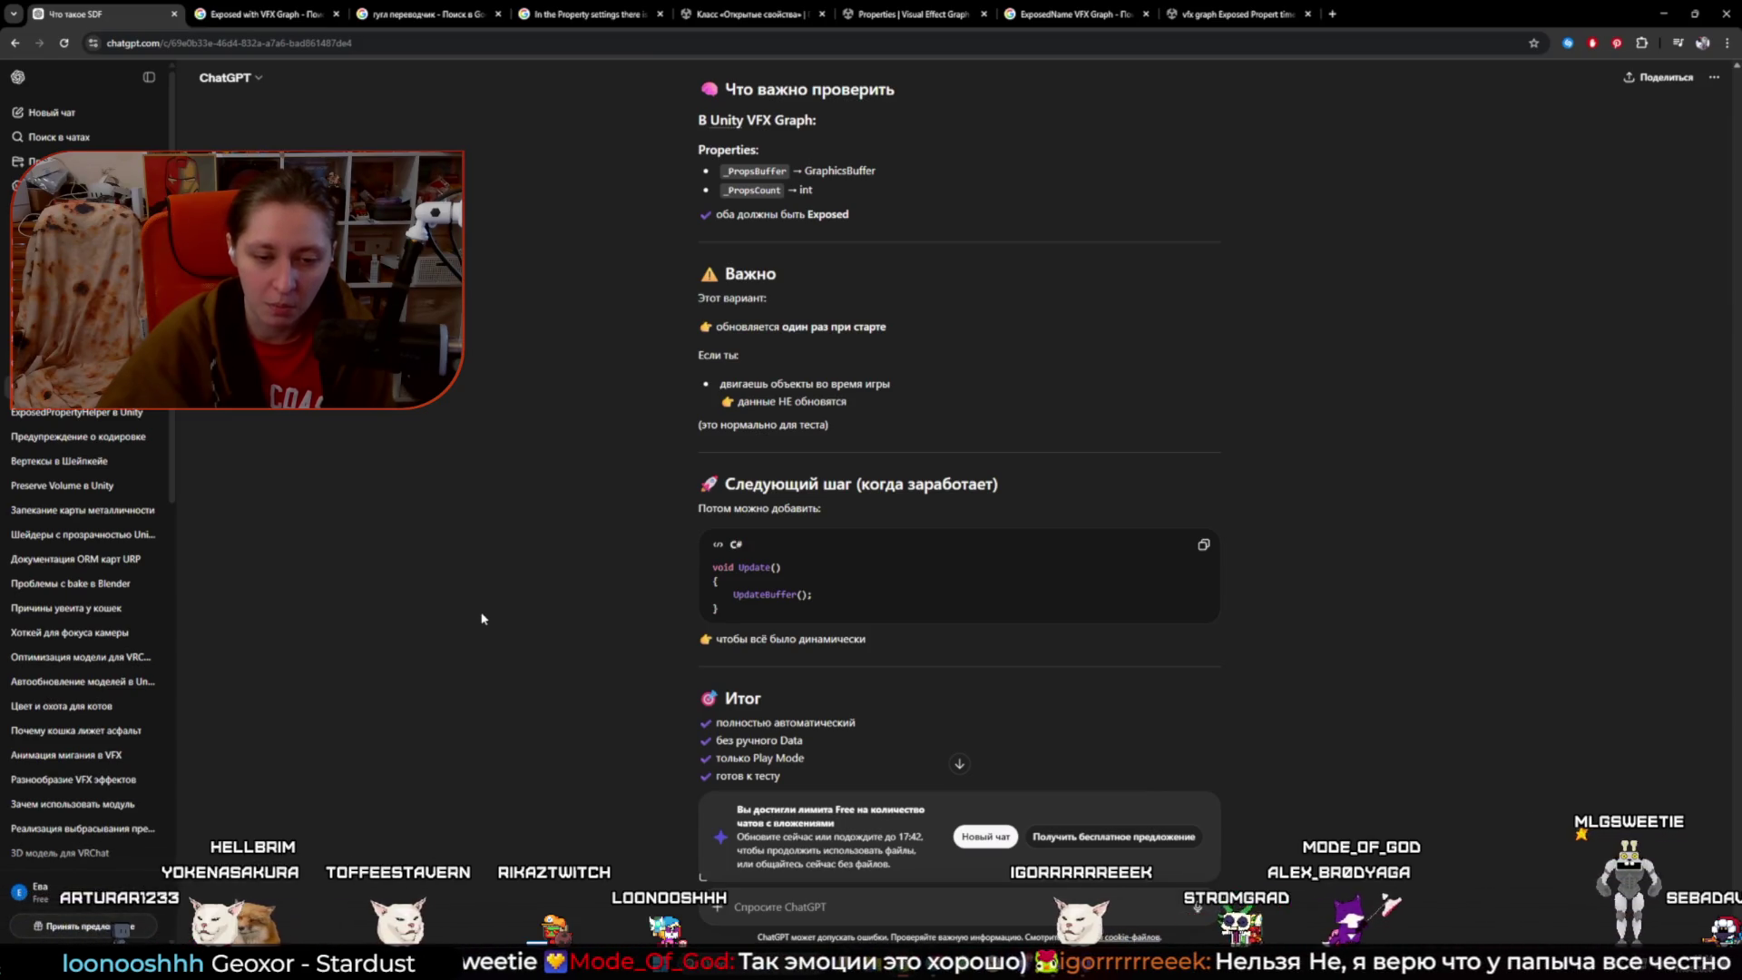
scroll(481, 618, "down", 2)
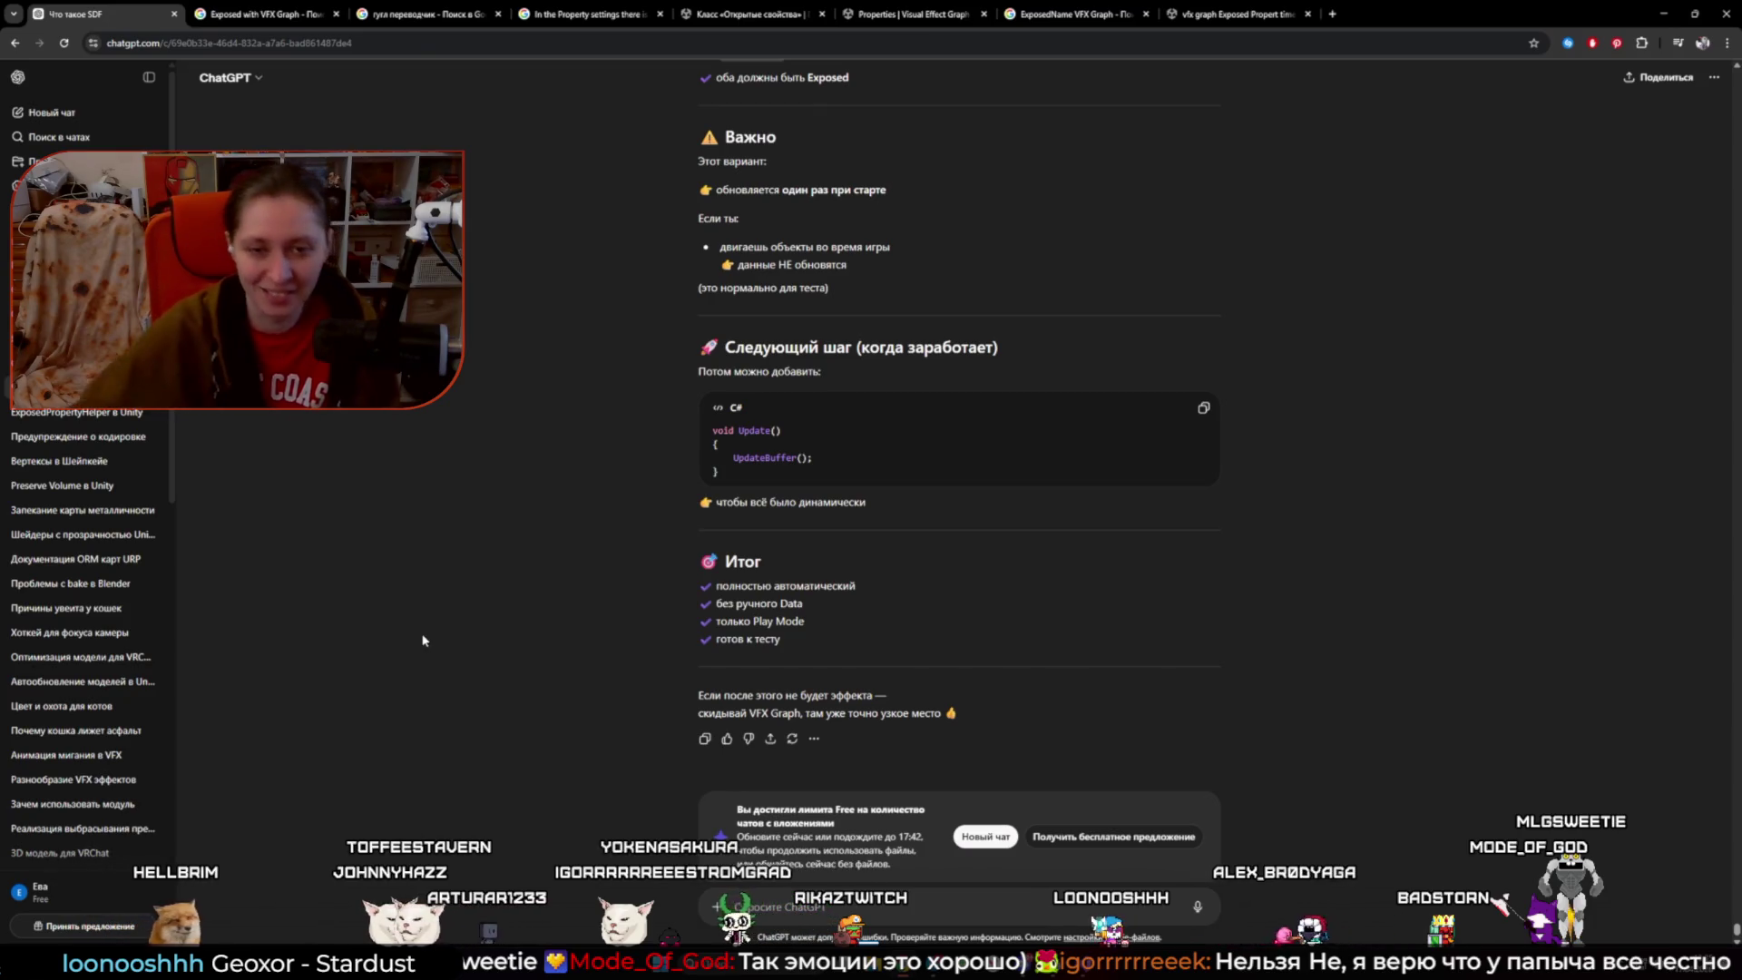
scroll(422, 641, "up", 2)
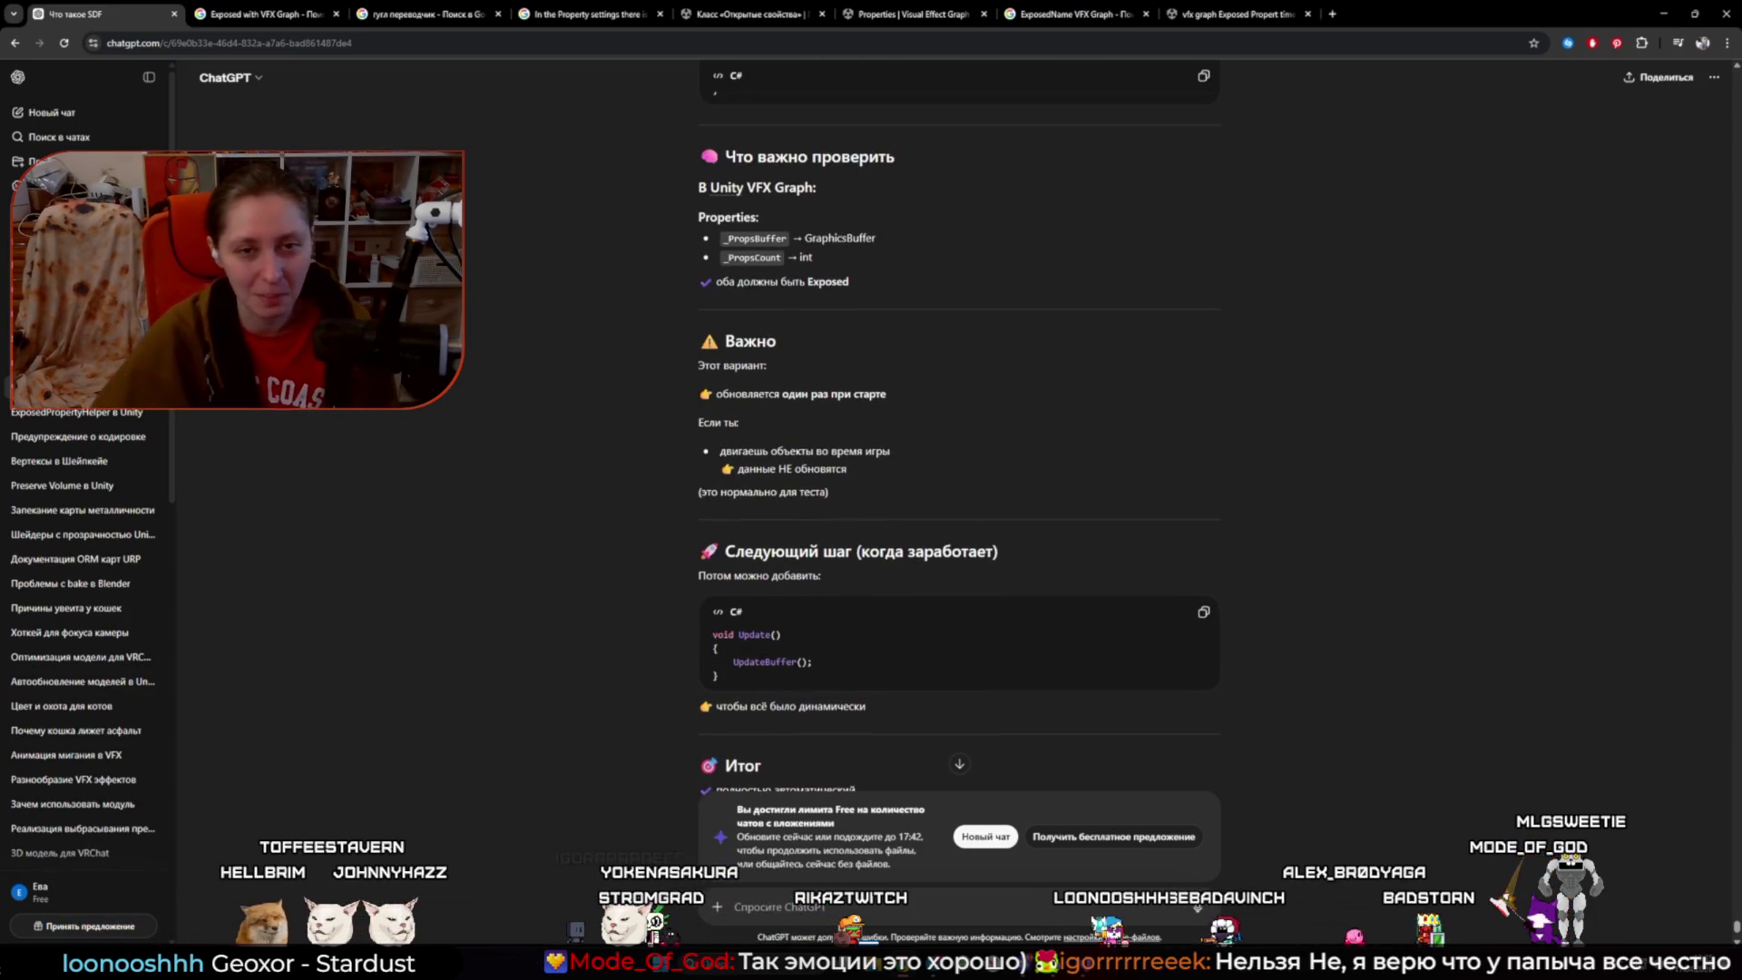
scroll(483, 442, "up", 2)
scroll(650, 645, "down", 3)
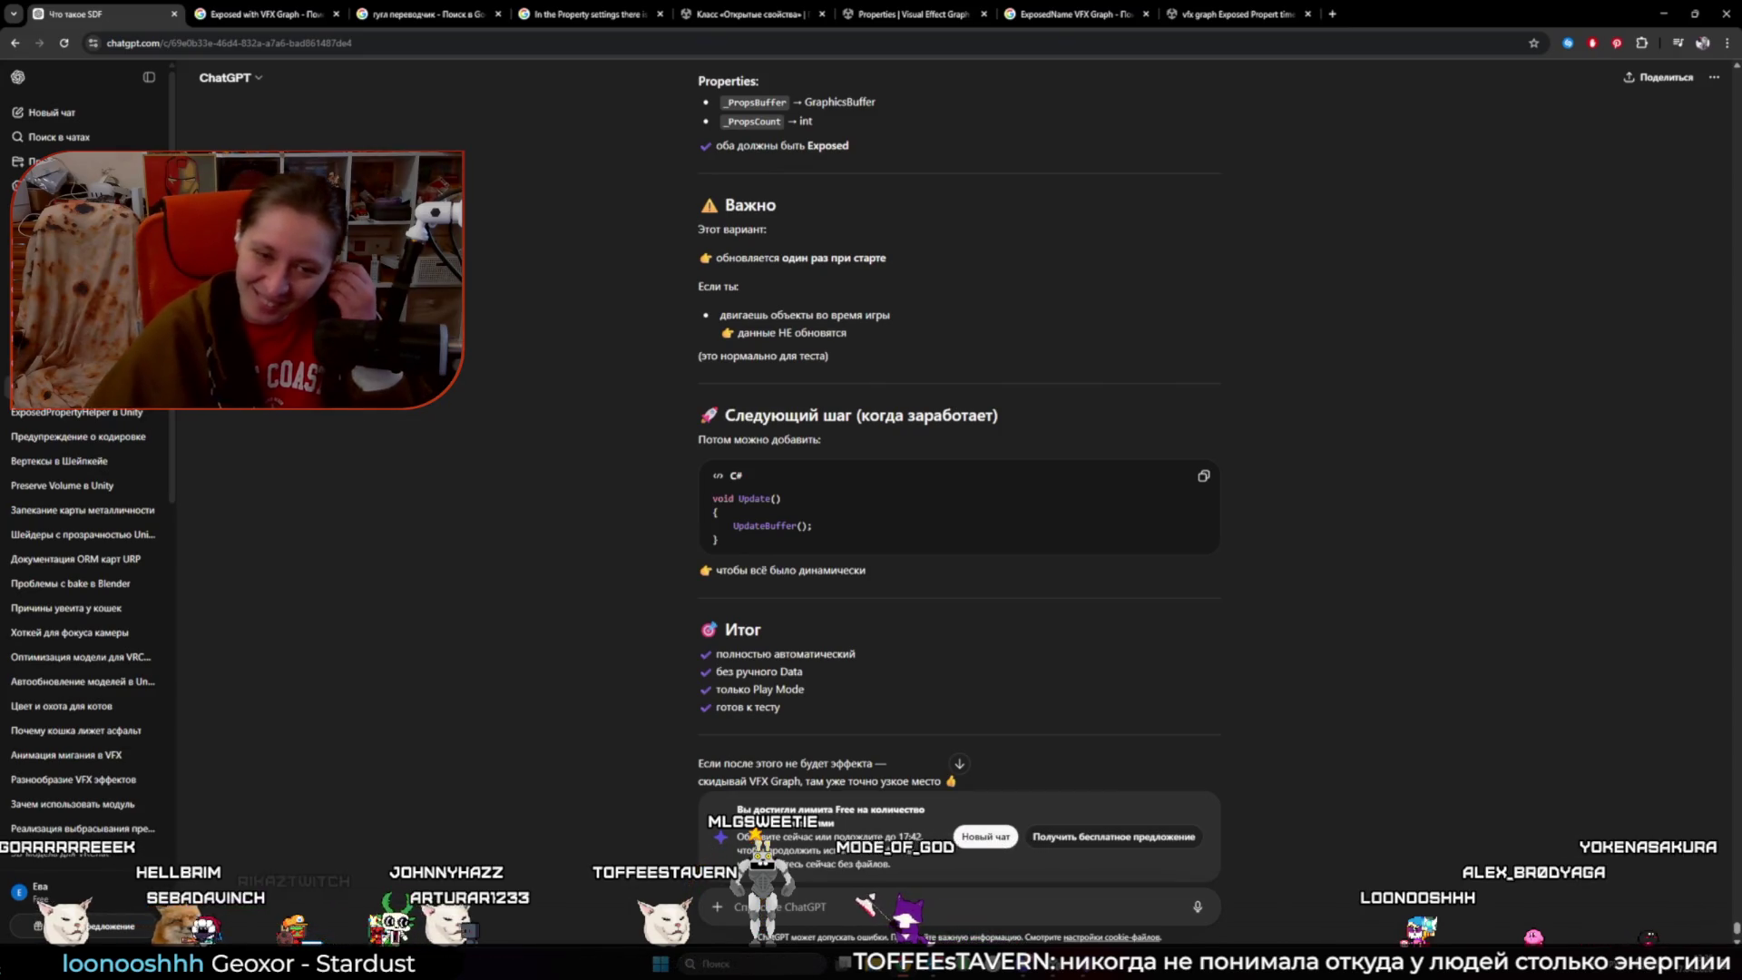
mouse_move(850, 418)
left_mouse_down()
mouse_move(1022, 435)
mouse_move(821, 405)
left_mouse_up()
left_click(1023, 436)
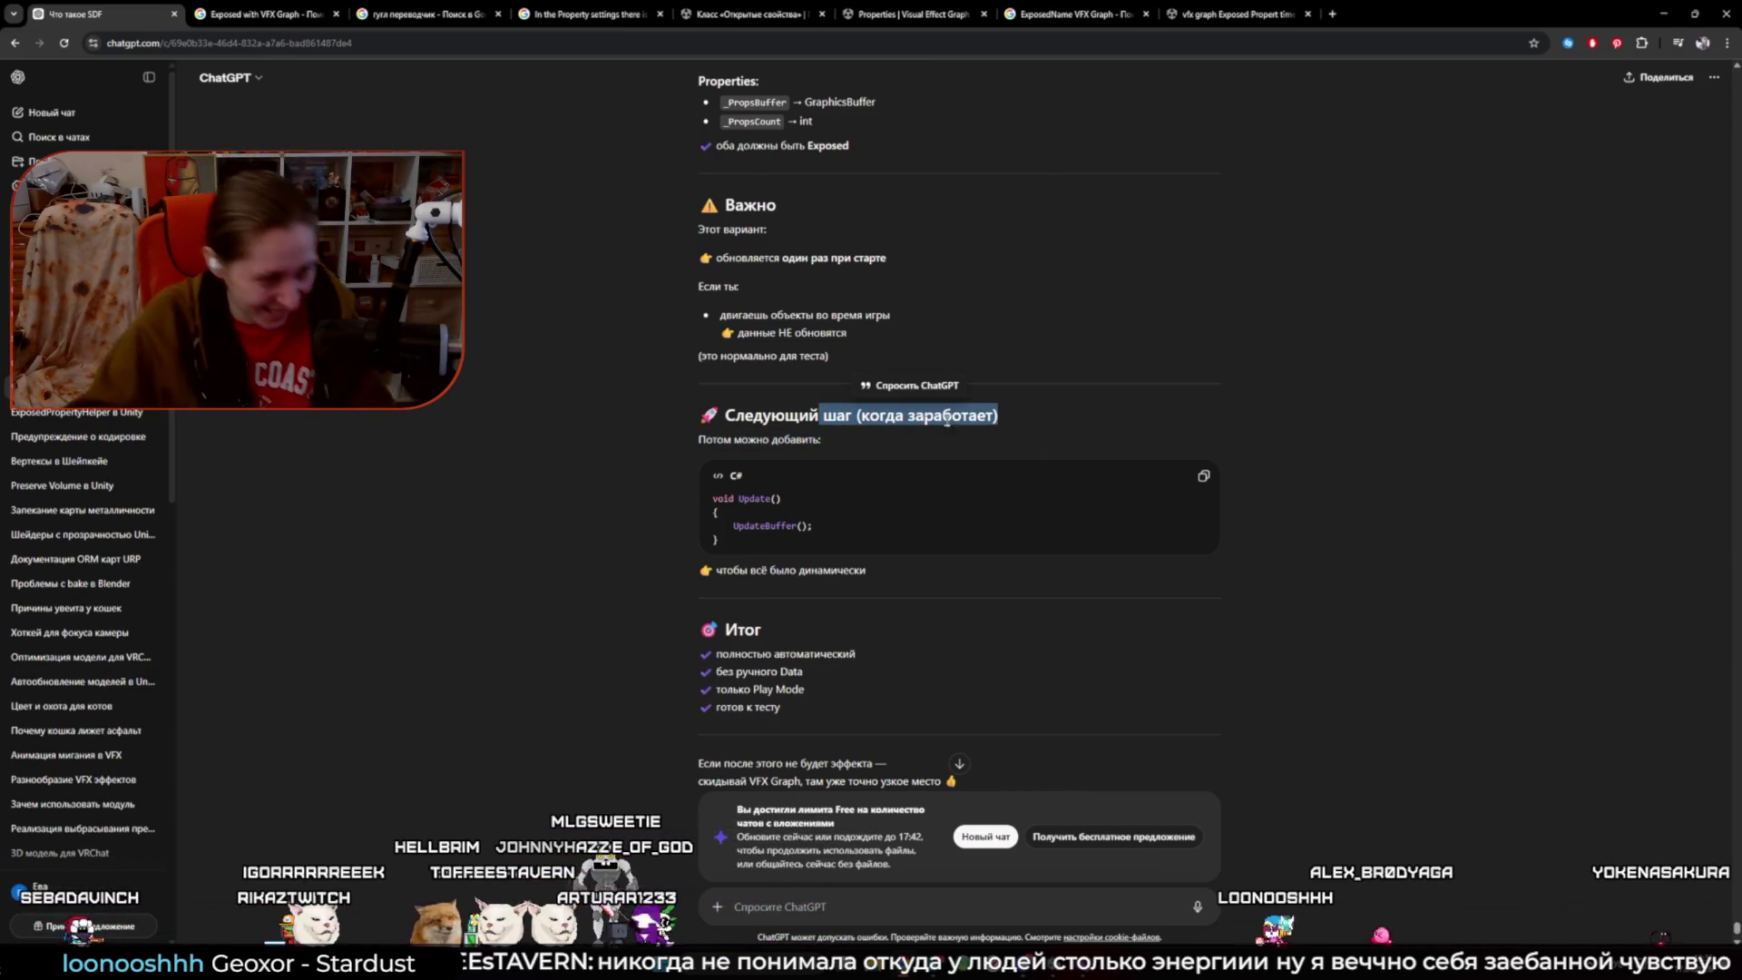
left_click(583, 501)
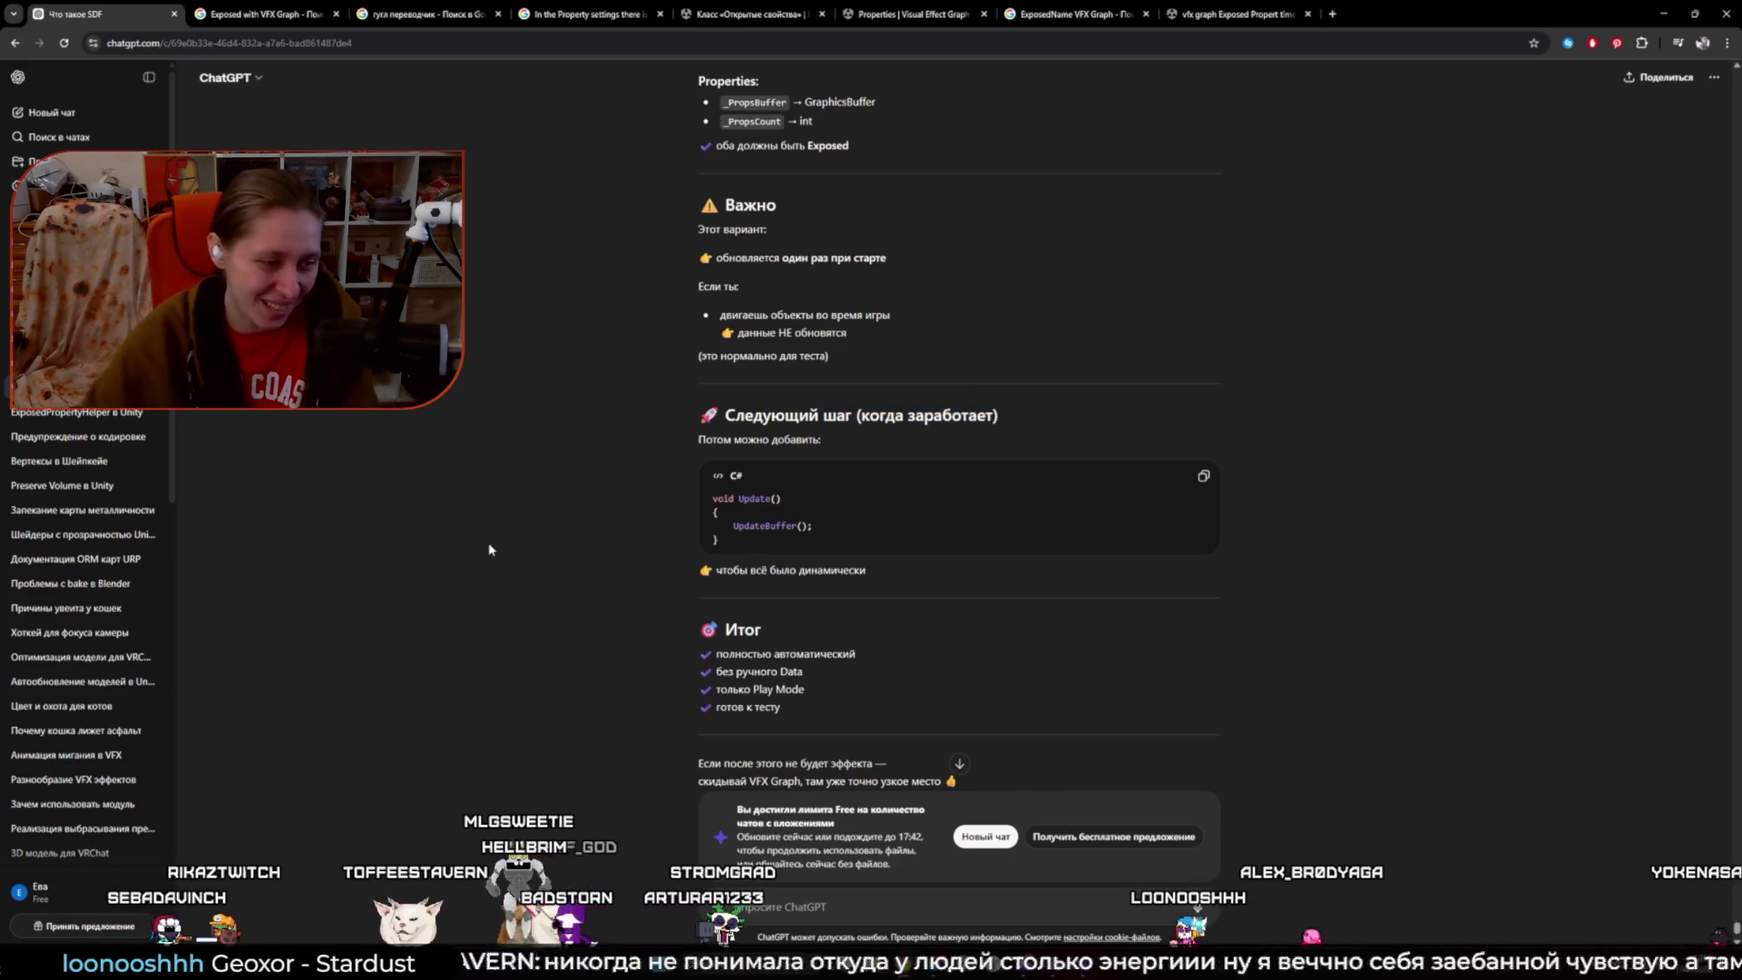
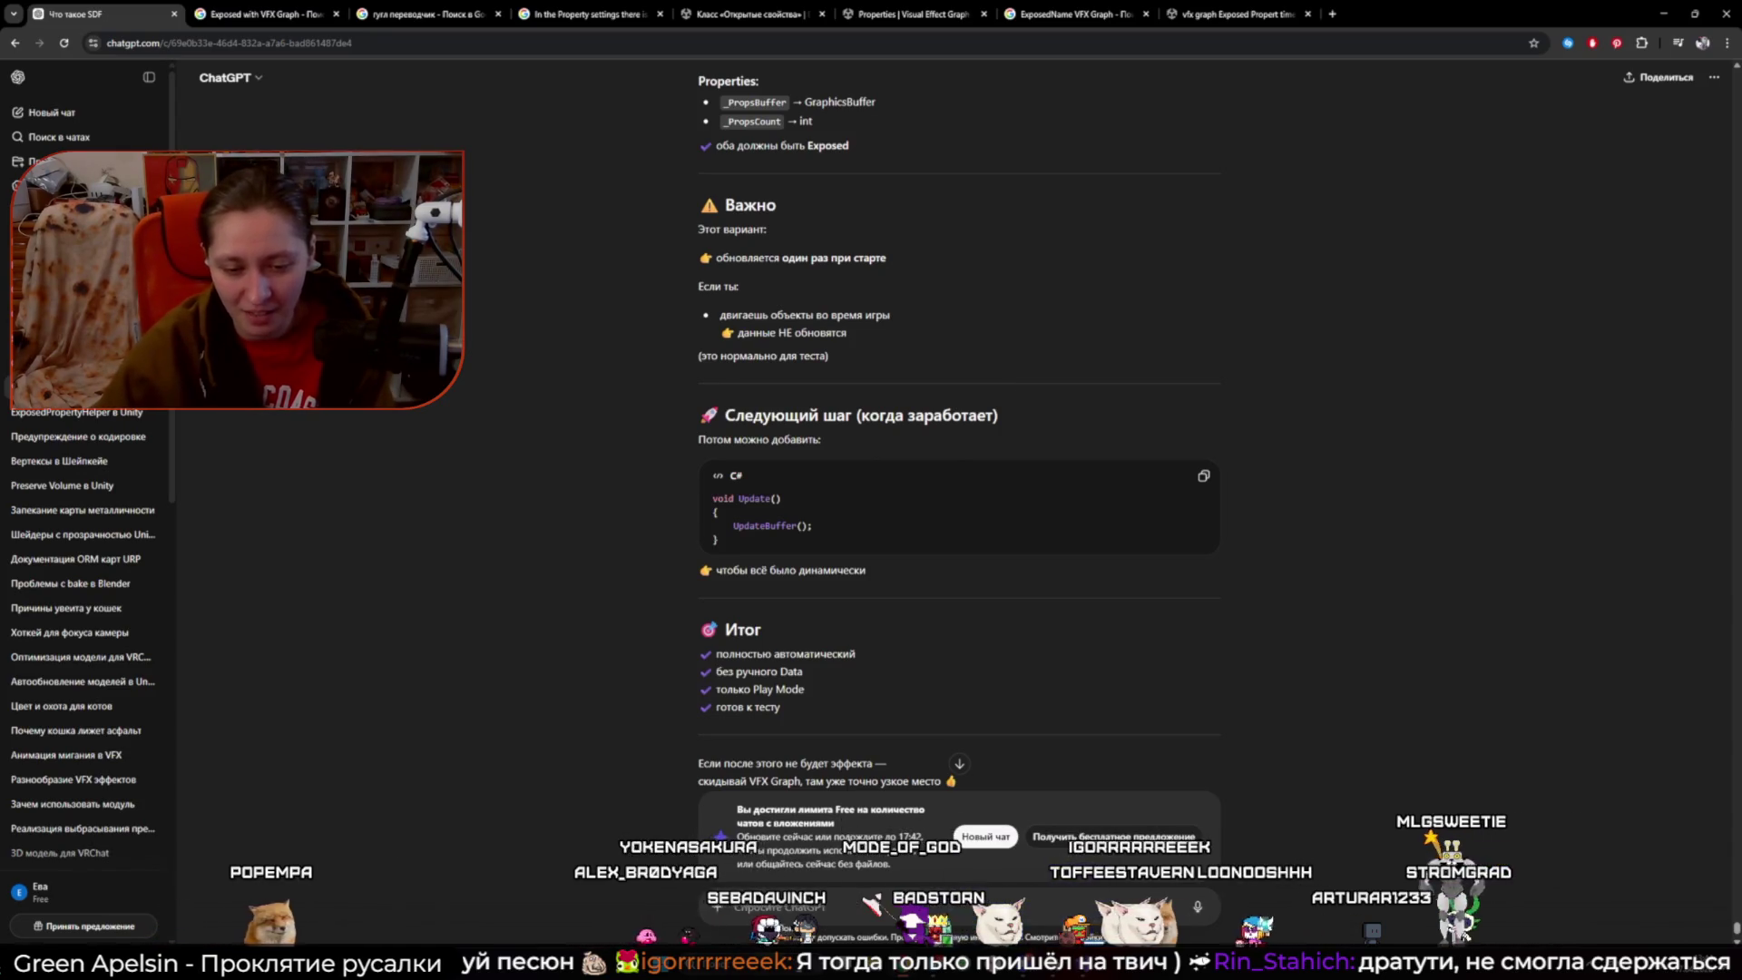
- Launch Blender from the Start menu search with 'bl' and dismiss its start screen
key("super")
type("bl")
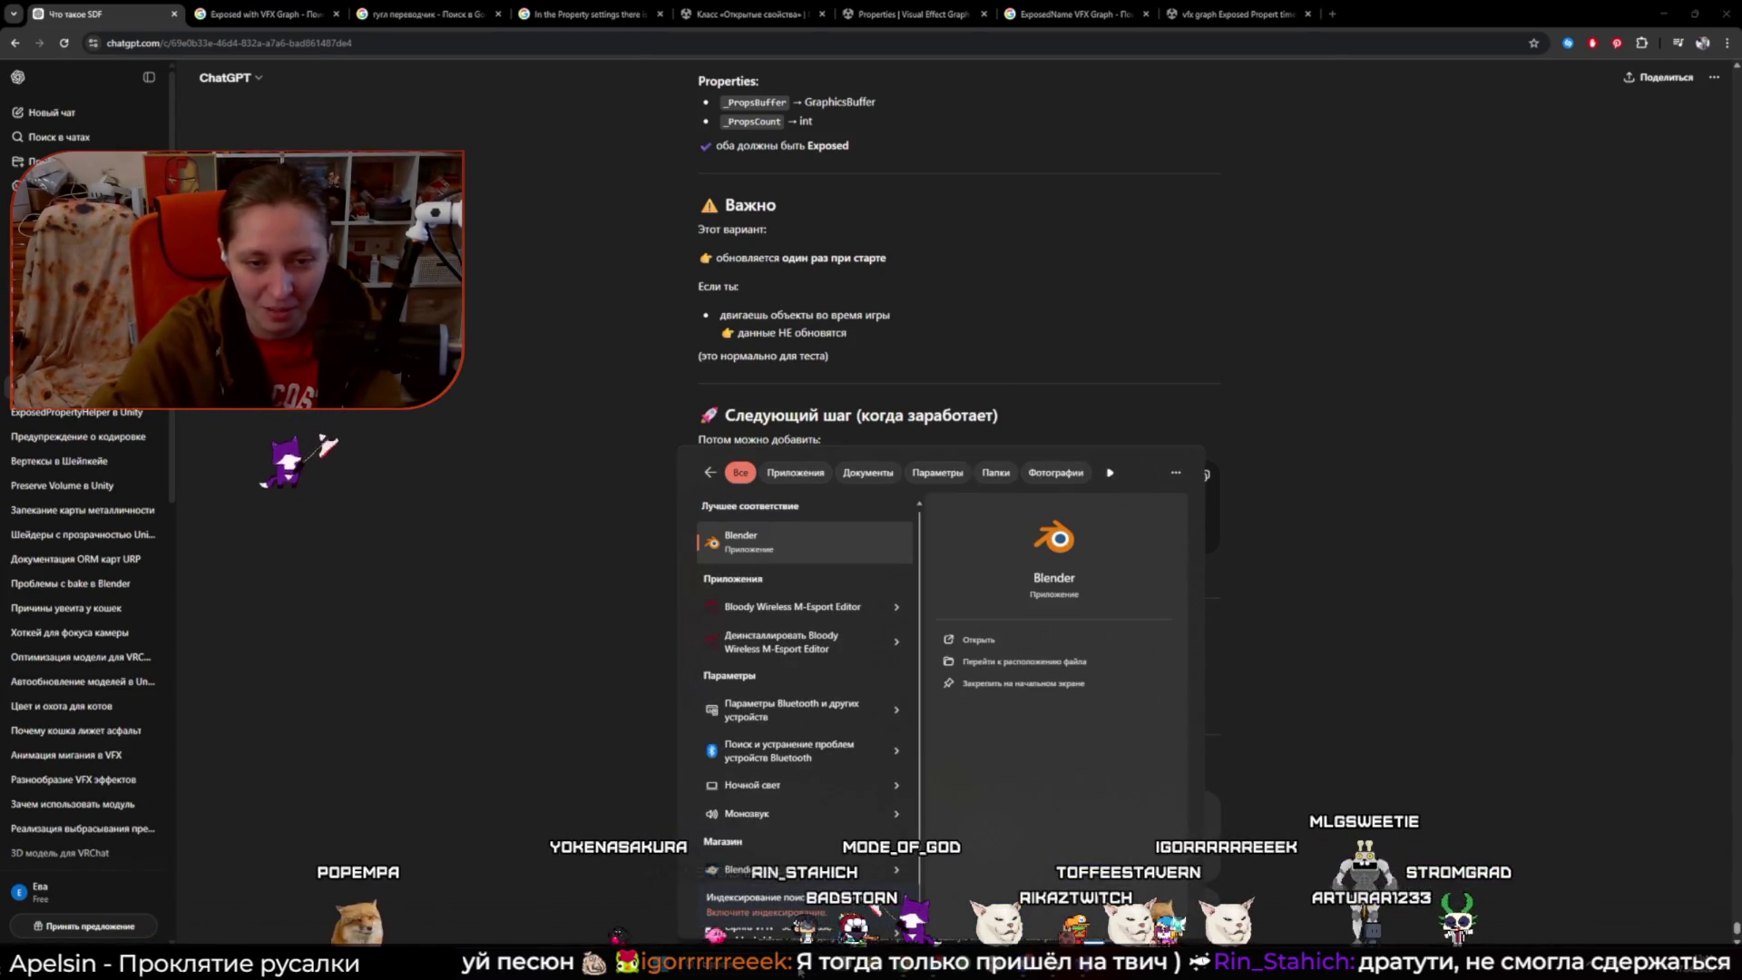
key("Return")
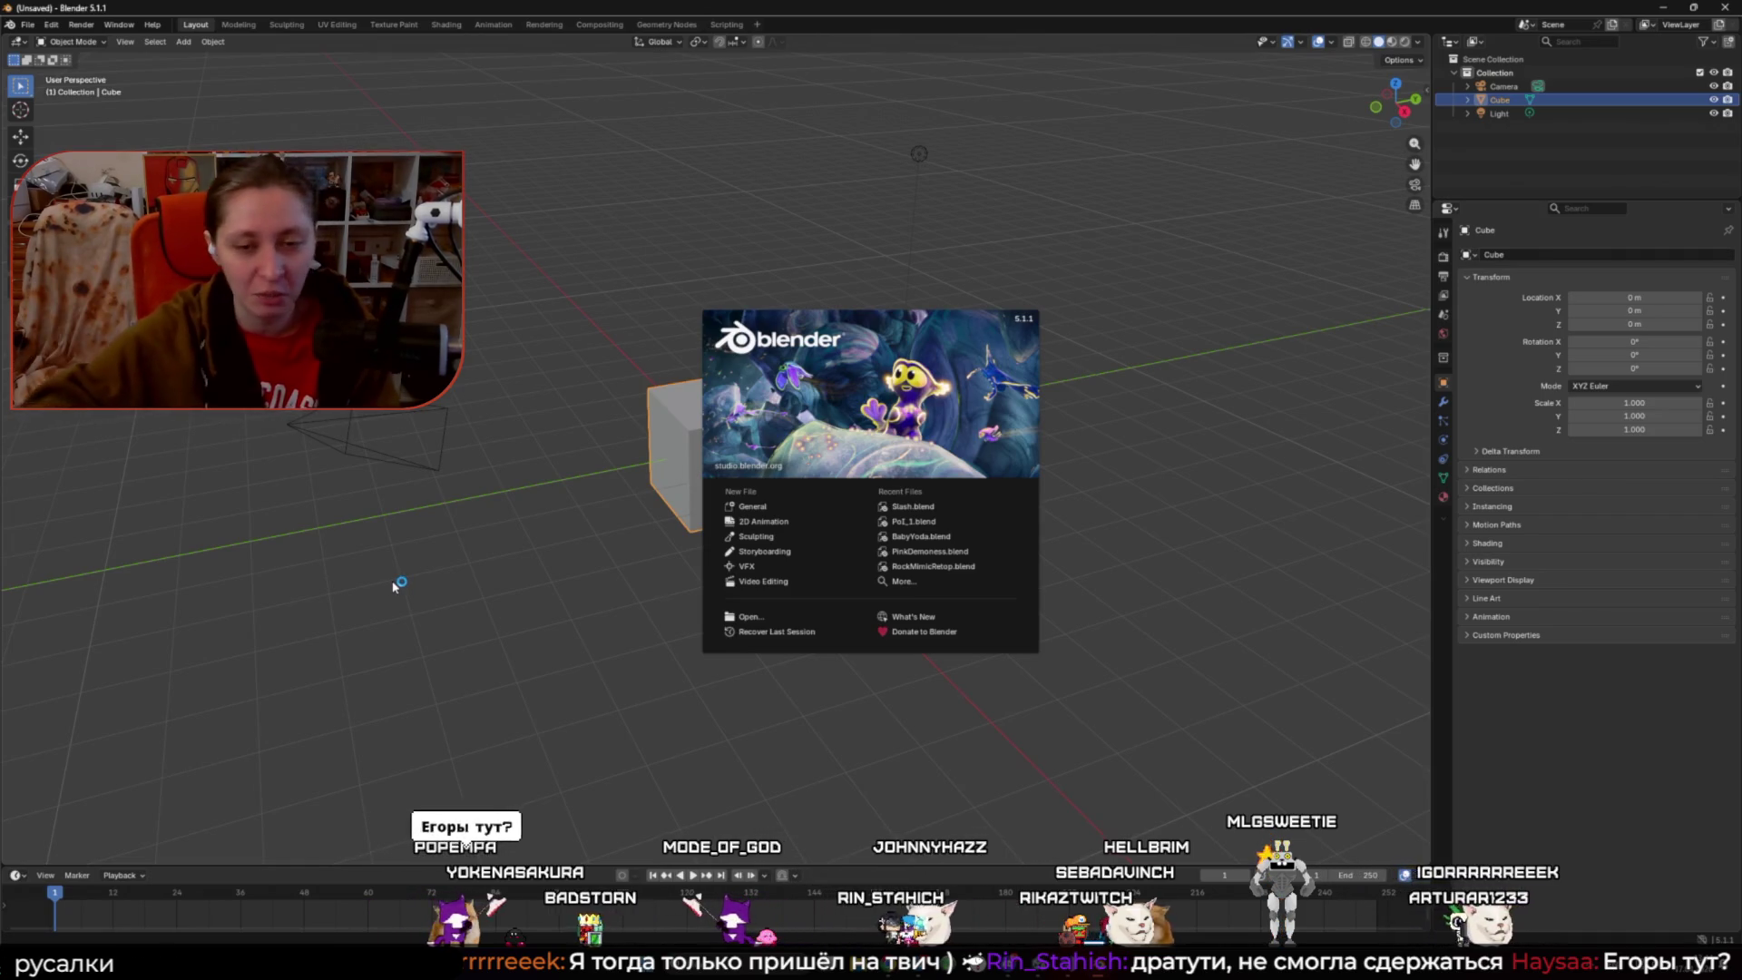
left_click(396, 585)
- Switch from Blender back to the ChatGPT conversation in Chrome
key("alt+Tab")
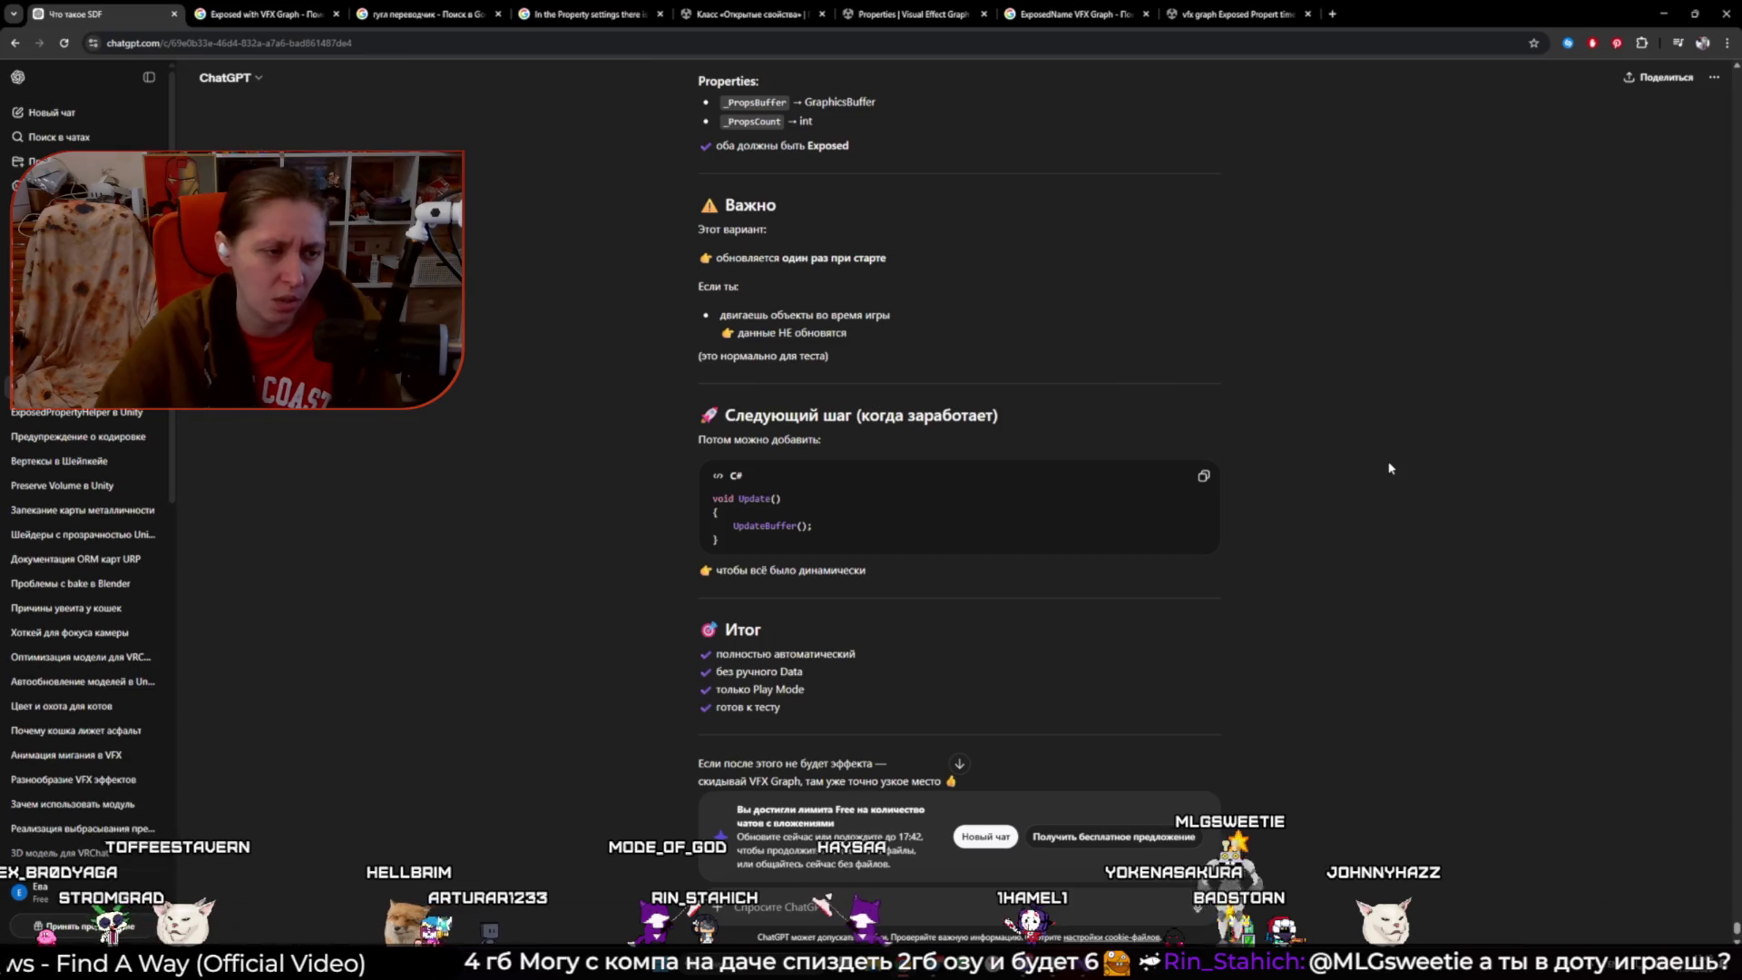
- Bring up the Steam client window from the hidden system tray icons
left_click(1589, 963)
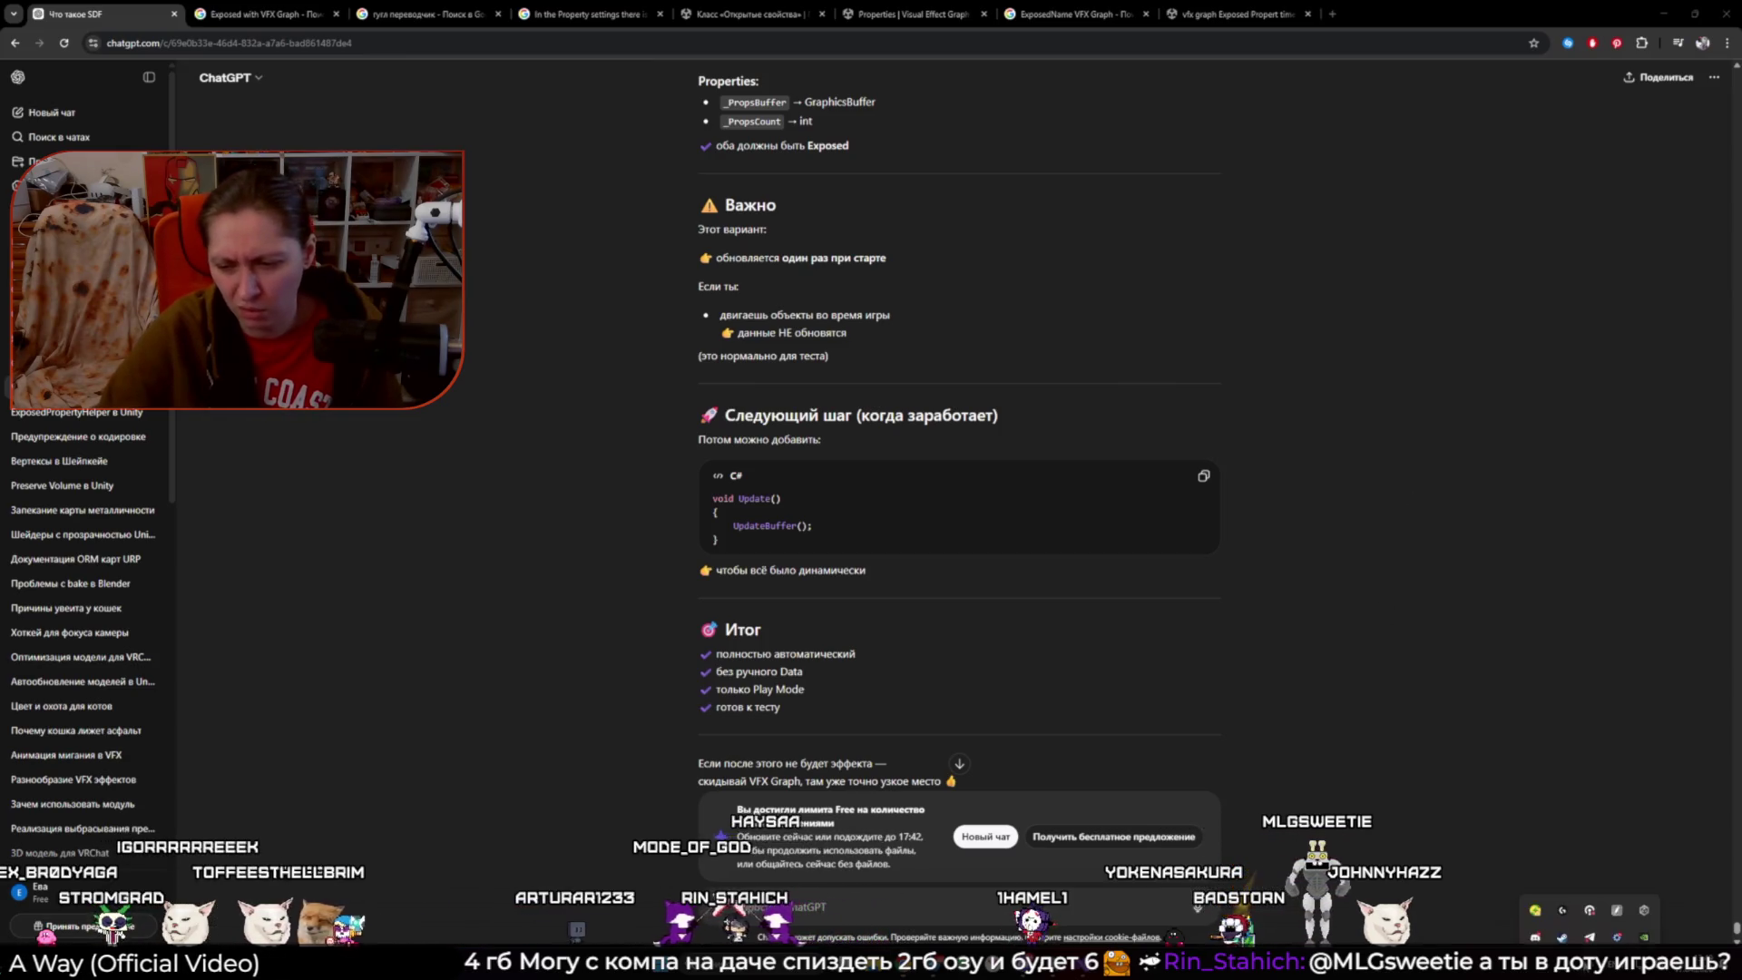
left_click(1562, 921)
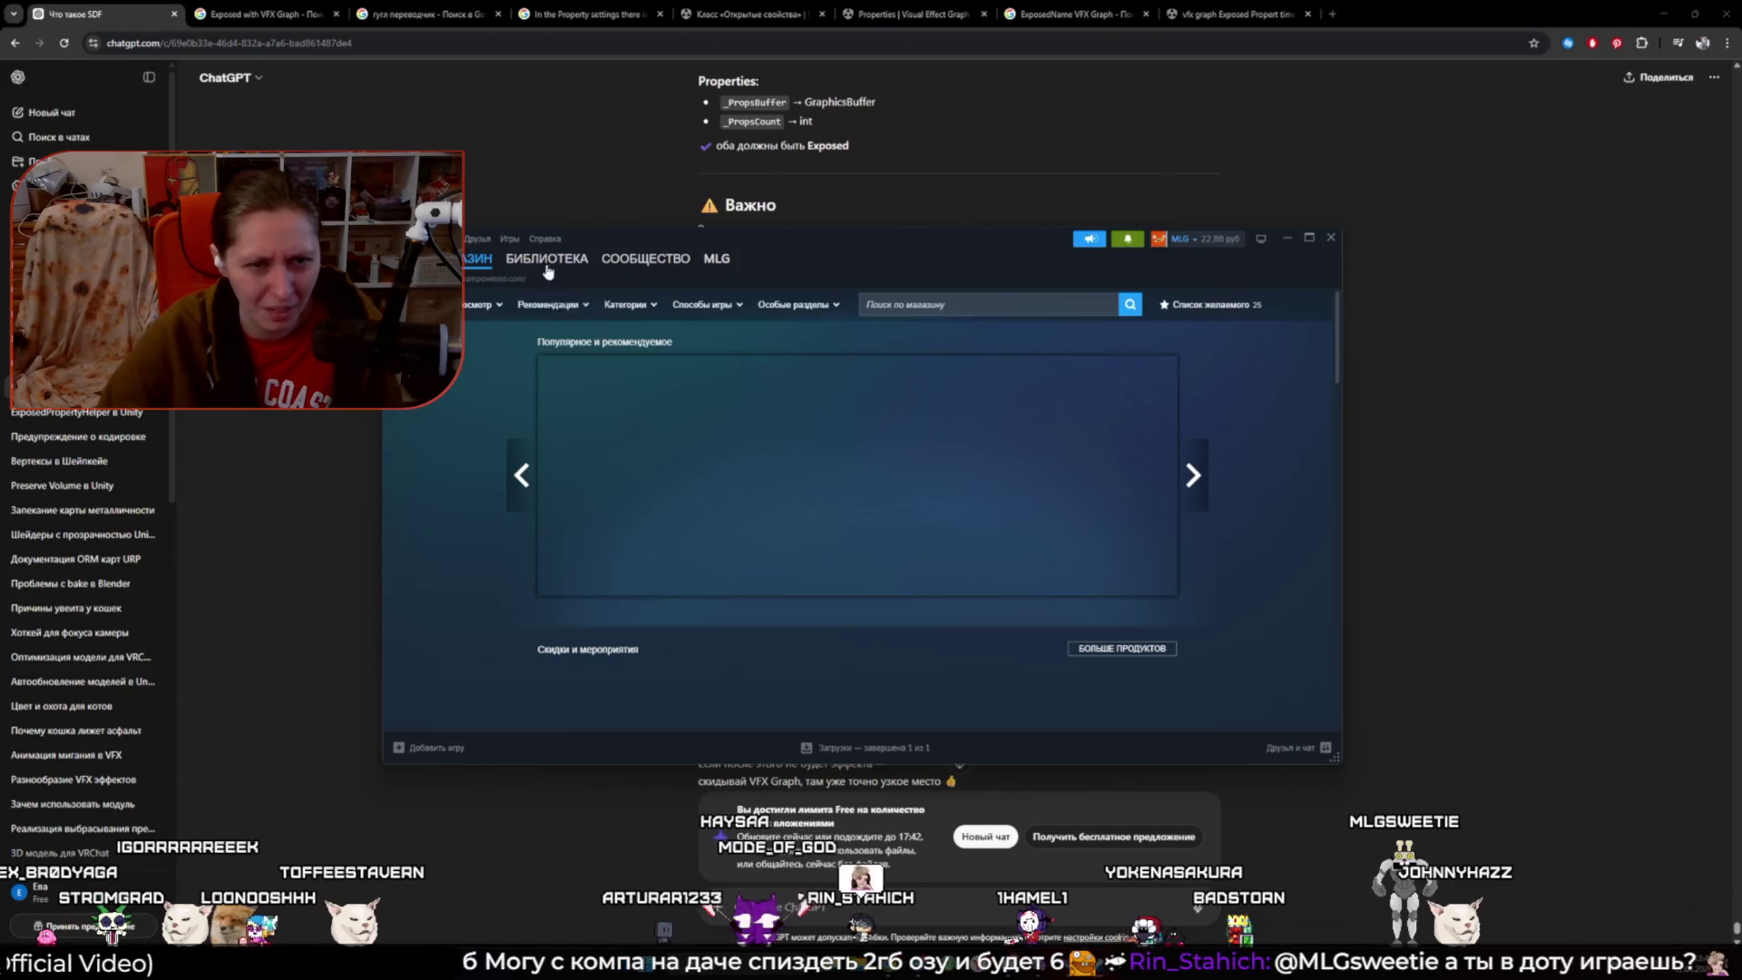
left_click(536, 271)
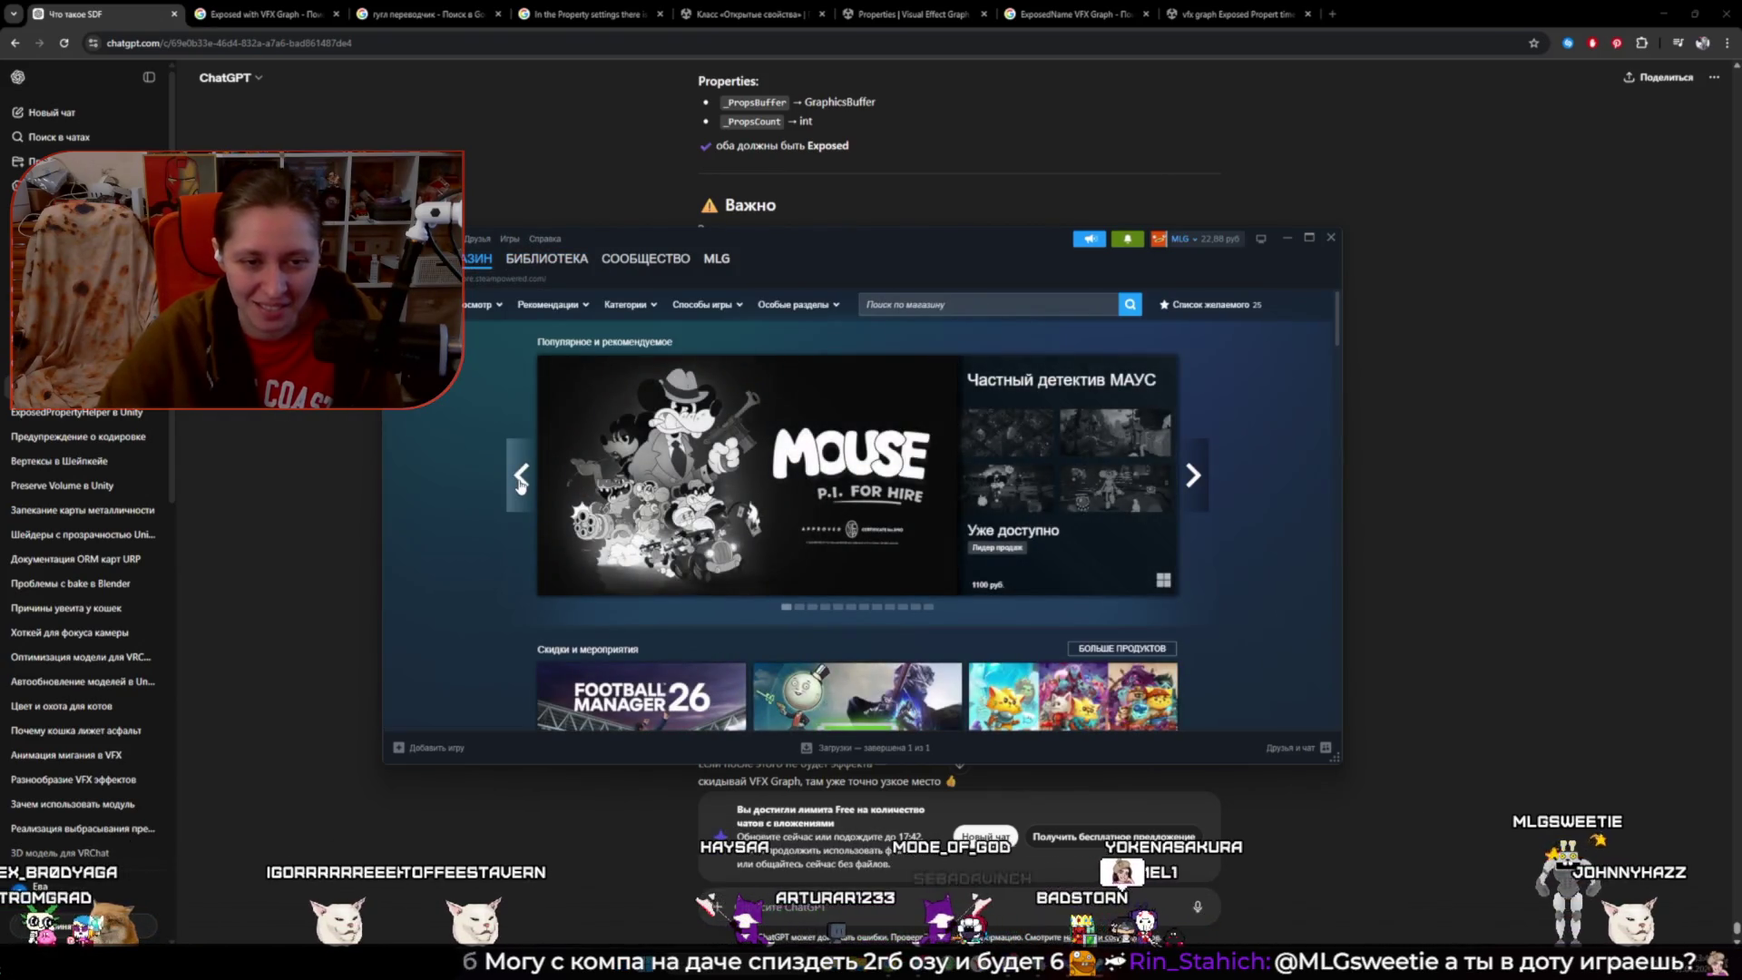
- Browse the featured store carousel back five games, then forward one
left_click(520, 481)
left_click(520, 481)
left_click(520, 481)
left_click(520, 481)
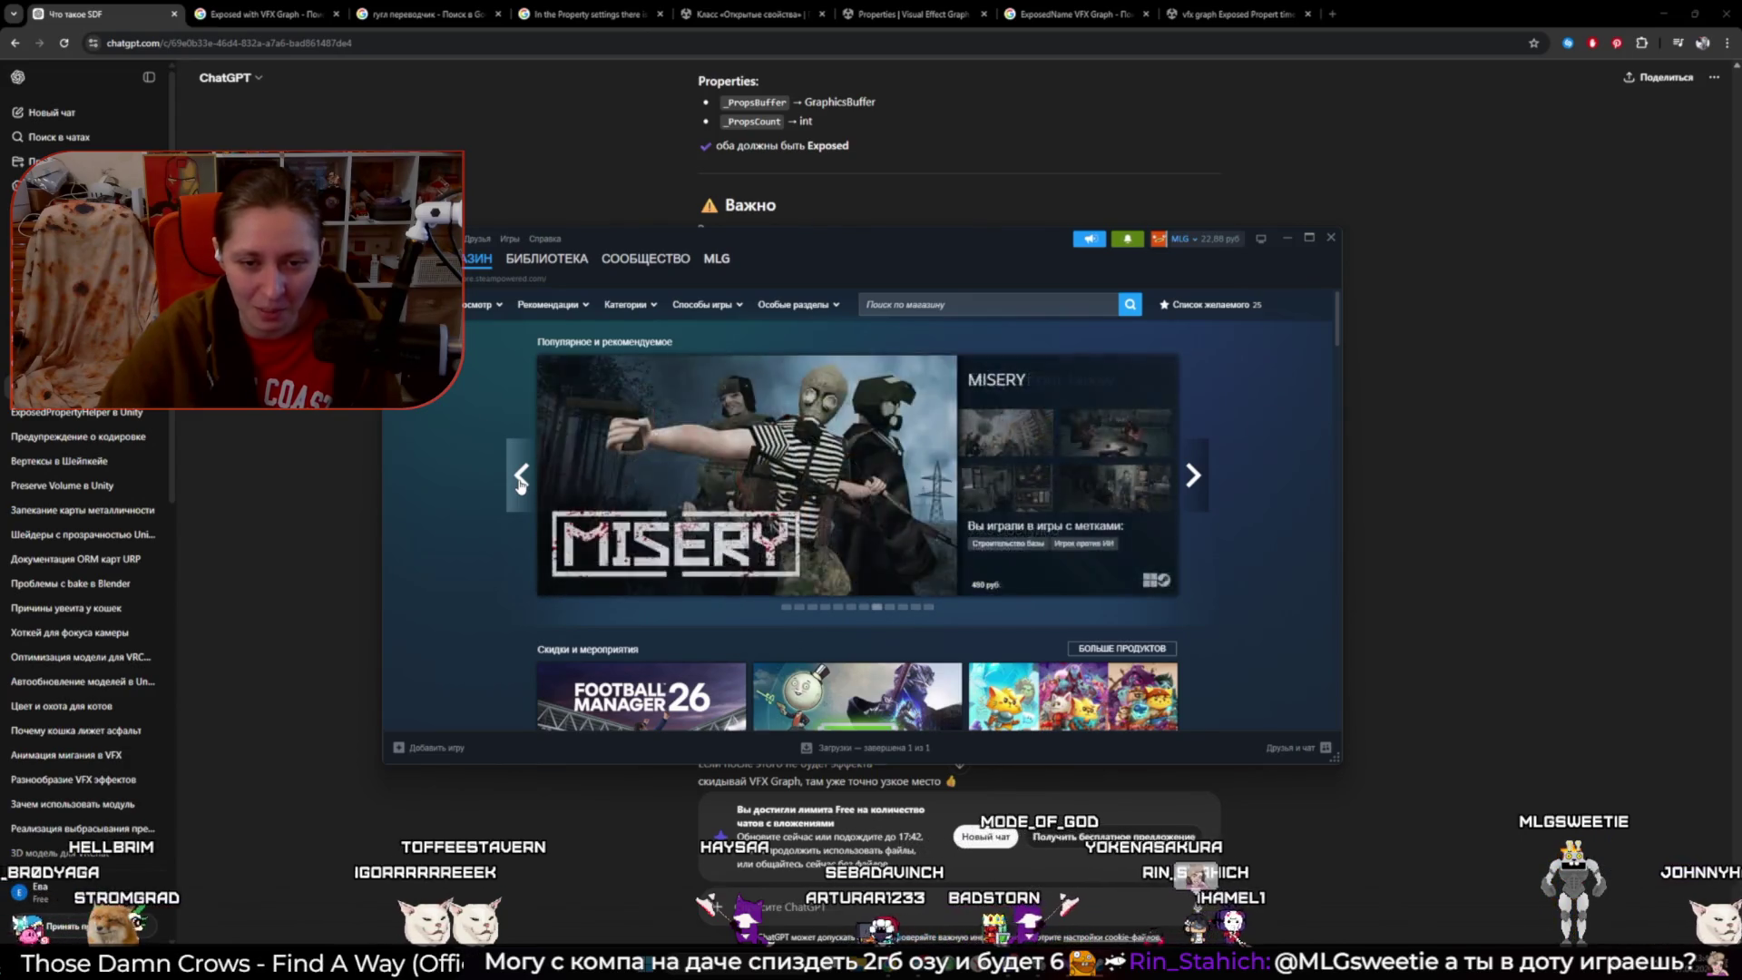
left_click(519, 480)
left_click(1203, 474)
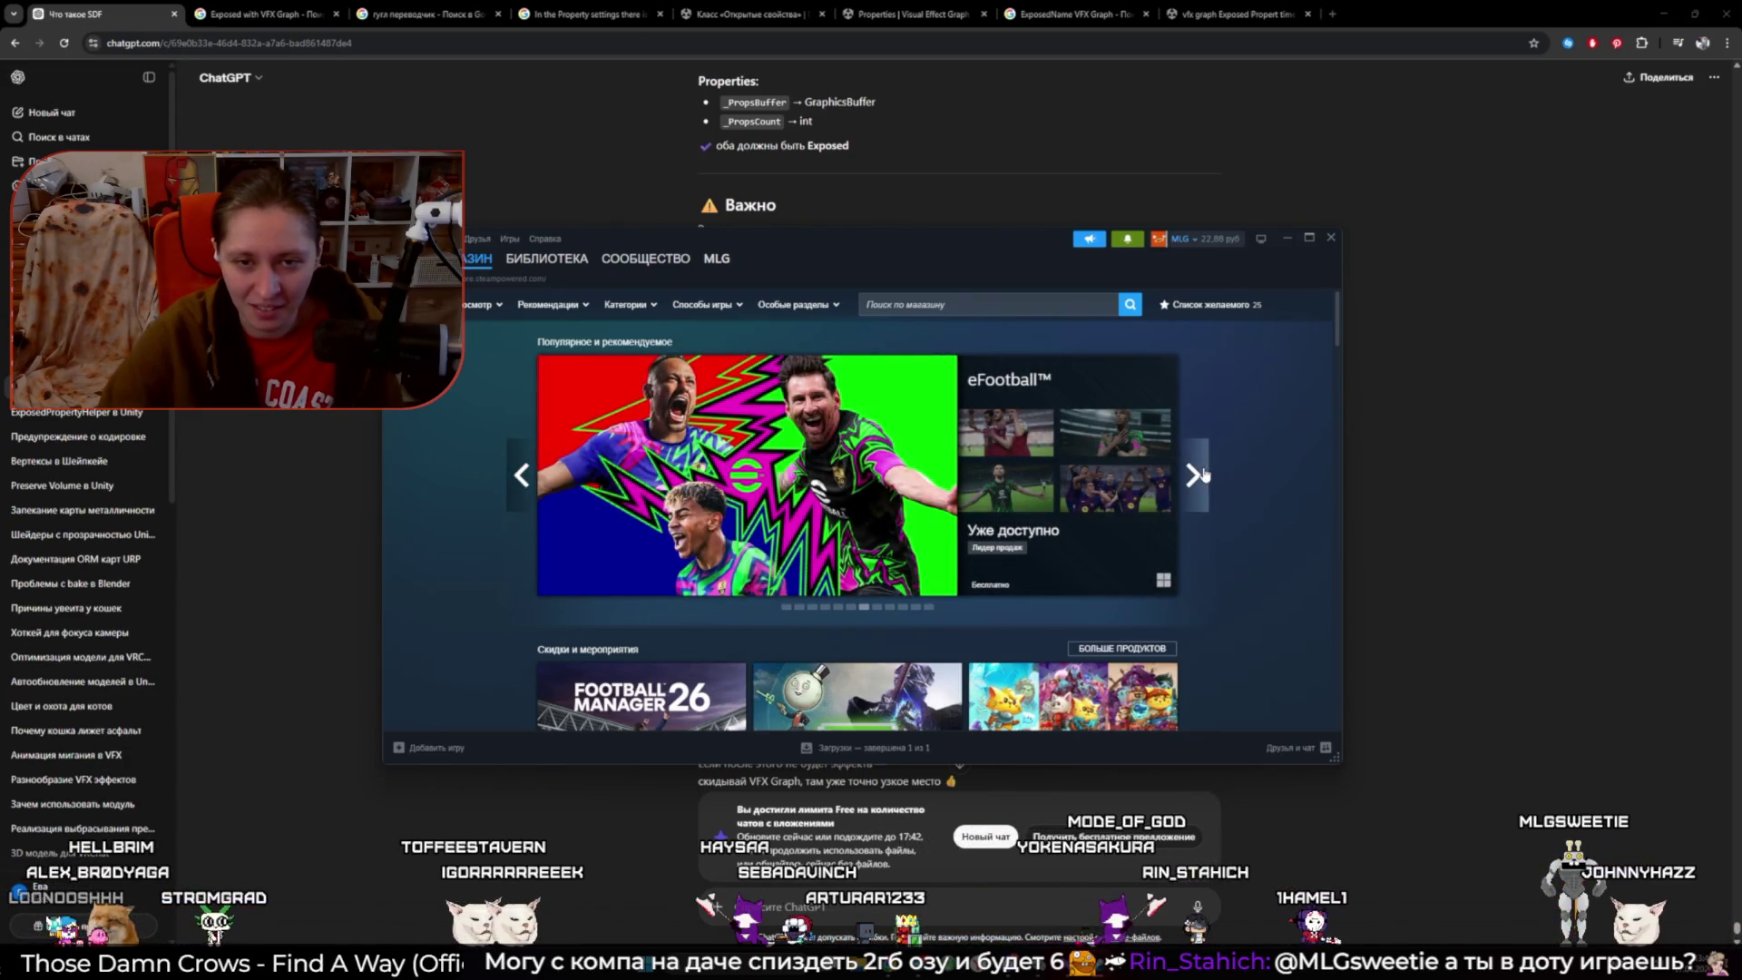
- View the Dota 2 and Deadlock library pages and Steam notifications, then return to ChatGPT
left_click(547, 258)
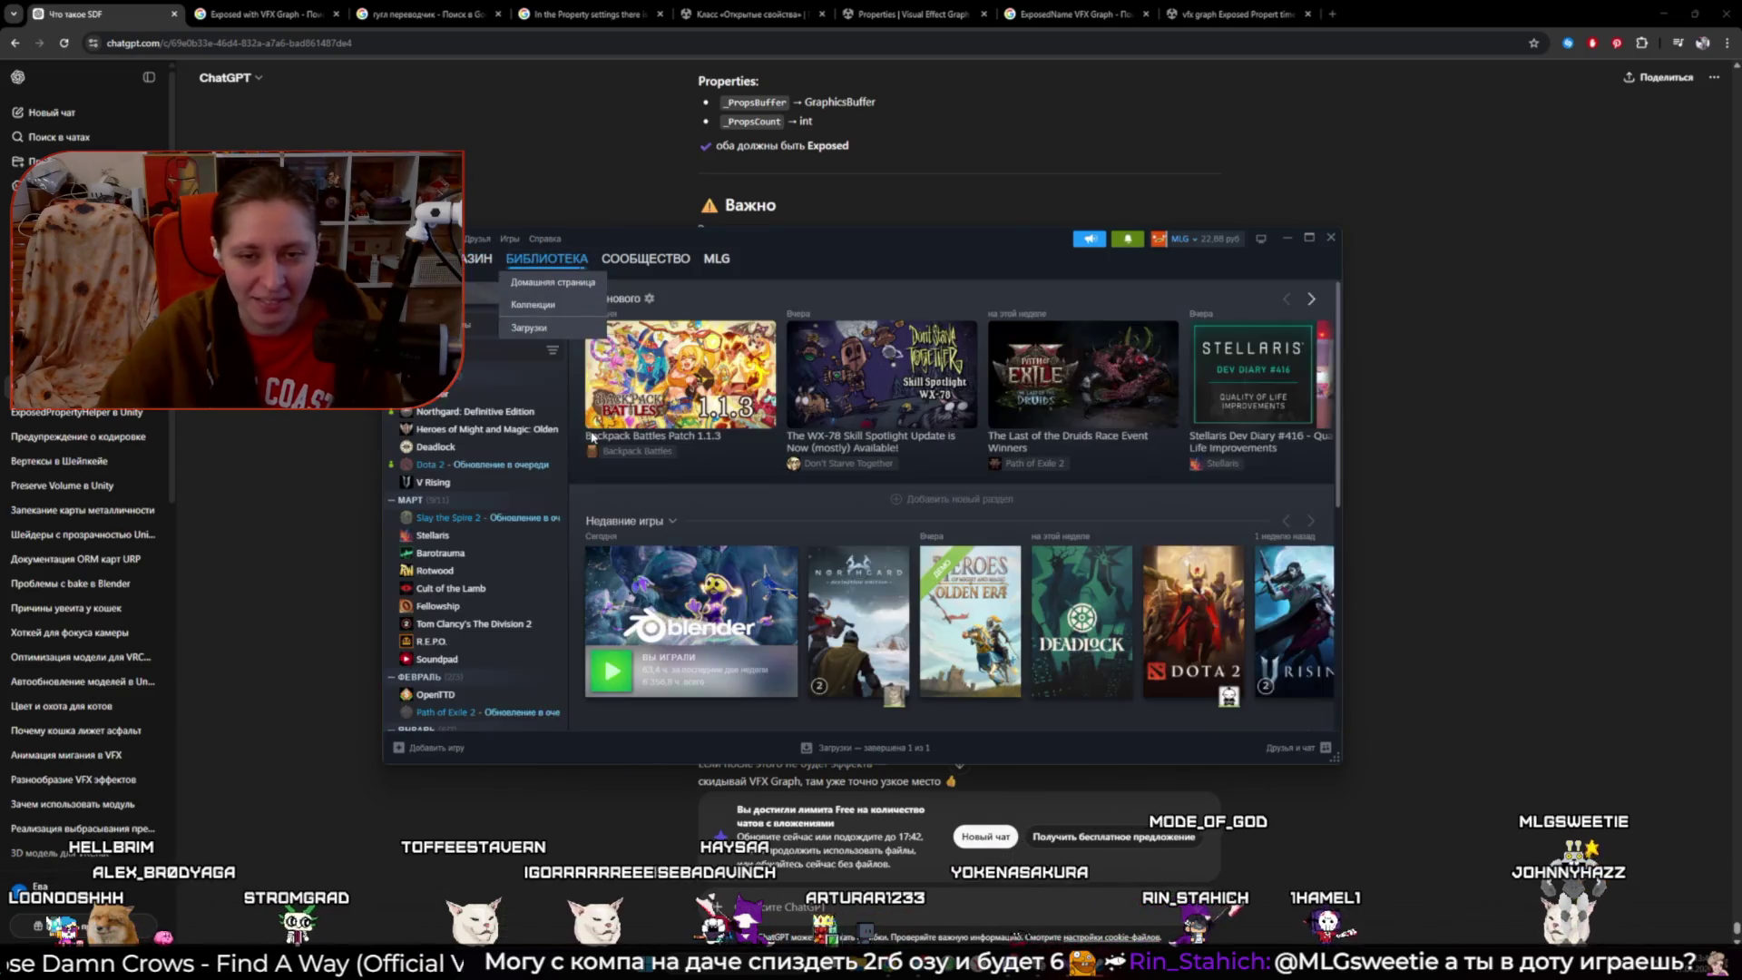
left_click(520, 464)
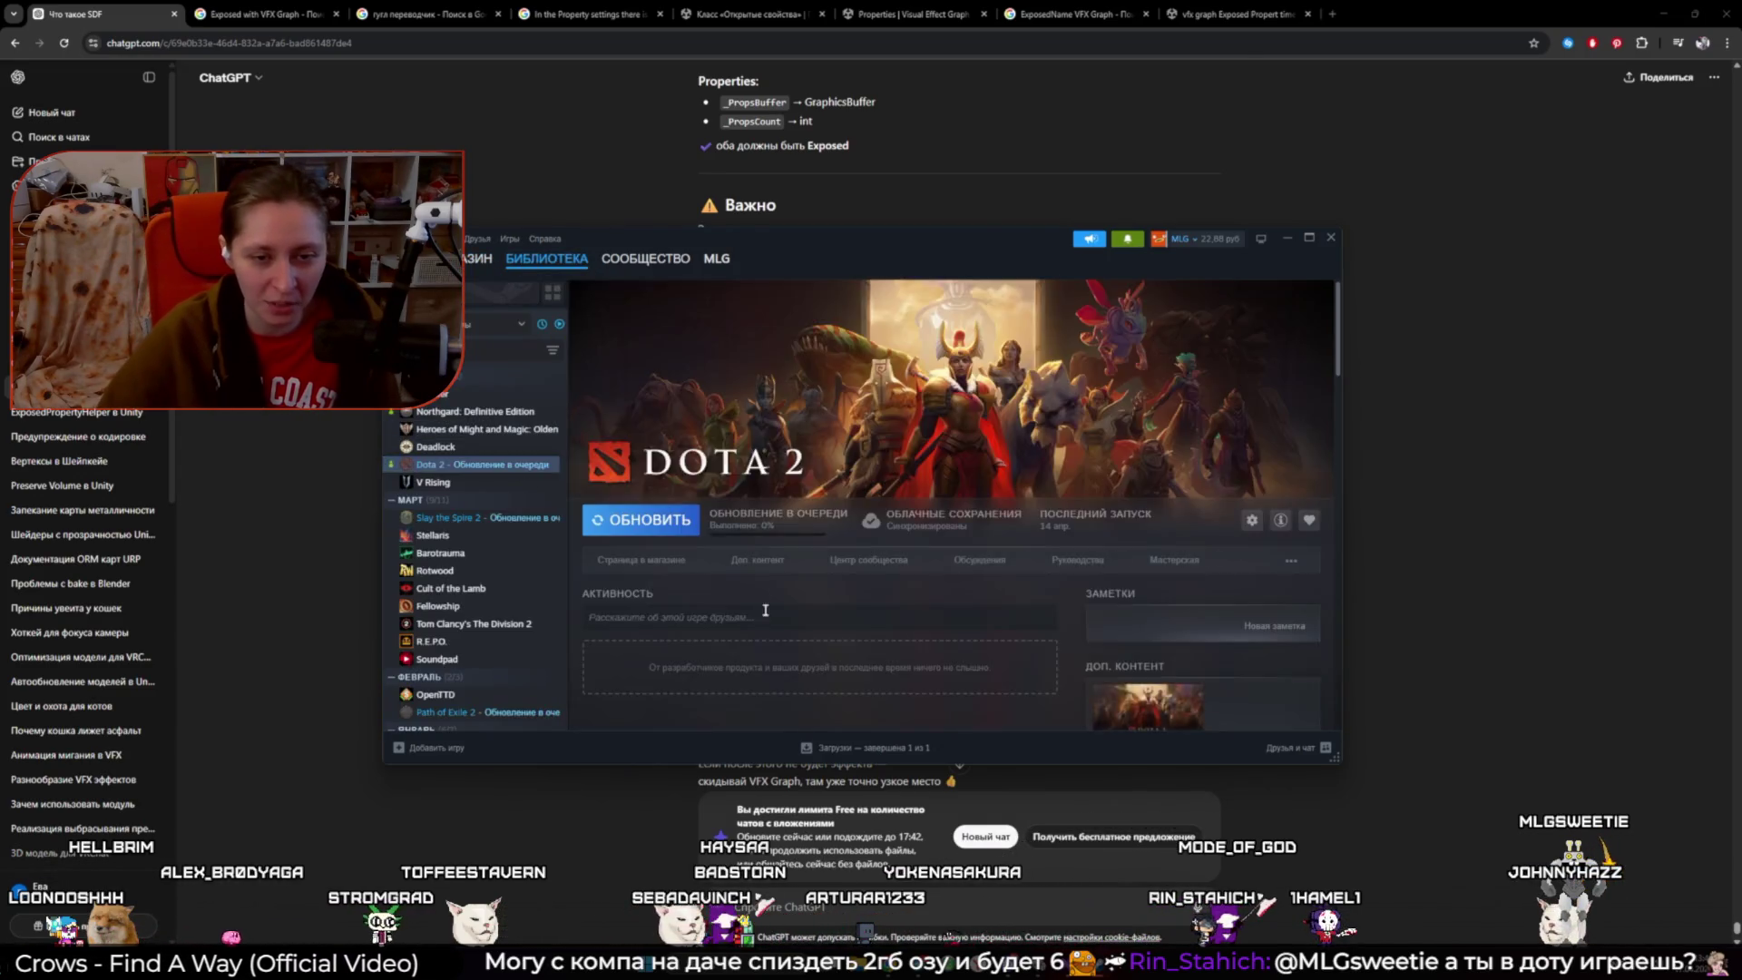
left_click(481, 446)
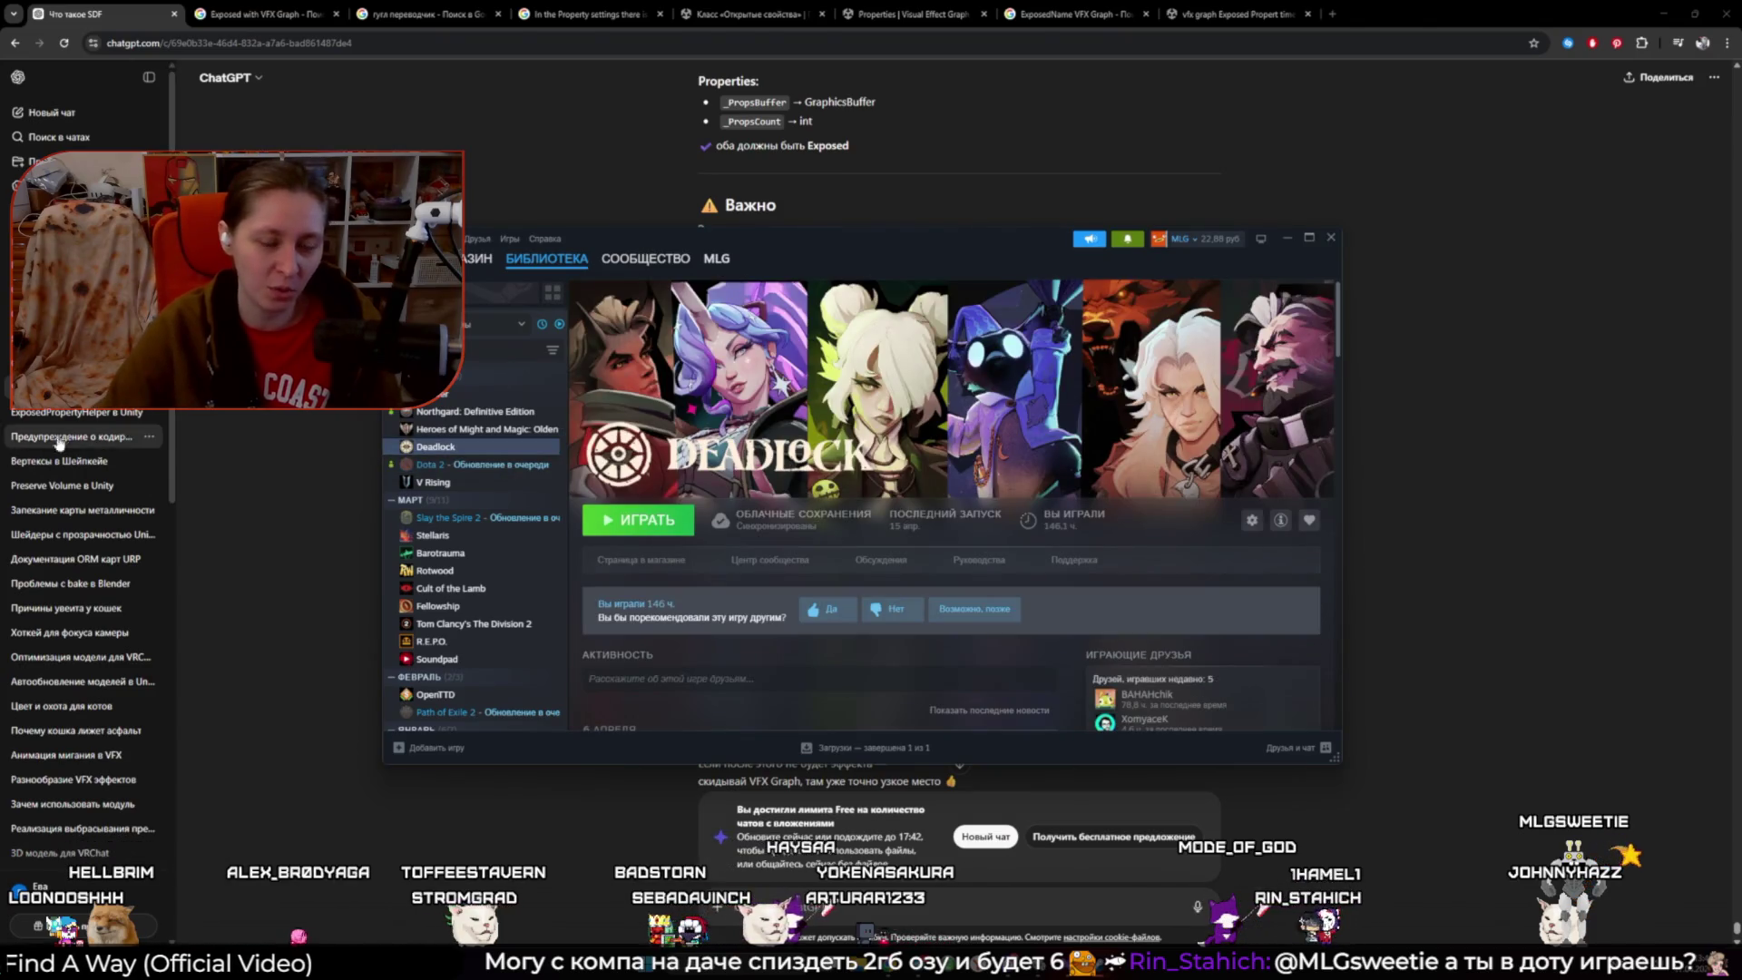
left_click(1129, 240)
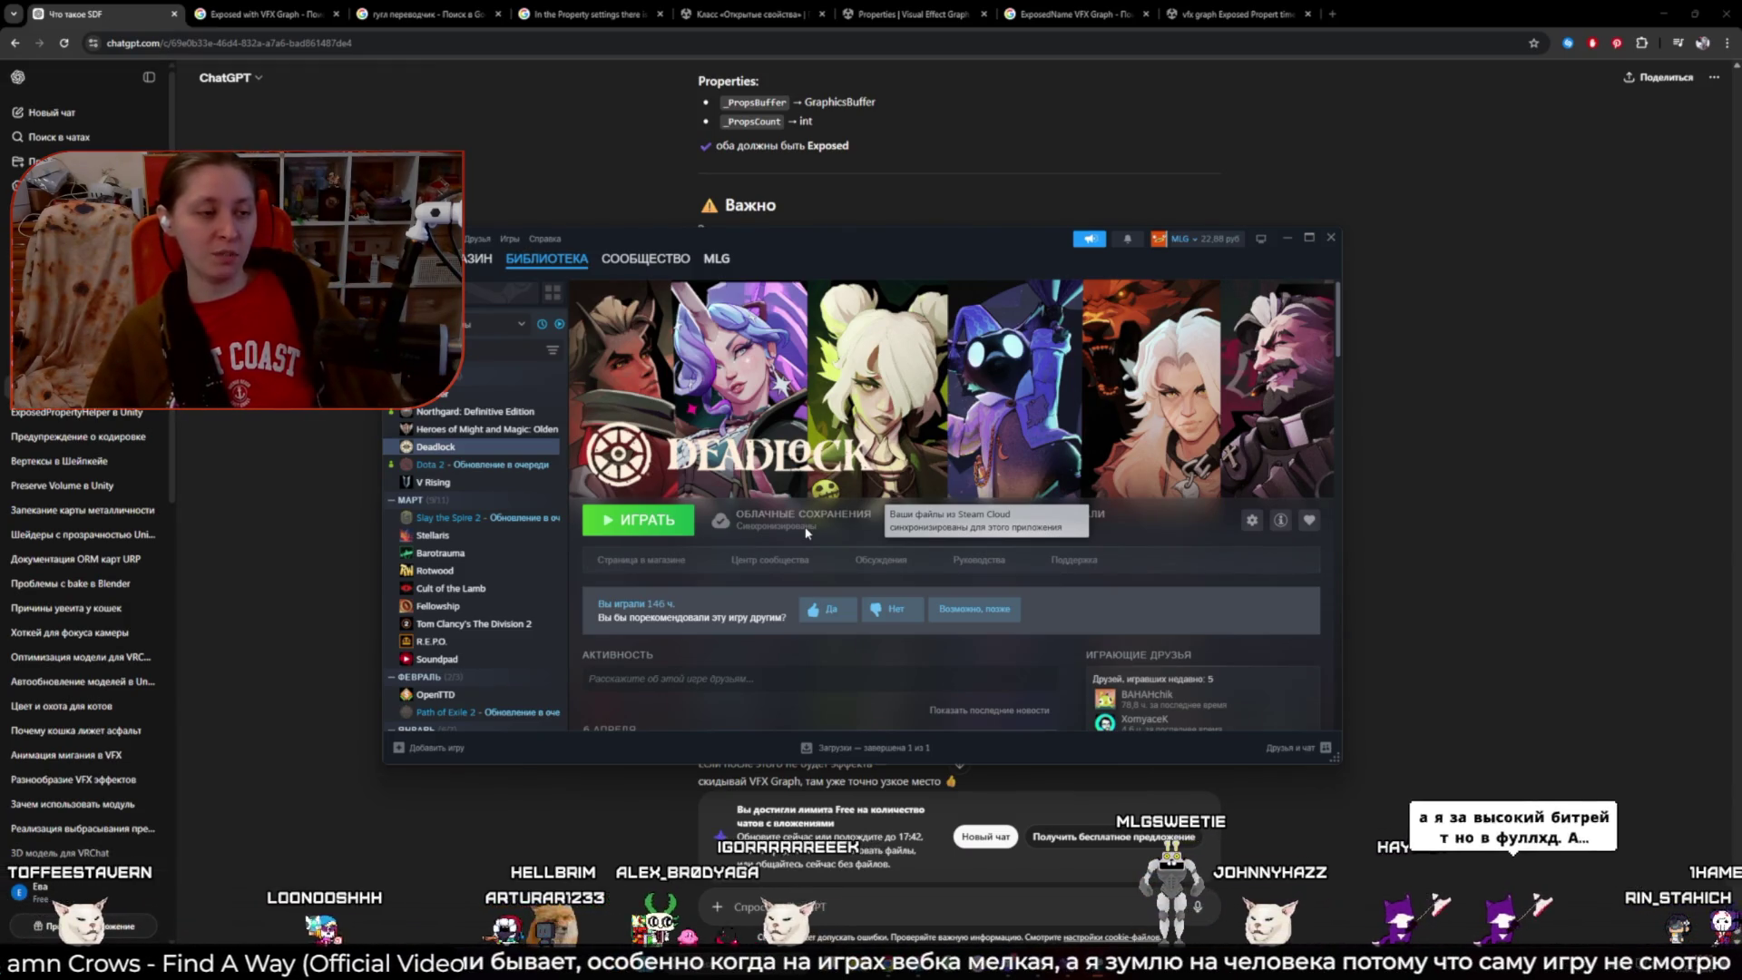
left_click(1436, 599)
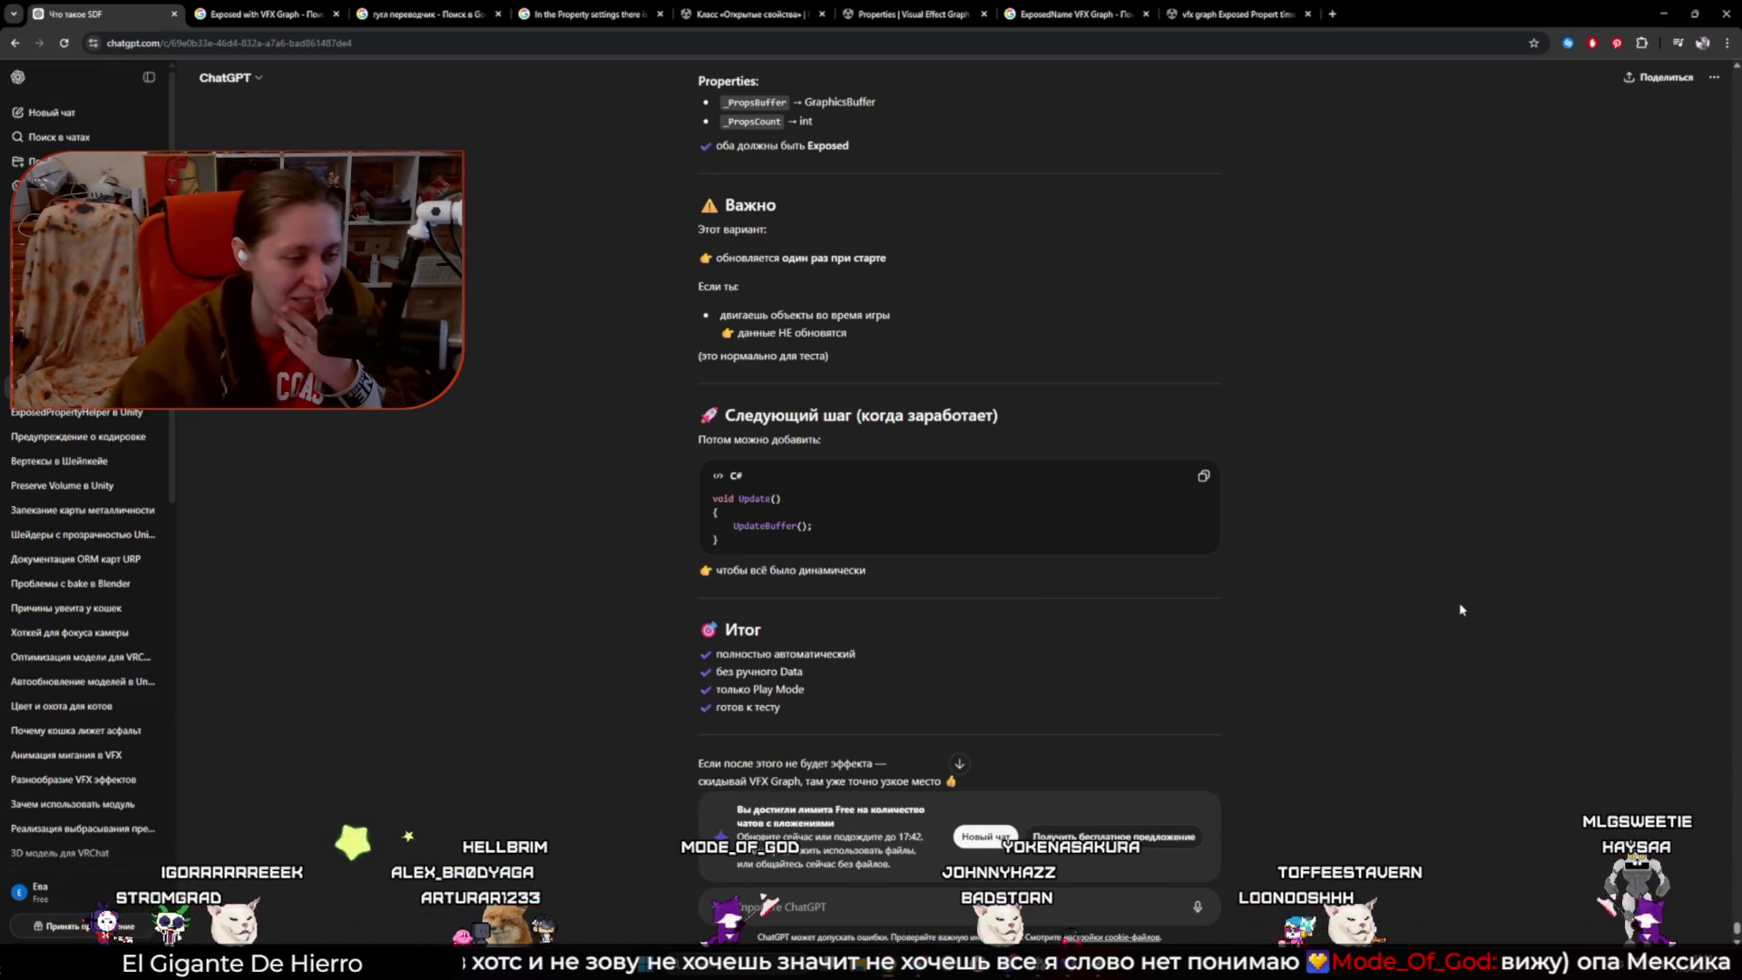
- Scroll through ChatGPT's reply on the _PropsBuffer and _PropsCount properties and the Update() step
scroll(1200, 581, "down", 1)
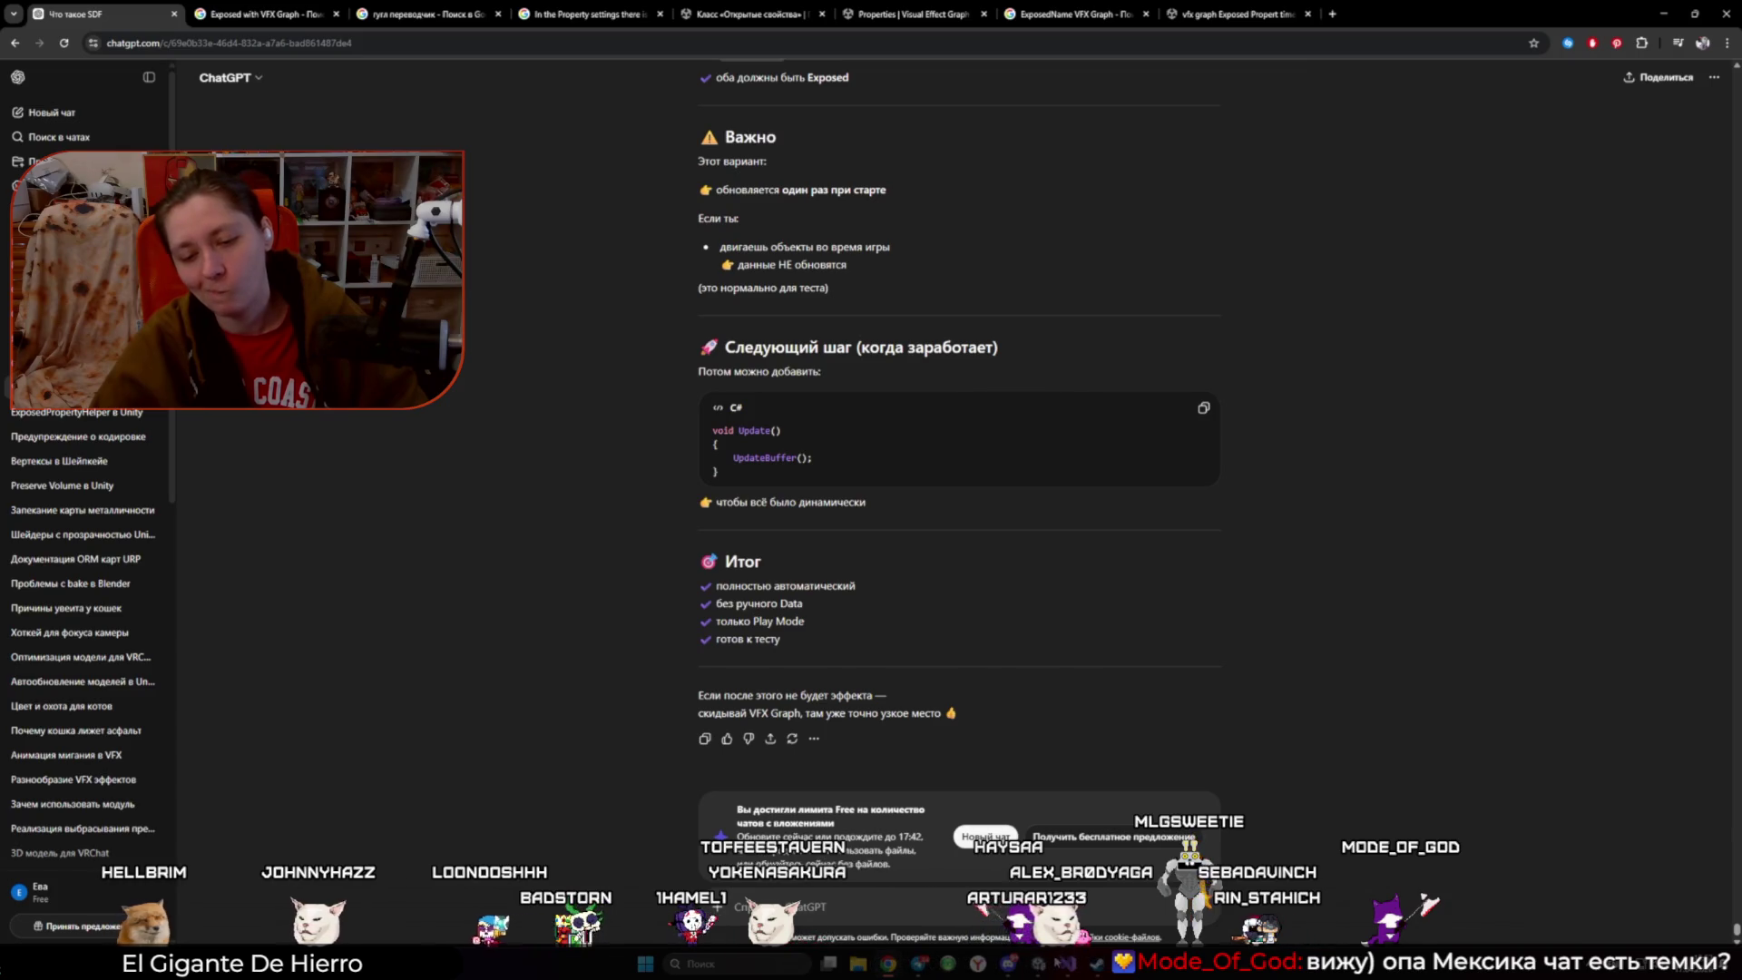
- Delete the _DebugValue property from the Gemini_GrassTest VFX Graph's Blackboard
key("alt+Tab")
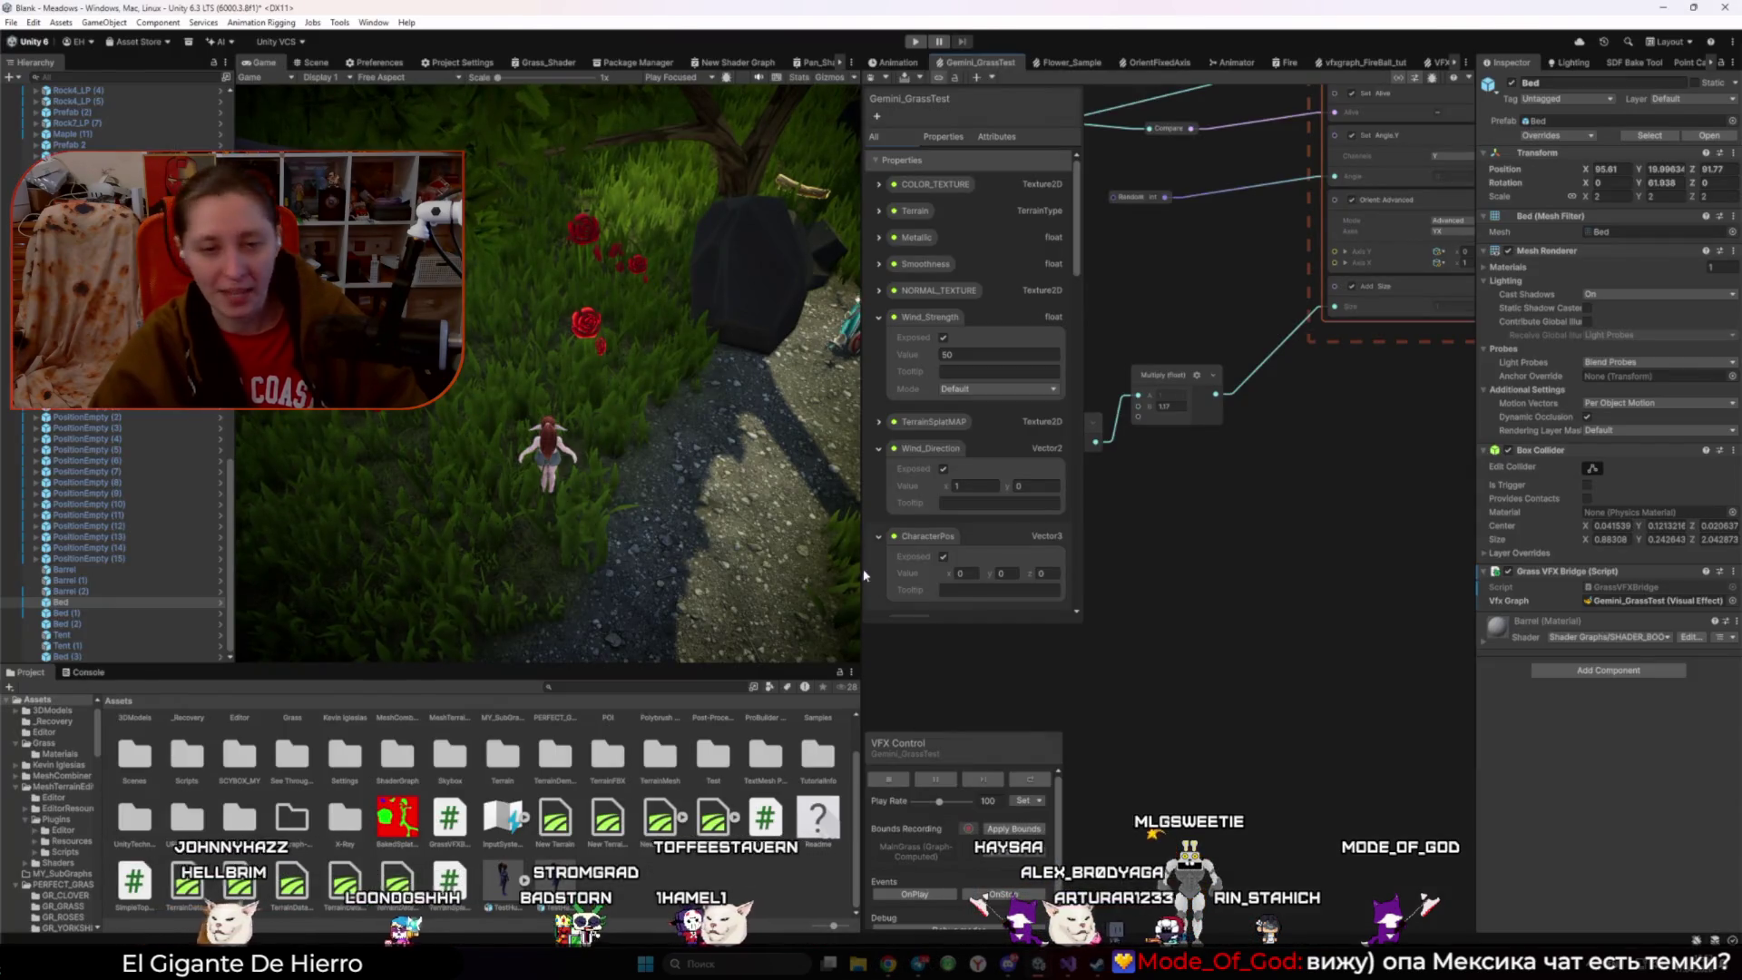
left_click_drag(864, 560, 737, 560)
scroll(823, 496, "down", 10)
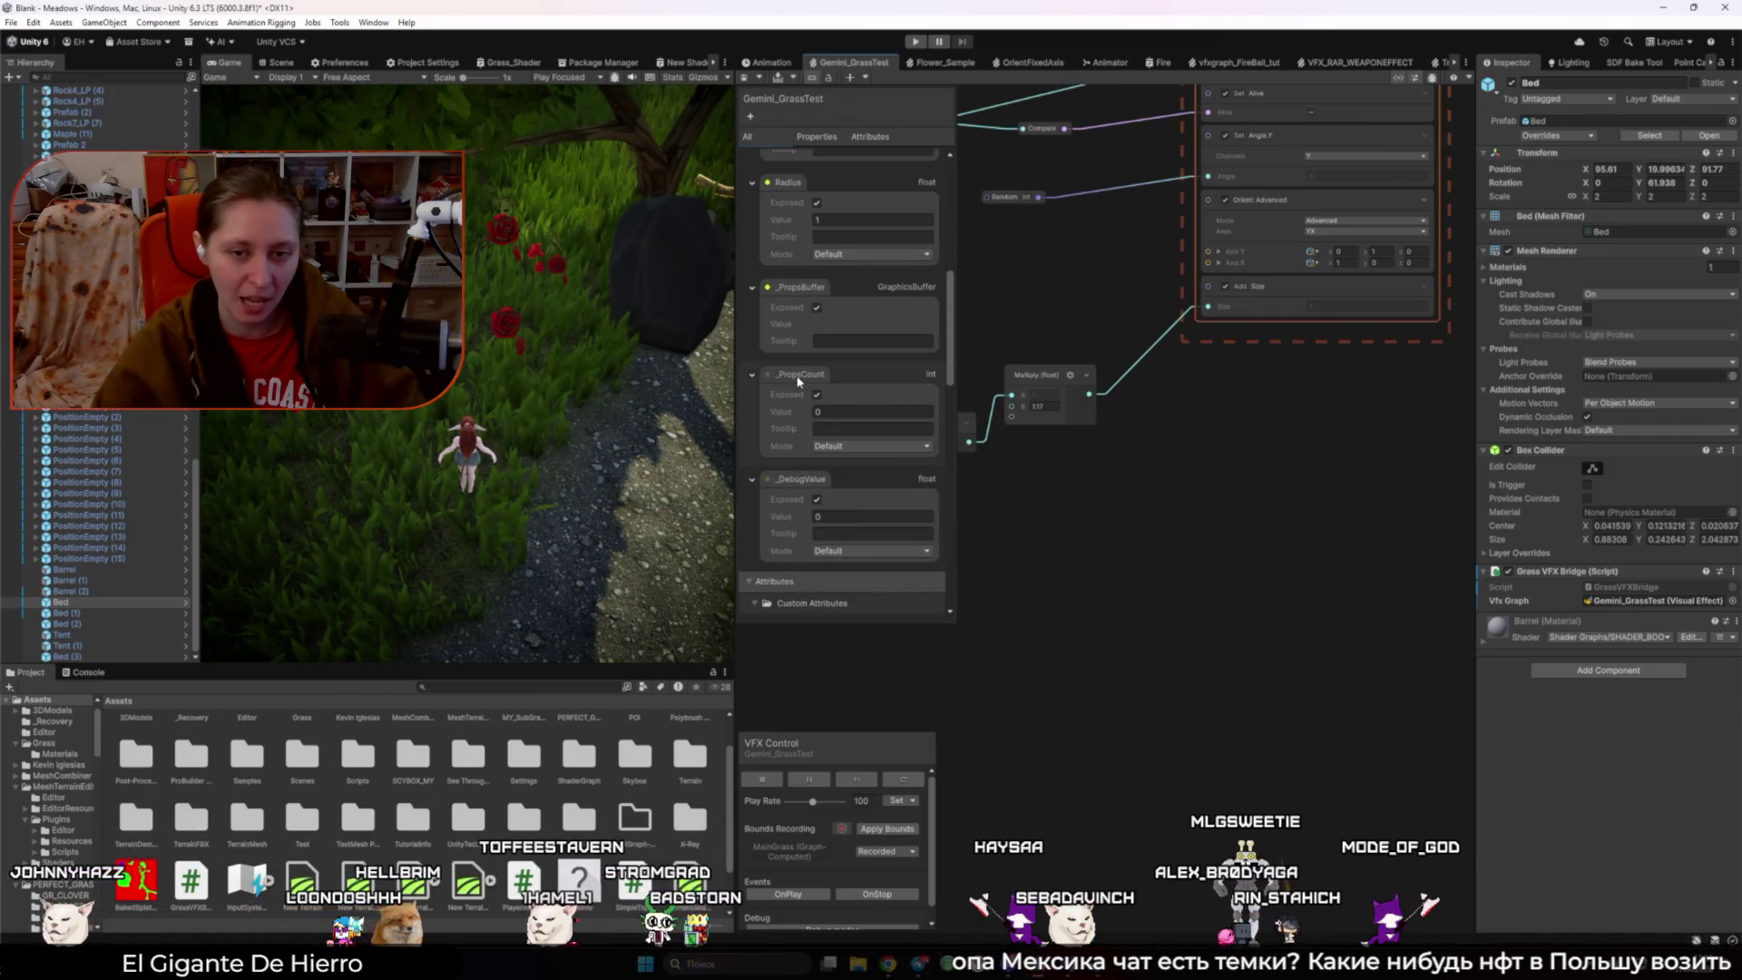
left_click(798, 489)
key("Delete")
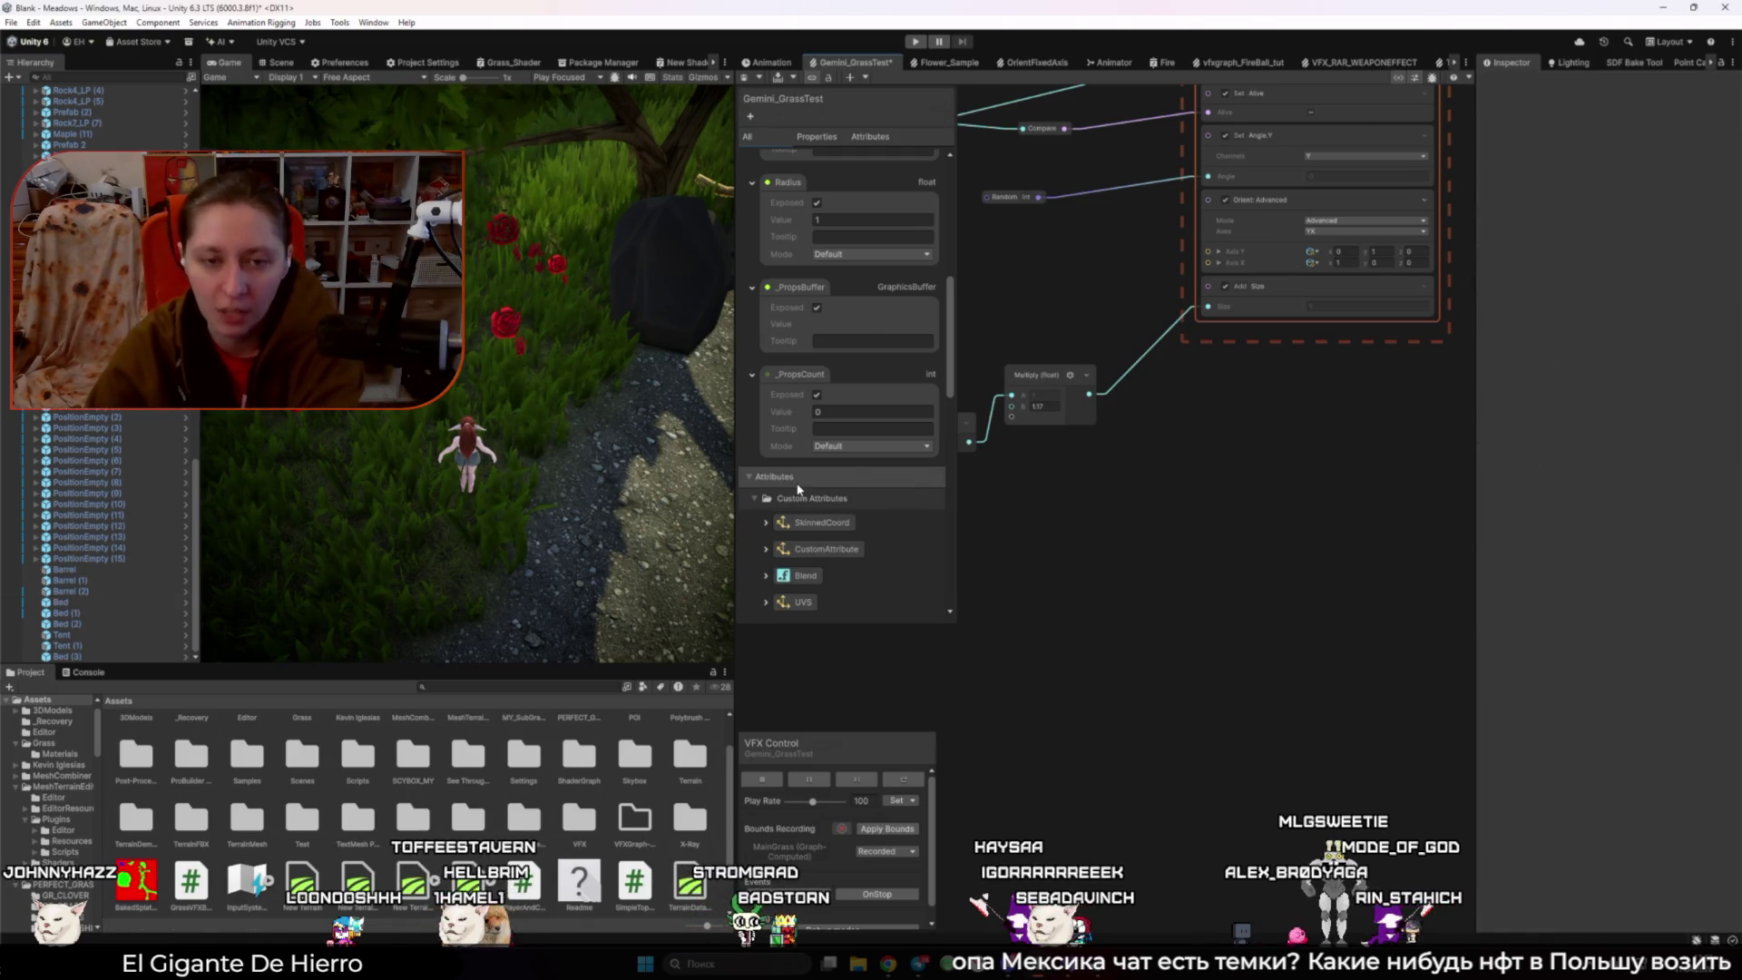
left_click(1046, 560)
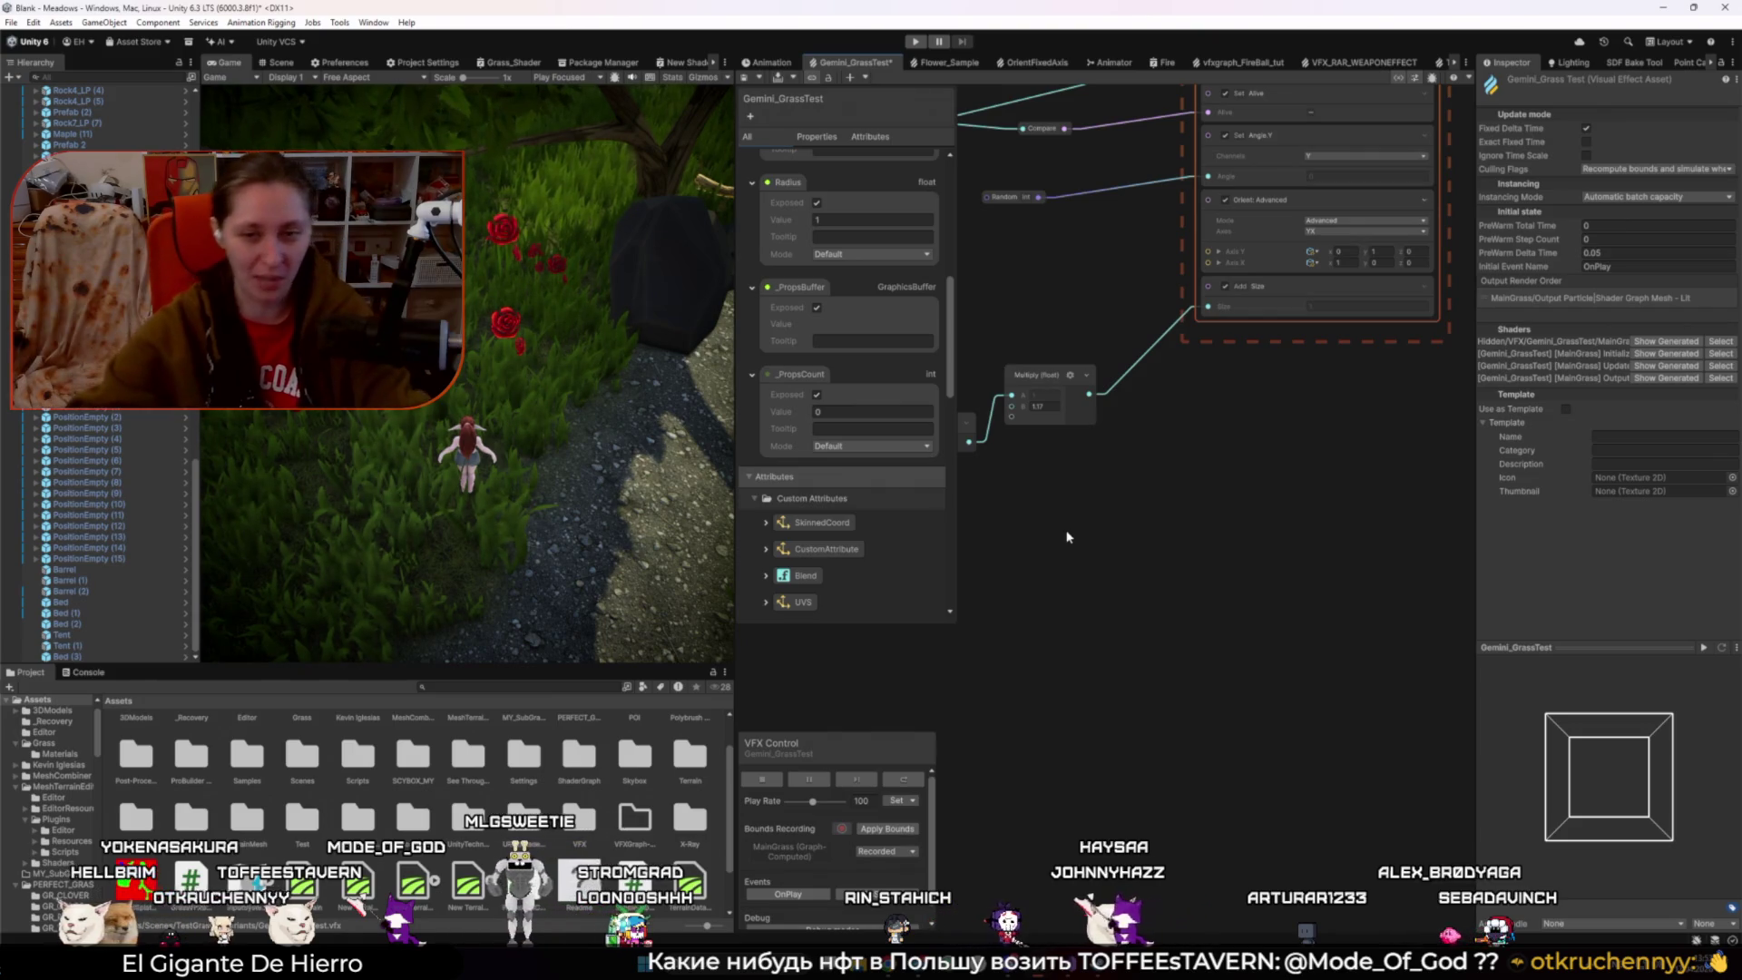
- Move the _PropsBuffer and Sample Graphics Buffer nodes together left and down in the graph
scroll(1065, 493, "down", 5)
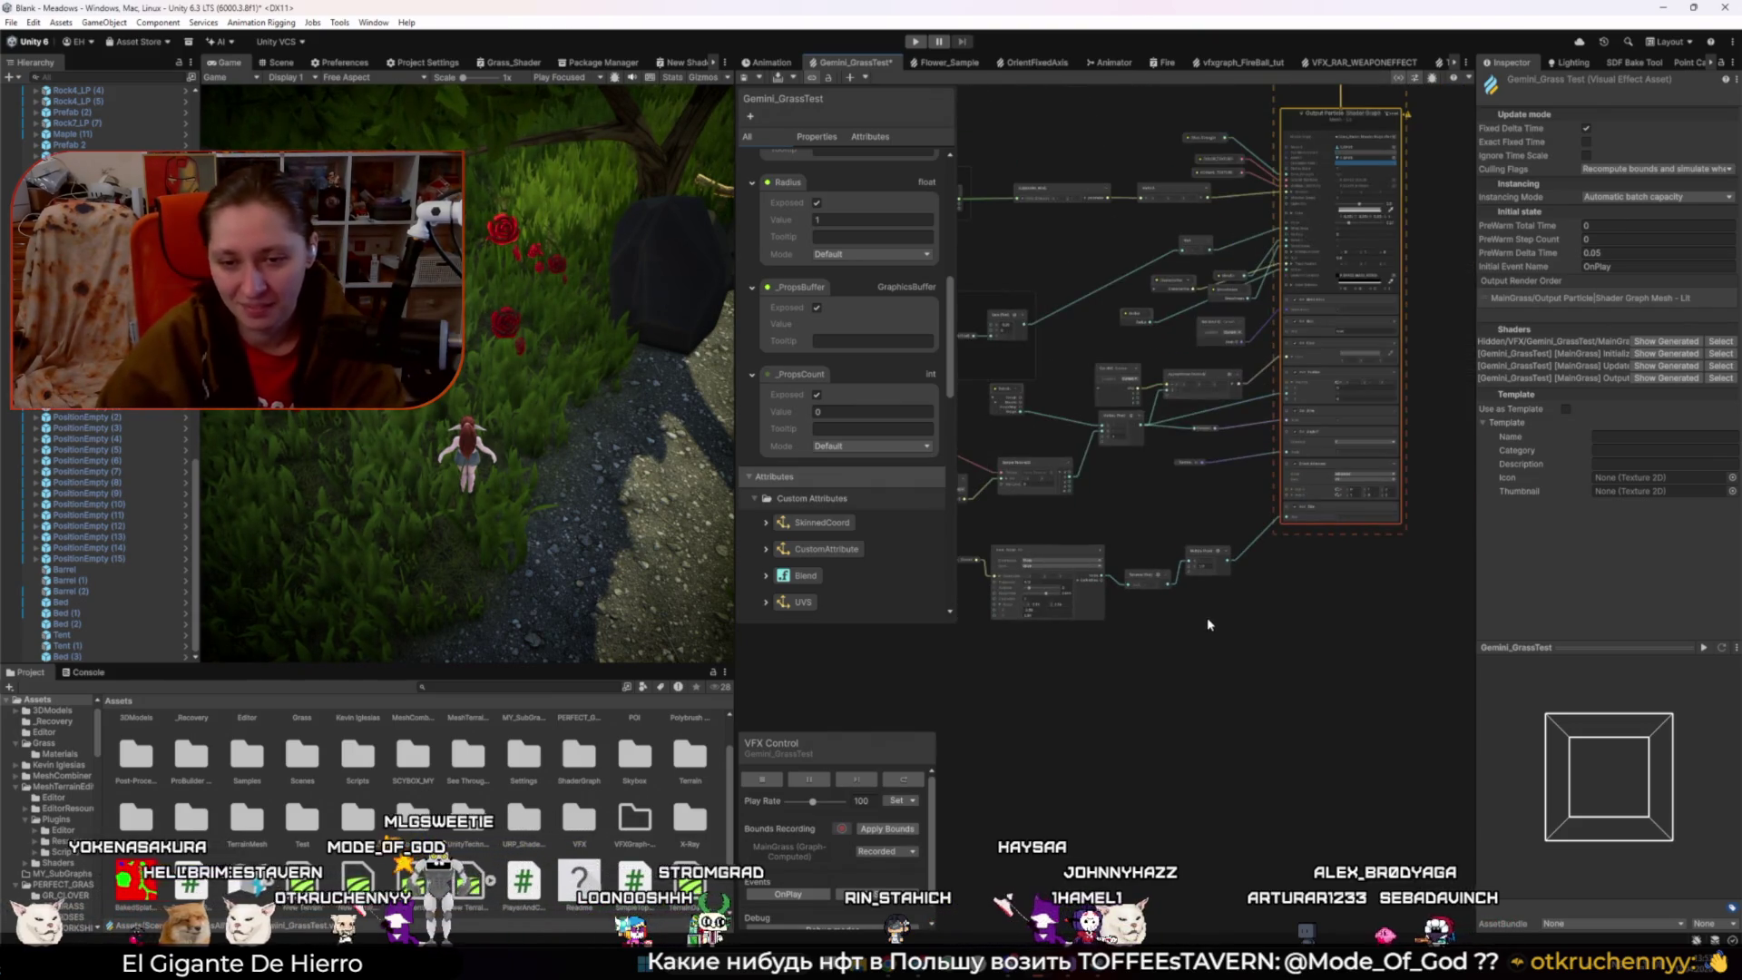
scroll(1202, 742, "down", 2)
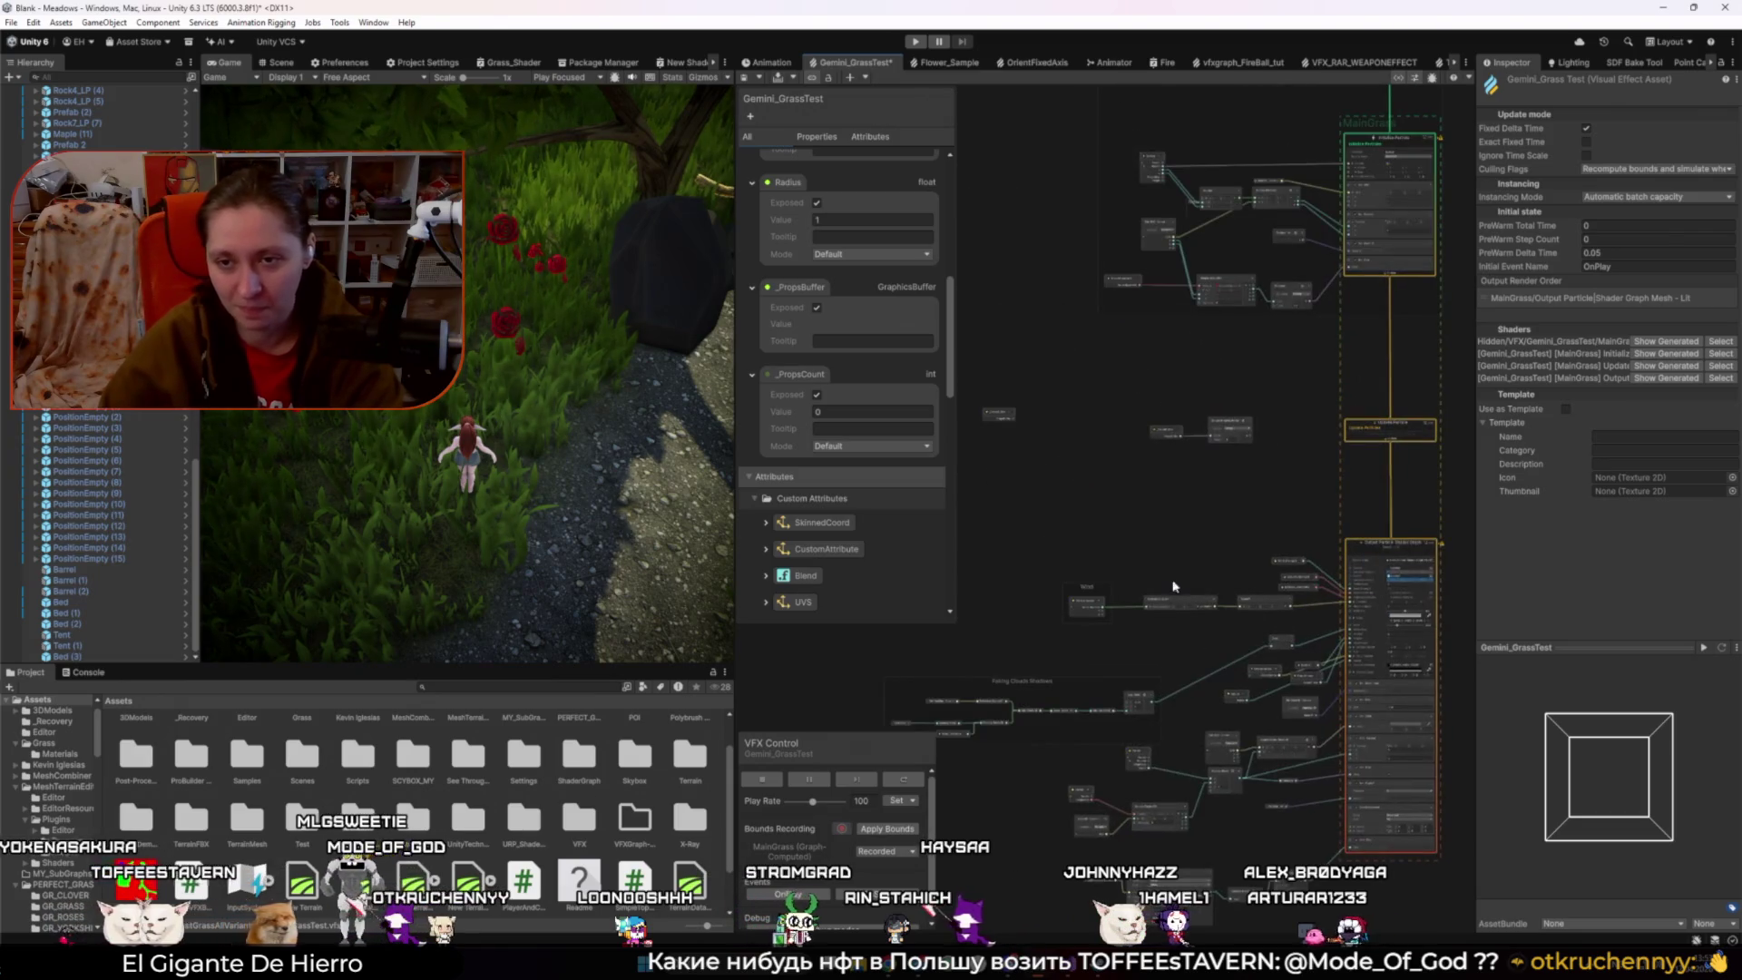
scroll(1093, 413, "up", 10)
scroll(1092, 413, "down", 3)
left_click_drag(1124, 454, 1255, 590)
scroll(1117, 422, "up", 3)
left_click_drag(1118, 422, 1452, 345)
scroll(1088, 584, "up", 3)
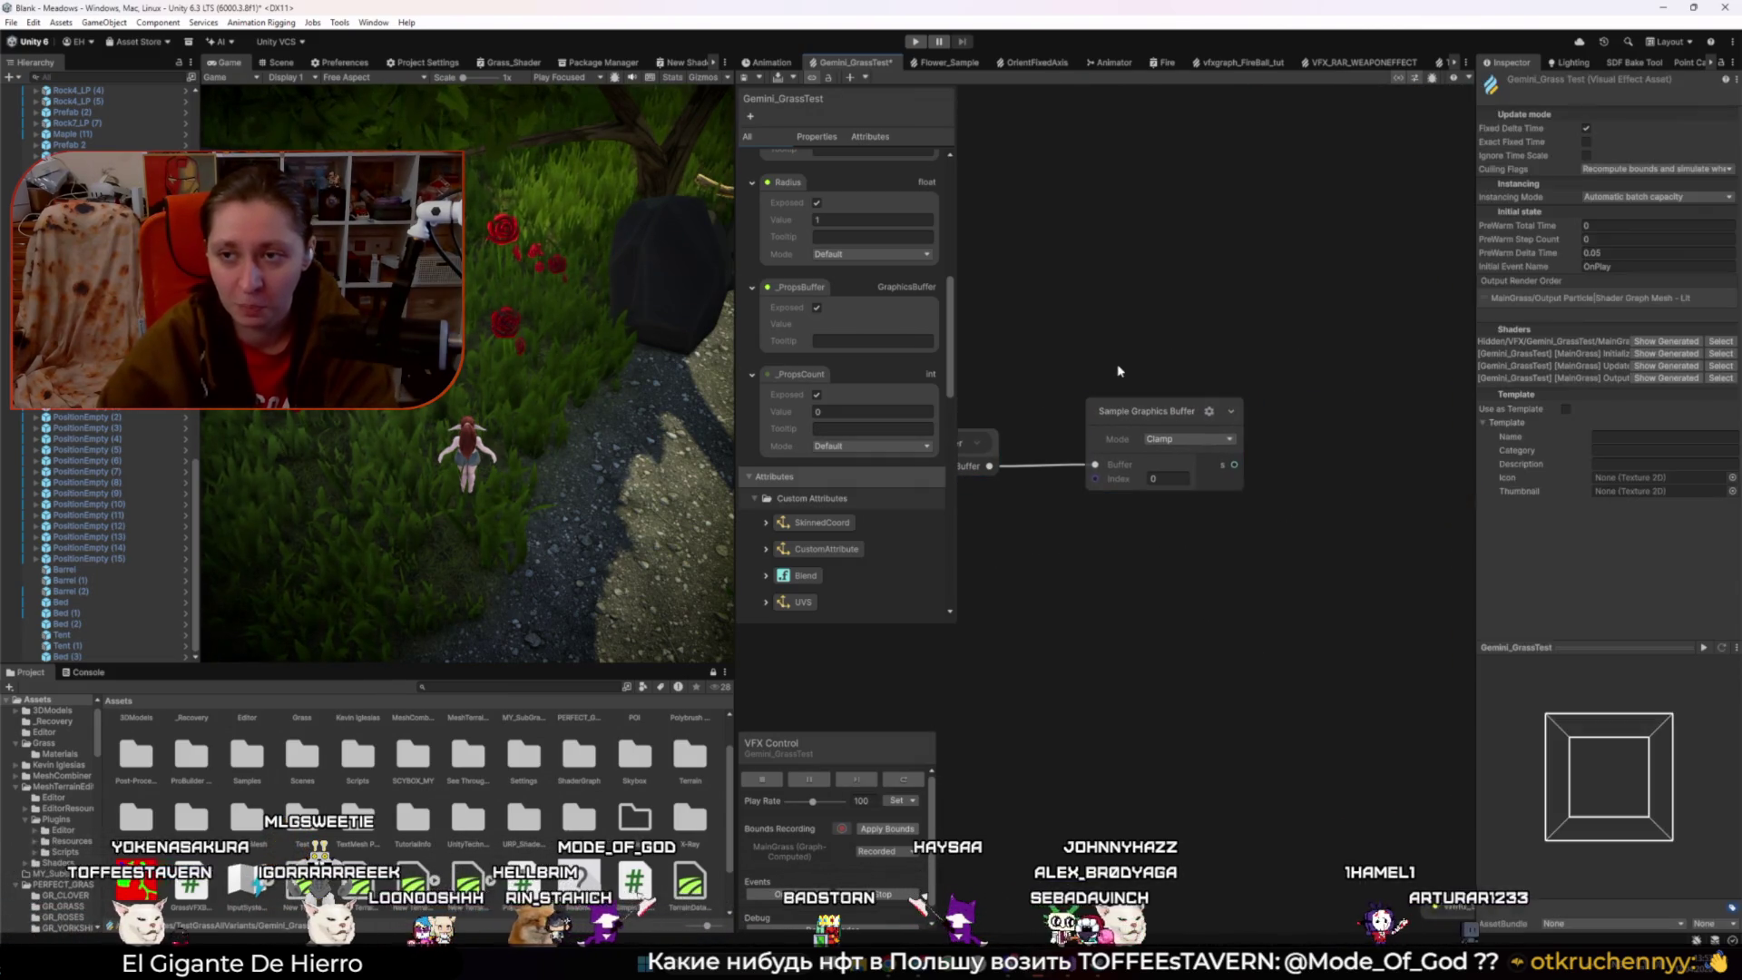
left_click_drag(1251, 414, 1209, 426)
left_click(1209, 427)
left_click(1002, 457, "shift")
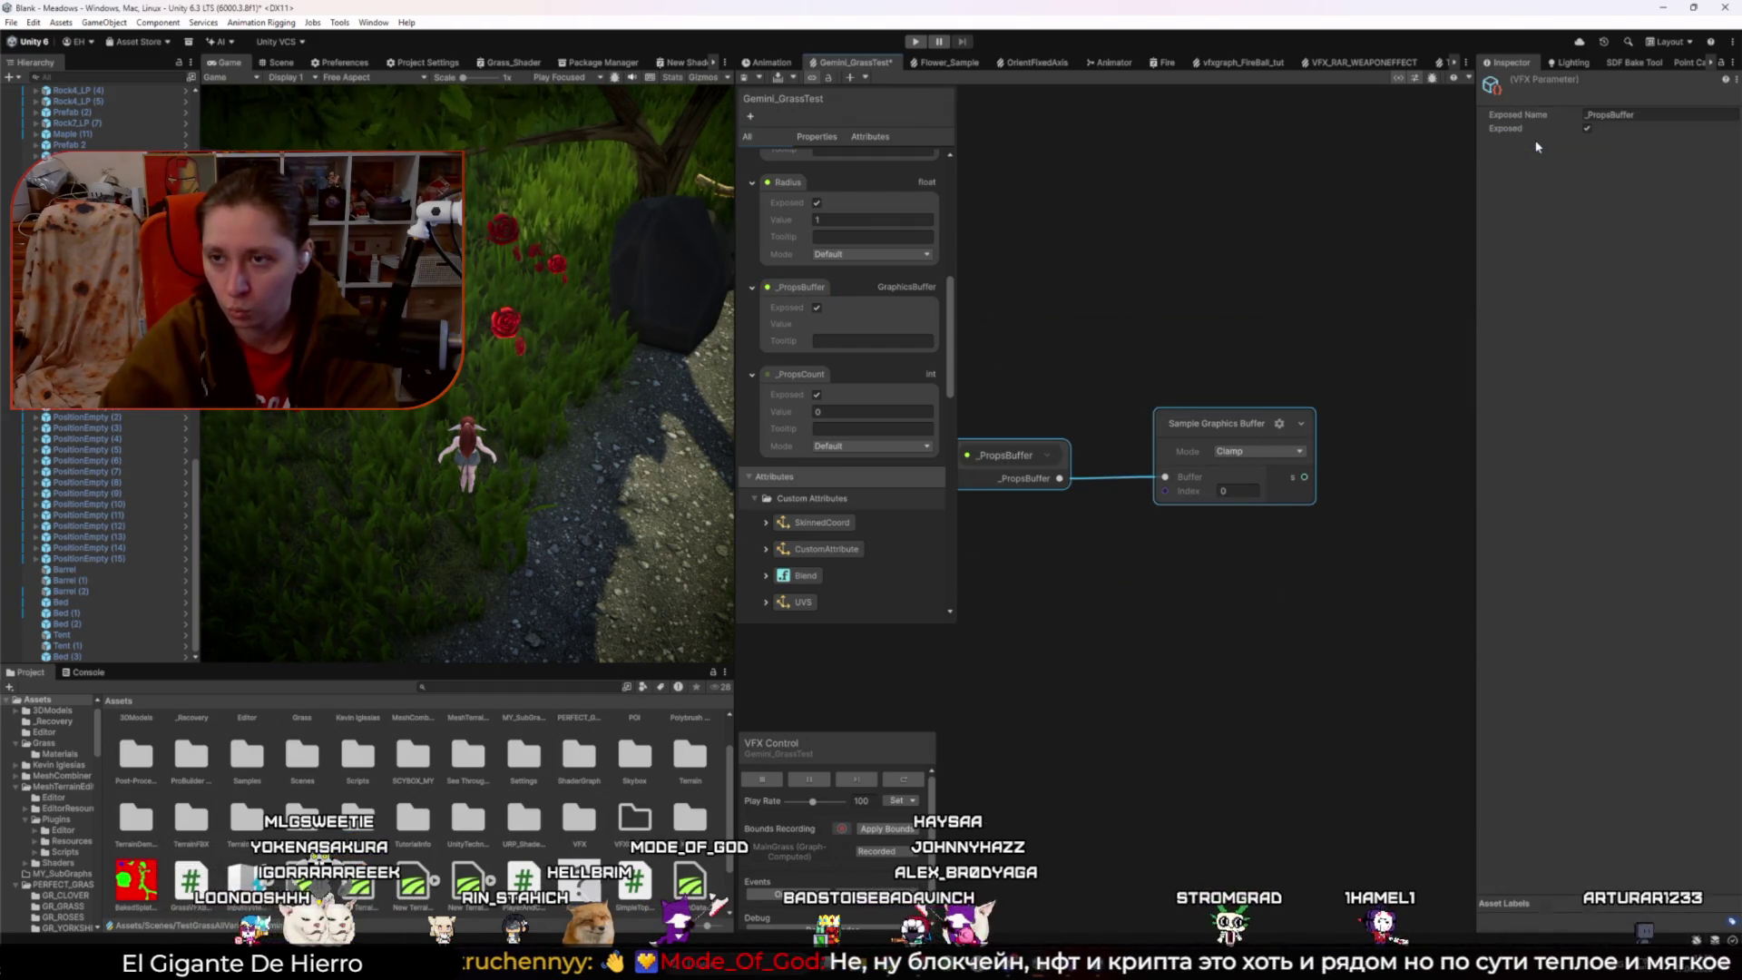
- Nudge the Sample Graphics Buffer node, then select it to show its Clamp-mode settings
left_click(1164, 419)
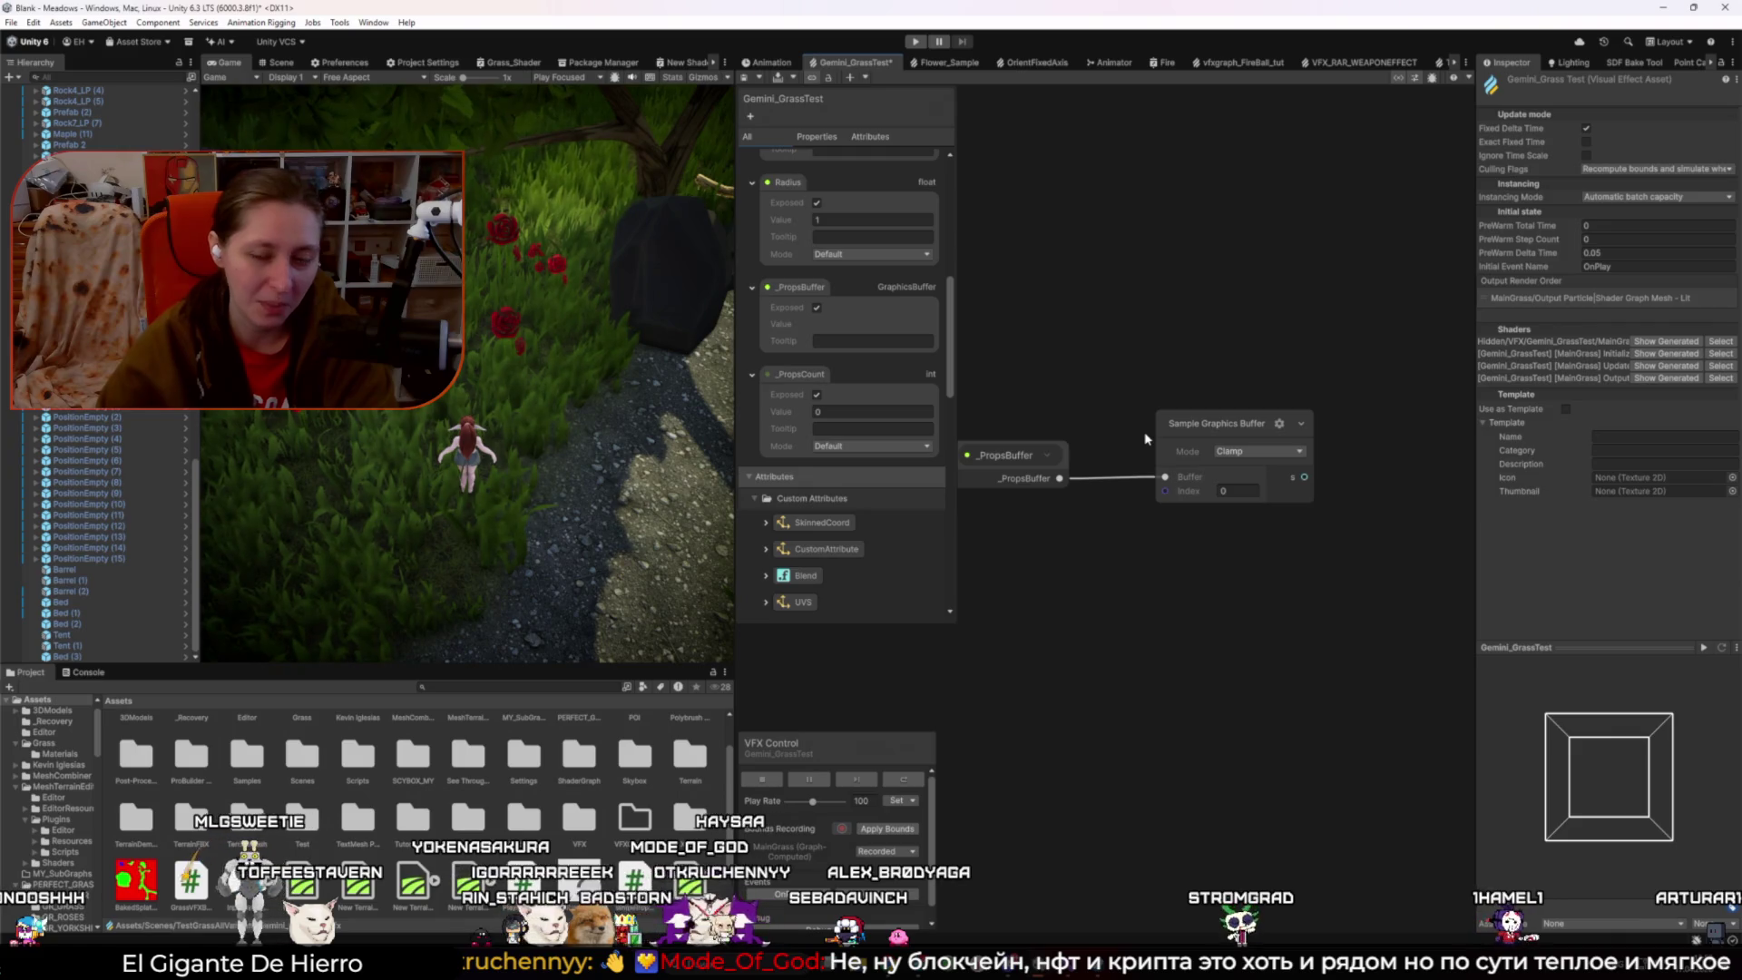
left_click(1197, 435)
mouse_move(1195, 436)
left_mouse_down()
mouse_move(1204, 414)
mouse_move(1195, 460)
left_mouse_up()
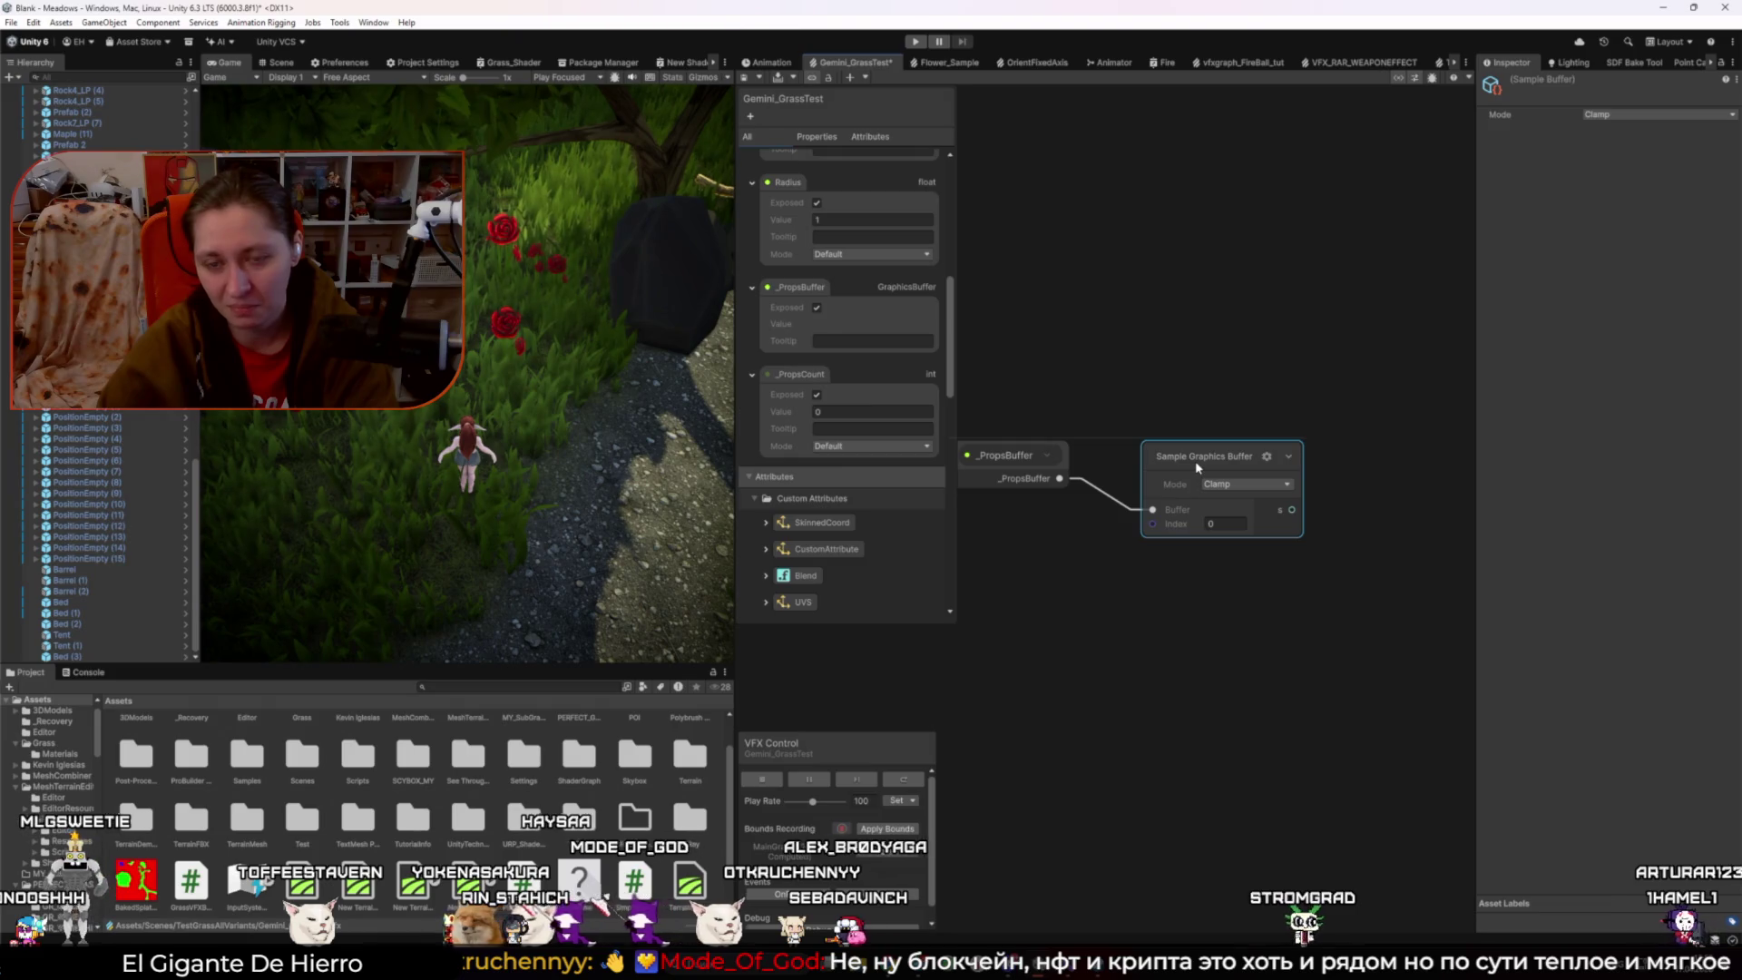
left_click(1167, 402)
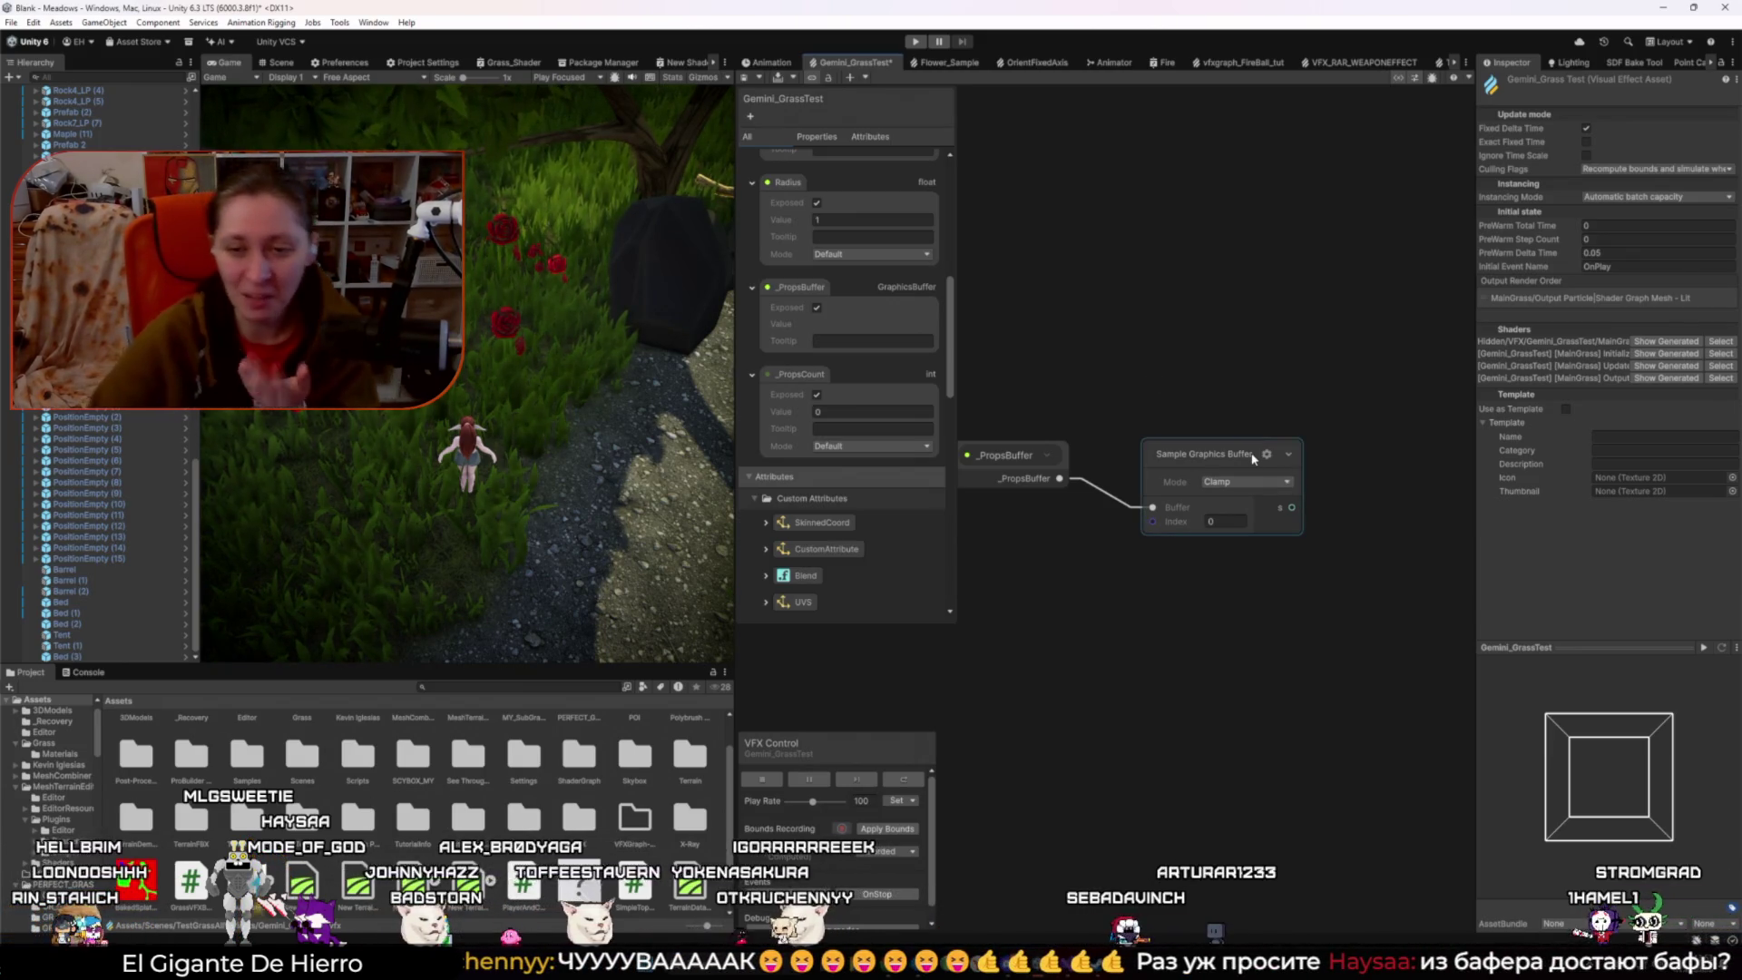
left_click(1206, 461)
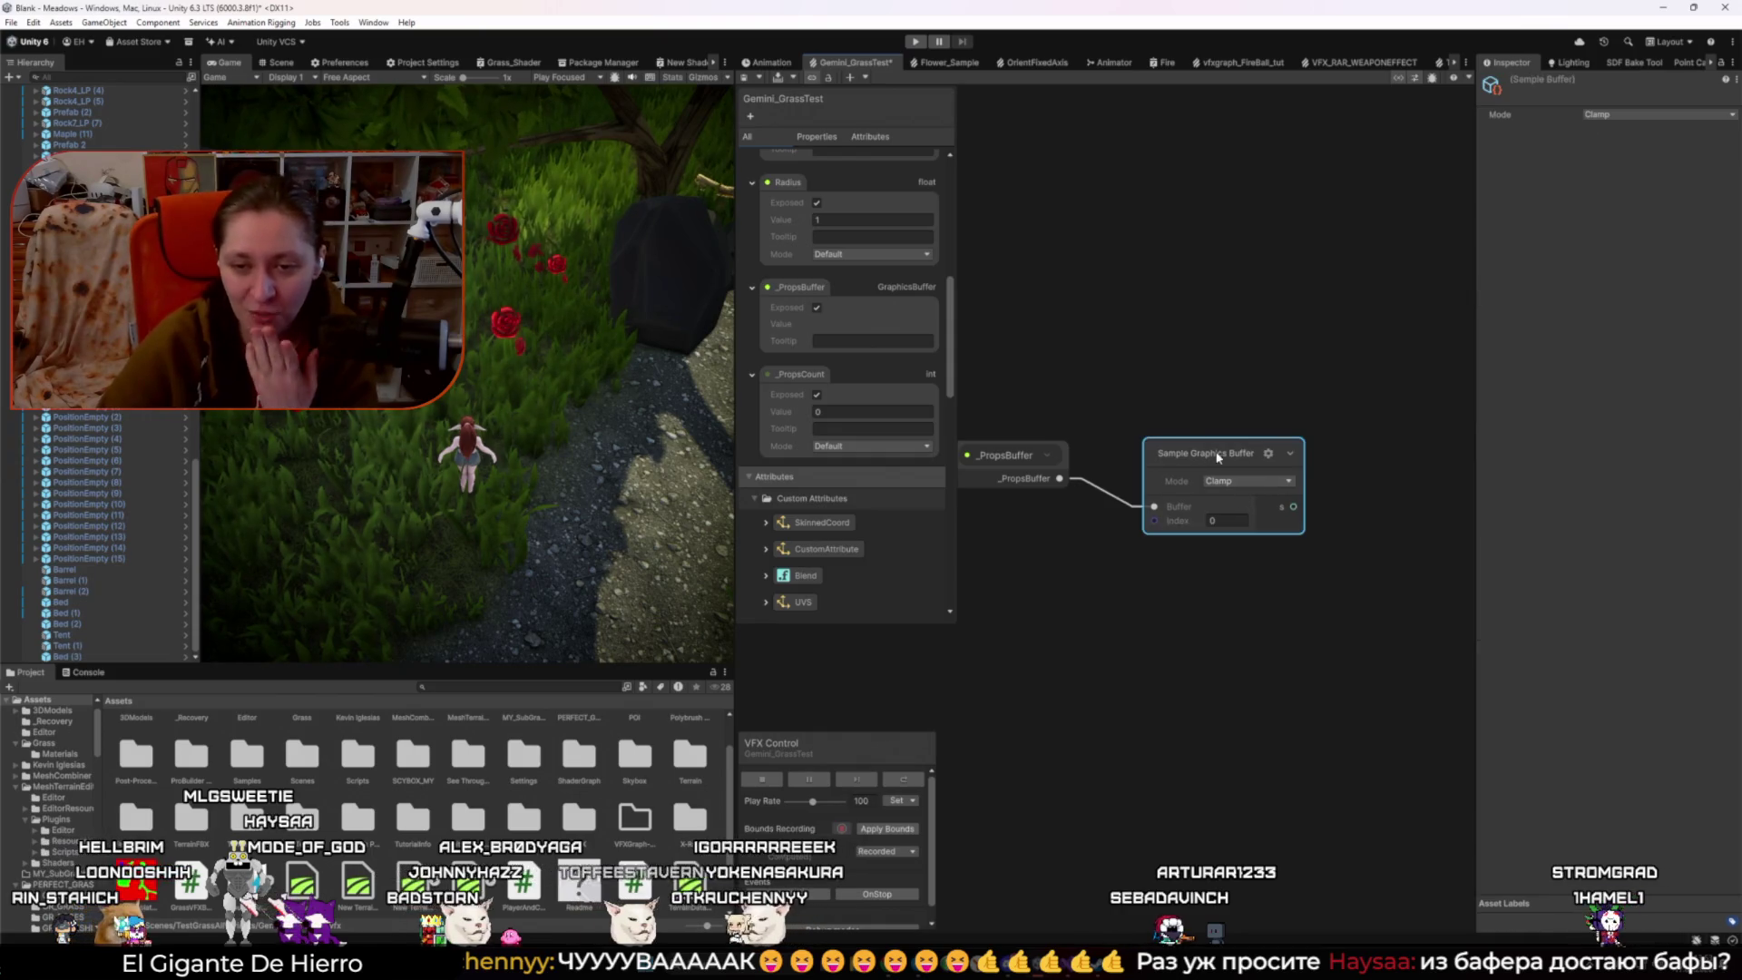
- Open the Sample Graphics Buffer manual page from the node's help icon
left_click(1724, 80)
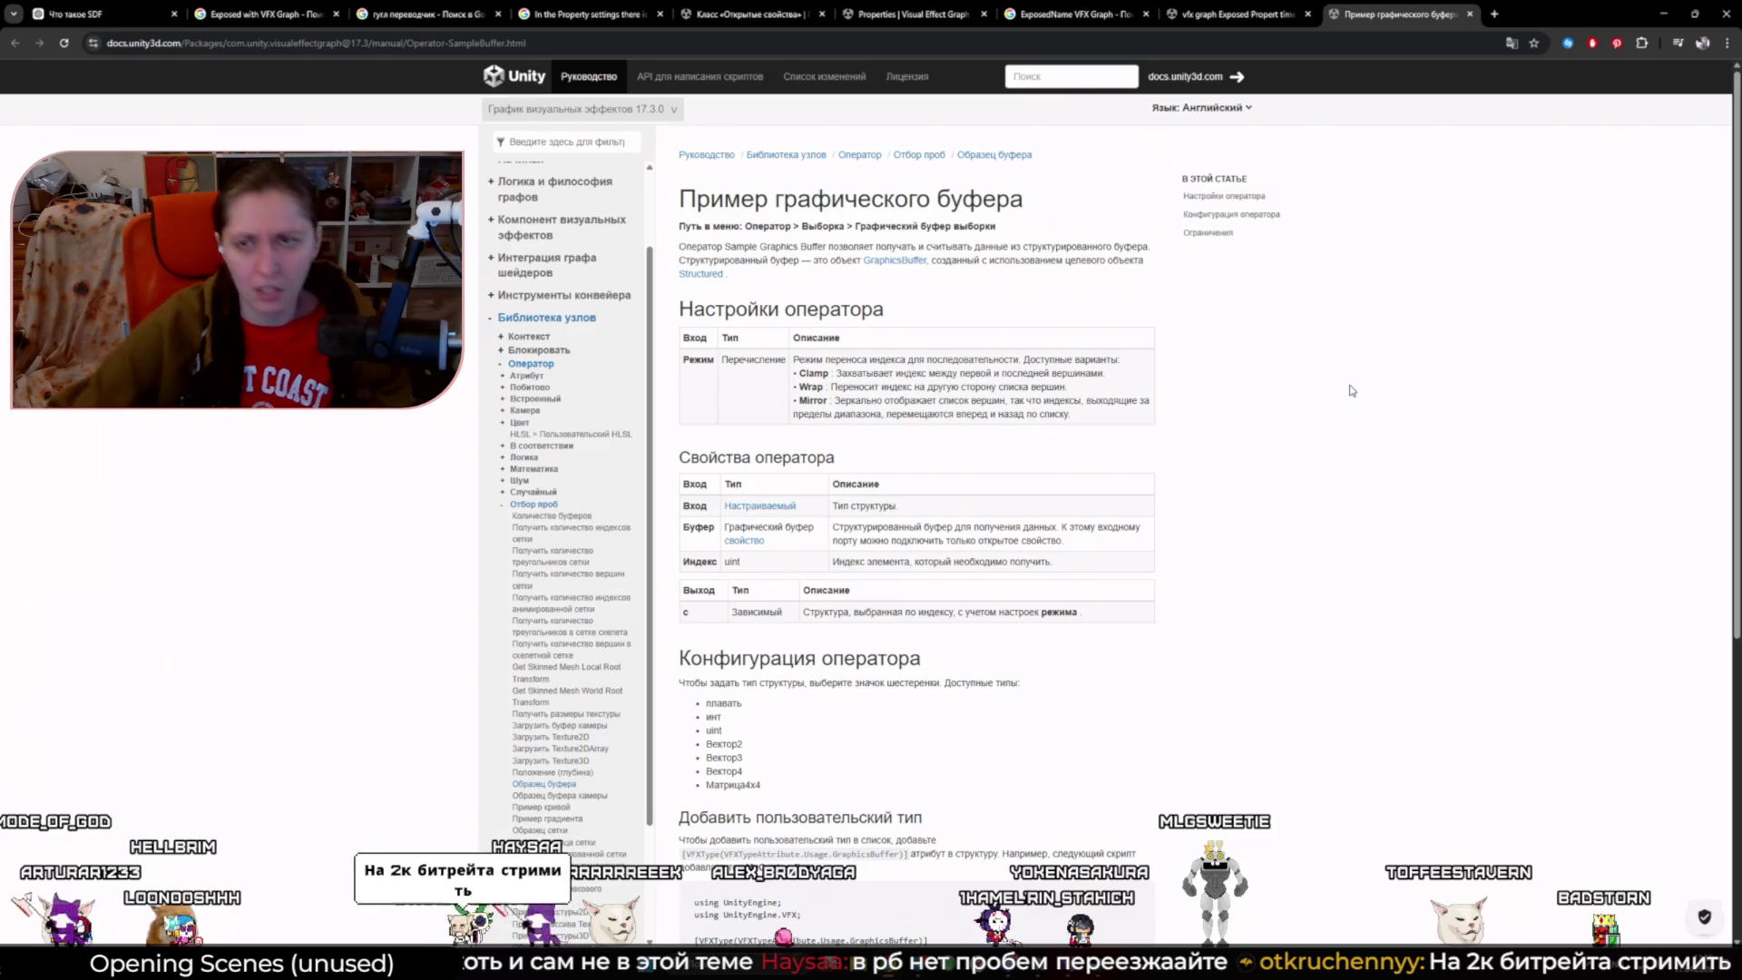
- Search Google in a new tab for 'что такое блокчейн'
left_click(1494, 14)
type("что такое блок")
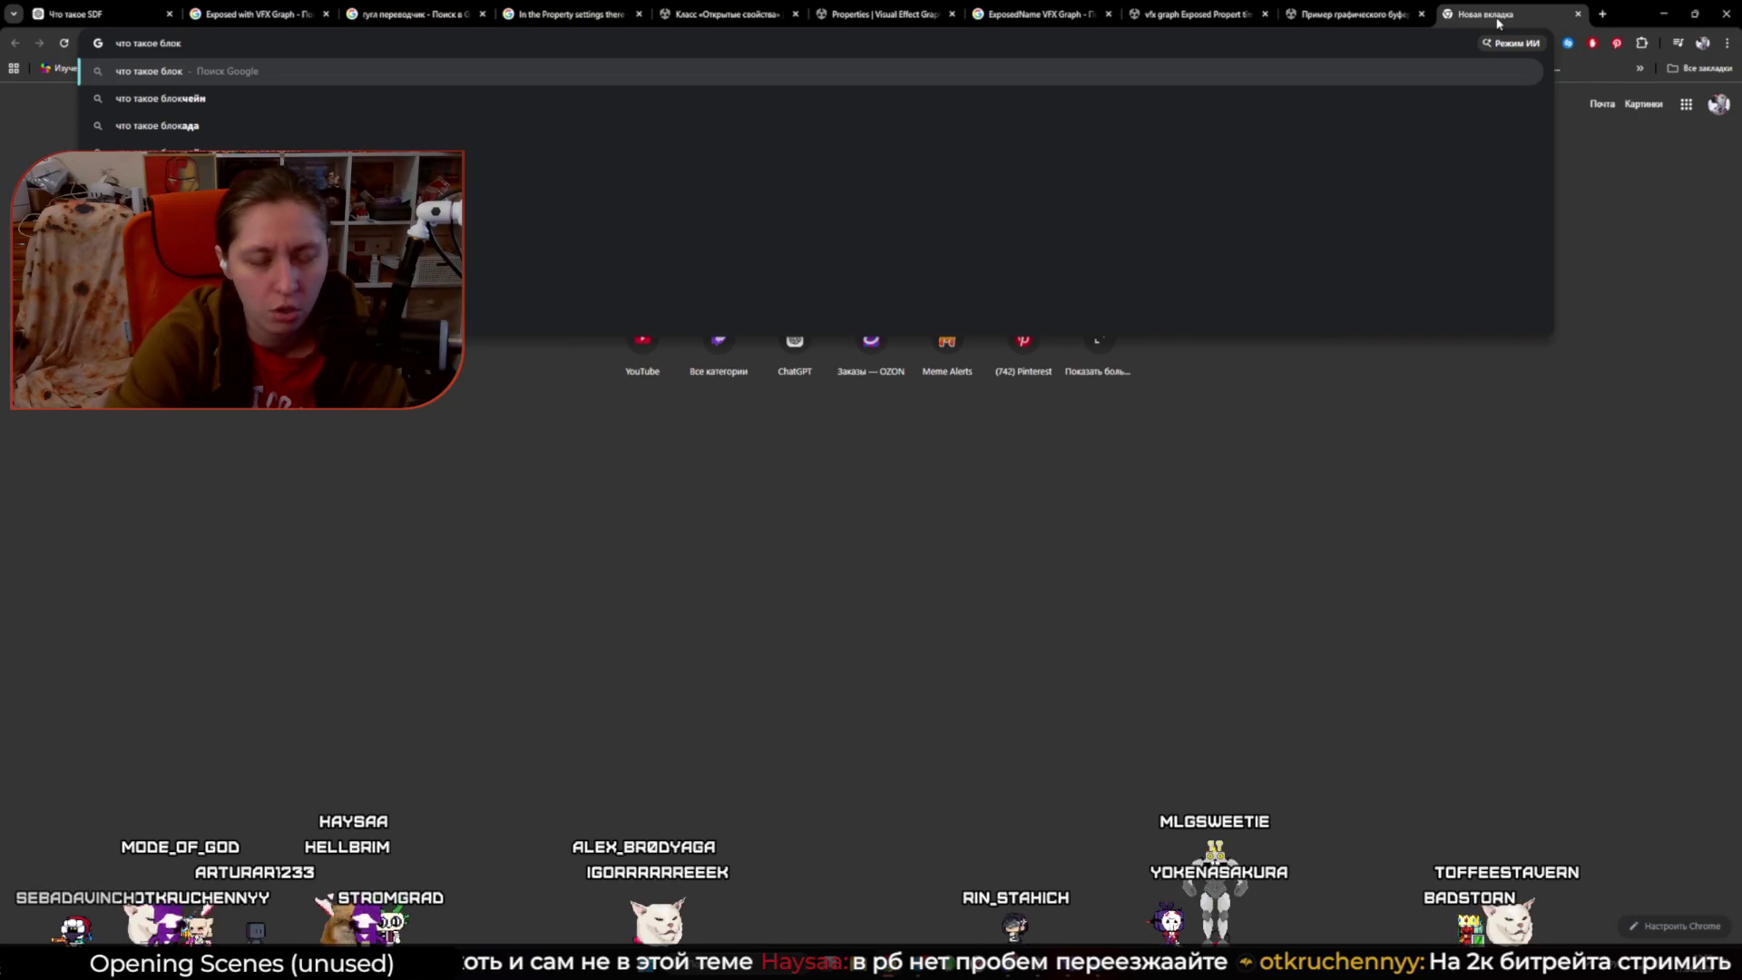
key("Down")
key("Return")
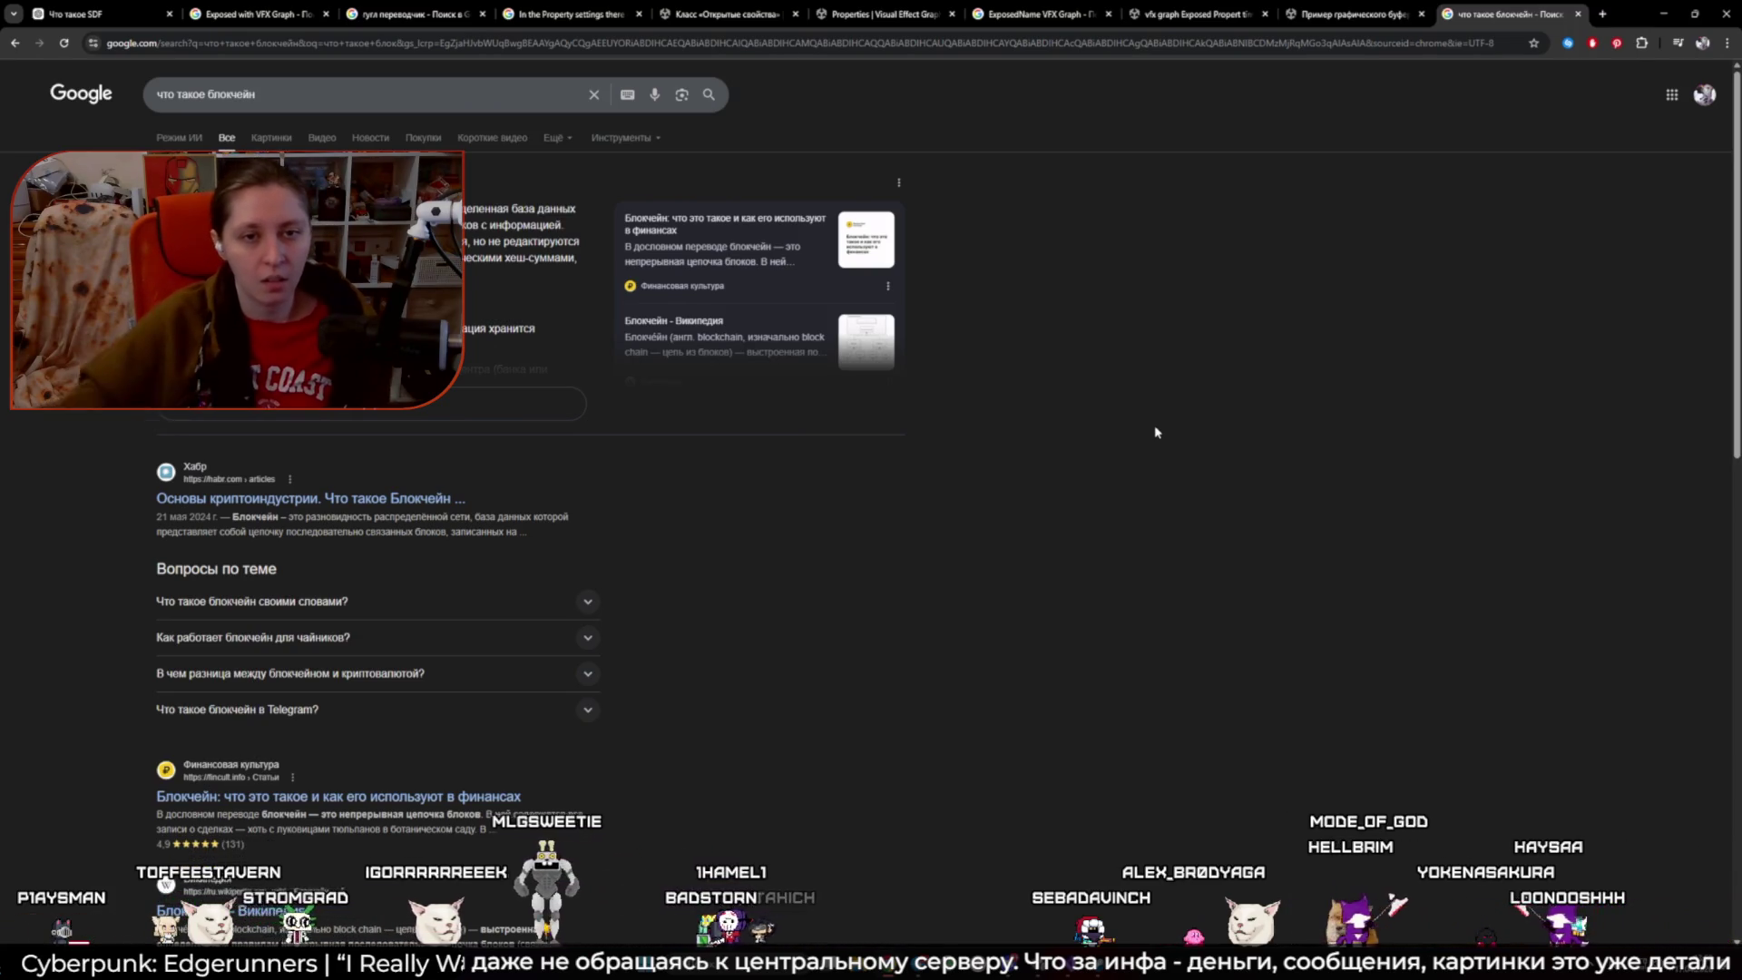
- Close the blockchain search tab to return to the Sample Graphics Buffer manual
left_click(1576, 15)
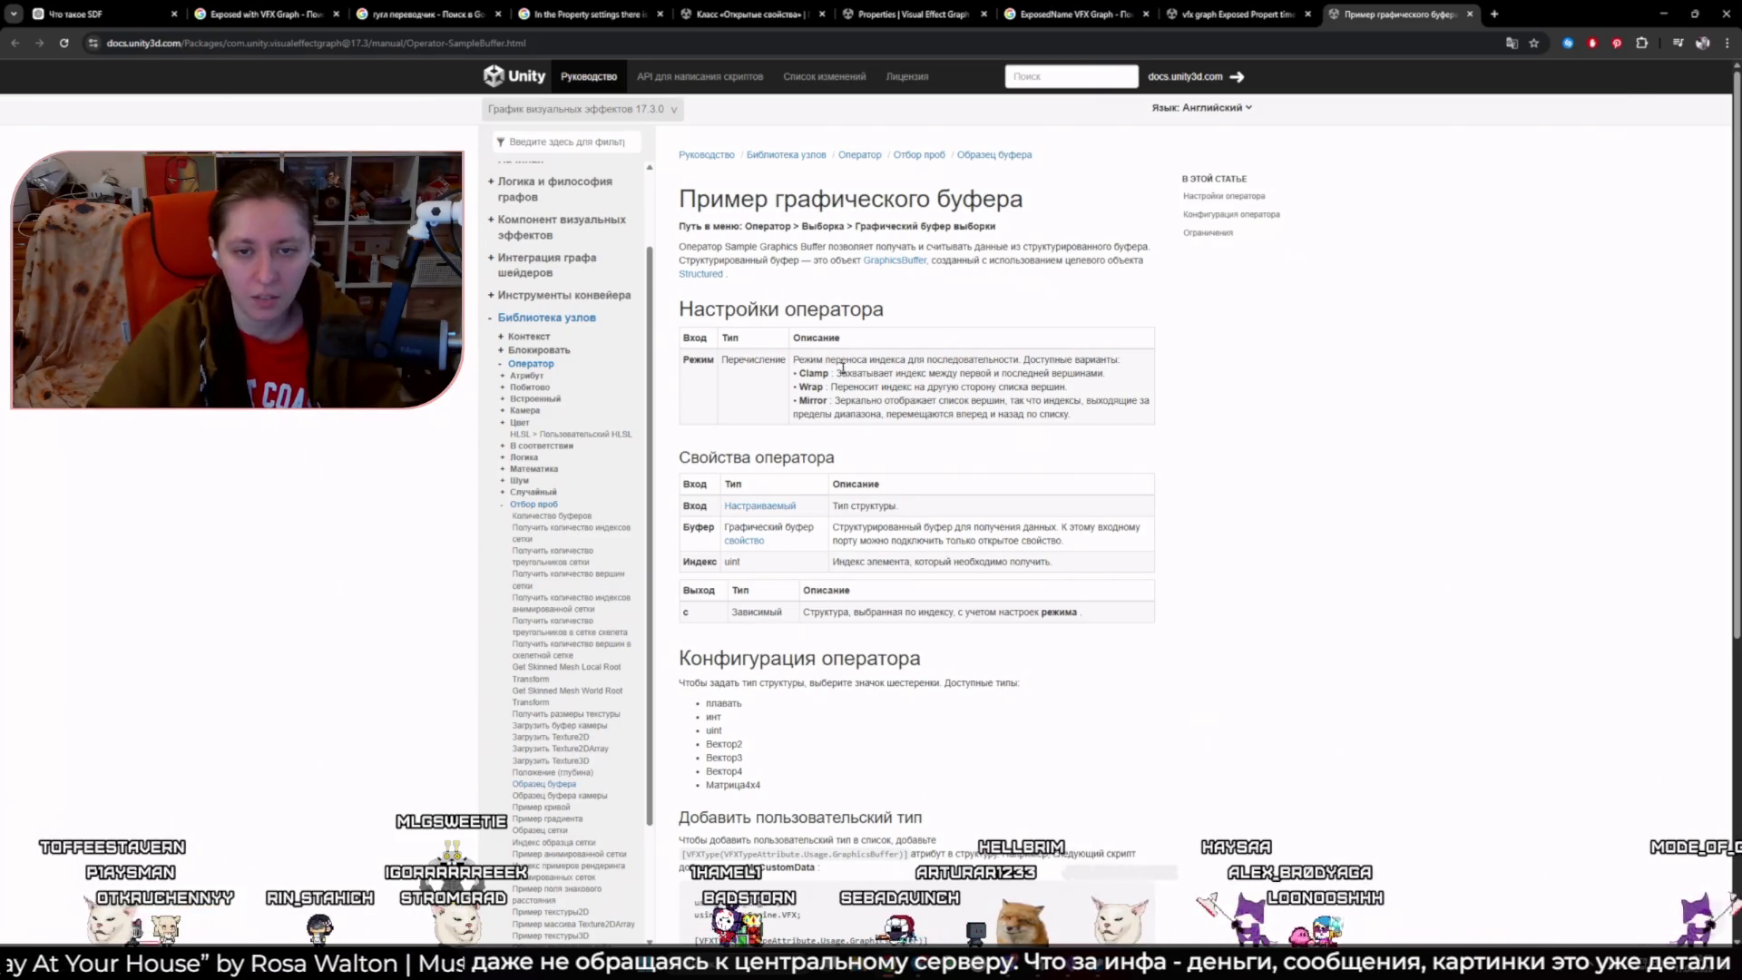
- Read the Sample Graphics Buffer manual's Clamp mode notes, then return to GrassVFXBridge.cs in Visual Studio
mouse_move(835, 361)
left_mouse_down()
mouse_move(1105, 371)
mouse_move(797, 358)
left_mouse_up()
left_click(1105, 371)
left_click(1231, 426)
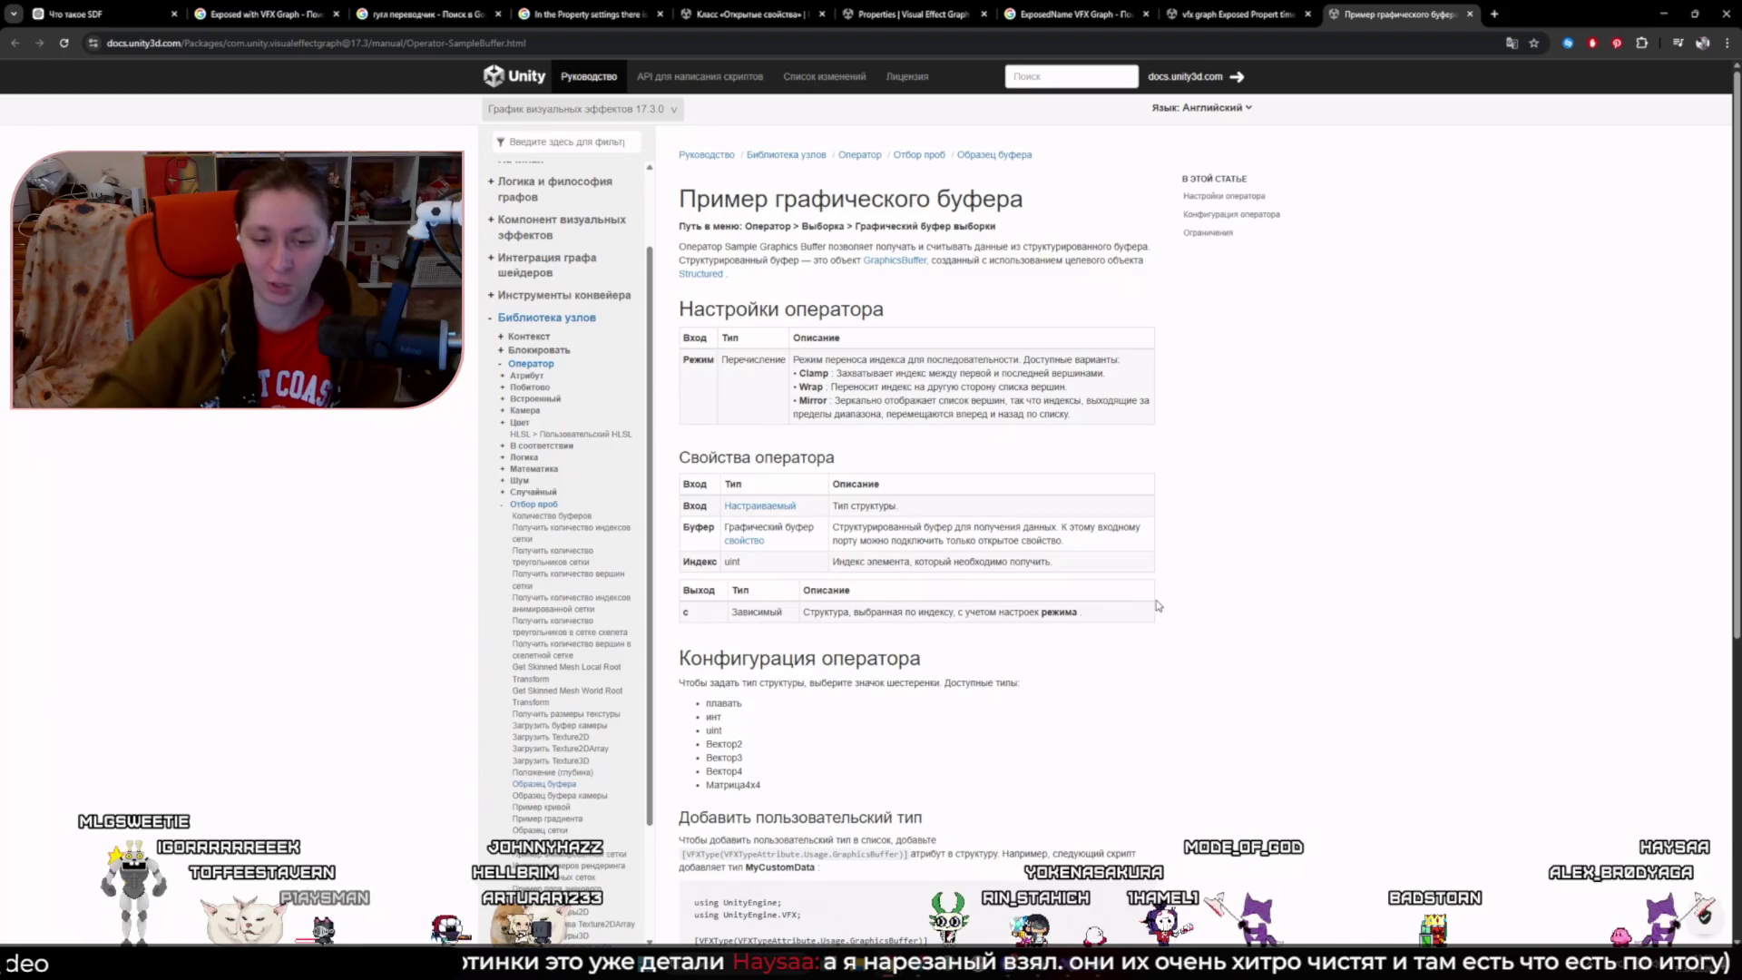
scroll(1290, 617, "down", 2)
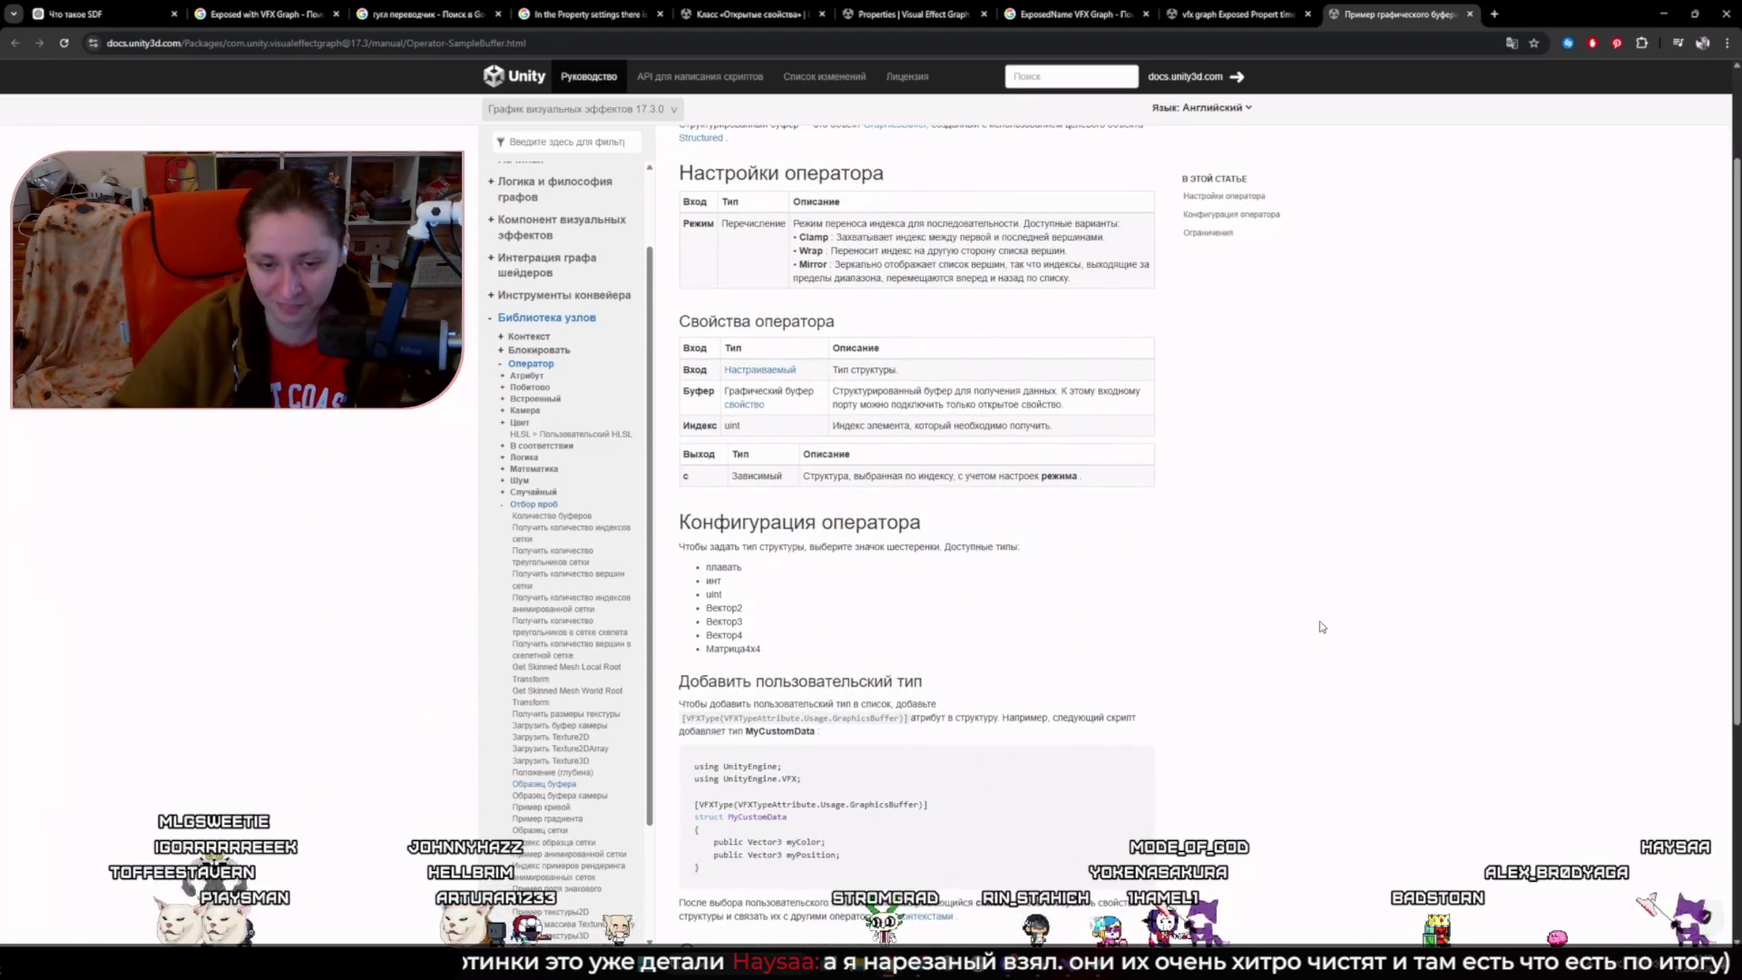
scroll(1322, 626, "down", 3)
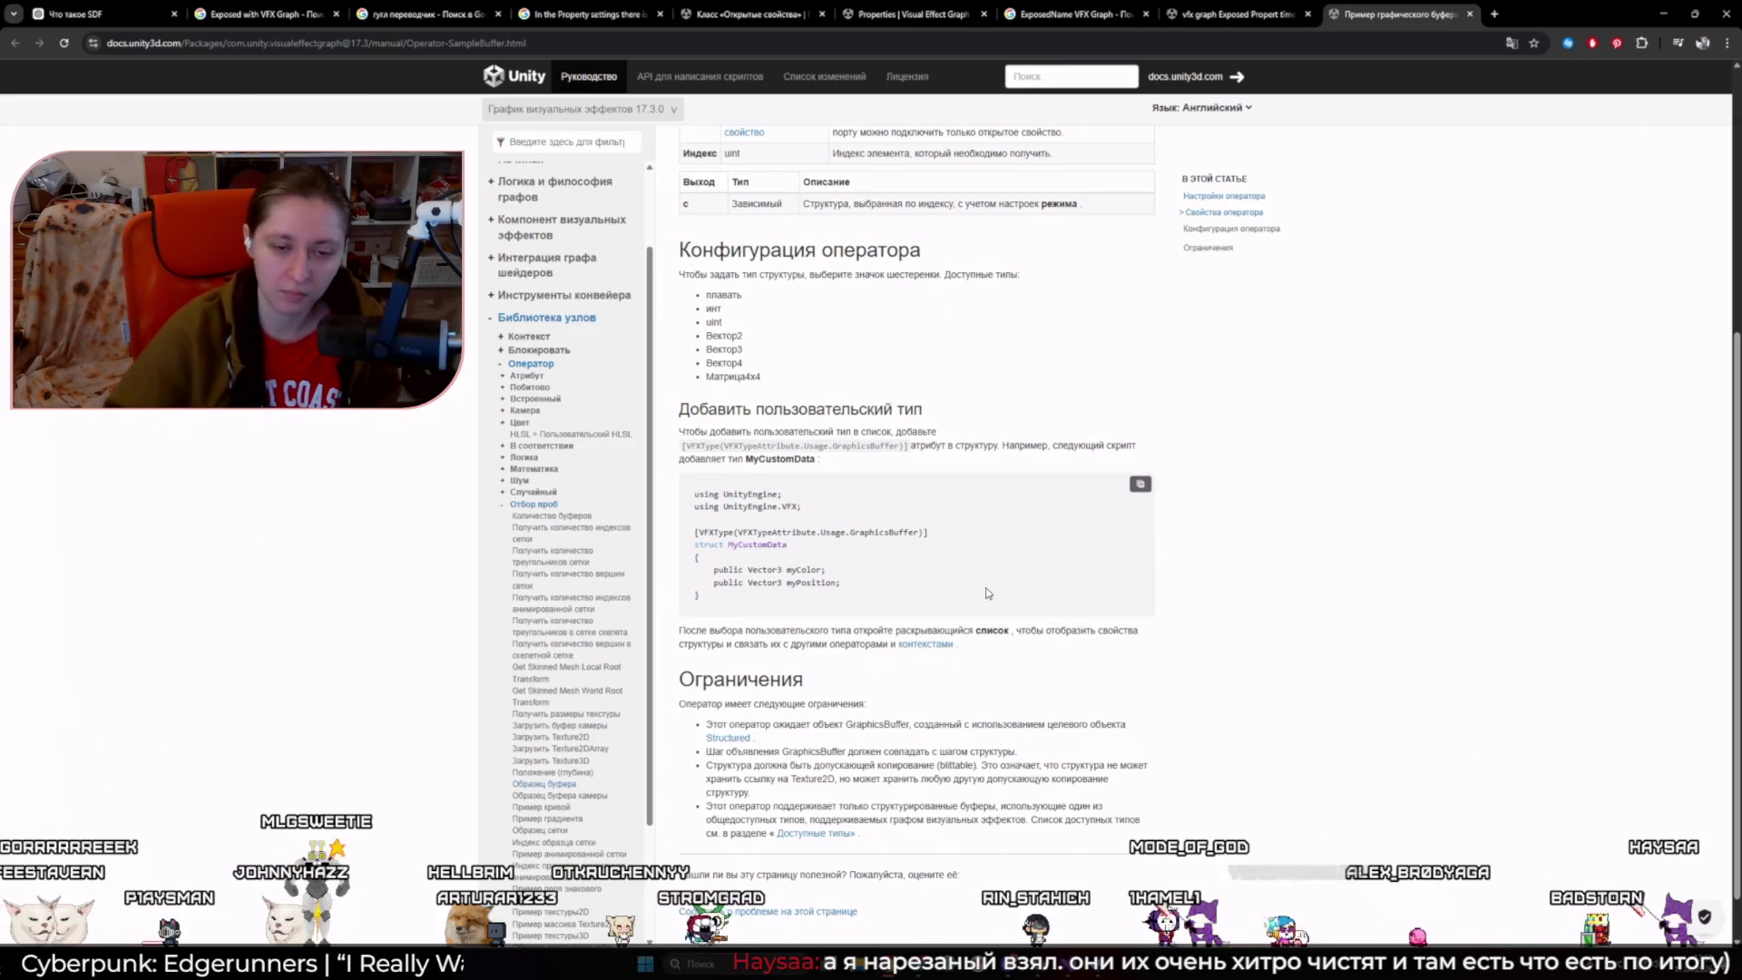
scroll(985, 591, "up", 5)
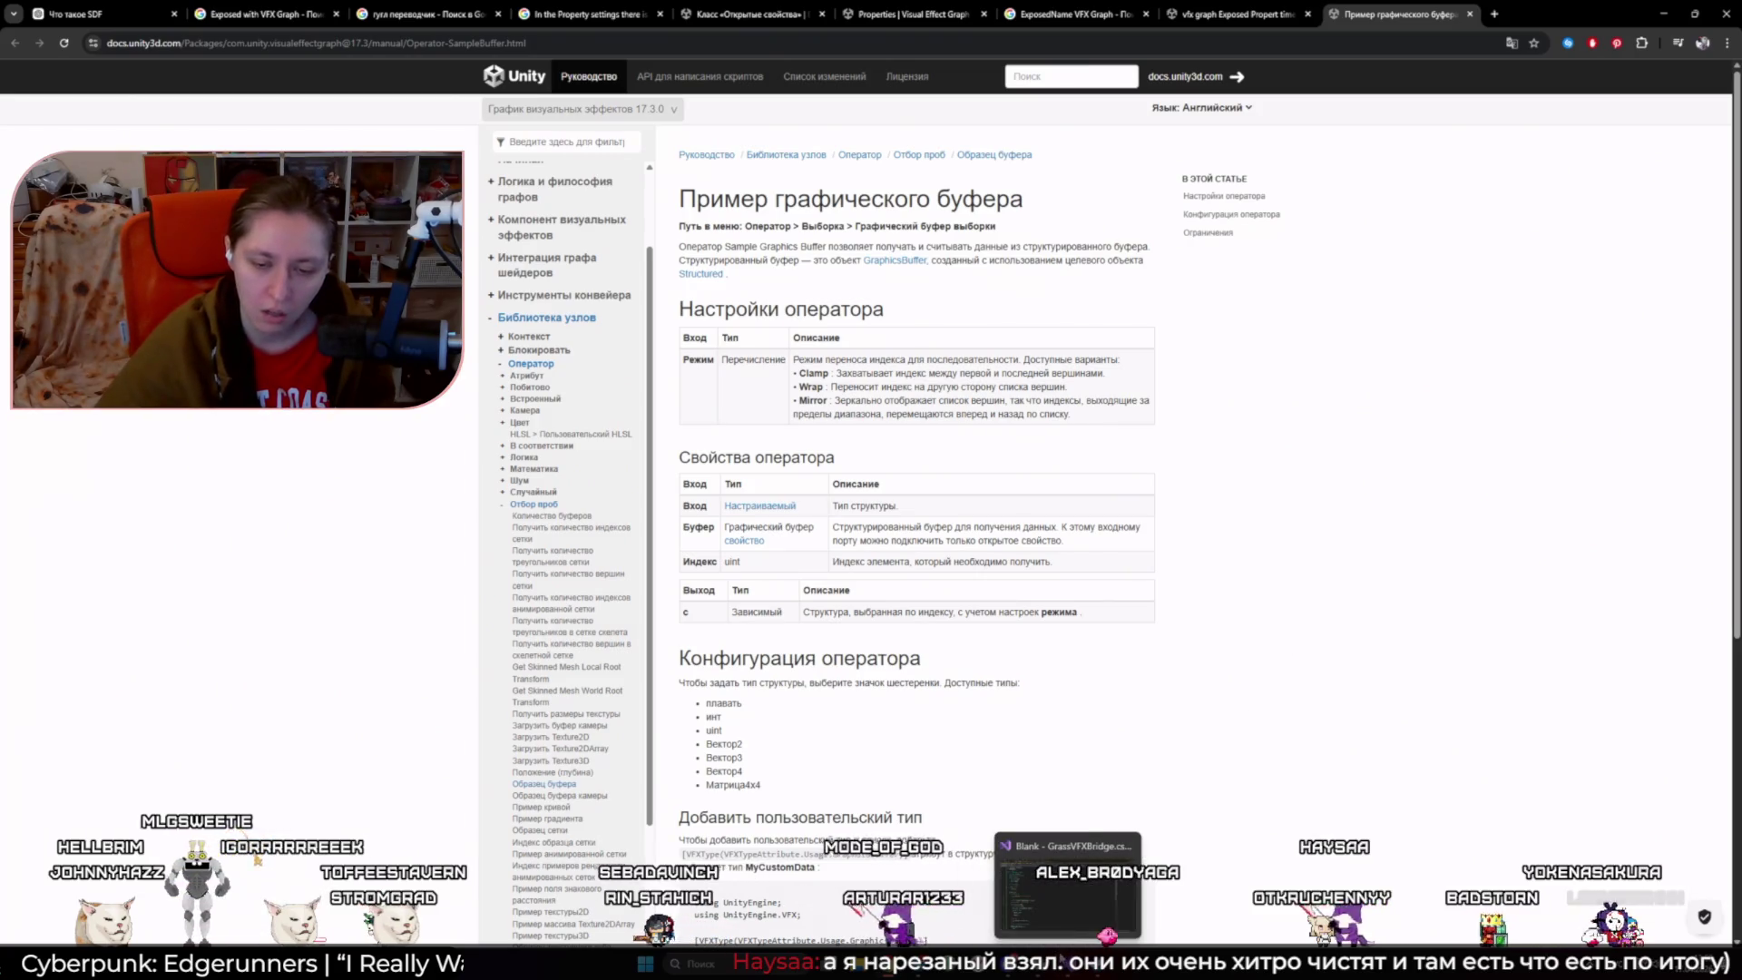
left_click(1067, 889)
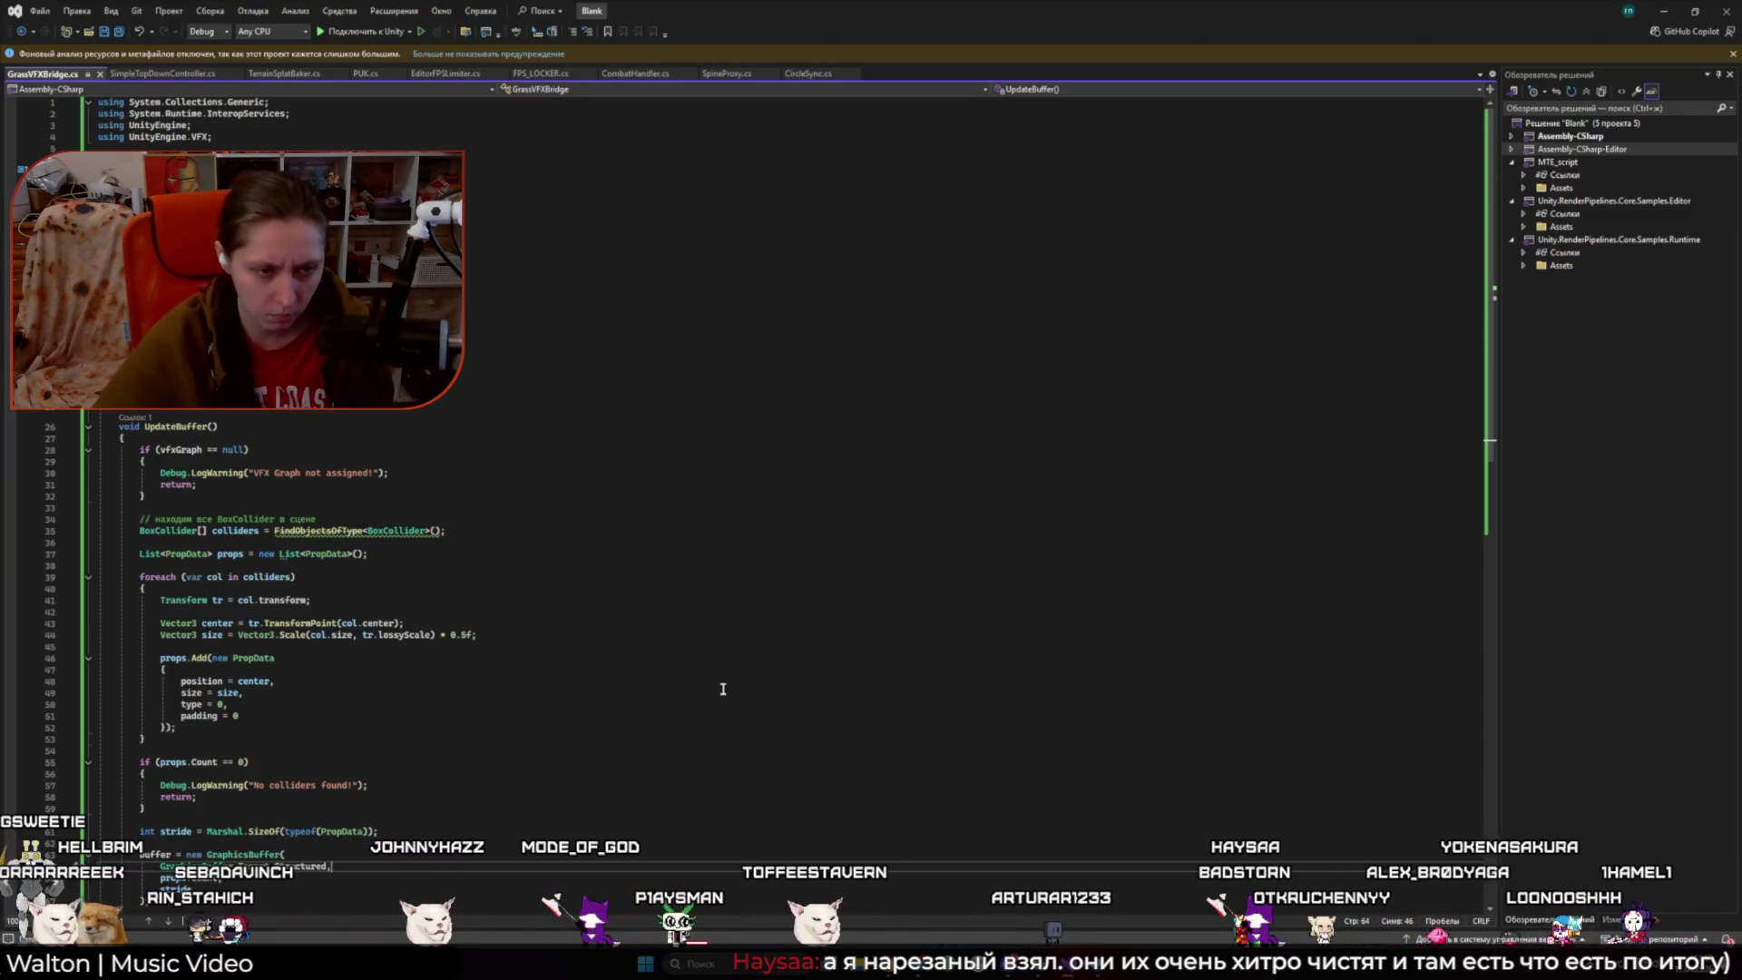
- Select the FindObjectsOfType<BoxCollider>() call on line 35 and preview its Extract Method quick action
mouse_move(331, 529)
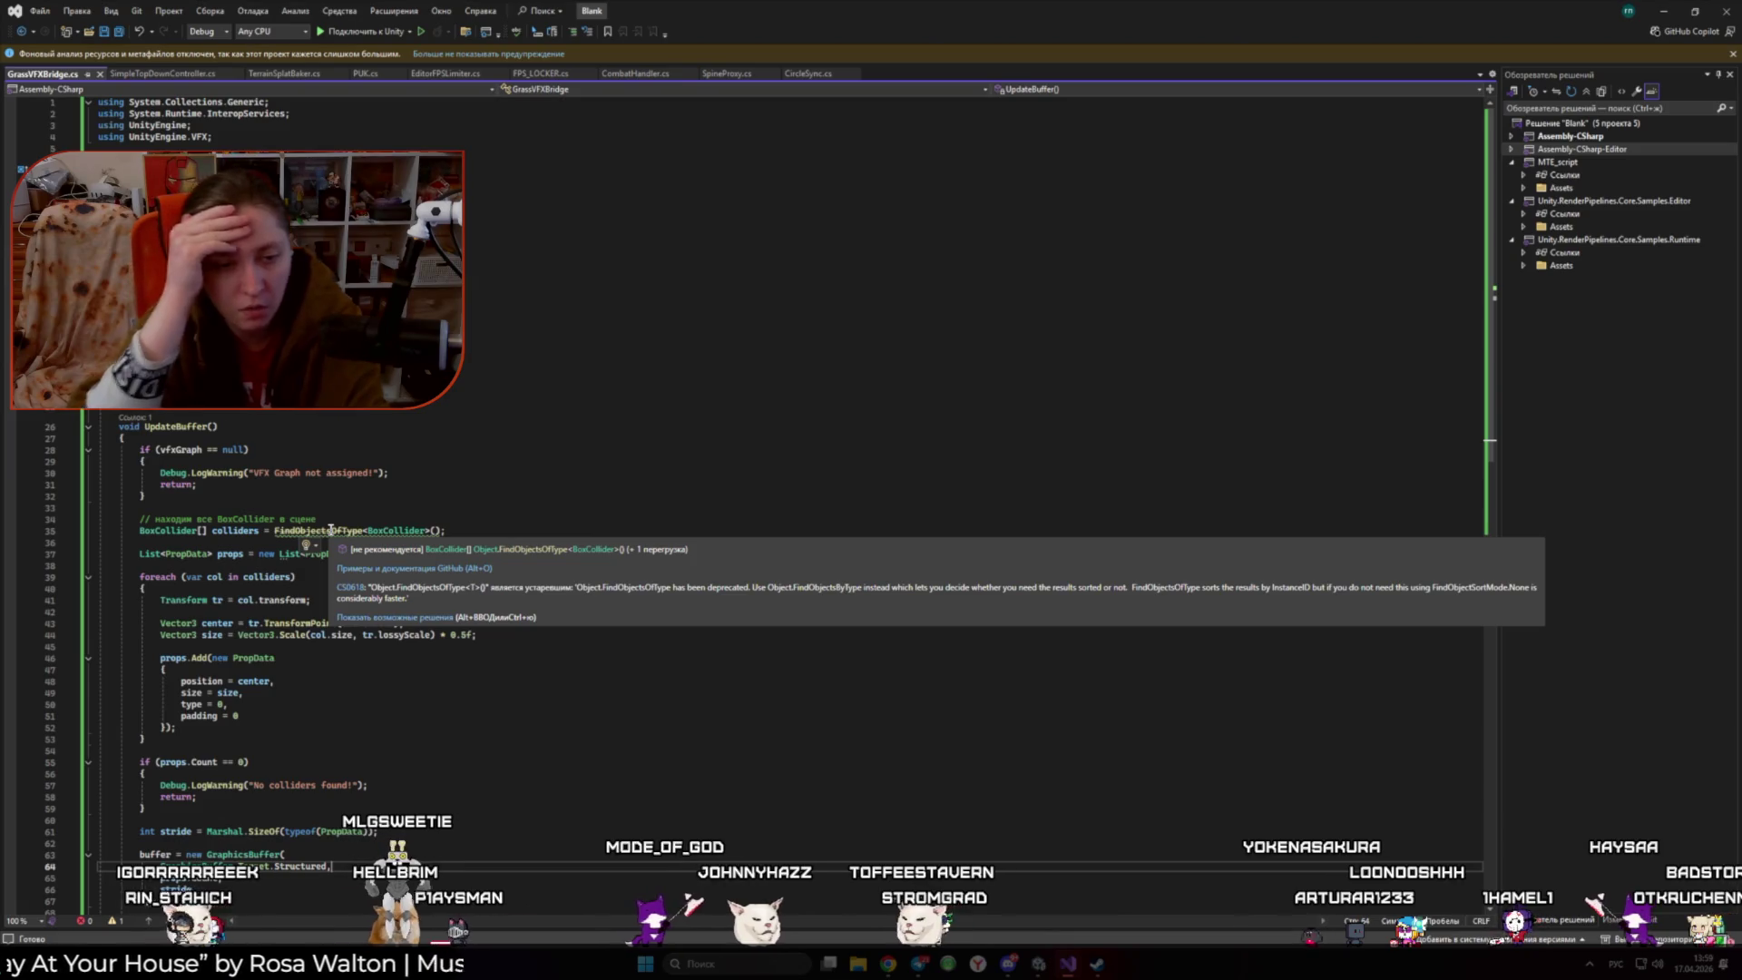
key("alt")
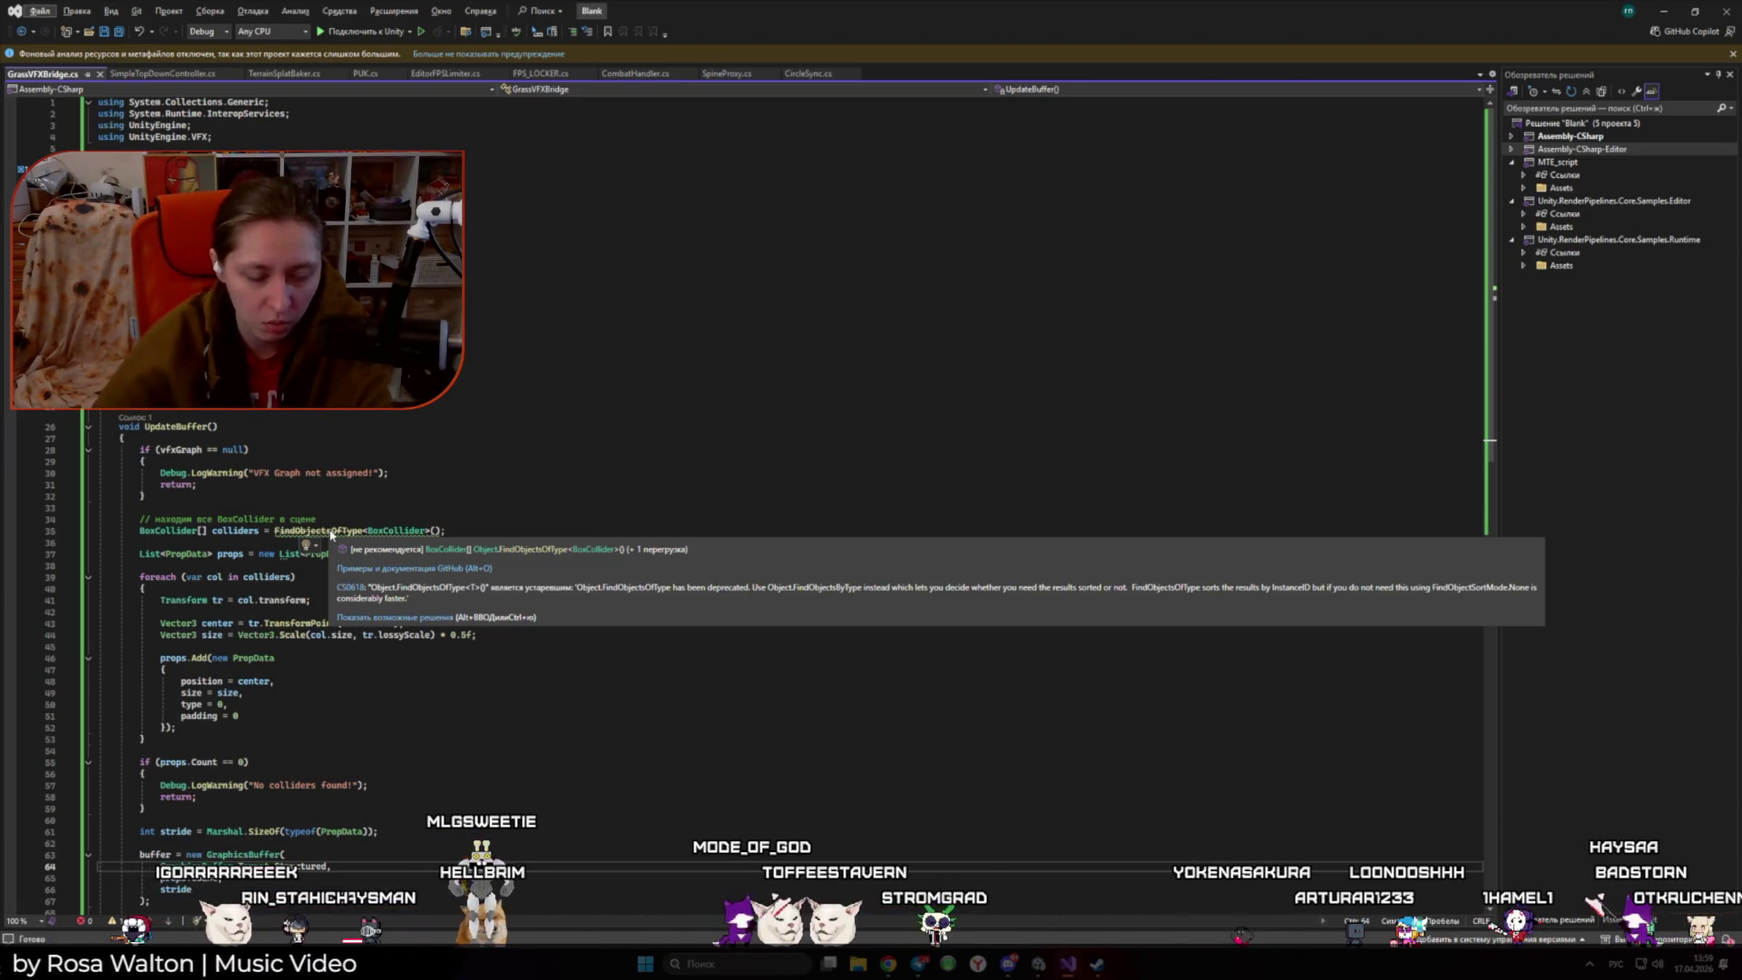
double_click(331, 532)
key("ctrl+period")
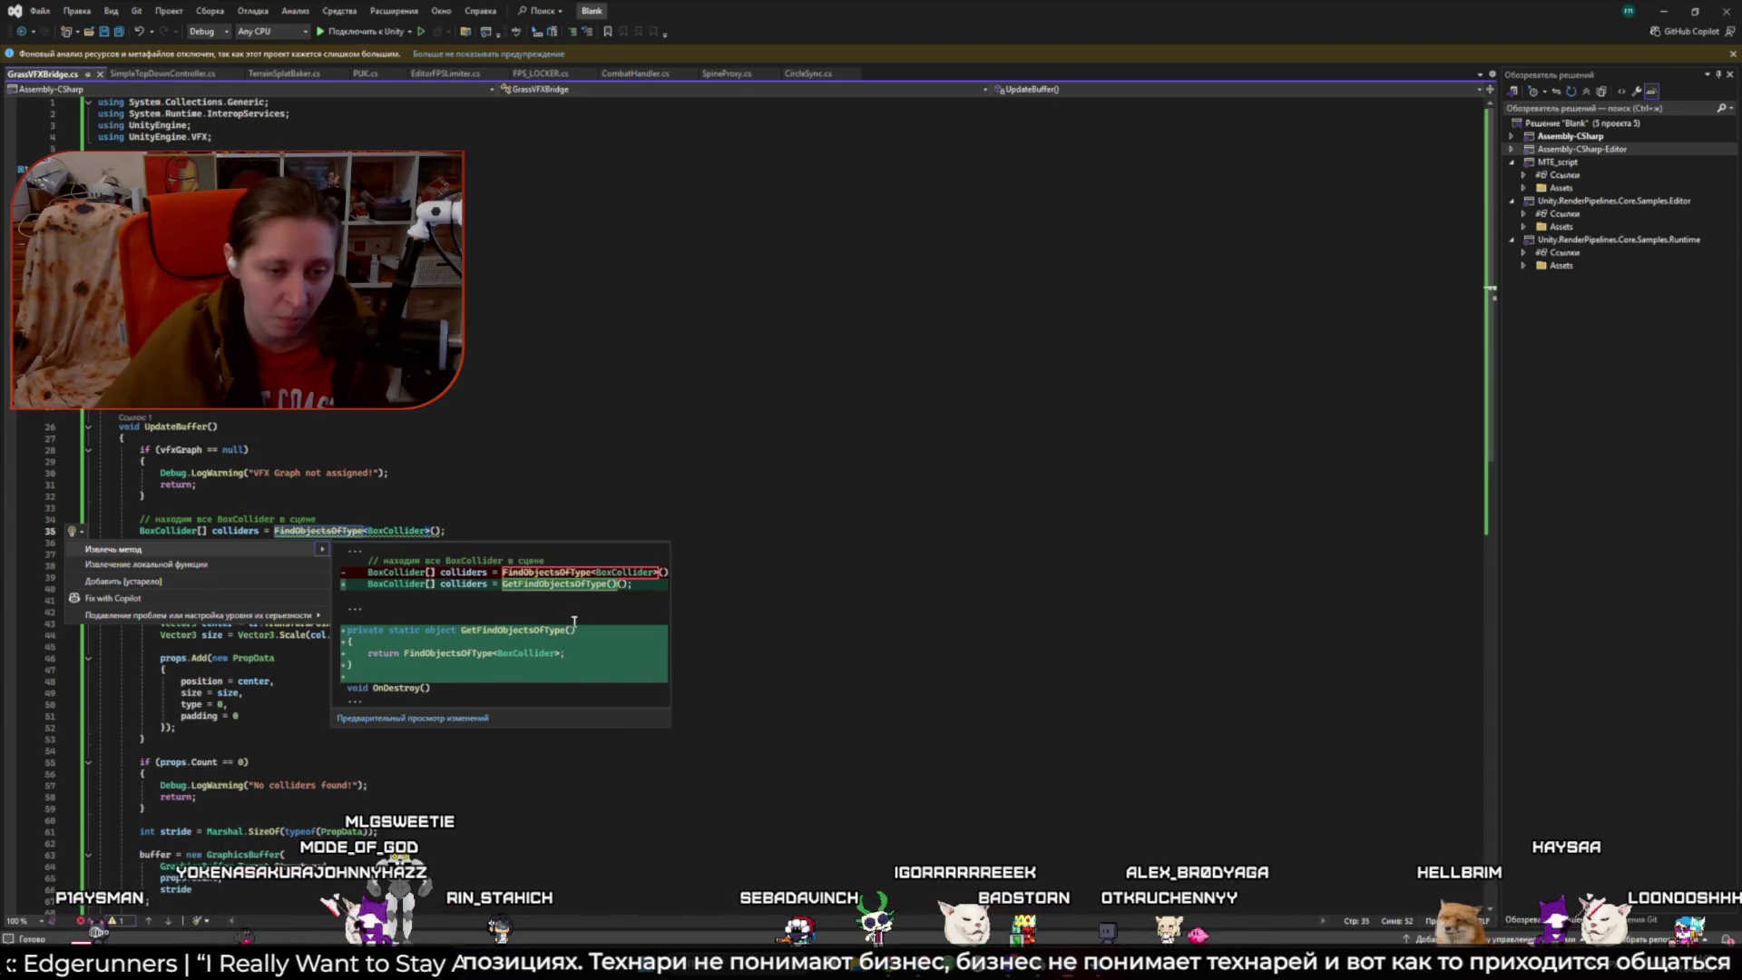
- Extract the collider lookup into GetFindObjectsOfType, then undo it after the CS0149 error
left_click(560, 581)
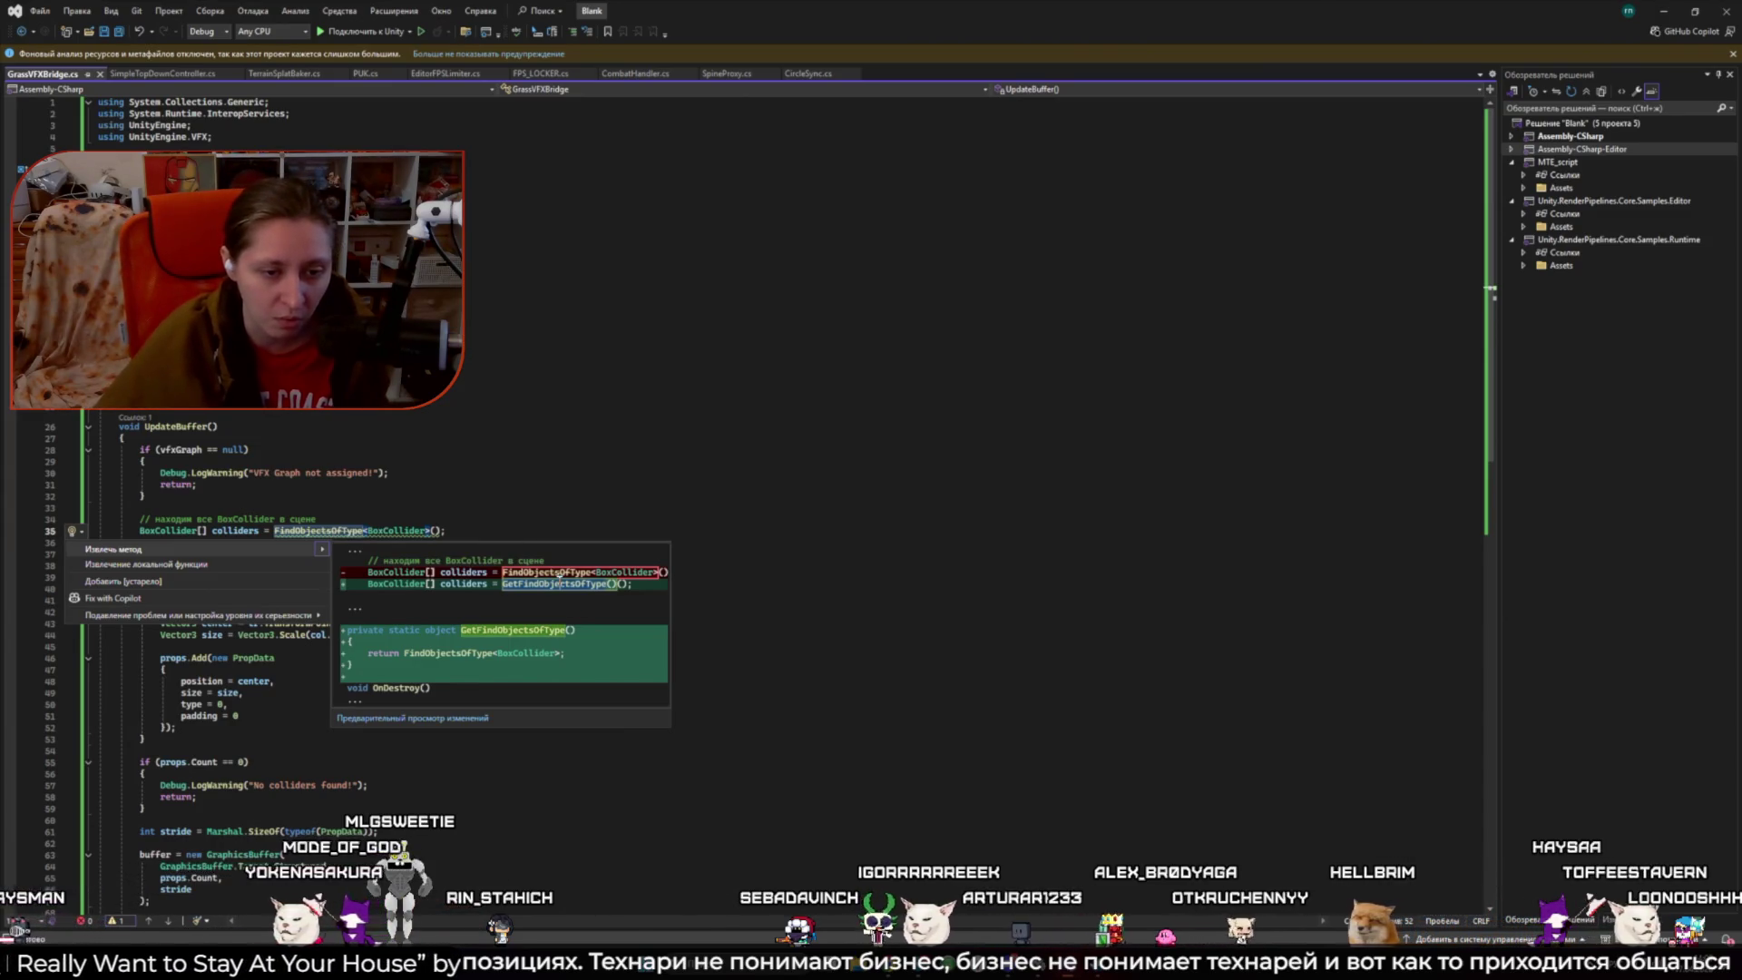
key("Return")
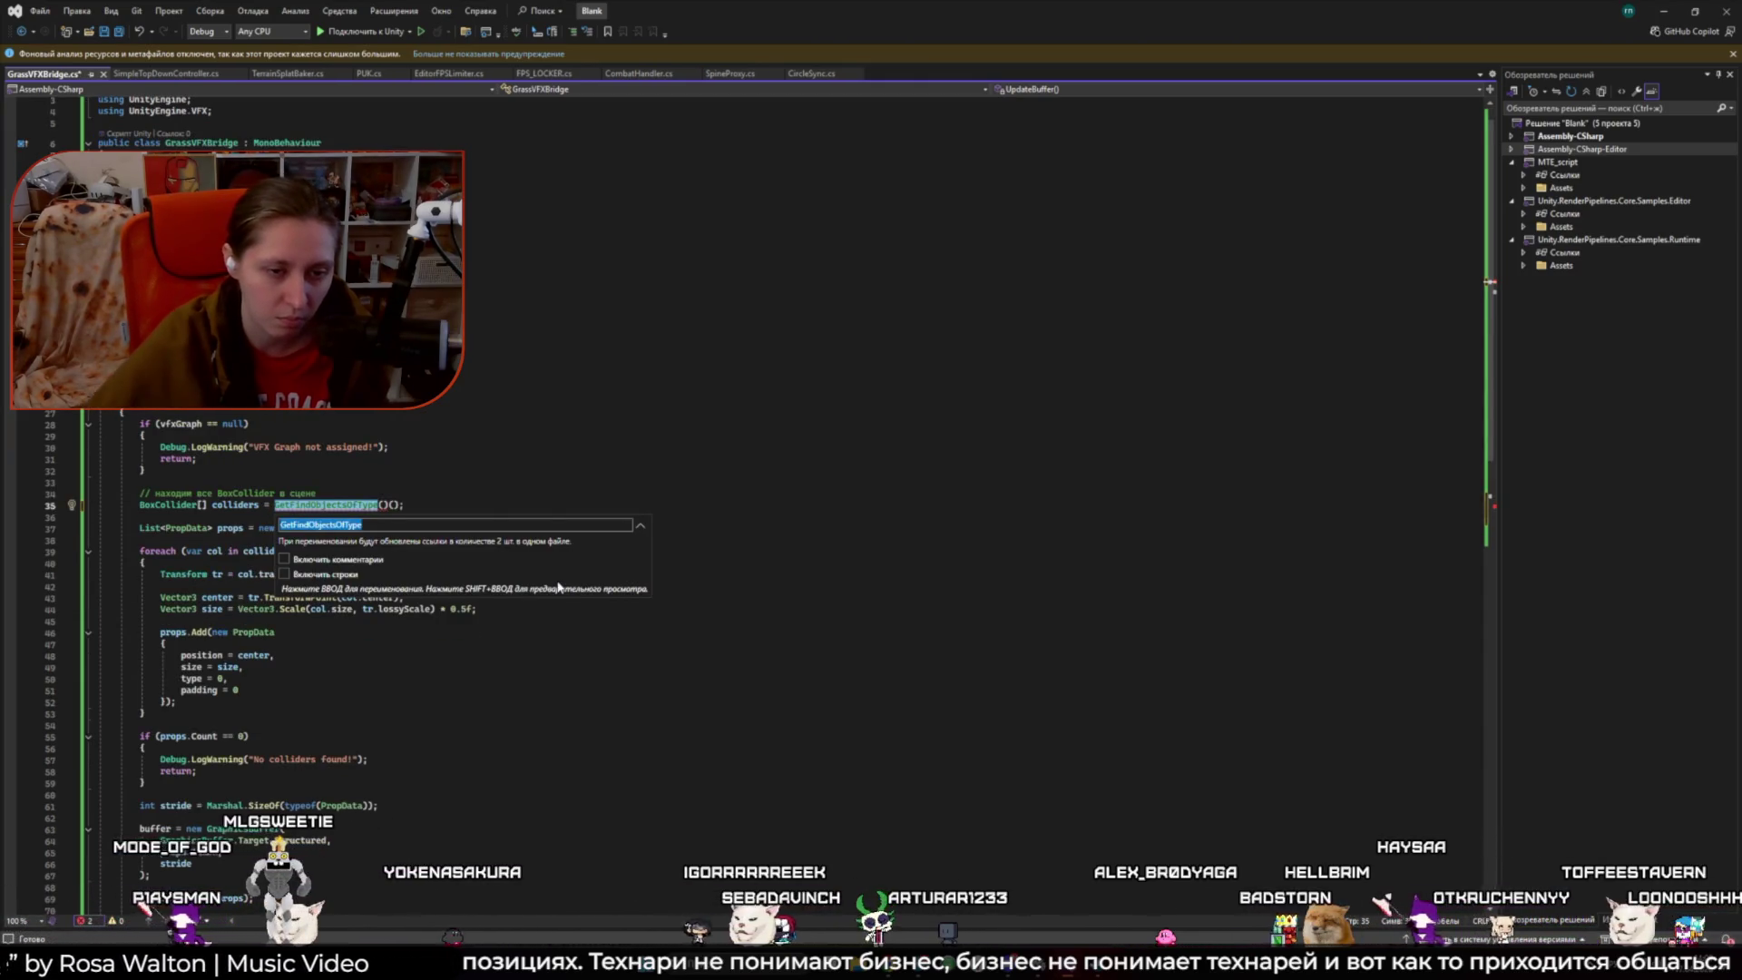
key("Return")
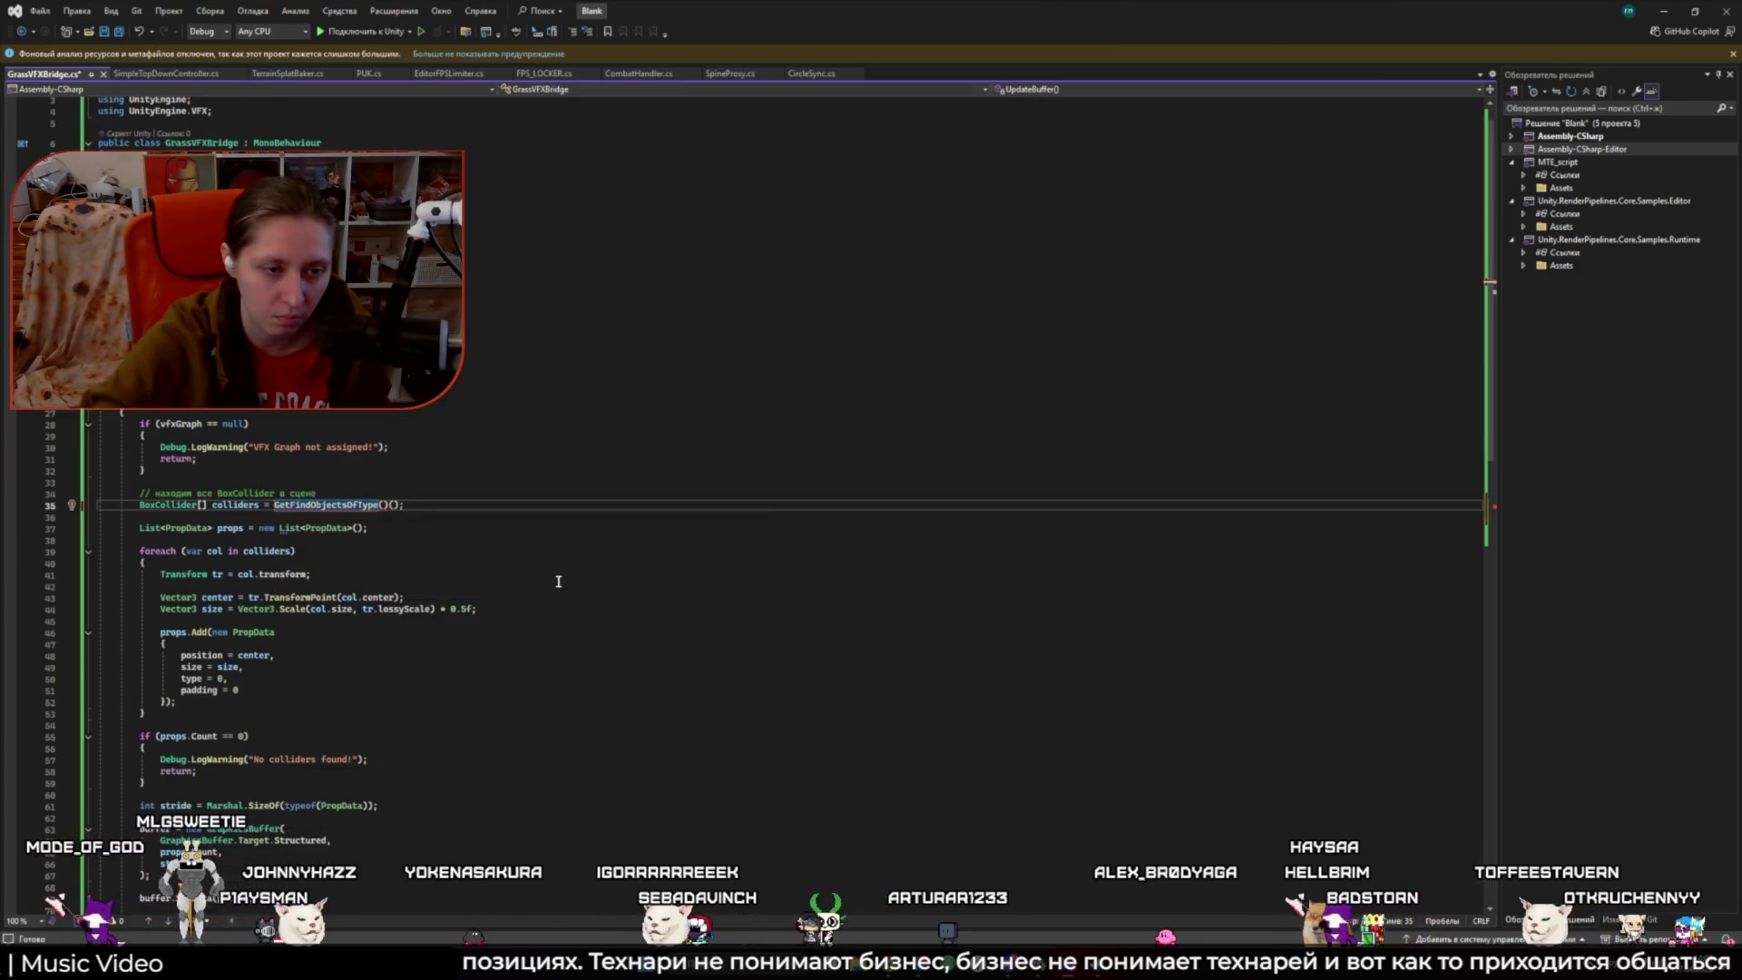
mouse_move(332, 499)
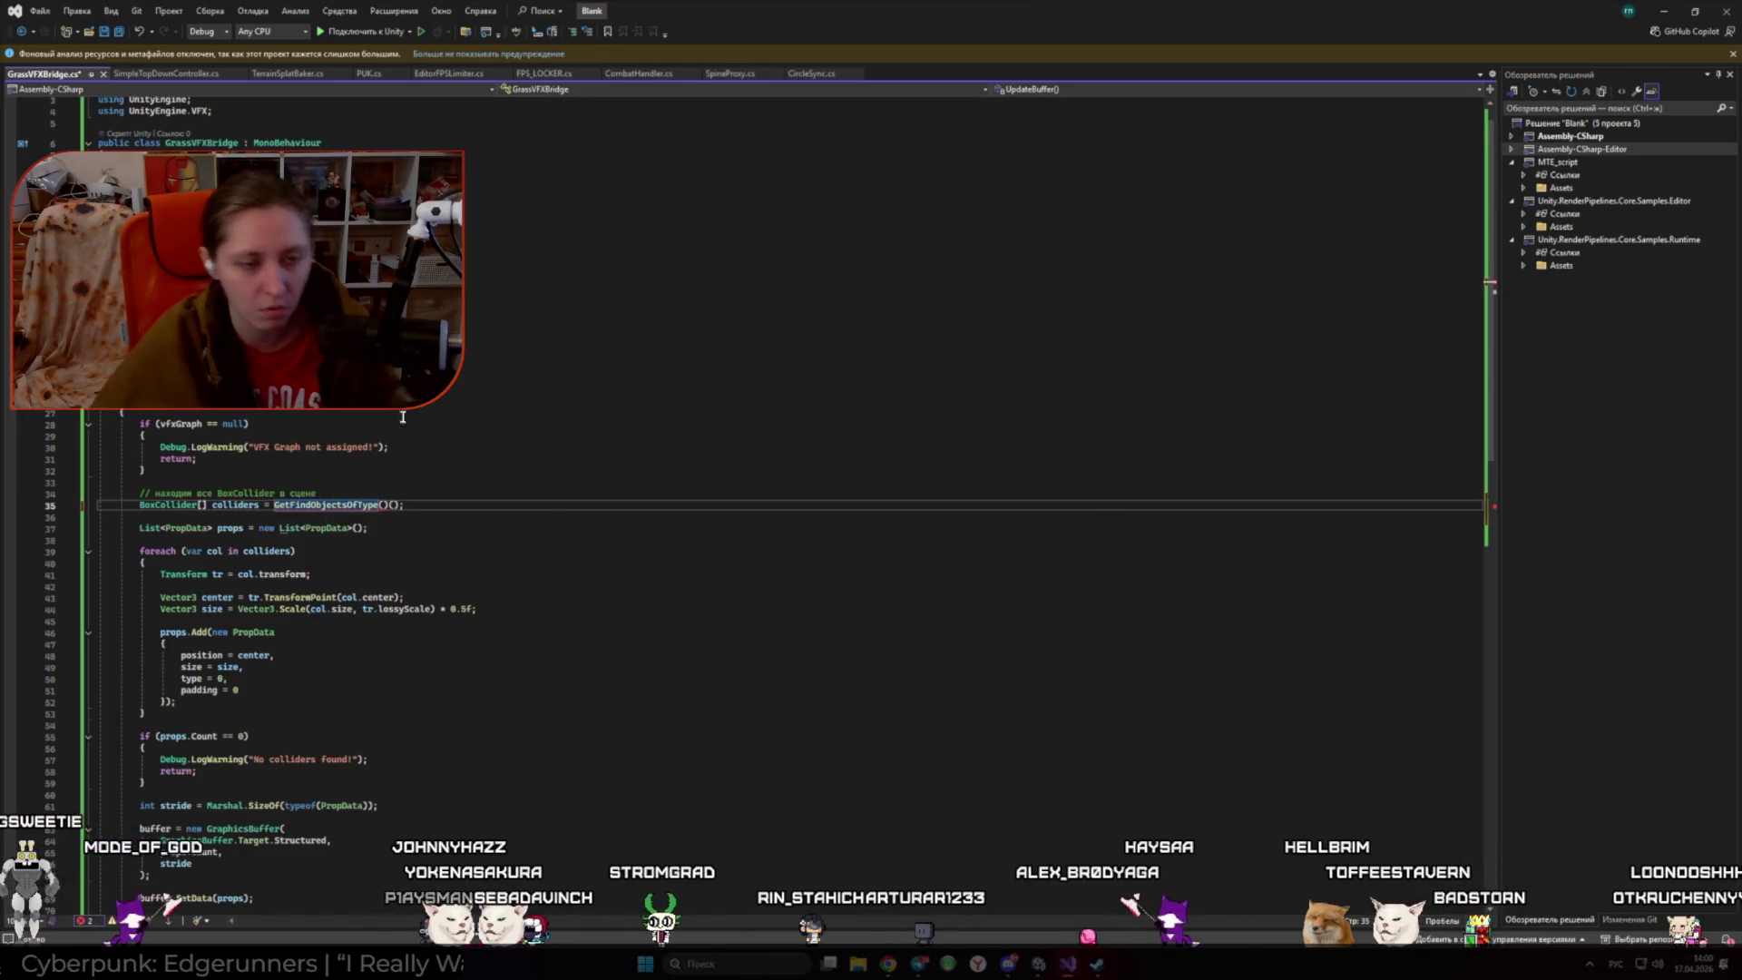
key("ctrl+z")
- Review UpdateBuffer's type and props lines, then return to the Unity VFX graph with nothing selected
scroll(454, 384, "down", 1)
left_click(569, 640)
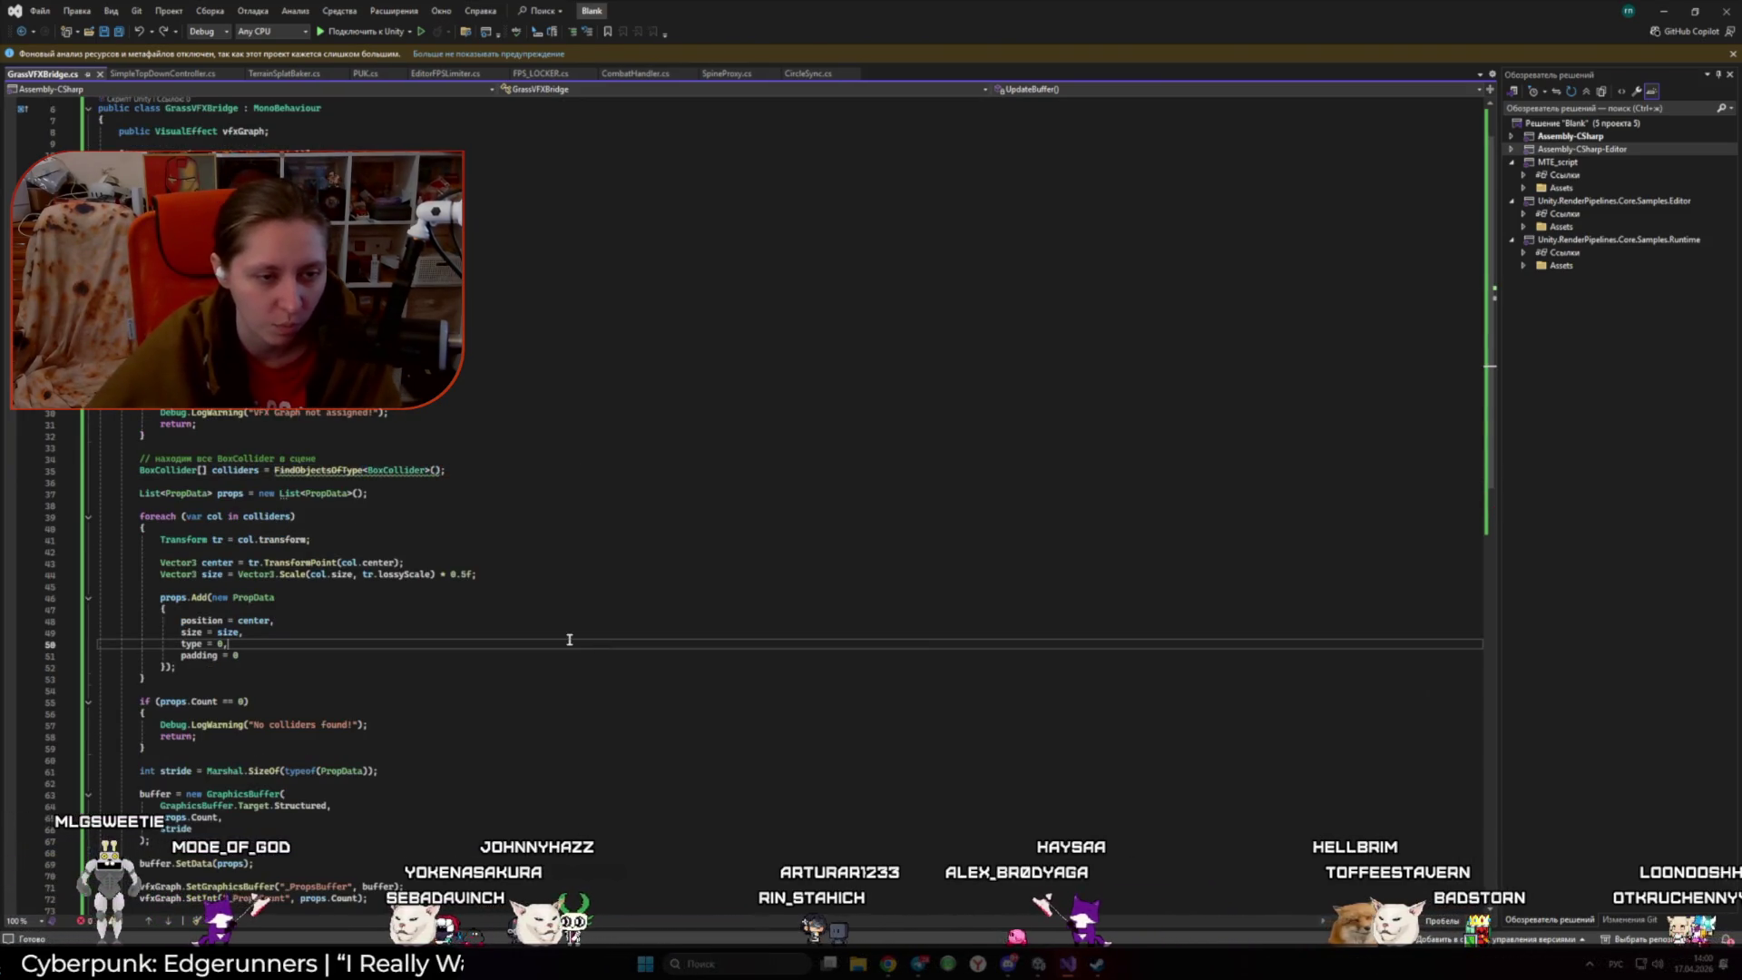
scroll(544, 598, "down", 3)
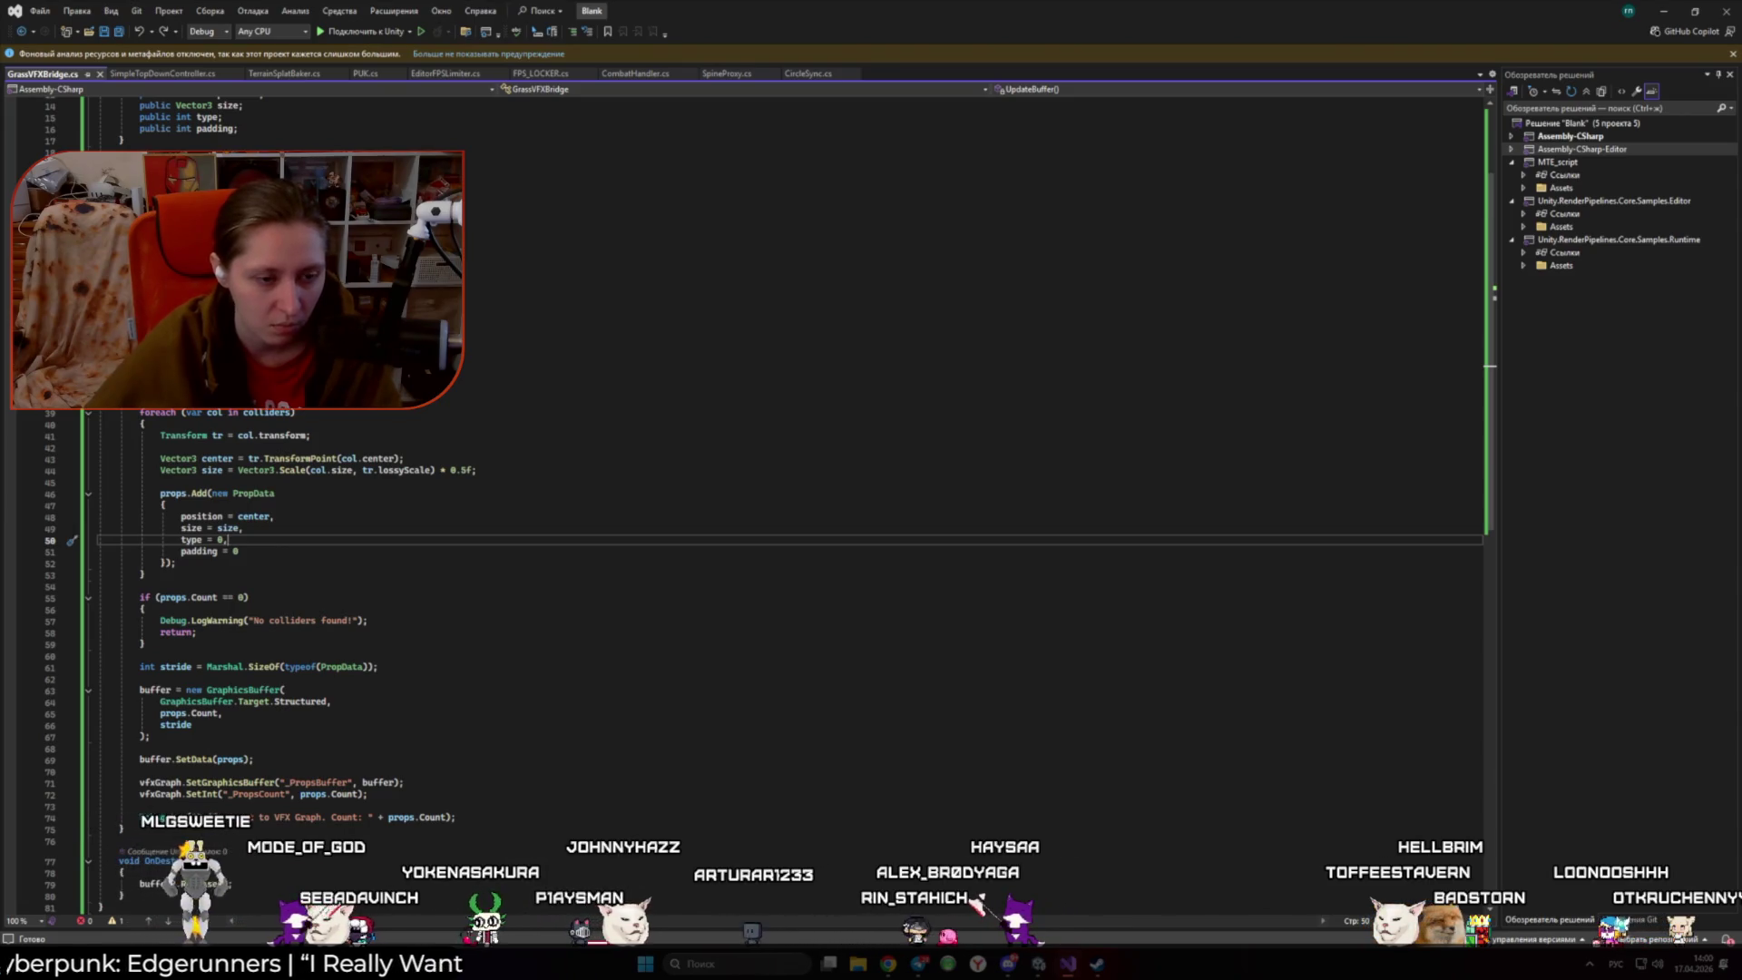
scroll(789, 454, "down", 3)
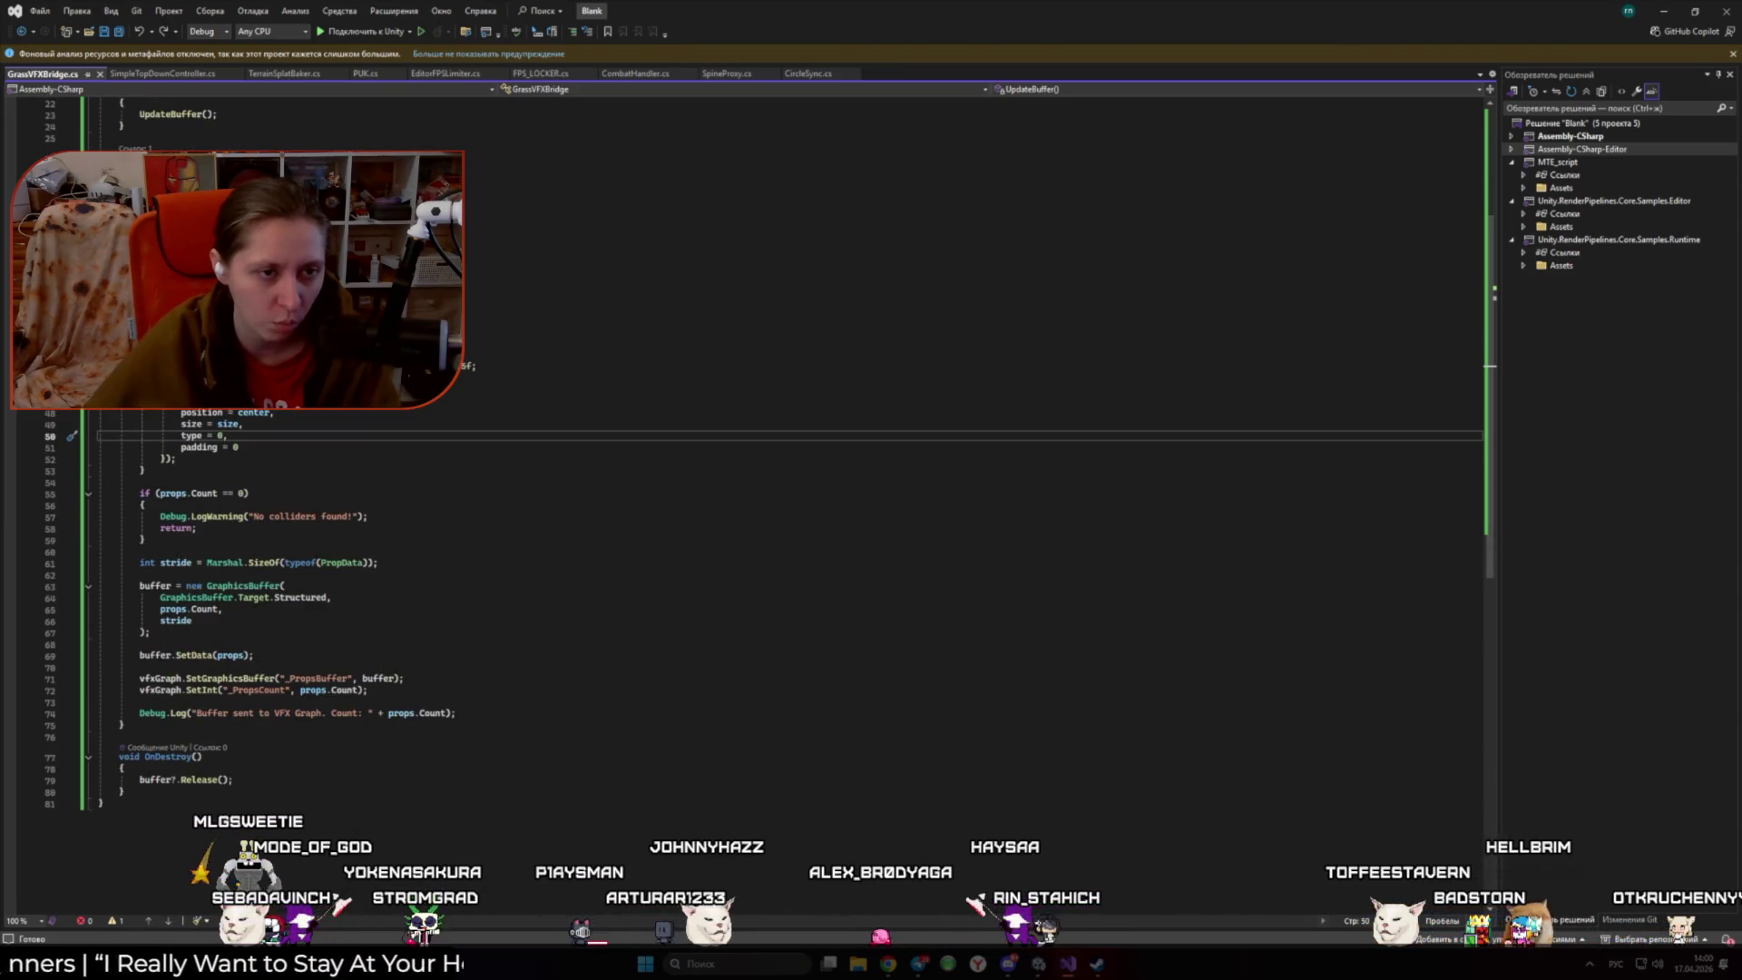
left_click(272, 262)
left_click(520, 285)
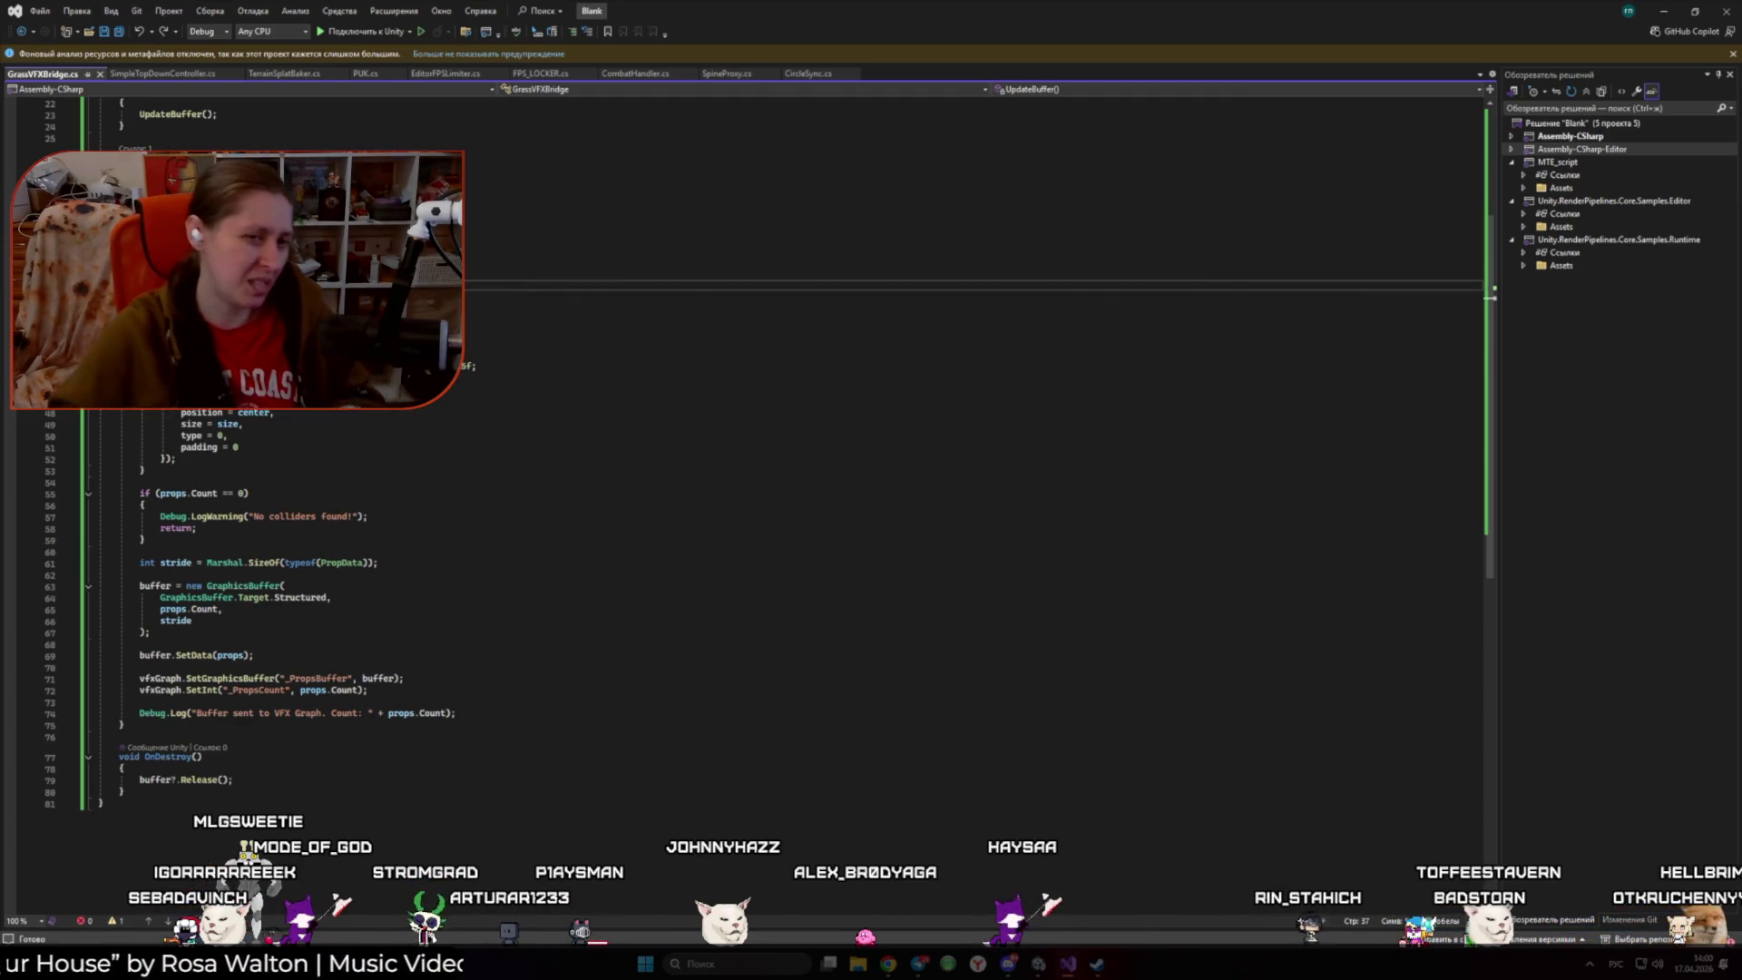
scroll(789, 453, "up", 4)
scroll(789, 545, "up", 3)
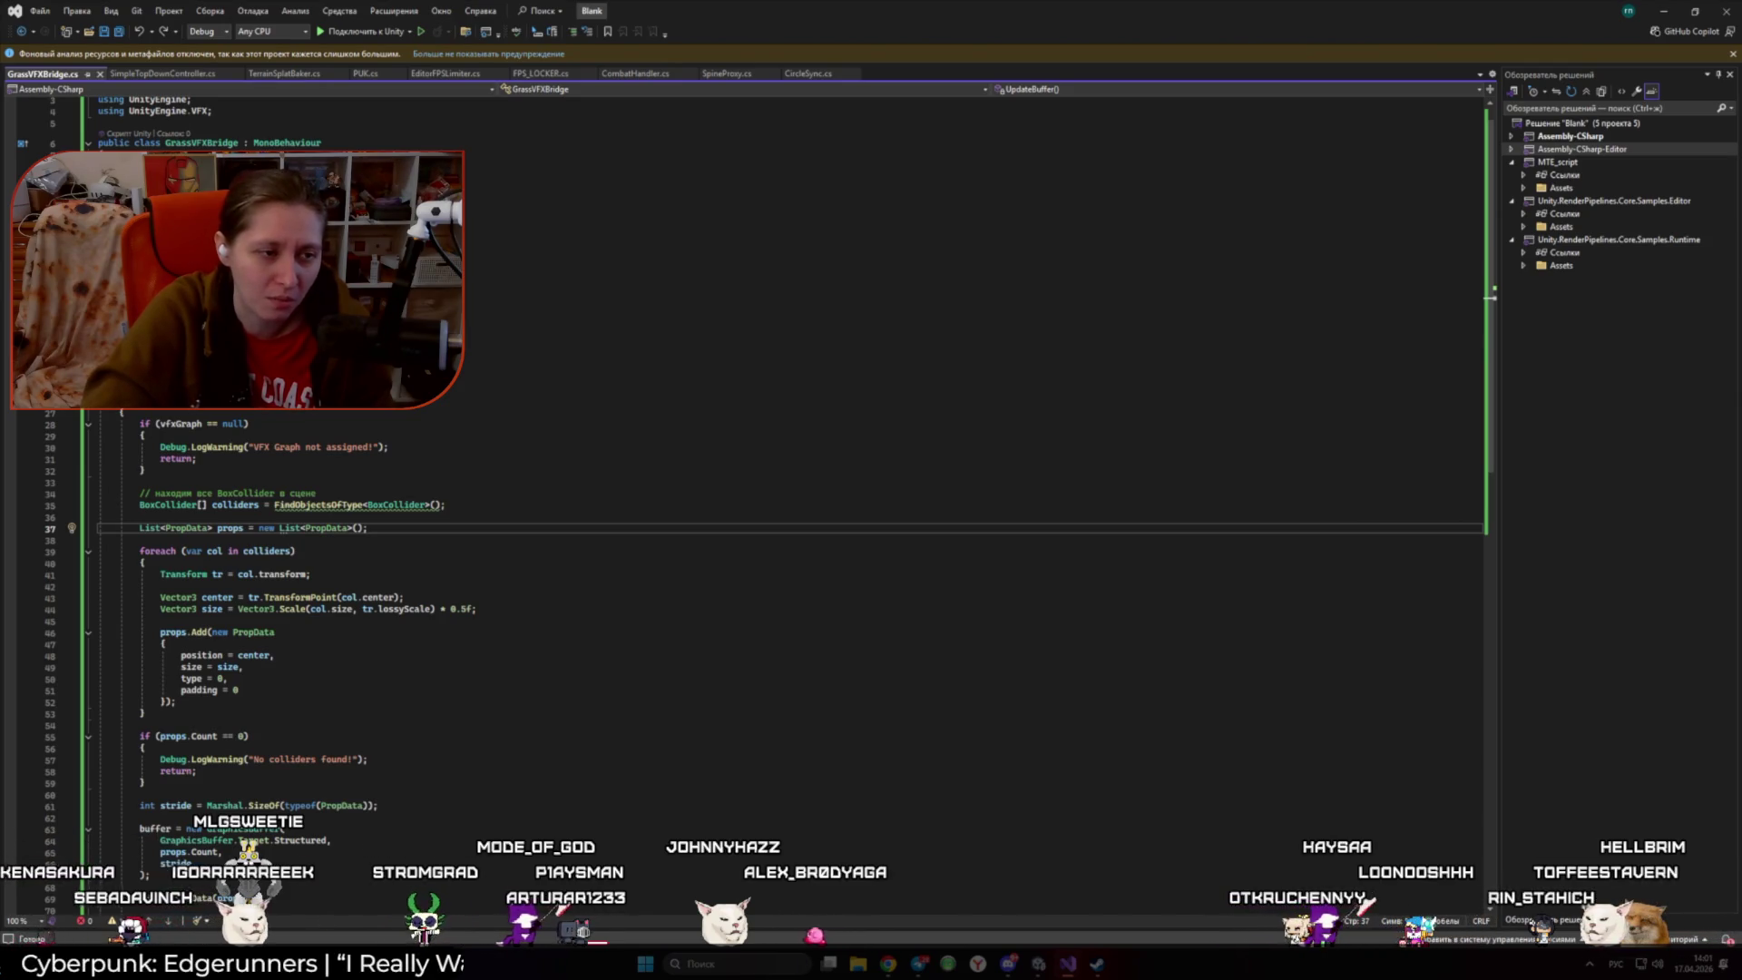
scroll(789, 544, "down", 4)
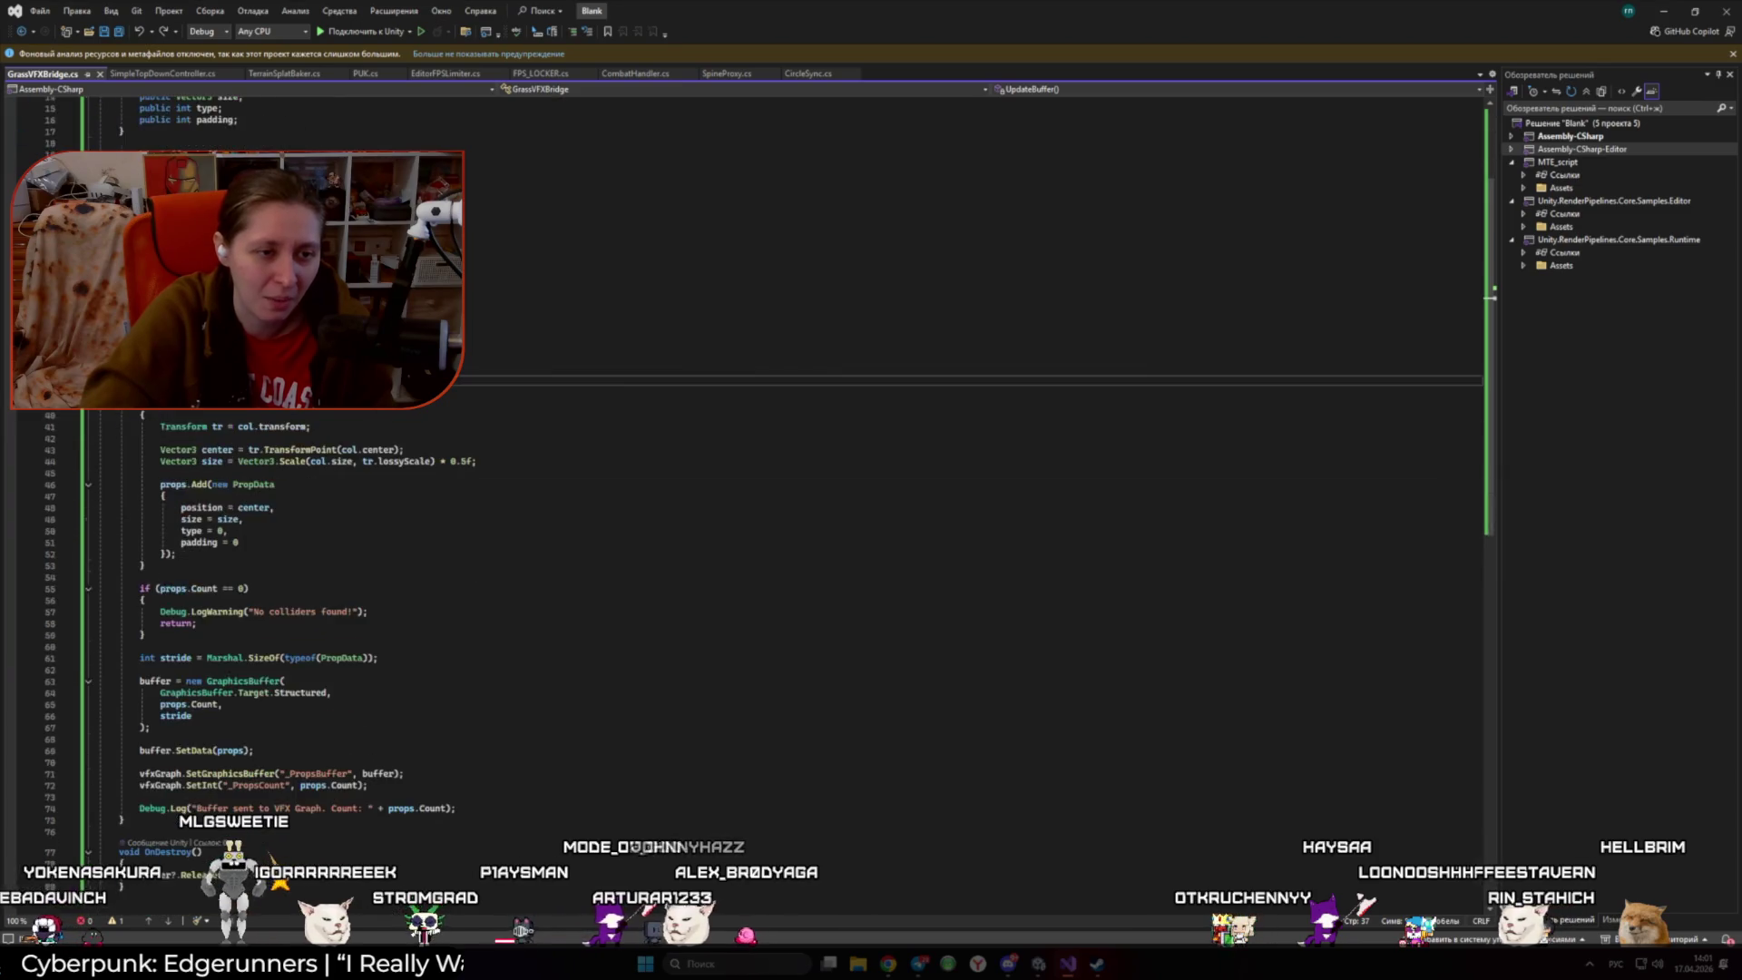
scroll(789, 544, "up", 5)
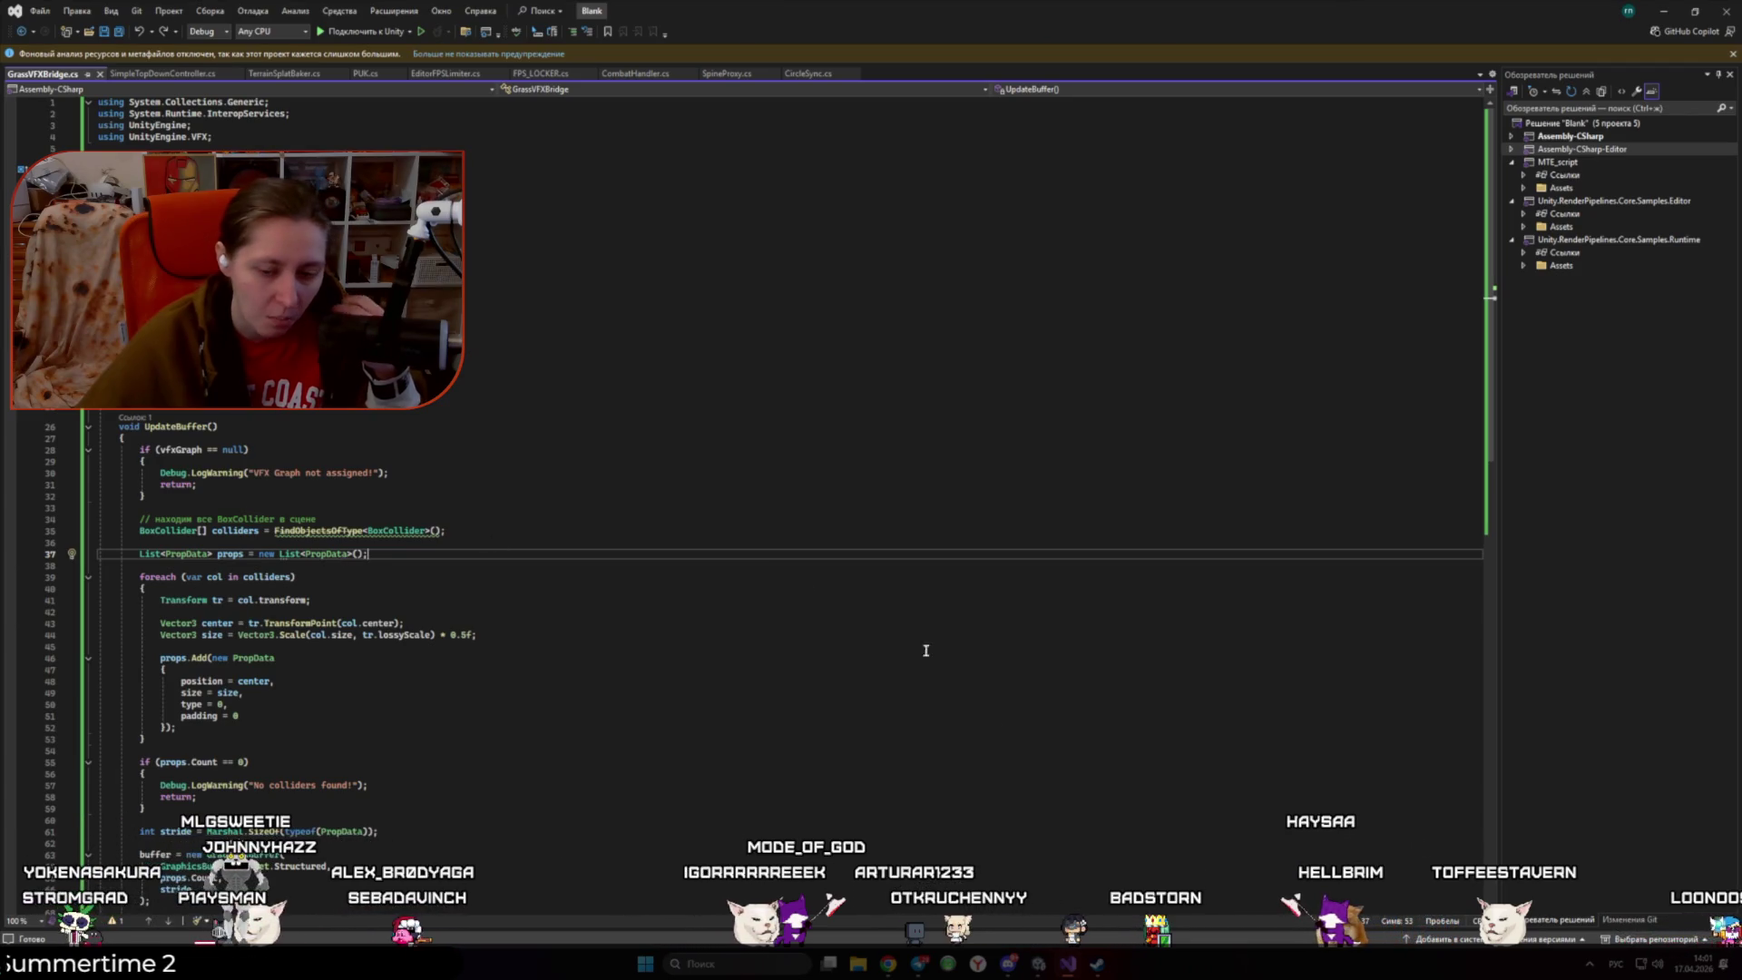
key("alt+Tab")
left_click(972, 668)
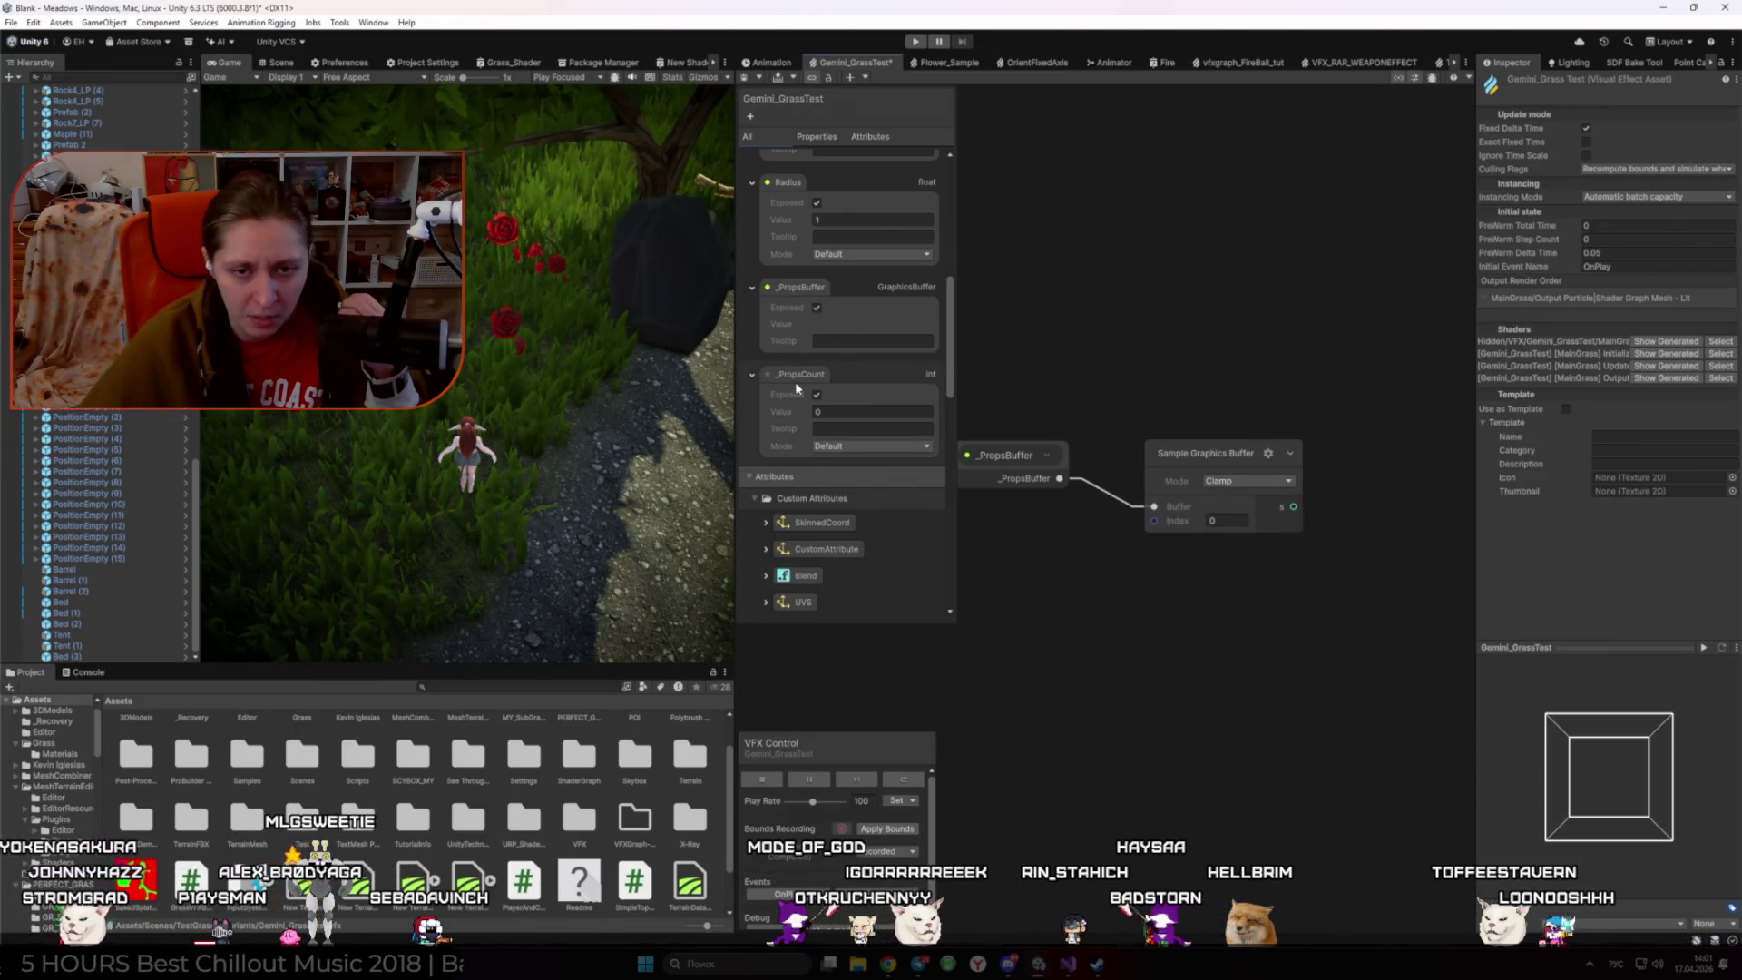
- Glance at the Sample Graphics Buffer docs in Chrome, then bring GrassVFXBridge.cs back to the front
mouse_move(893, 963)
left_click(962, 894)
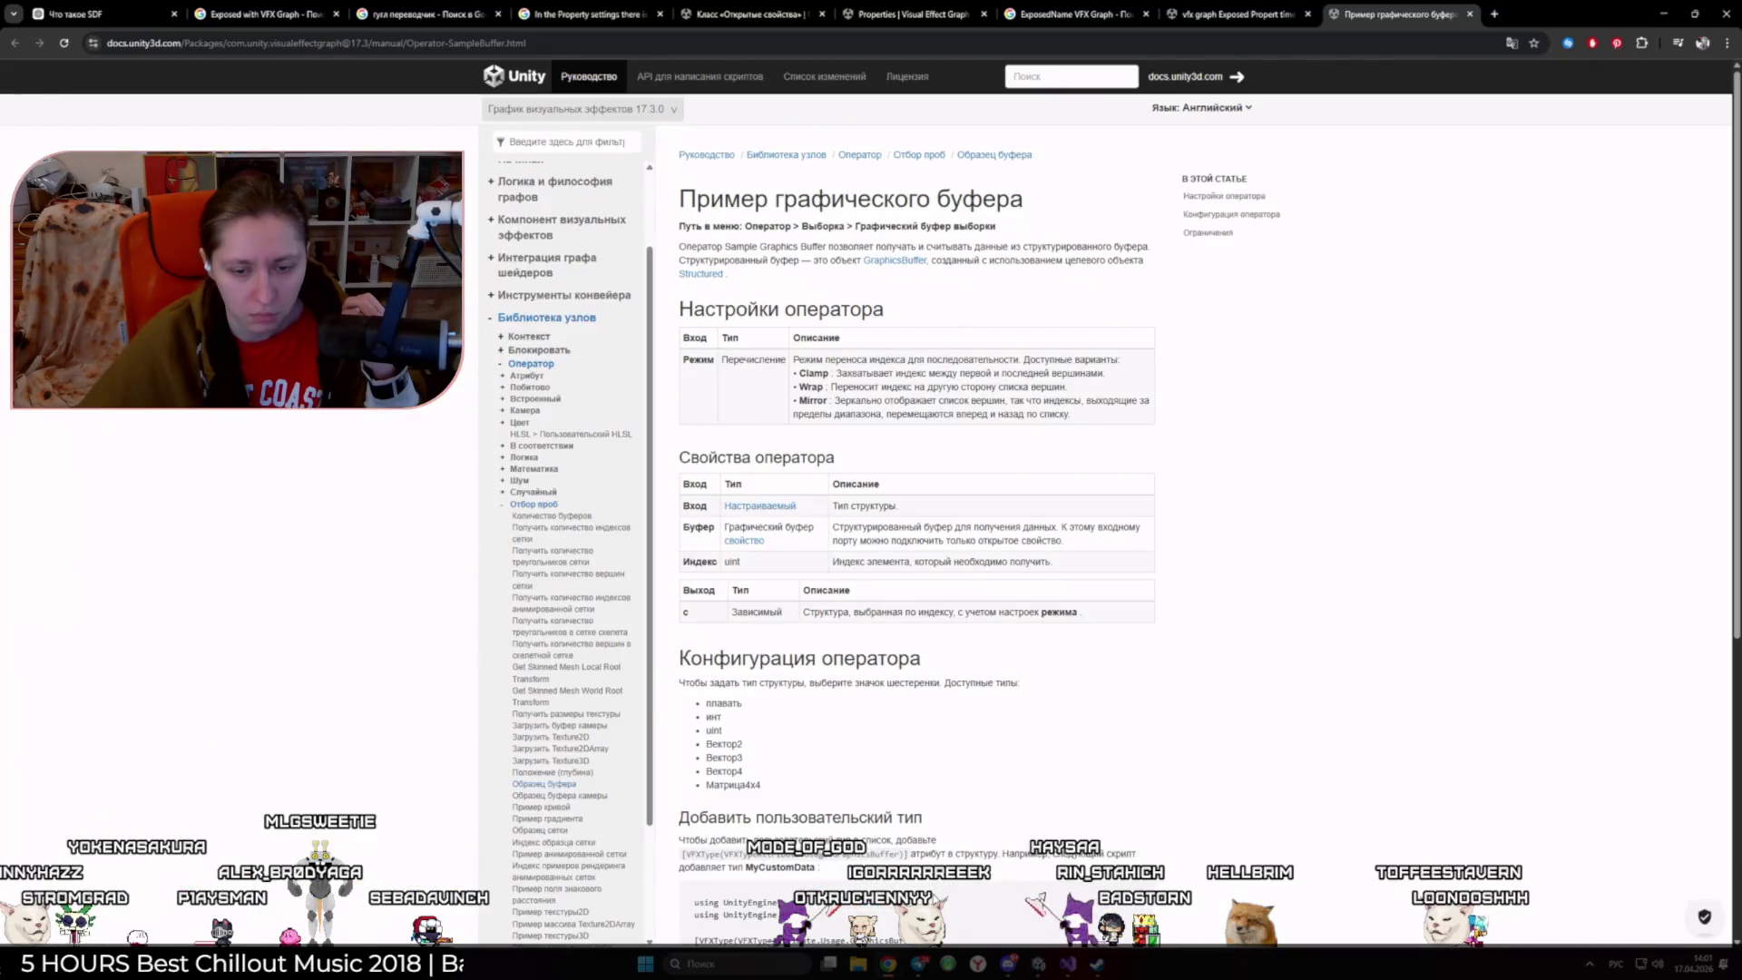
left_click(1067, 965)
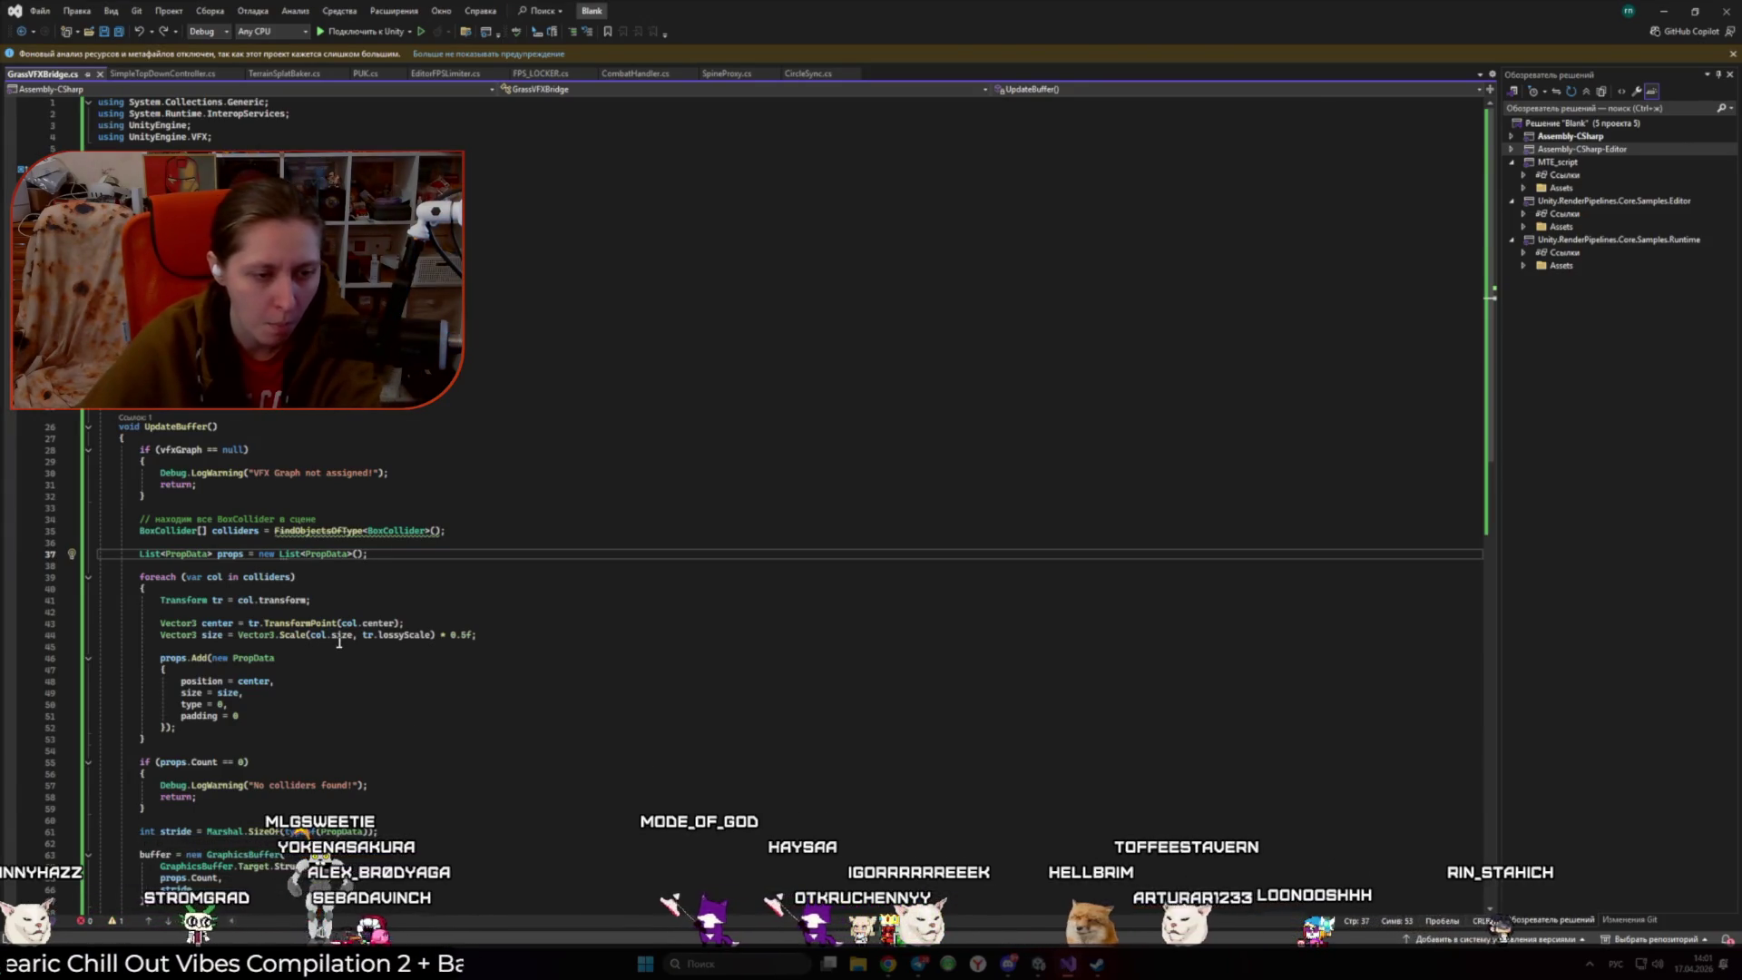
- Search the script for 'PropsCo' to find the SetInt line sending _PropsCount
key("ctrl+f")
type("Зкщзы")
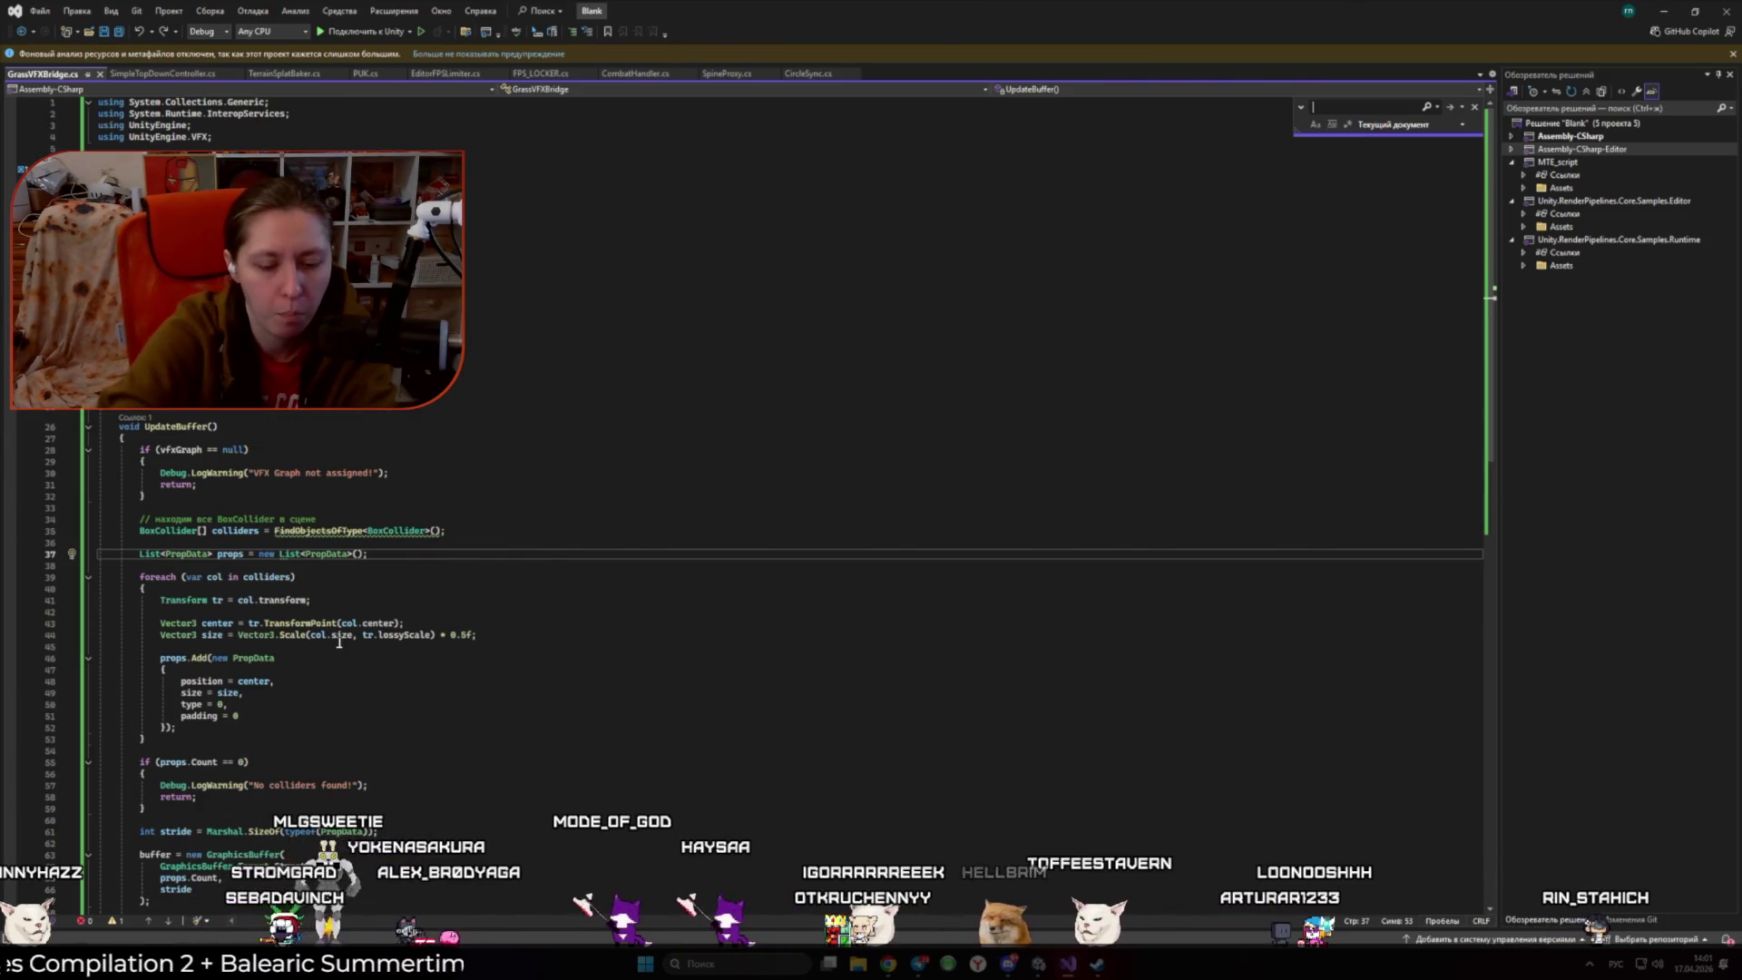
key("alt+shift")
key("BackSpace")
key("BackSpace")
key("BackSpace")
type("Props")
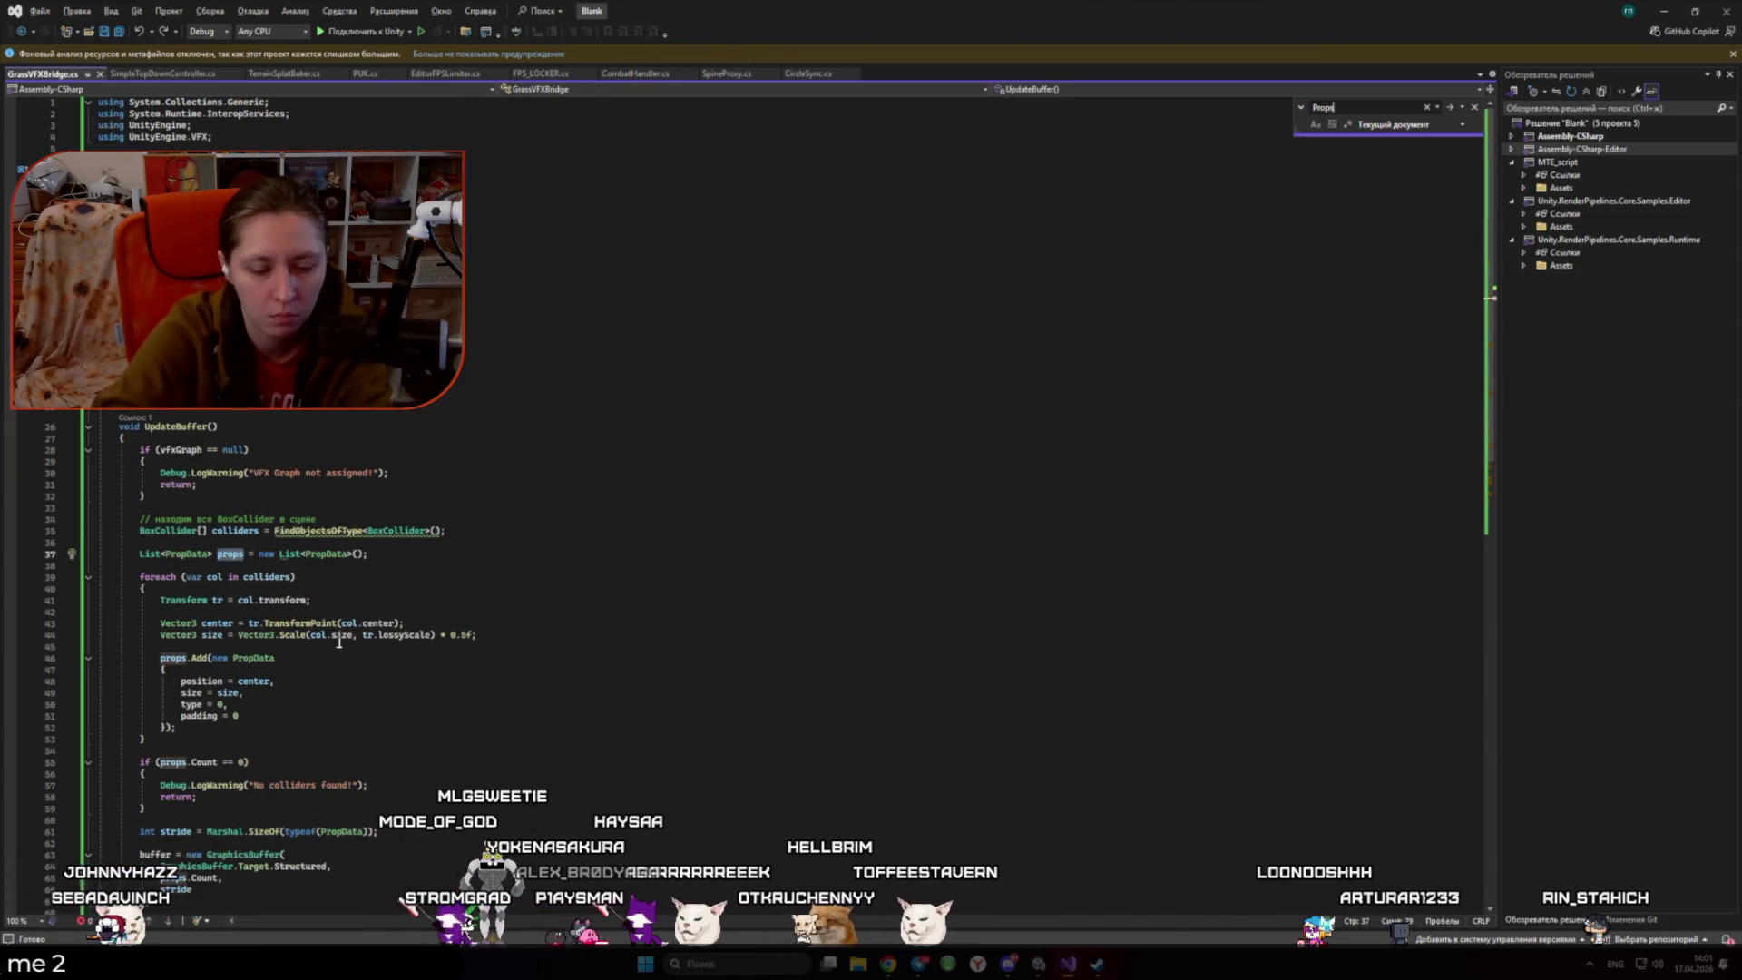
type("Cou")
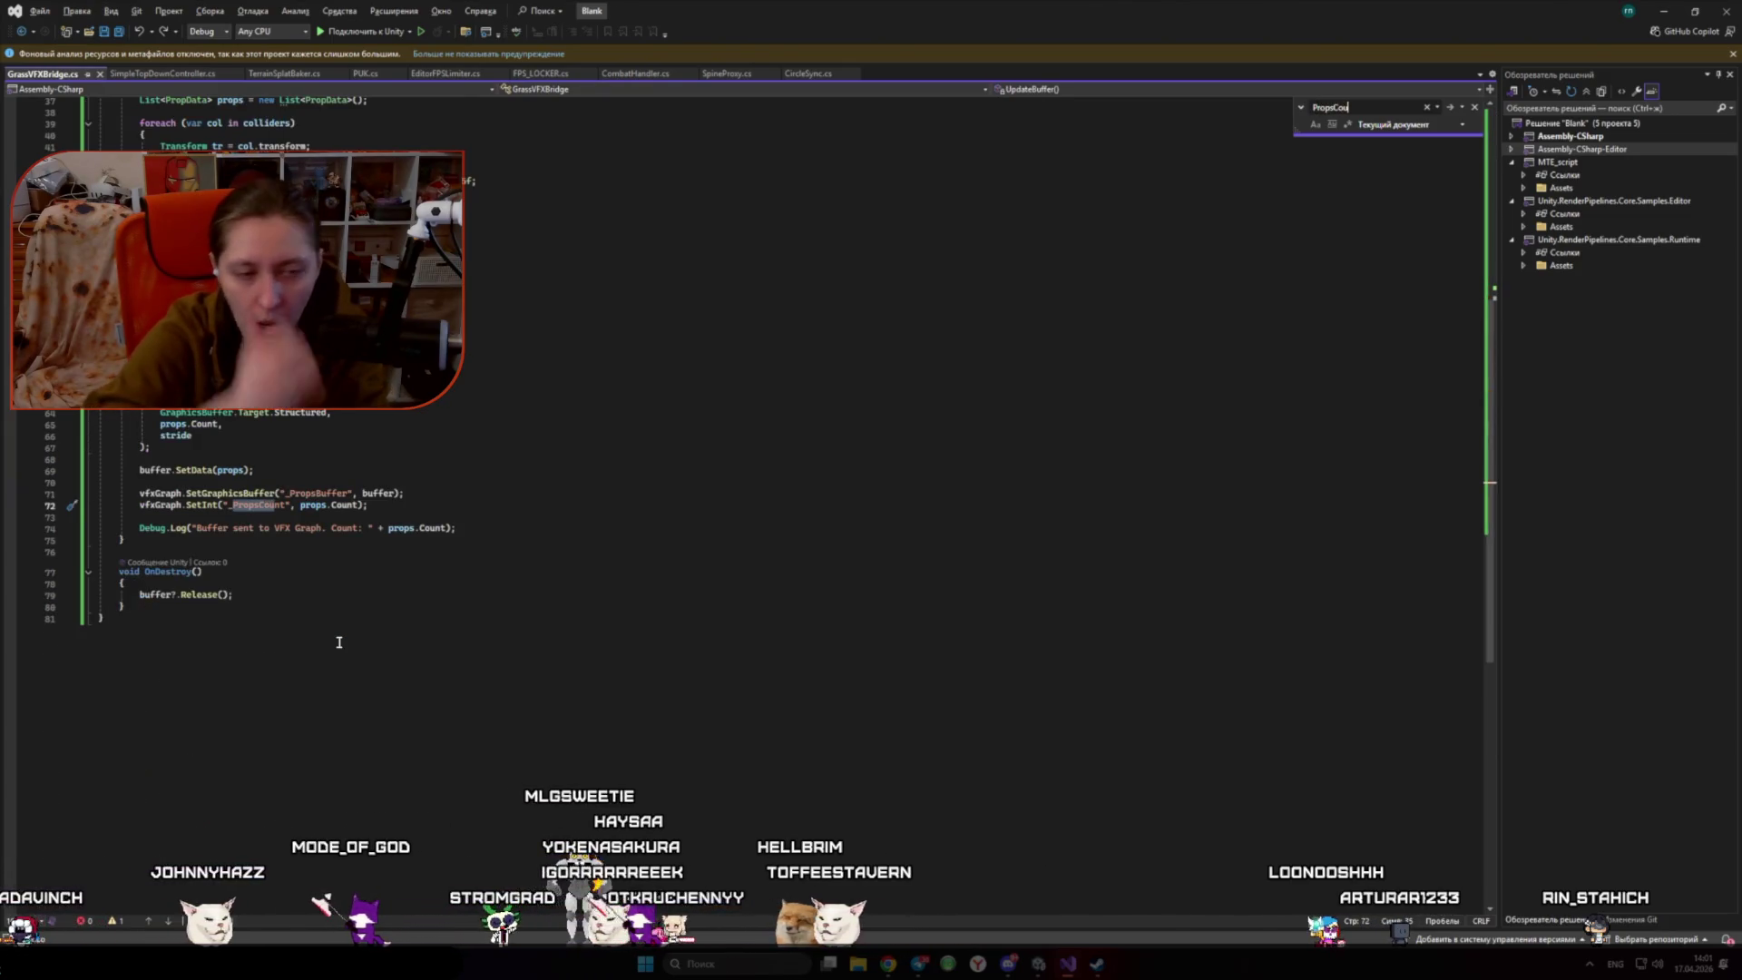
- Return to Unity and select the Sample Graphics Buffer node
key("alt+Tab")
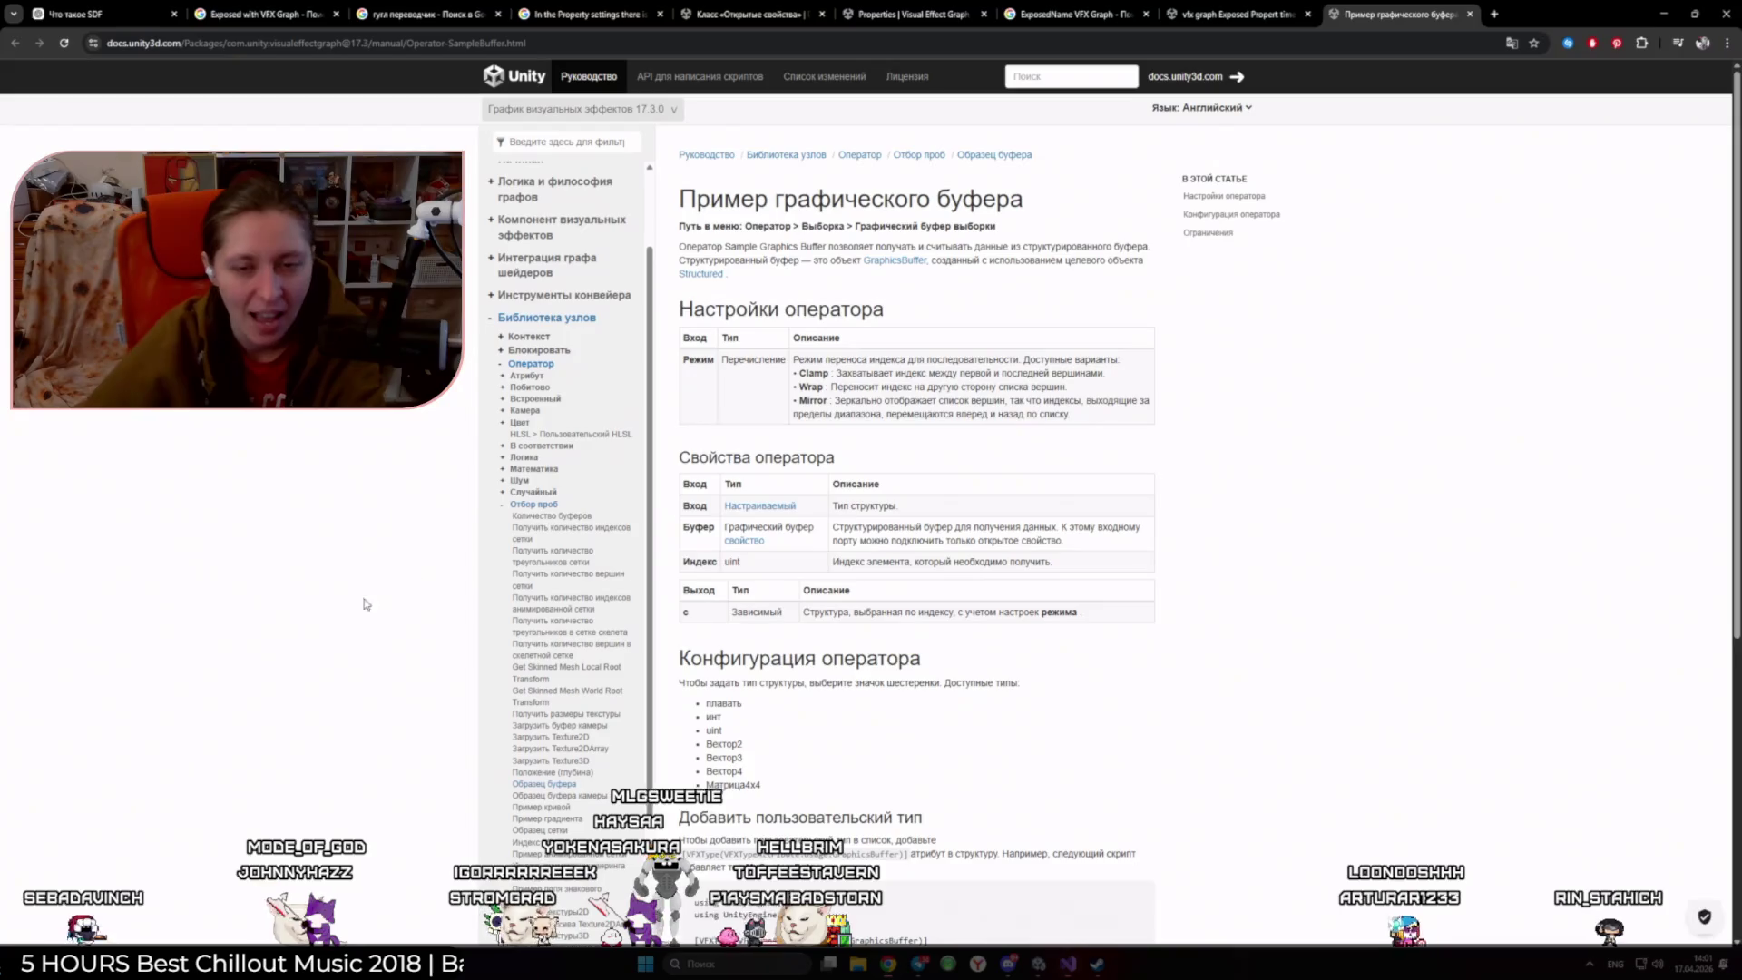
left_click(1039, 963)
left_click(1207, 490)
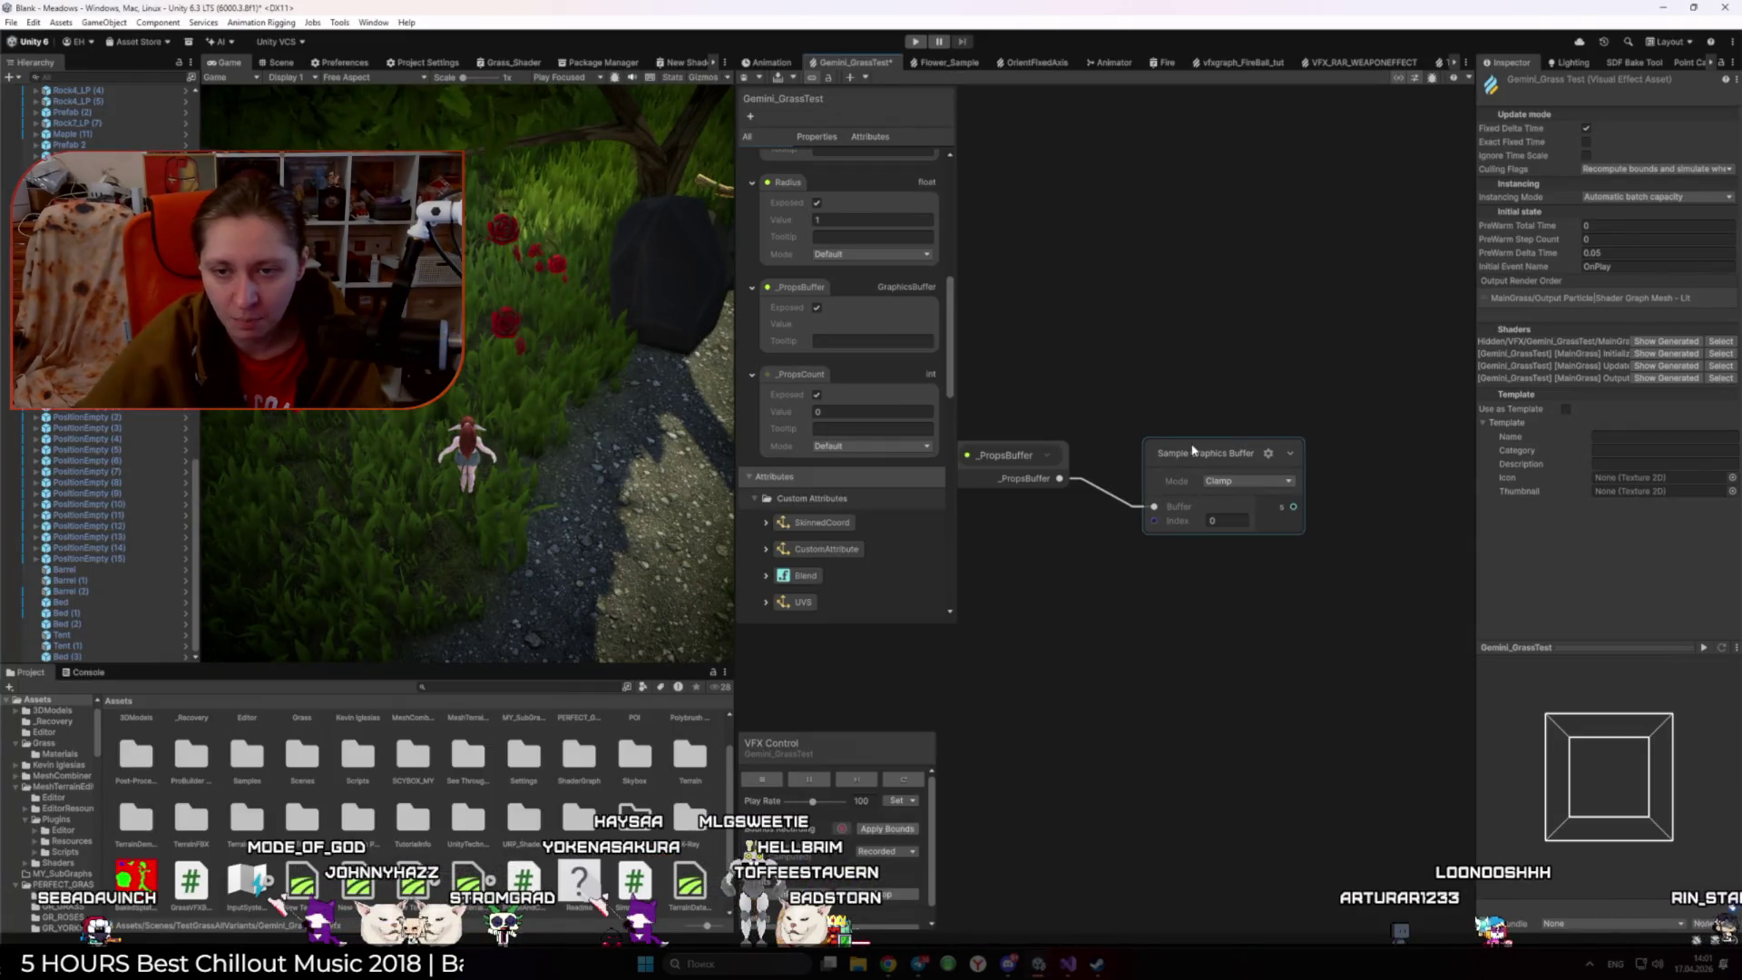
- Set the Sample Graphics Buffer node's structure type to Vector3
scroll(1244, 572, "up", 1)
left_click(1179, 454)
left_click(1166, 524)
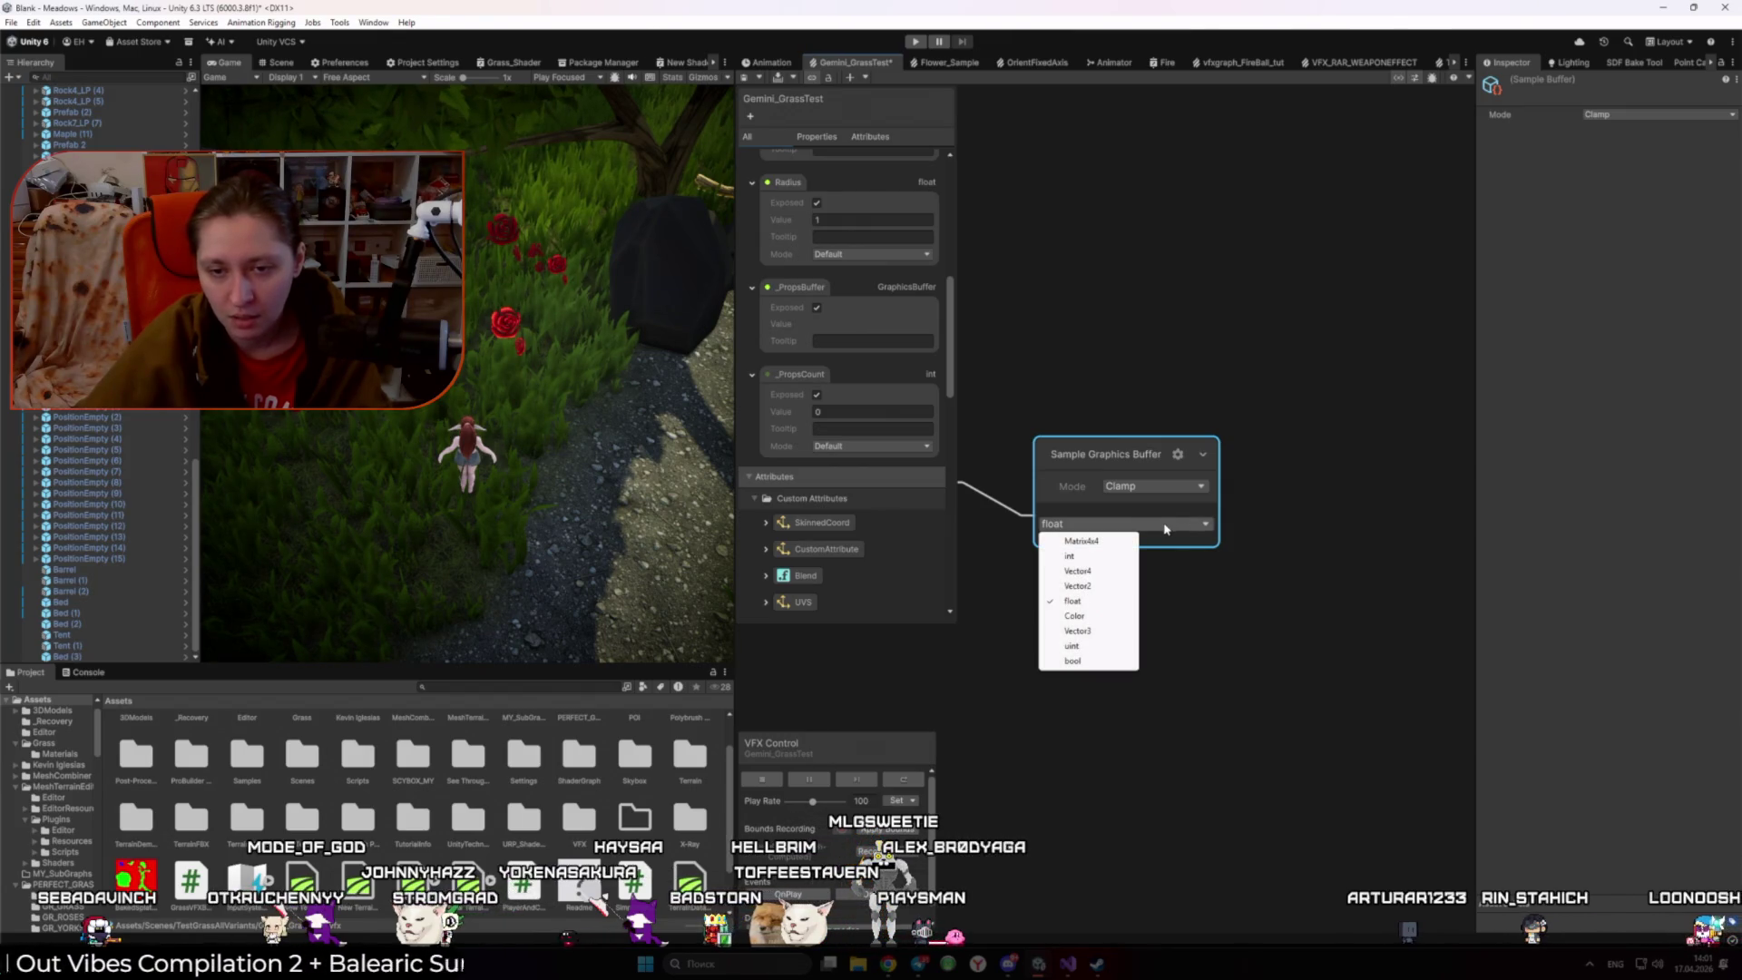
left_click(1117, 633)
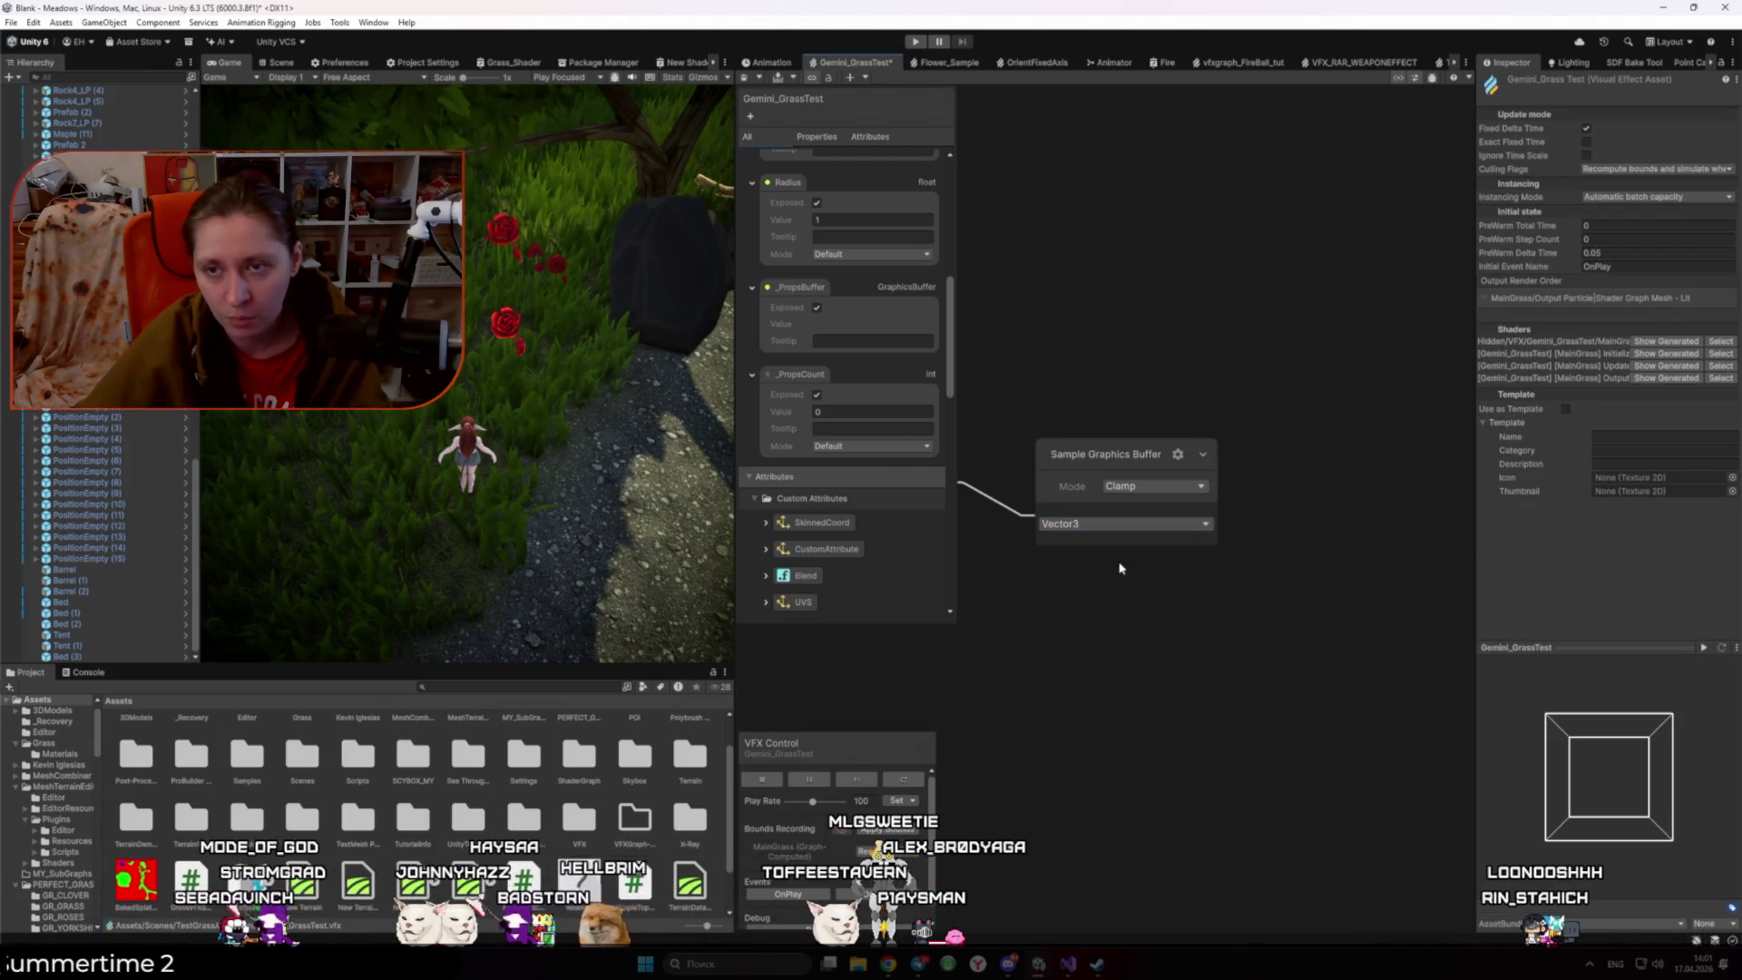
left_click(1195, 487)
- Inspect the node's wrap mode options and its x, y, z sampled output, then go to the browser
left_click(1194, 496)
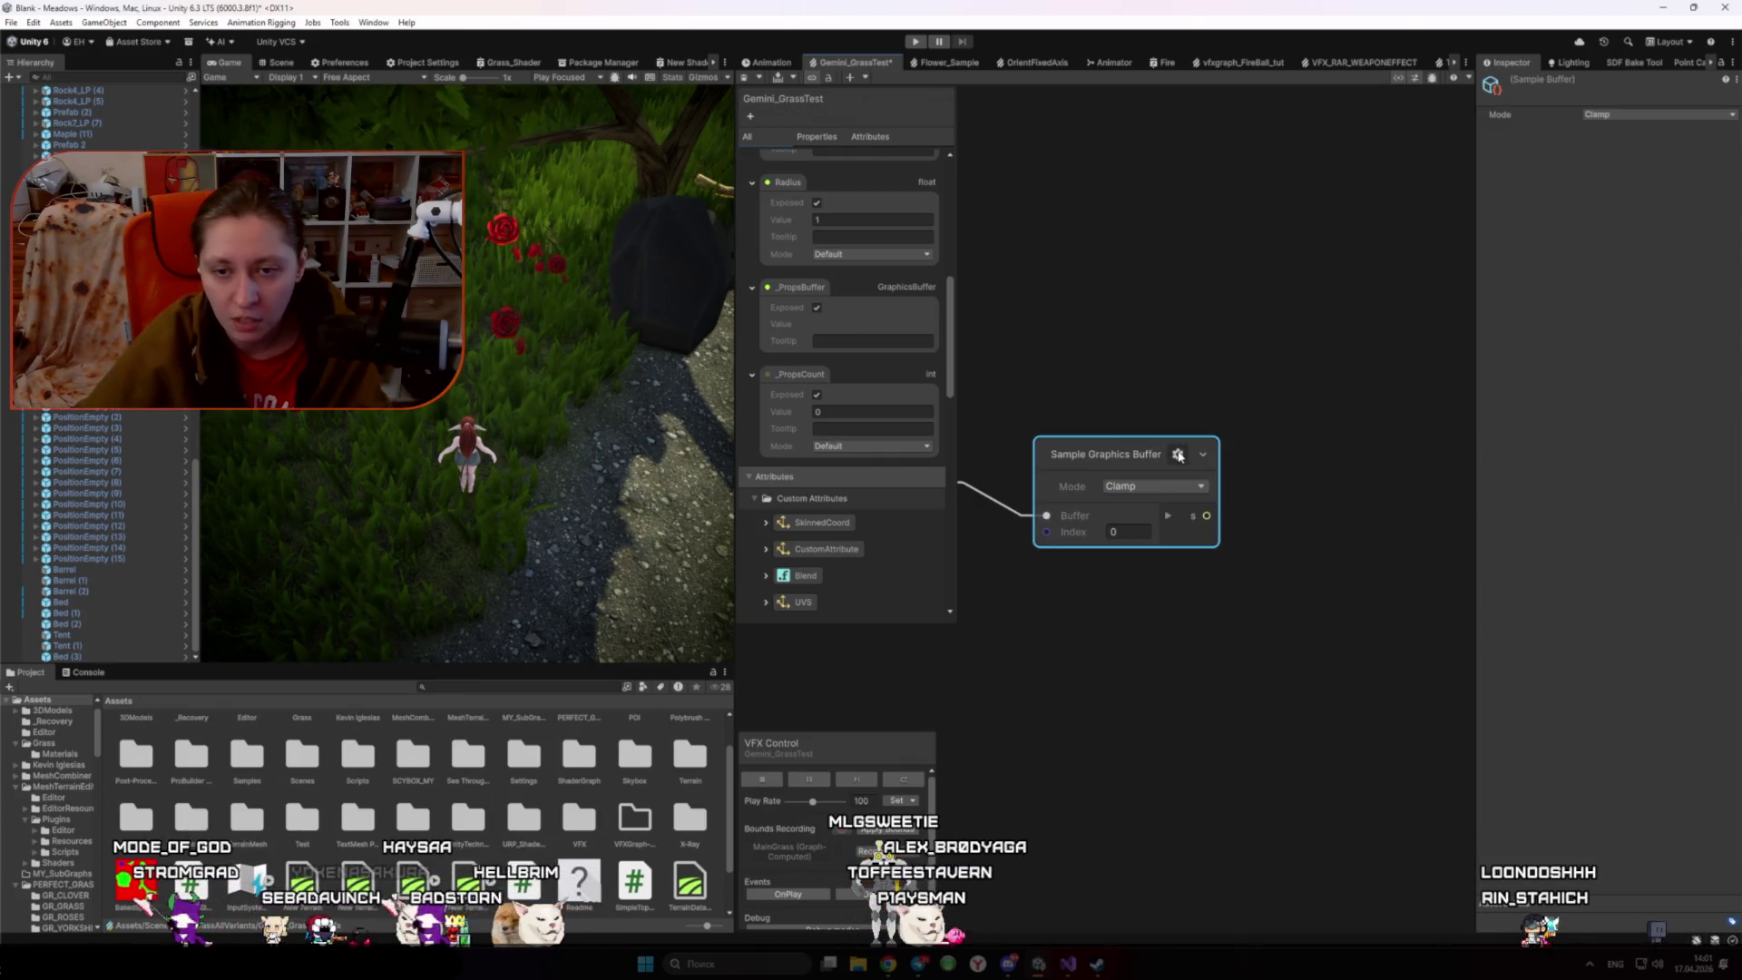
left_click(1194, 495)
left_click(1161, 456)
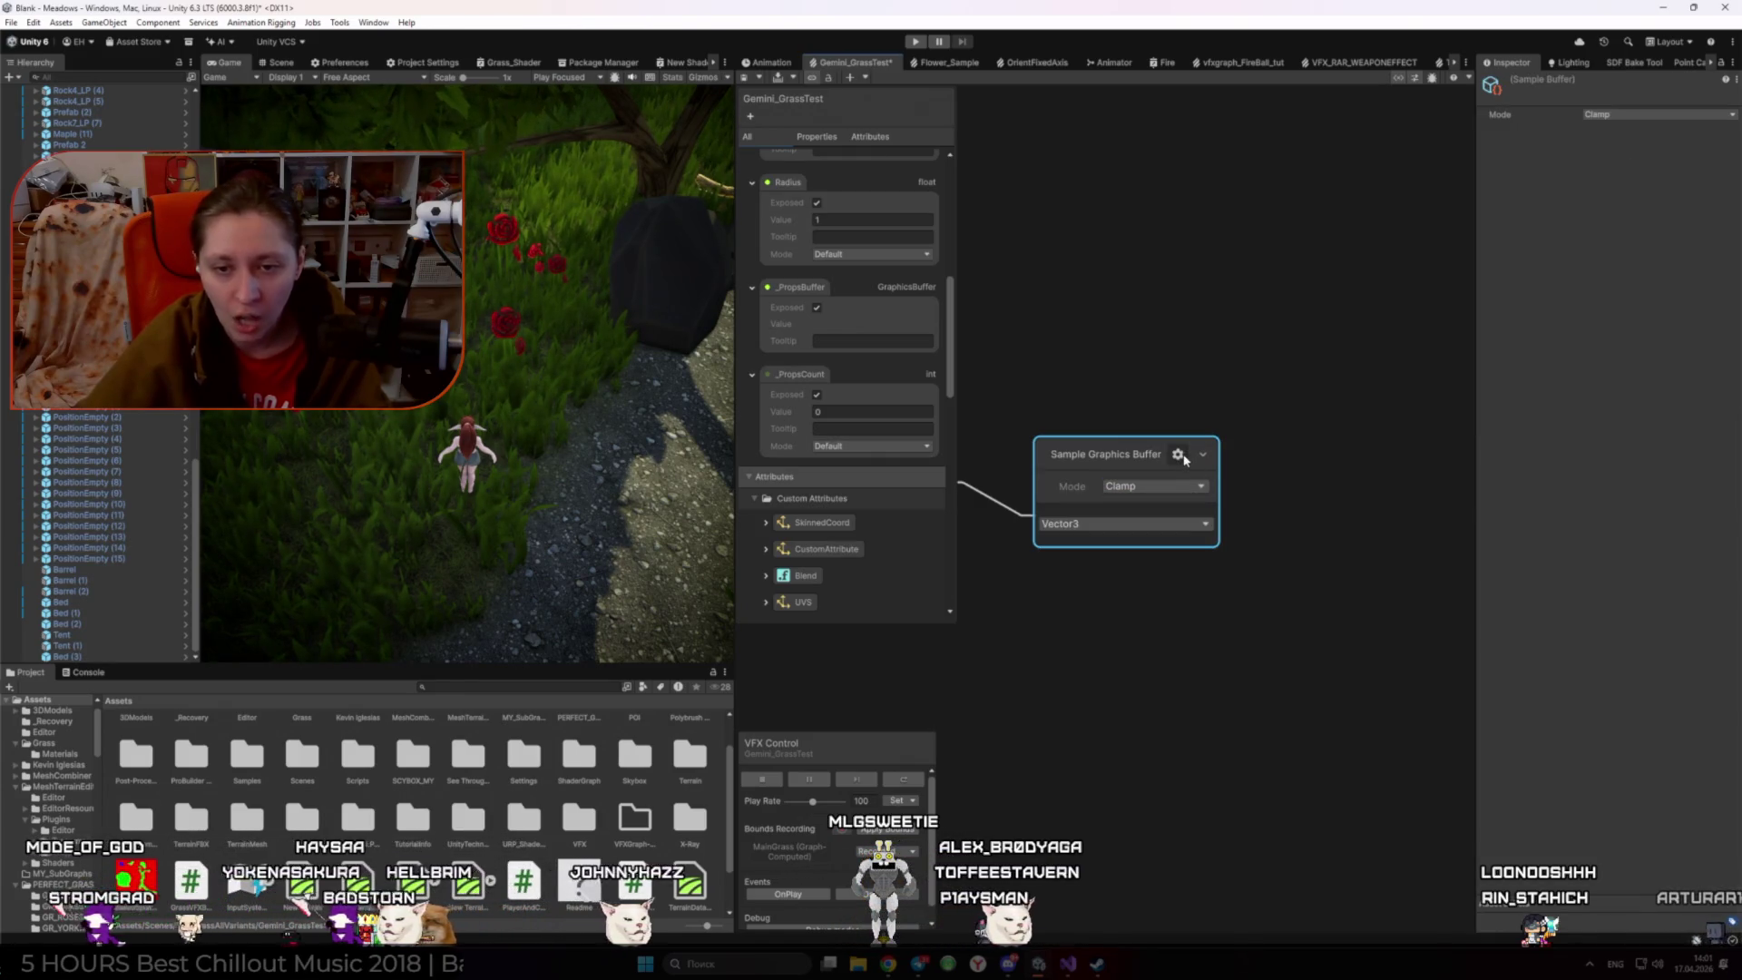
left_click(1168, 516)
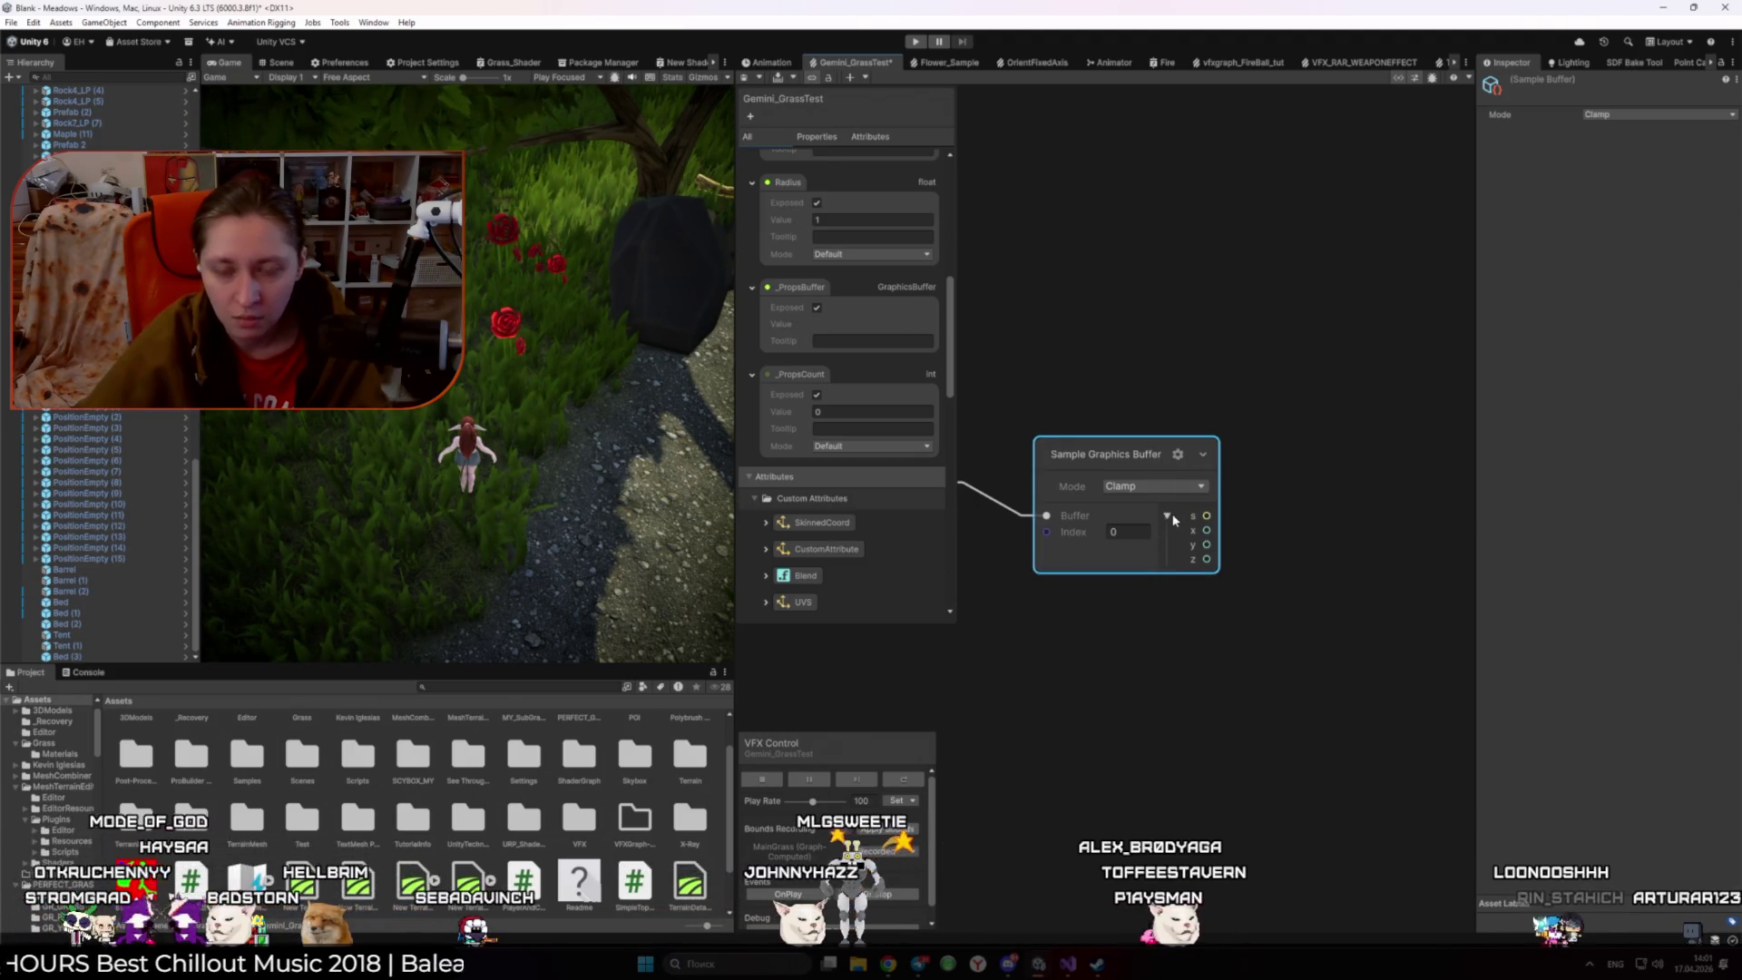
left_click(1168, 515)
left_click(1155, 490)
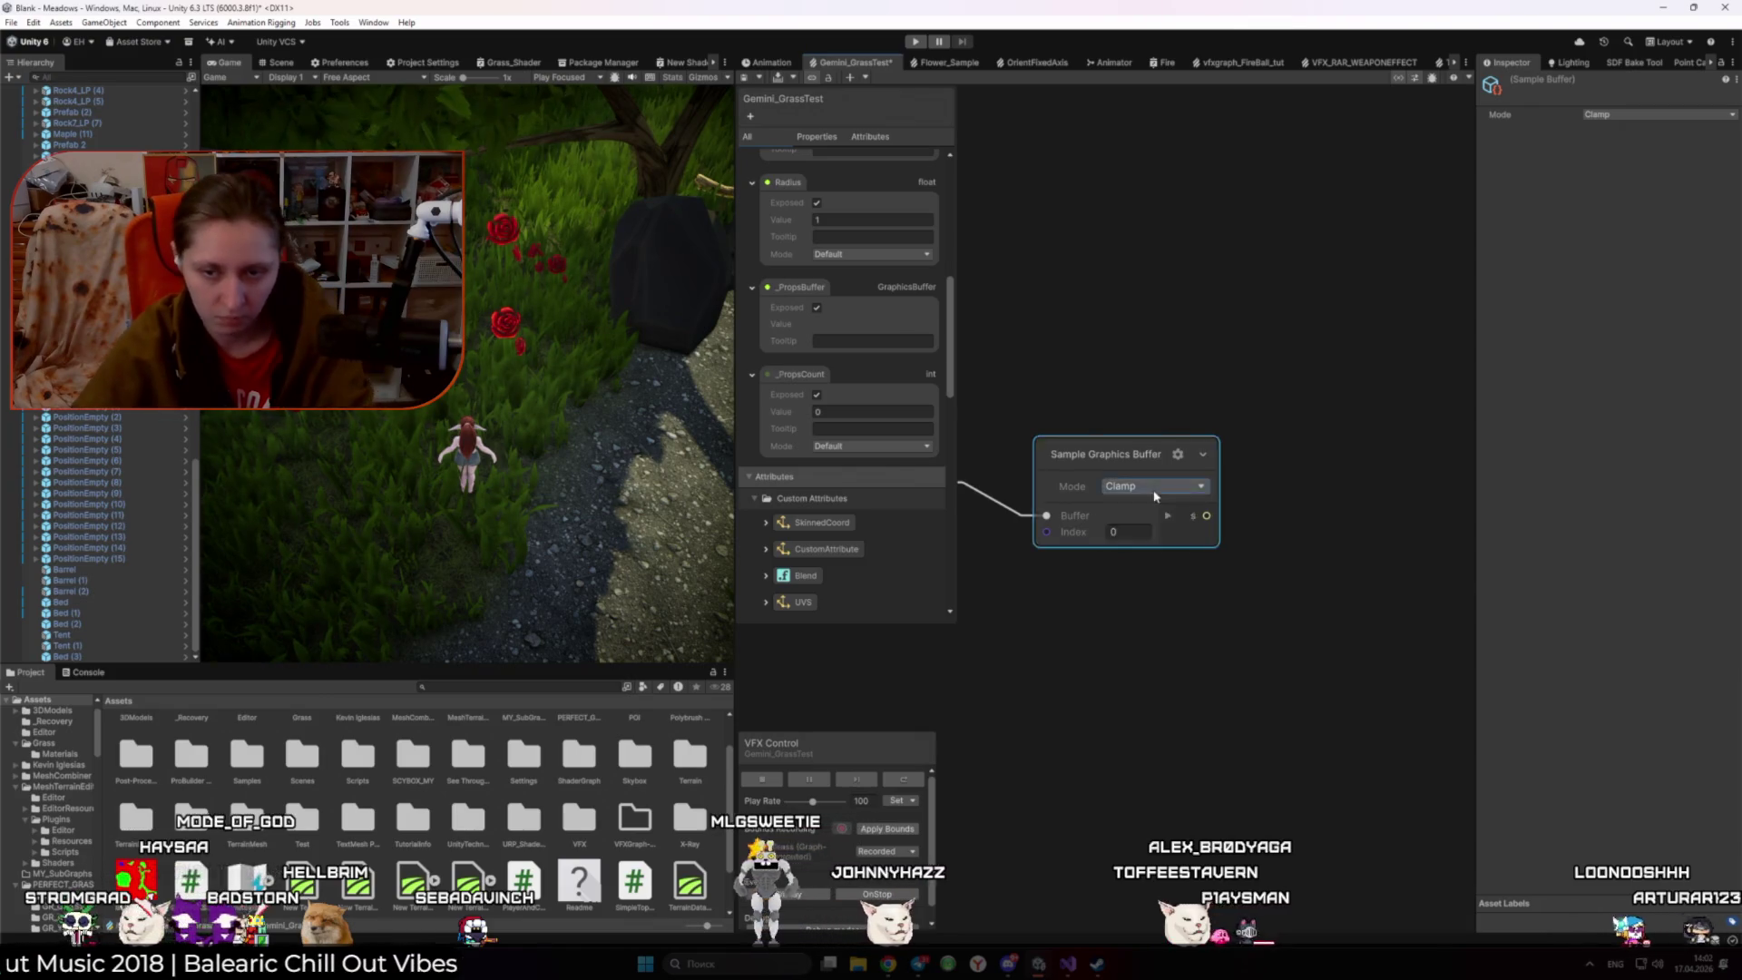
key("alt+Tab")
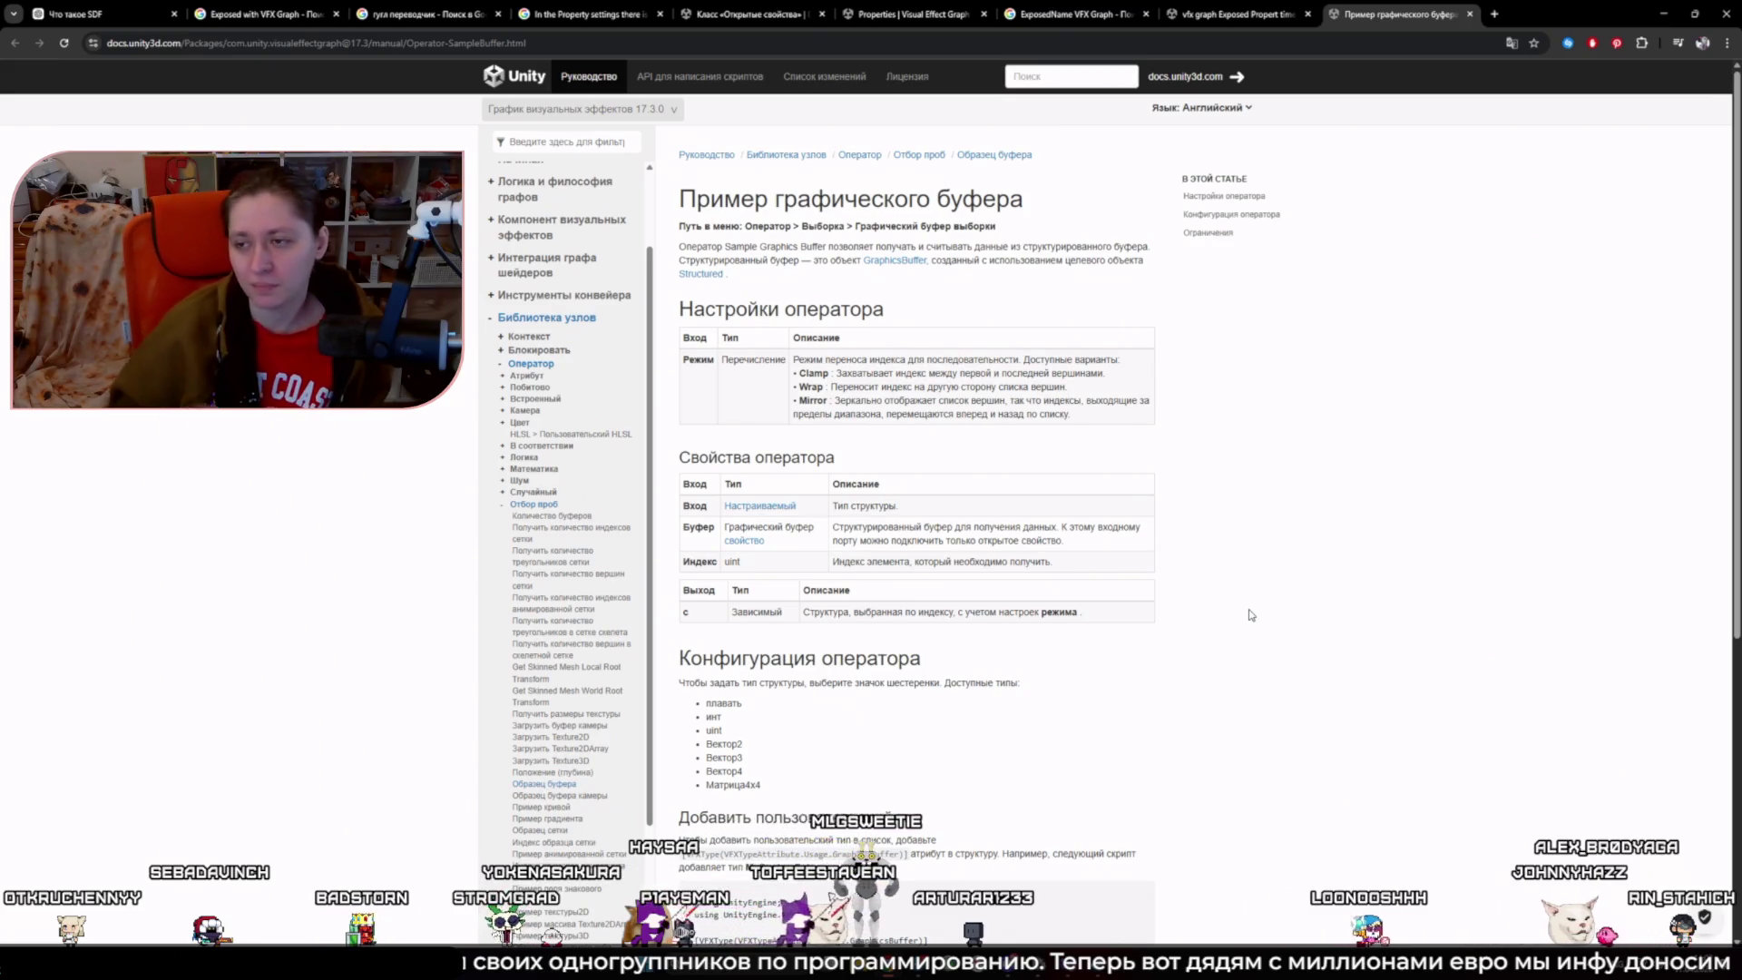
- Show the Russian-translated Sample Graphics Buffer page in original English and return to Unity
triple_click(757, 457)
left_click(299, 127)
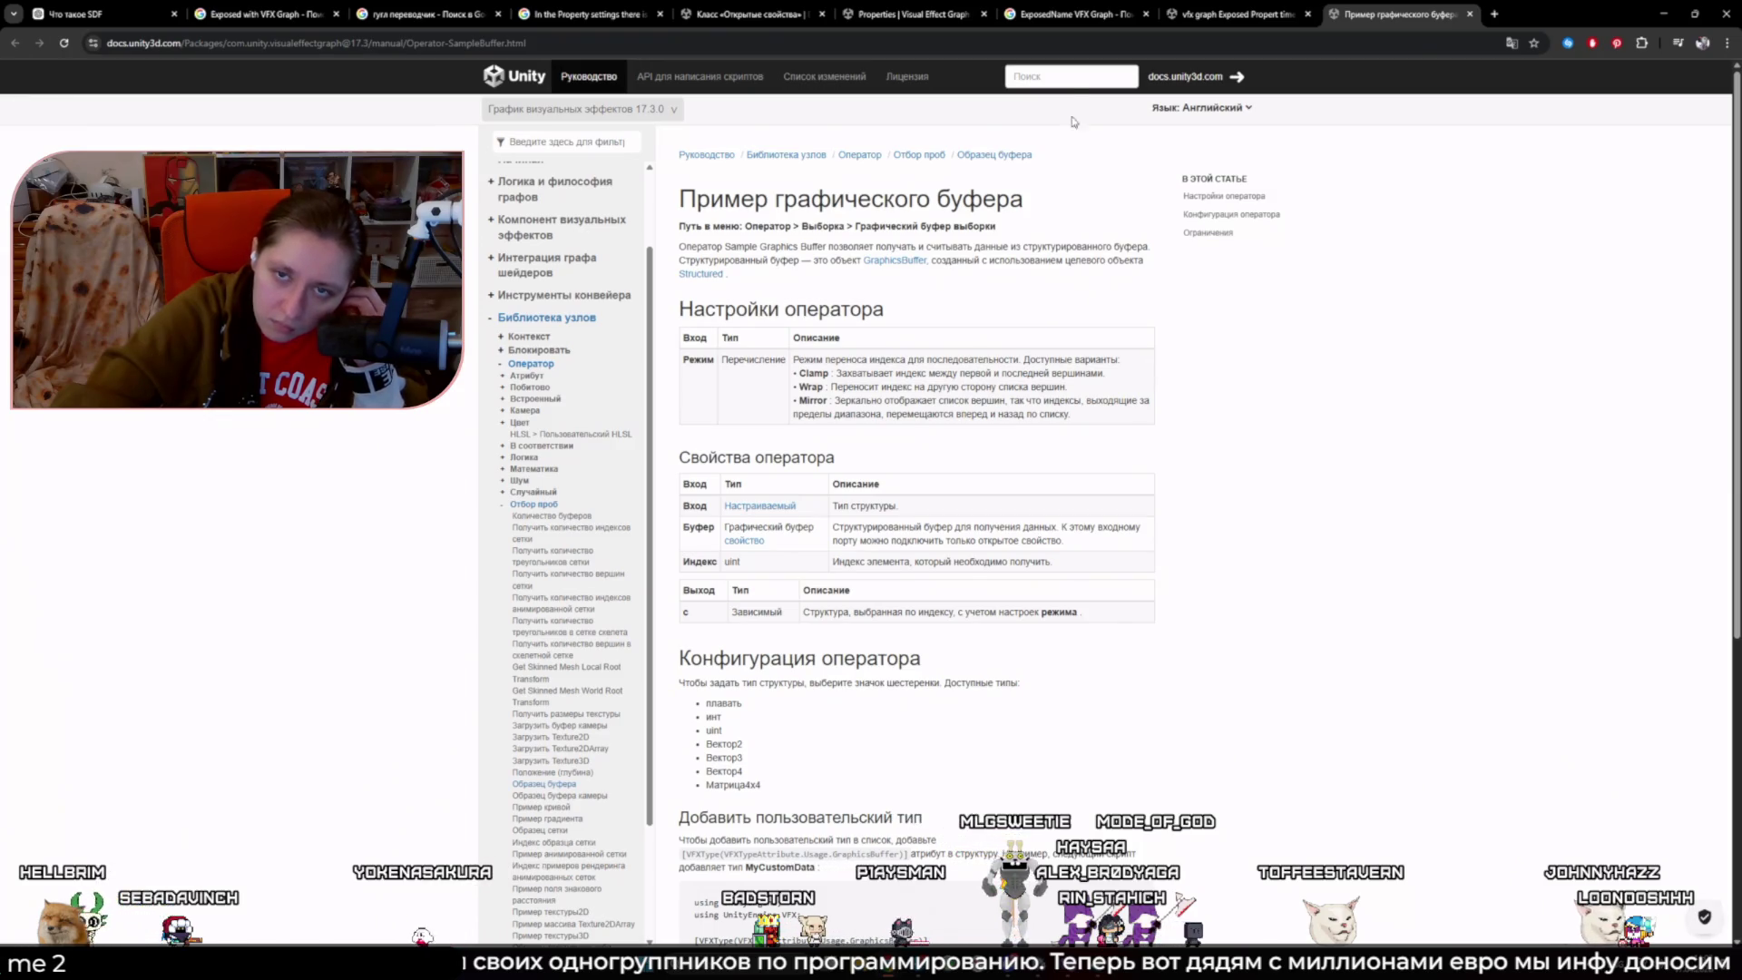
left_click(1511, 46)
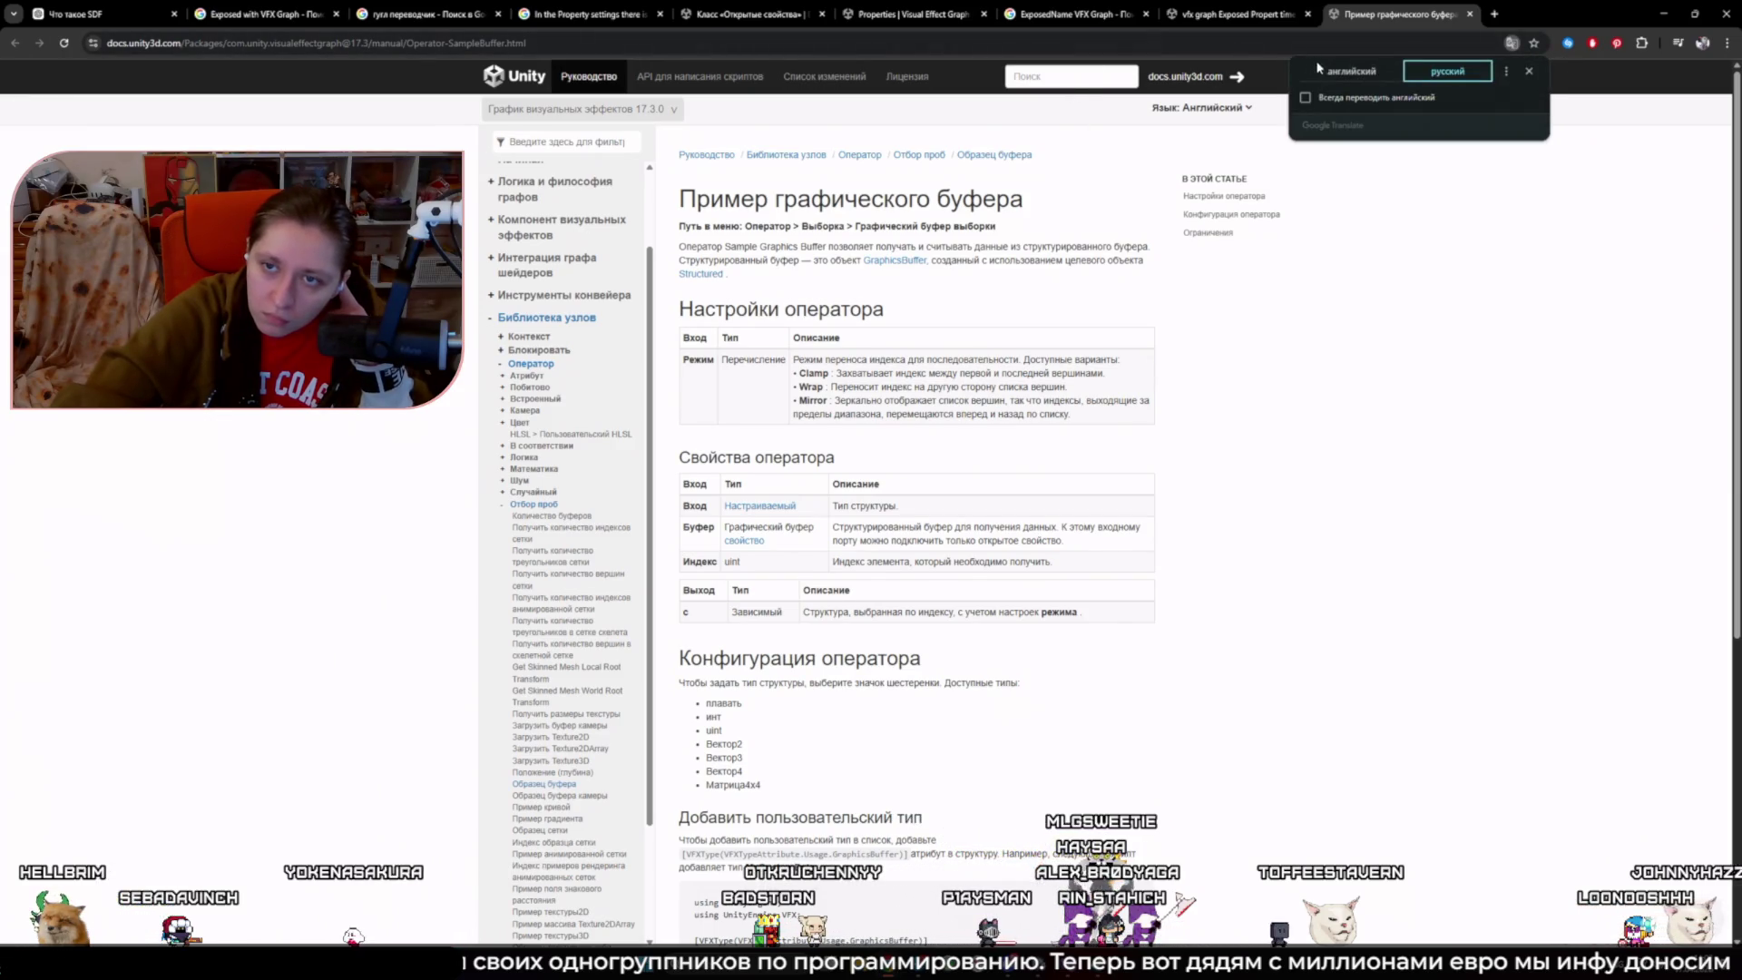
left_click(1351, 71)
key("alt+Tab")
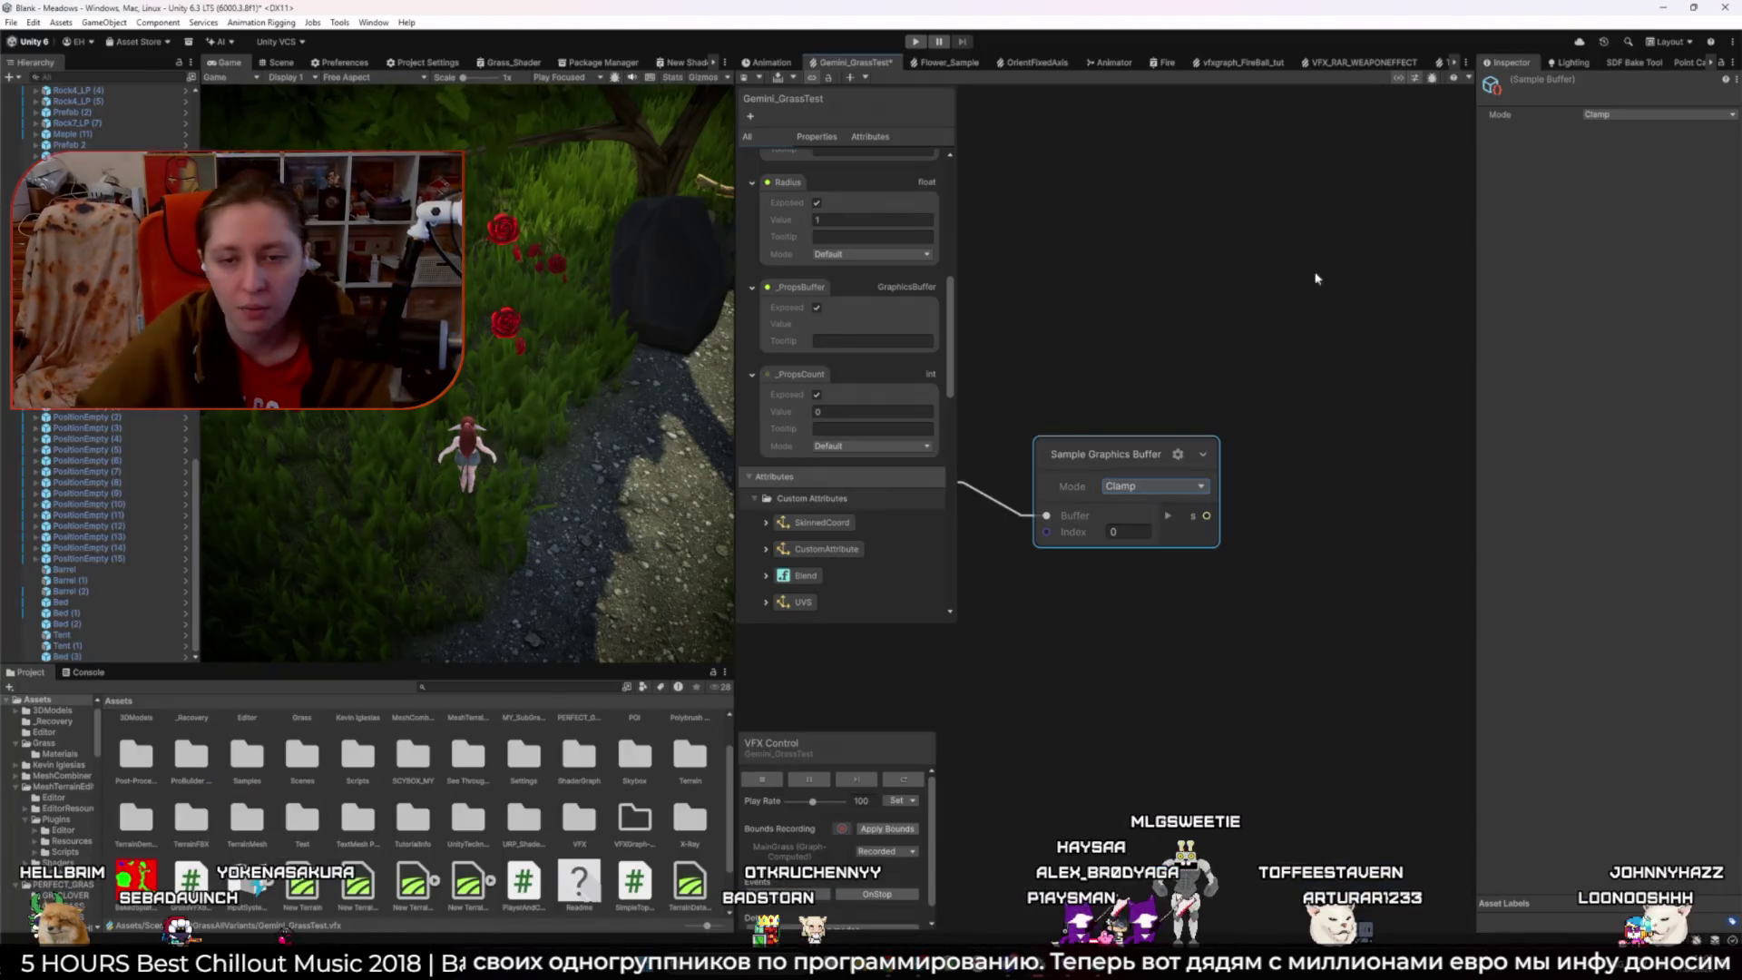
- Add a GraphicsBuffer inline operator node via a 'graphic' node search and open its help page
key("space")
type("bu")
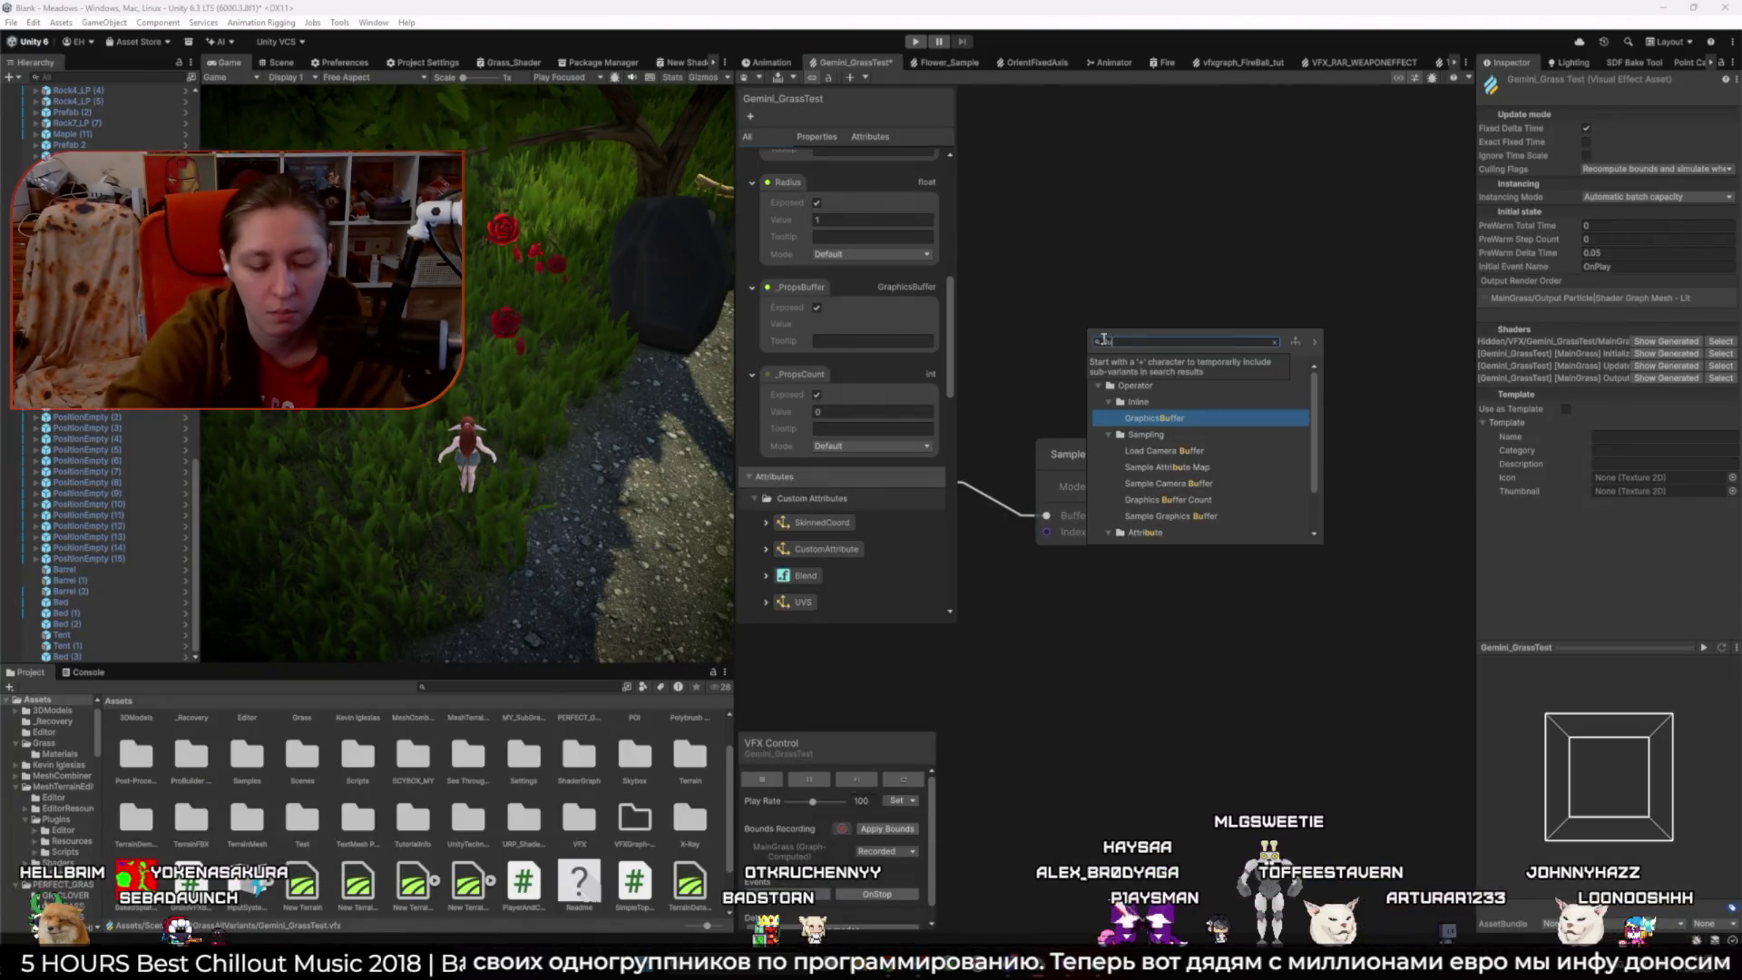
type("ffer")
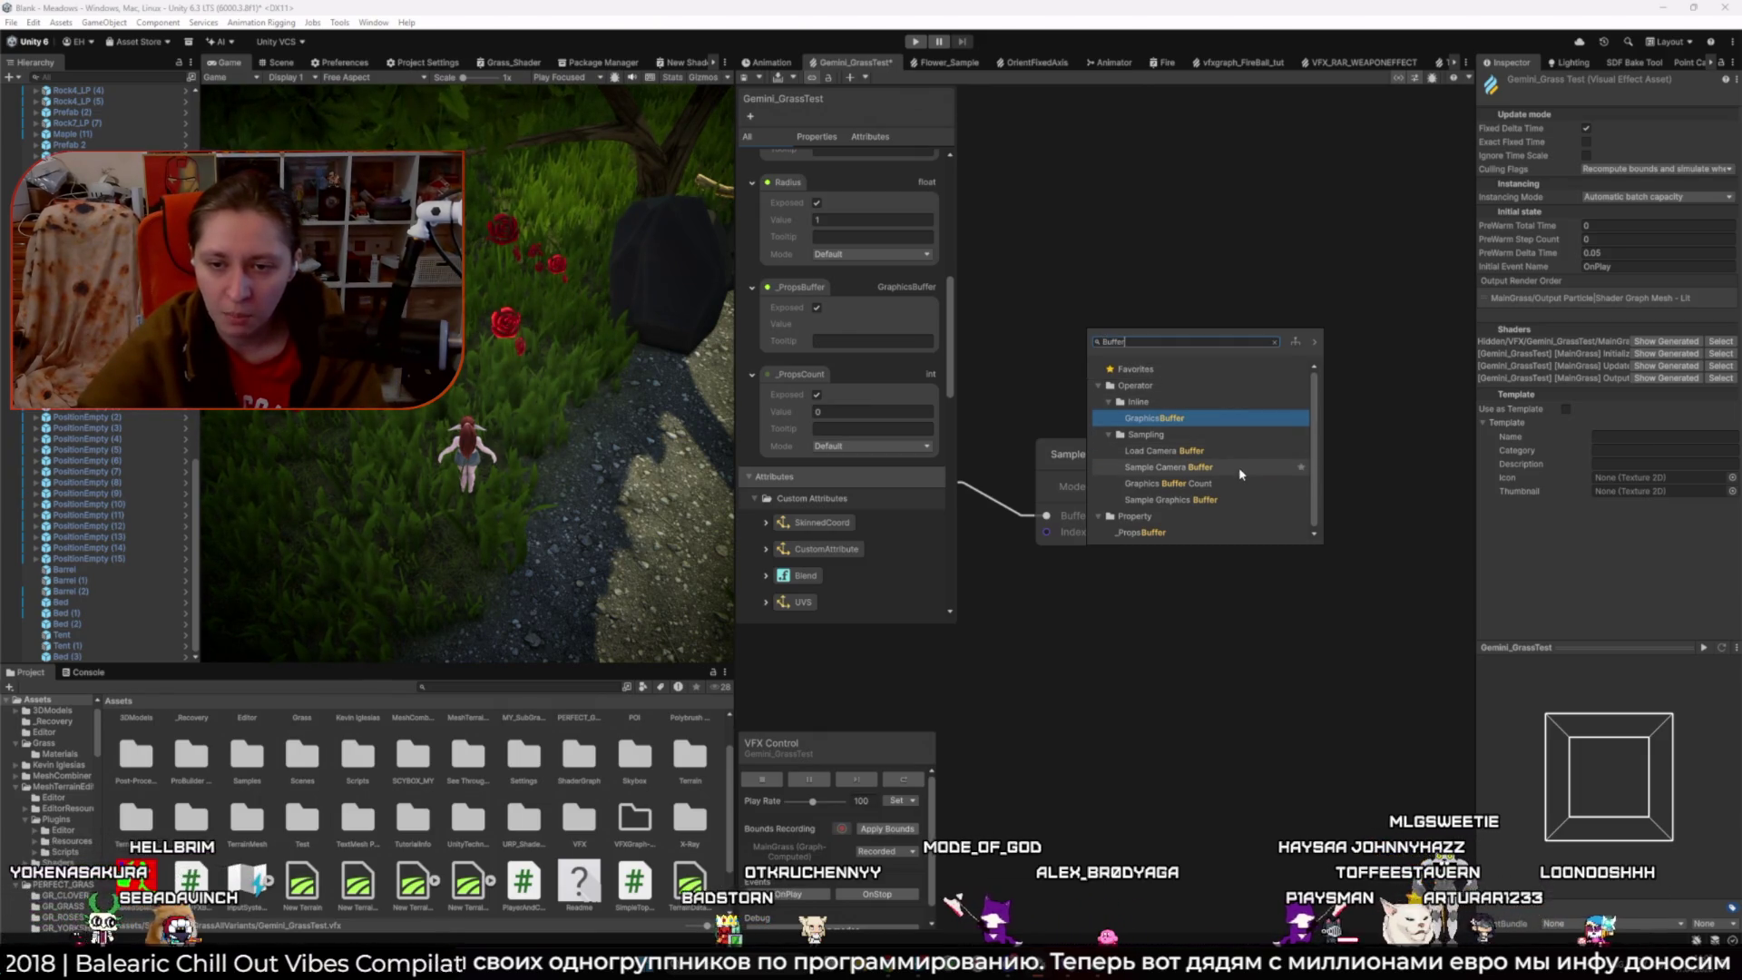
left_click(1021, 390)
key("space")
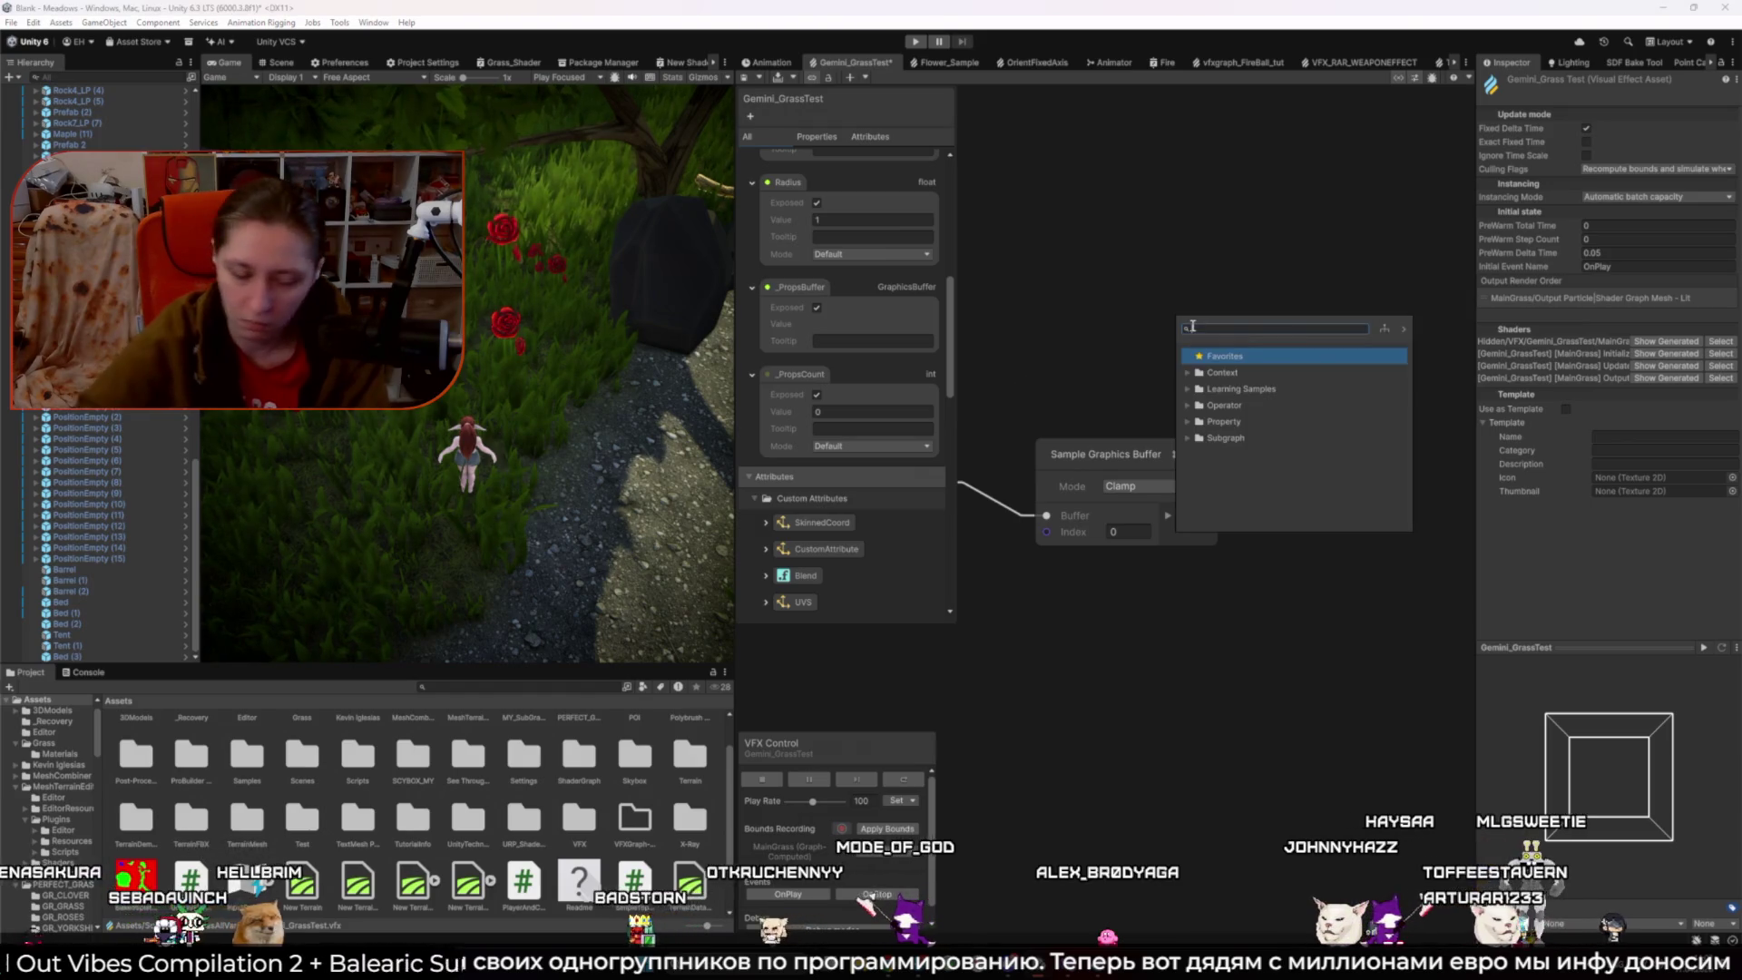
type("graphic")
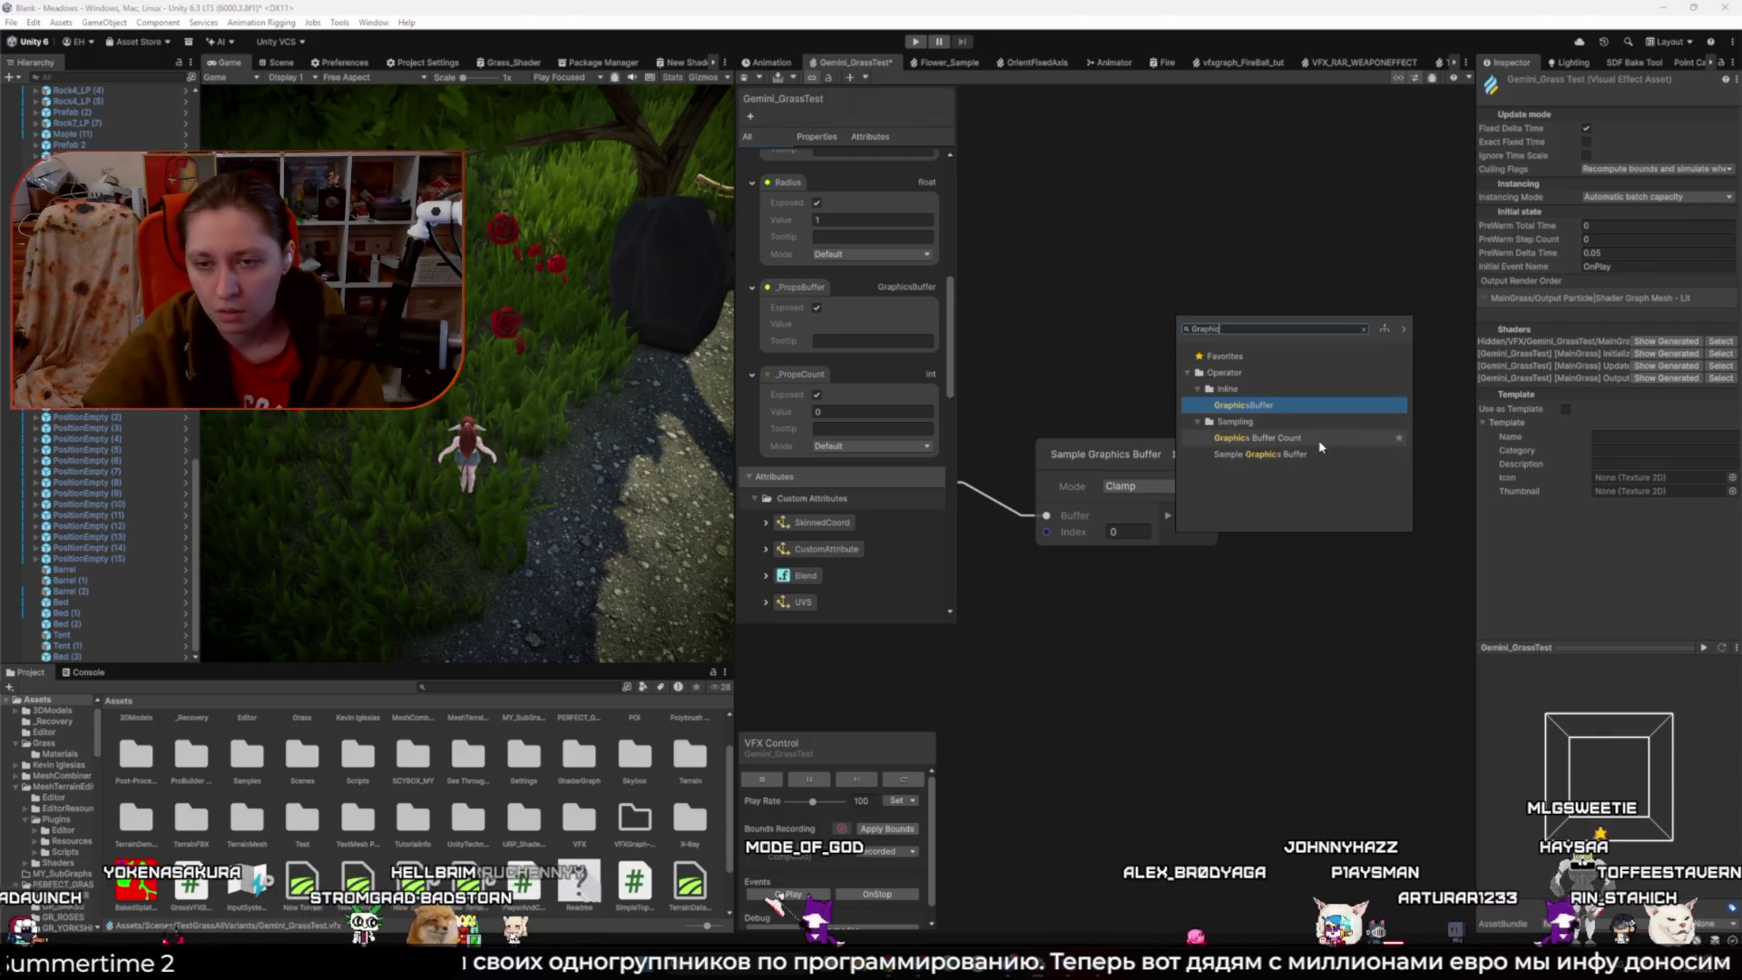
left_click(1281, 417)
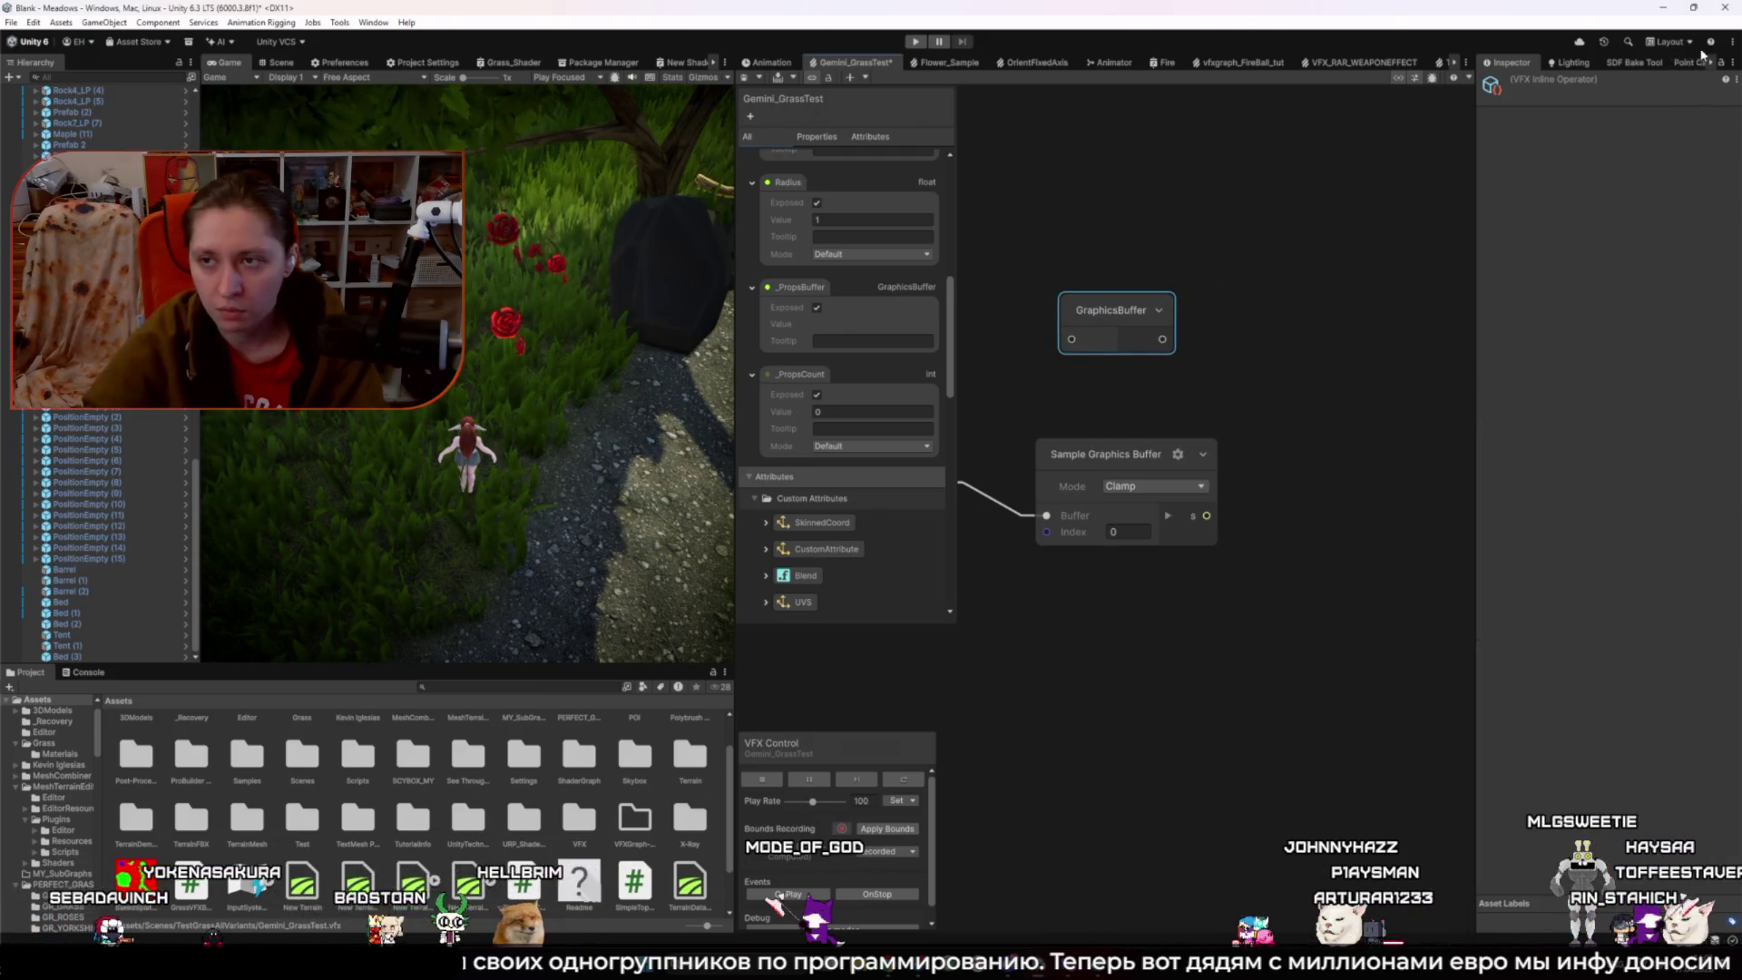
left_click(1724, 81)
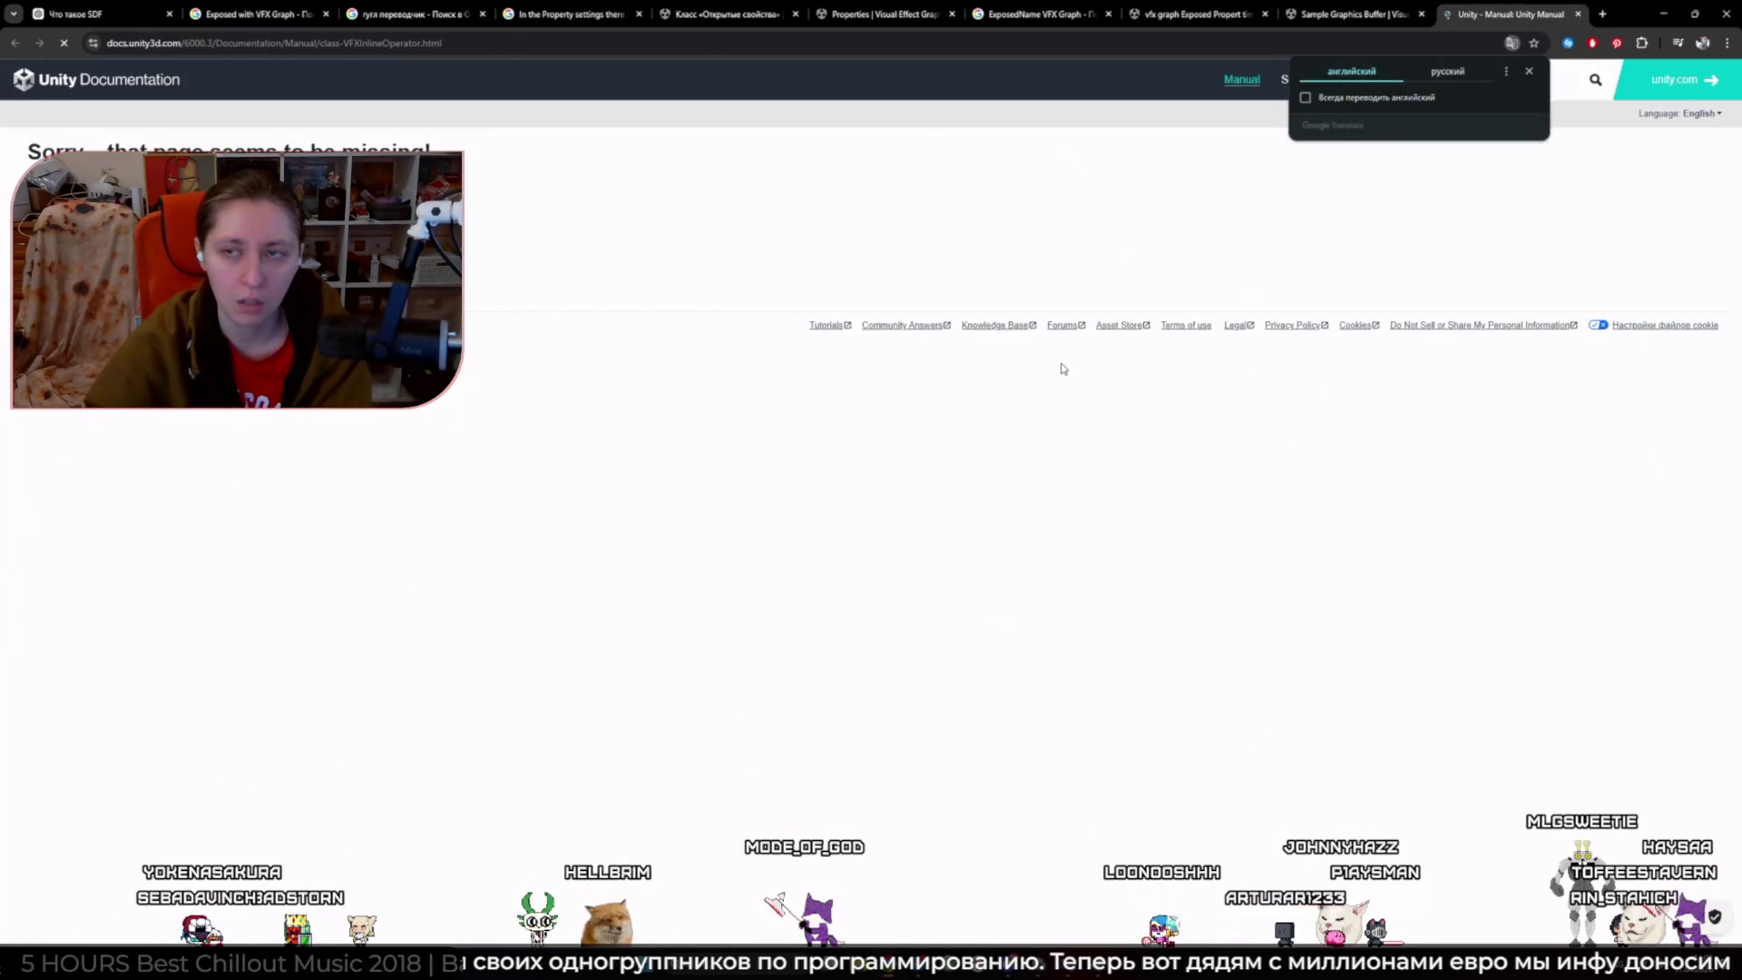
- Close the missing page and switch the Visual Effect Graph docs to version 17.6
left_click(1575, 15)
left_click(547, 109)
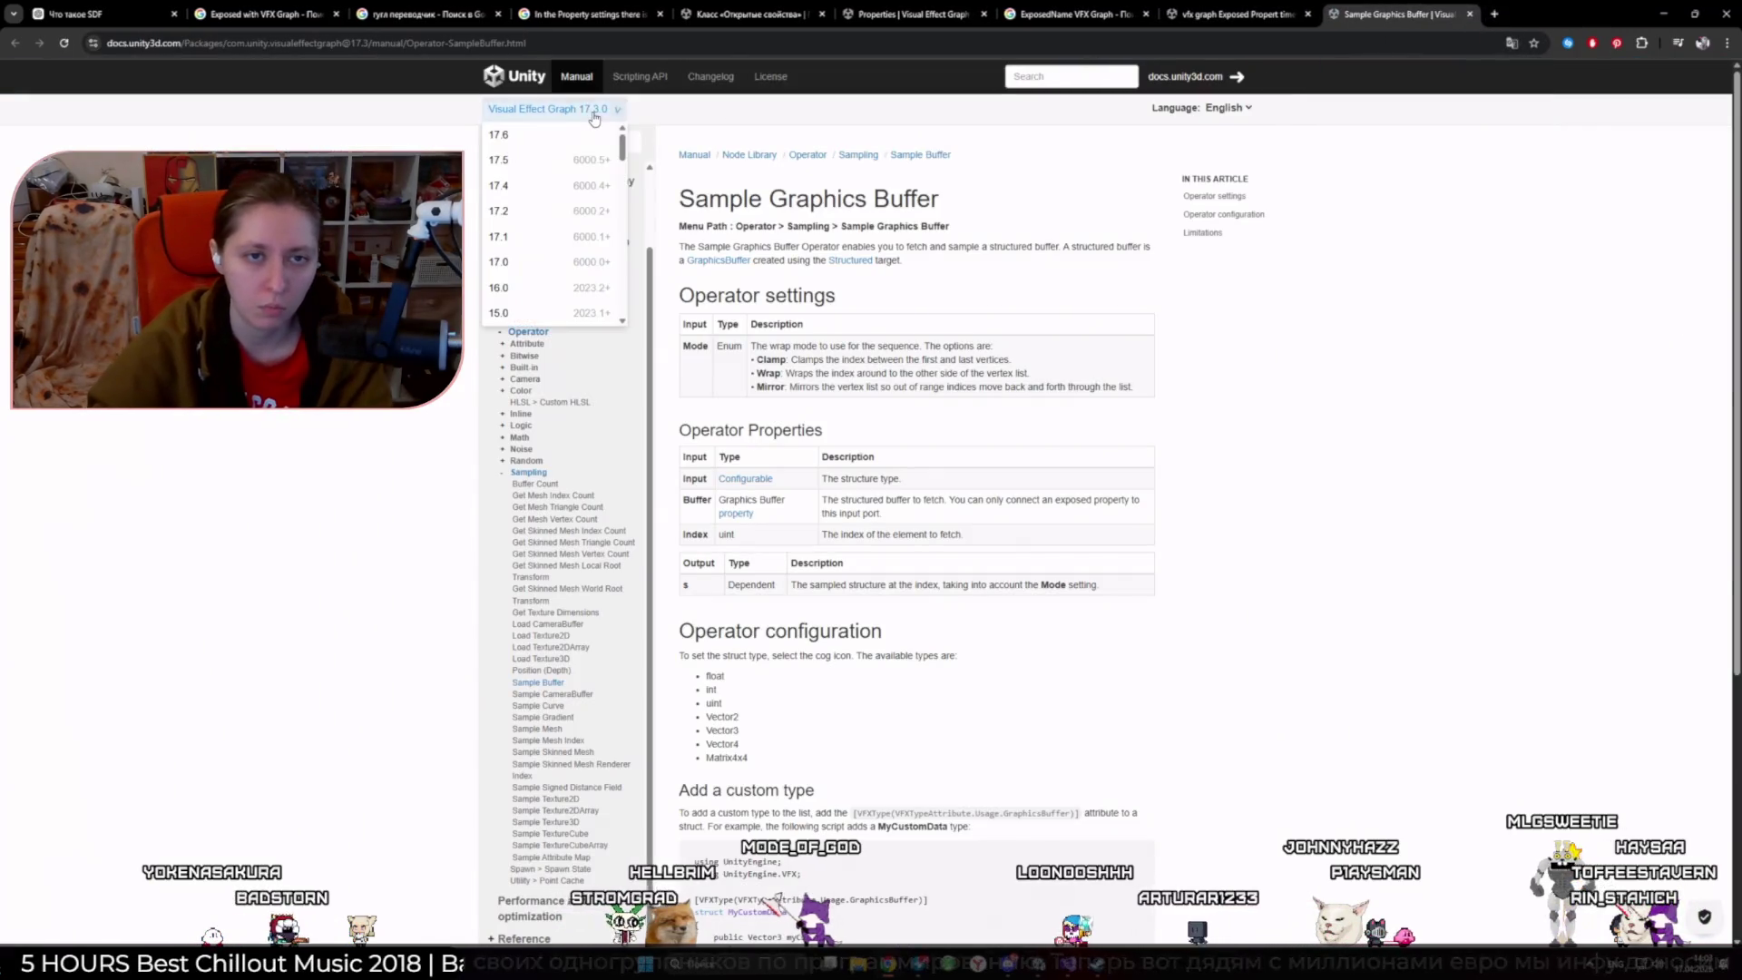
left_click(545, 137)
- Filter the docs sidebar with 'GrapicBuf', open the Sample Buffer page, then select Unity's GraphicsBuffer node
left_click(556, 143)
type("G")
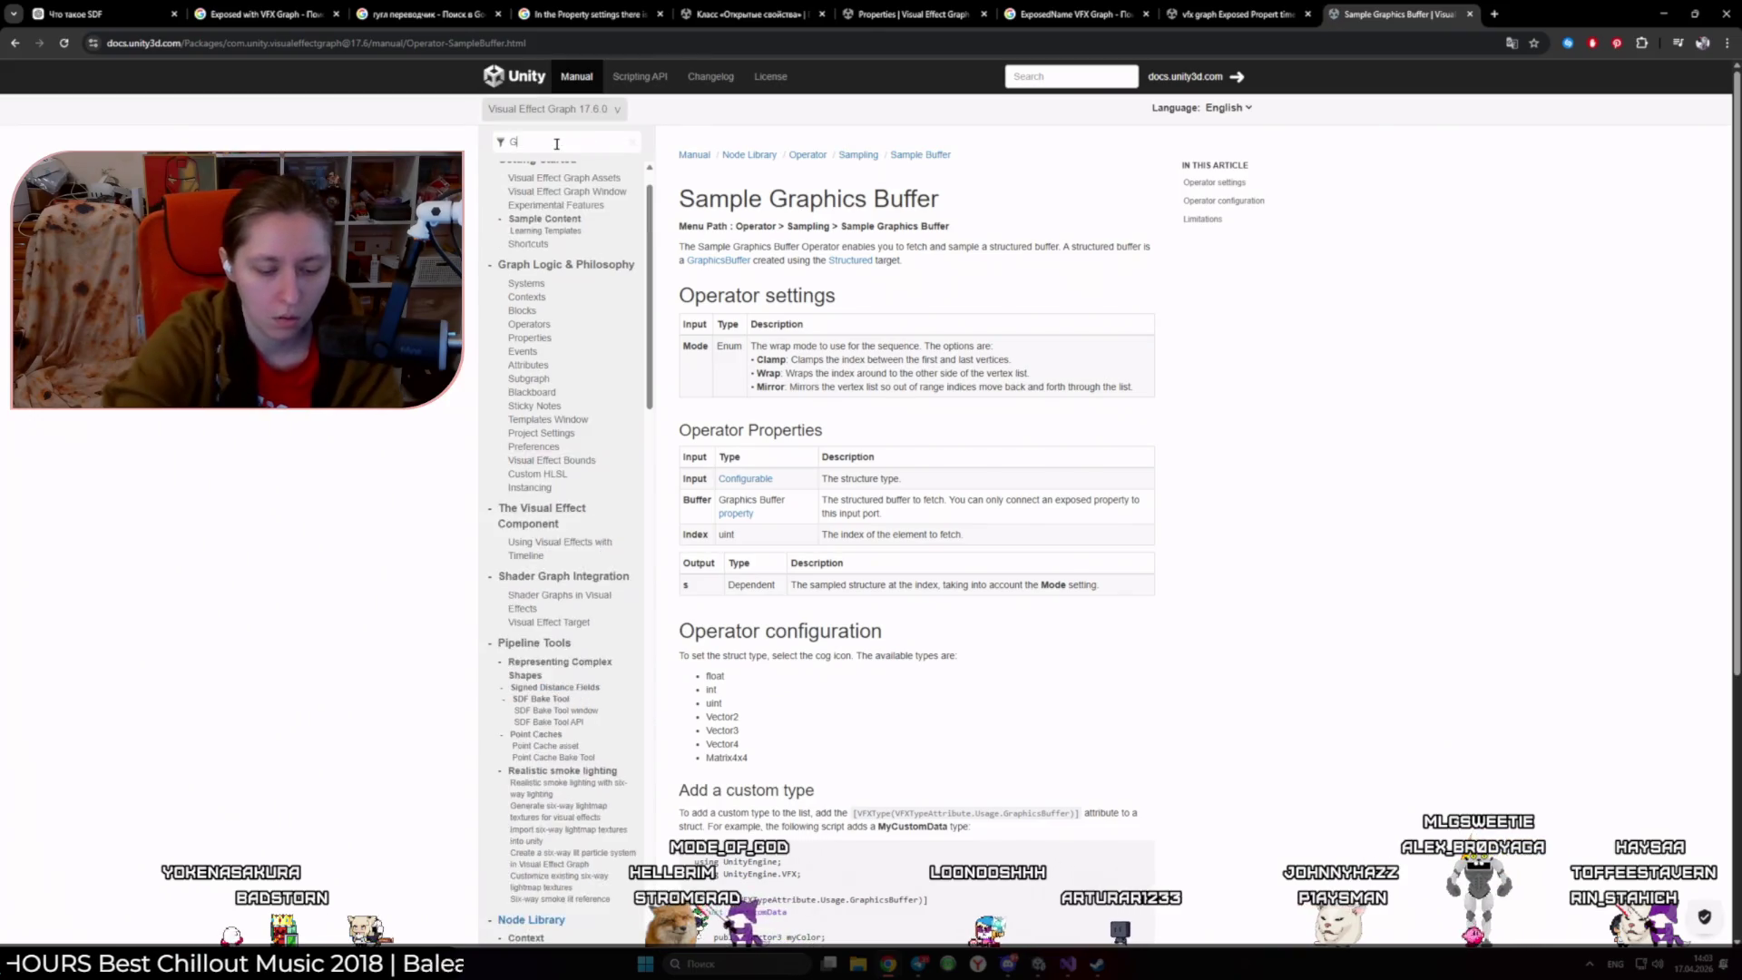
type("rapic")
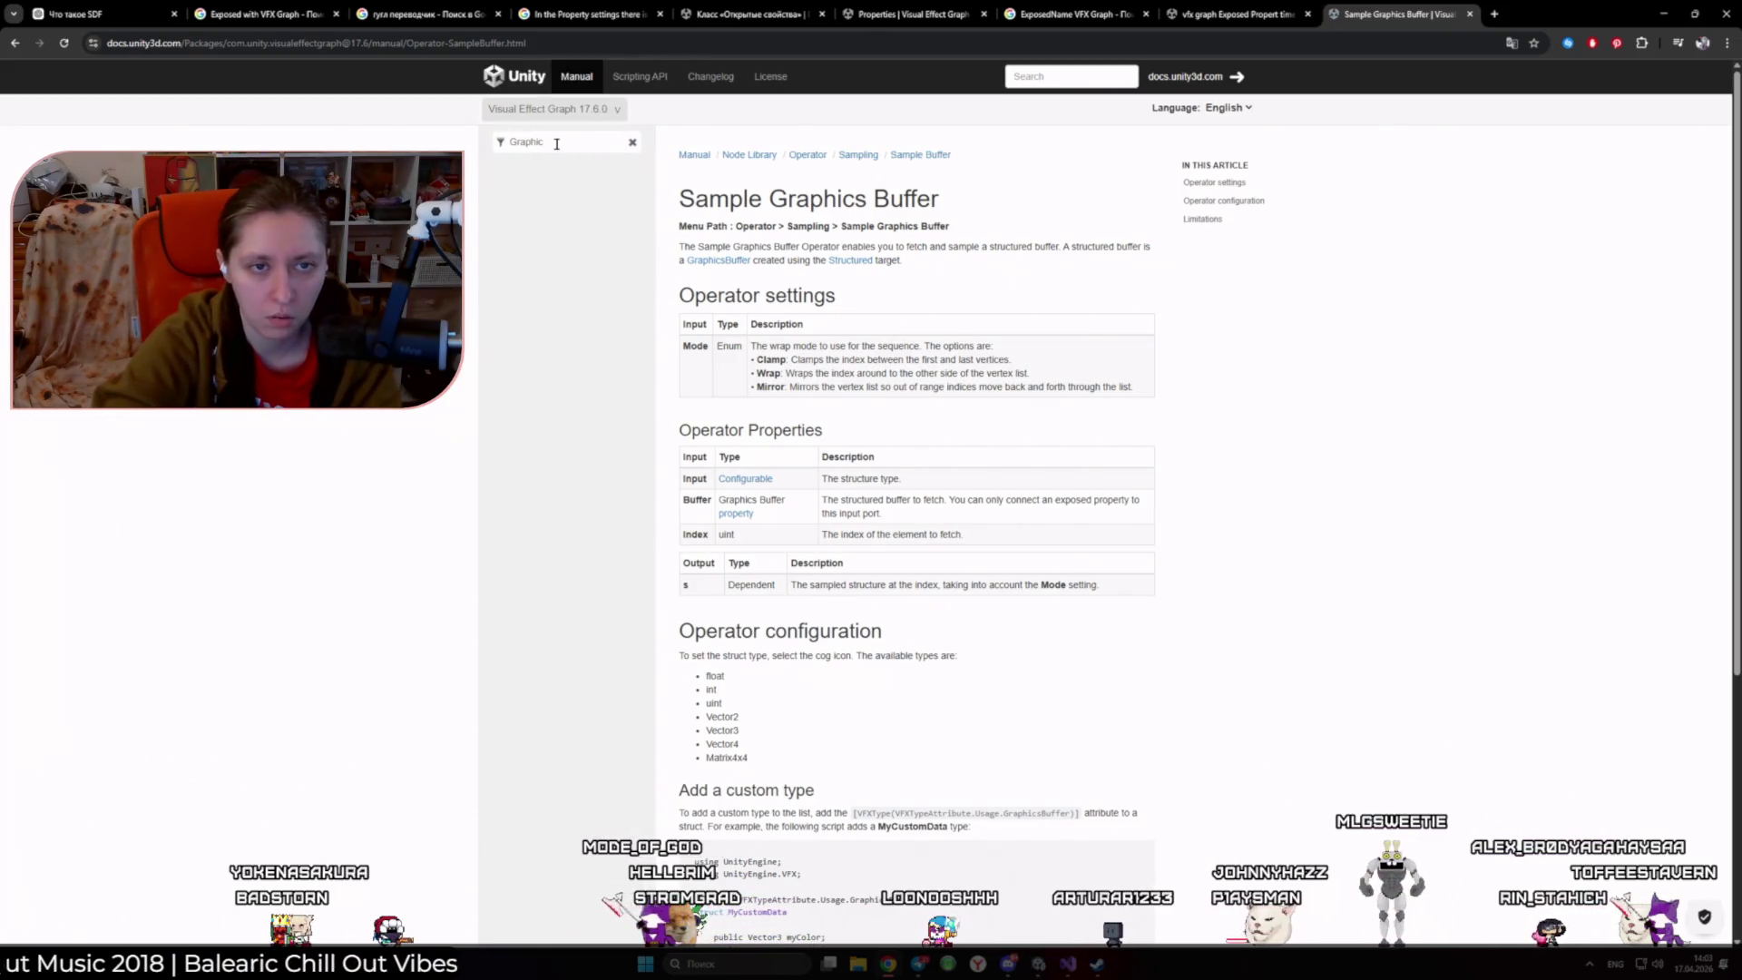
type("Buf")
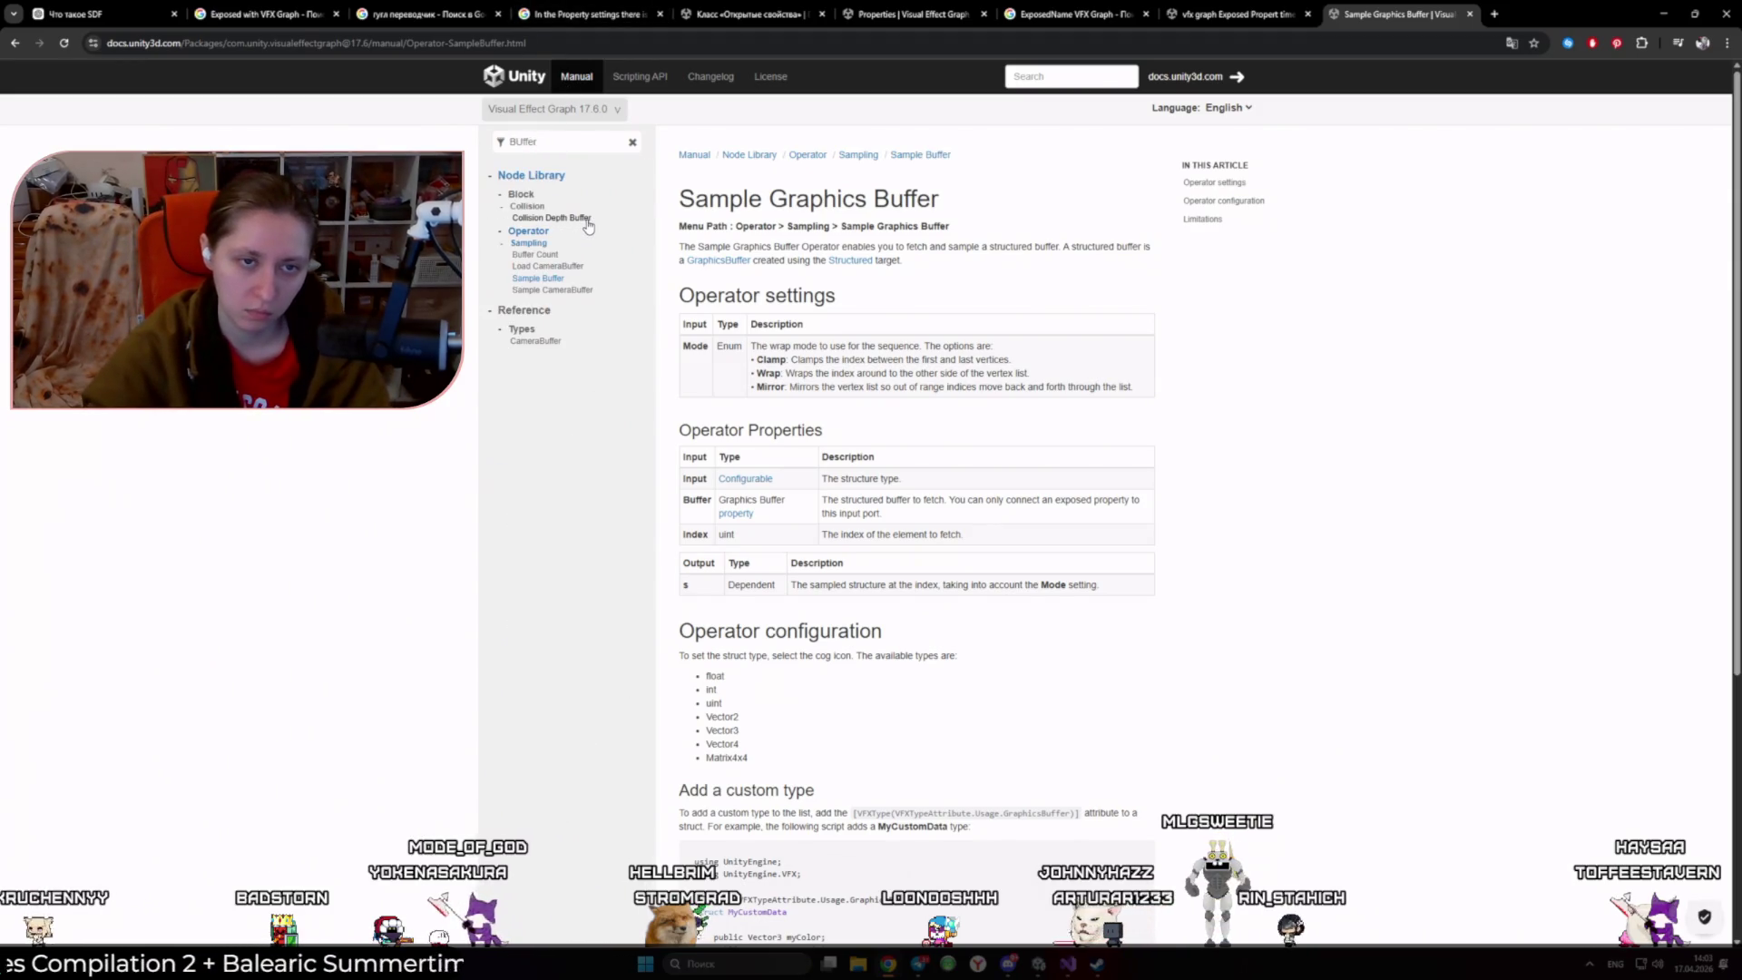
left_click(550, 281)
middle_click(550, 280)
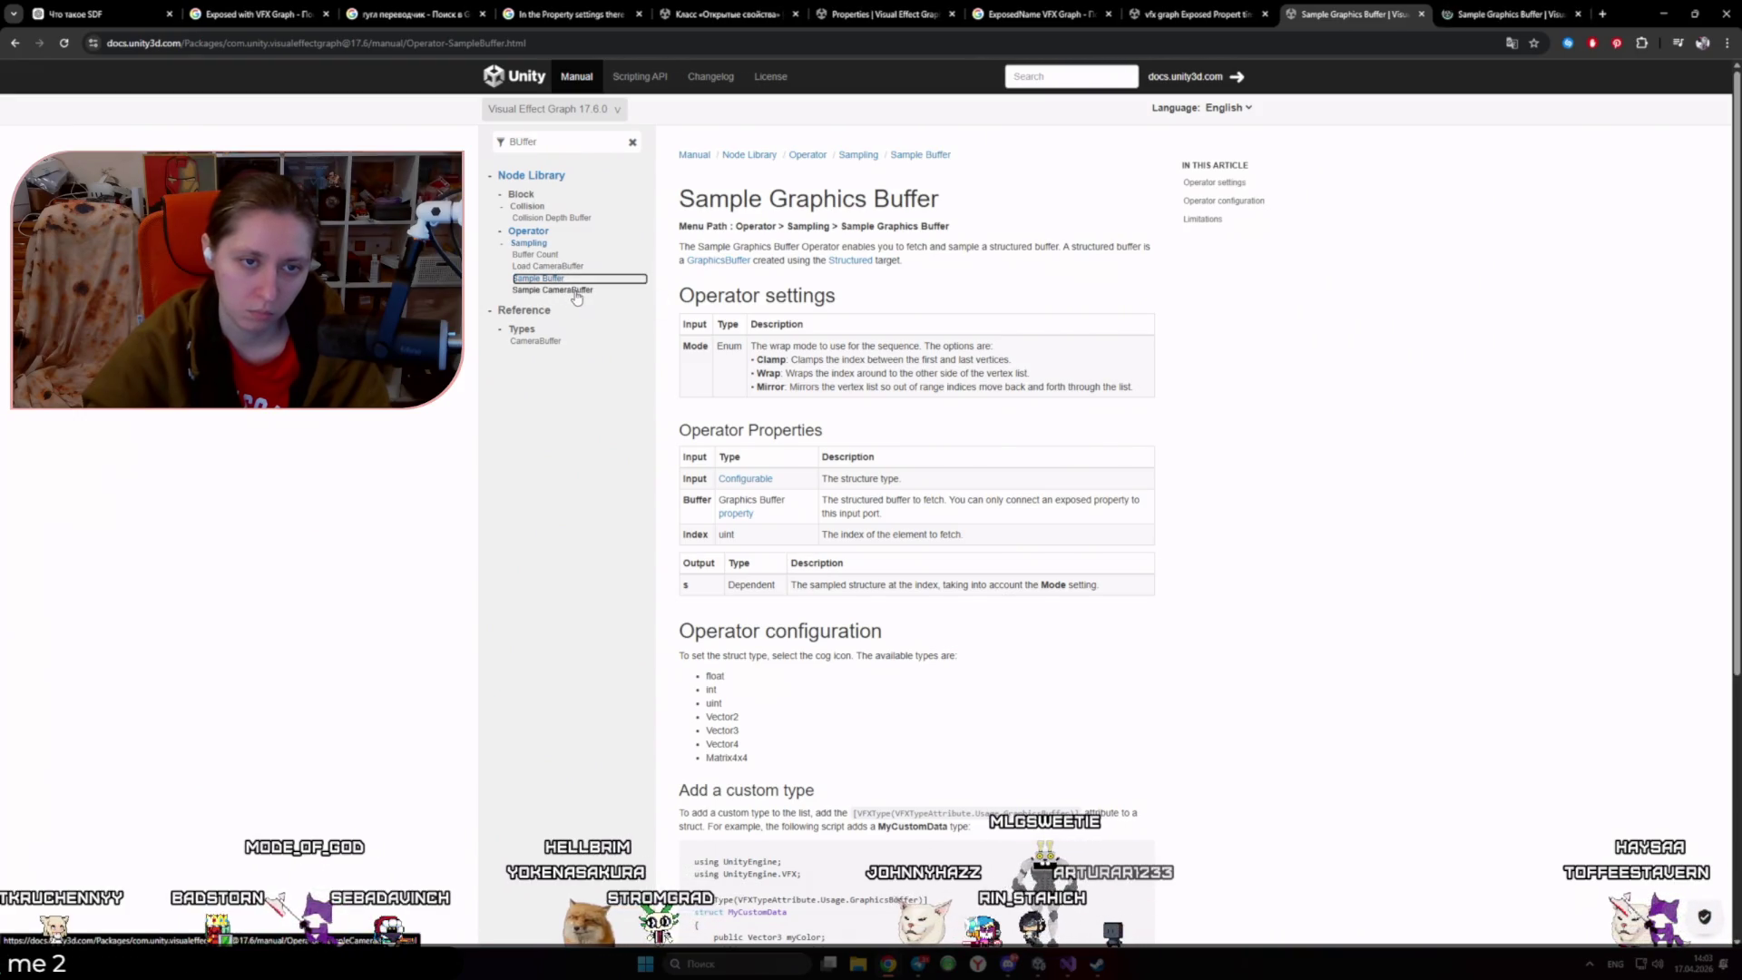
left_click(1510, 14)
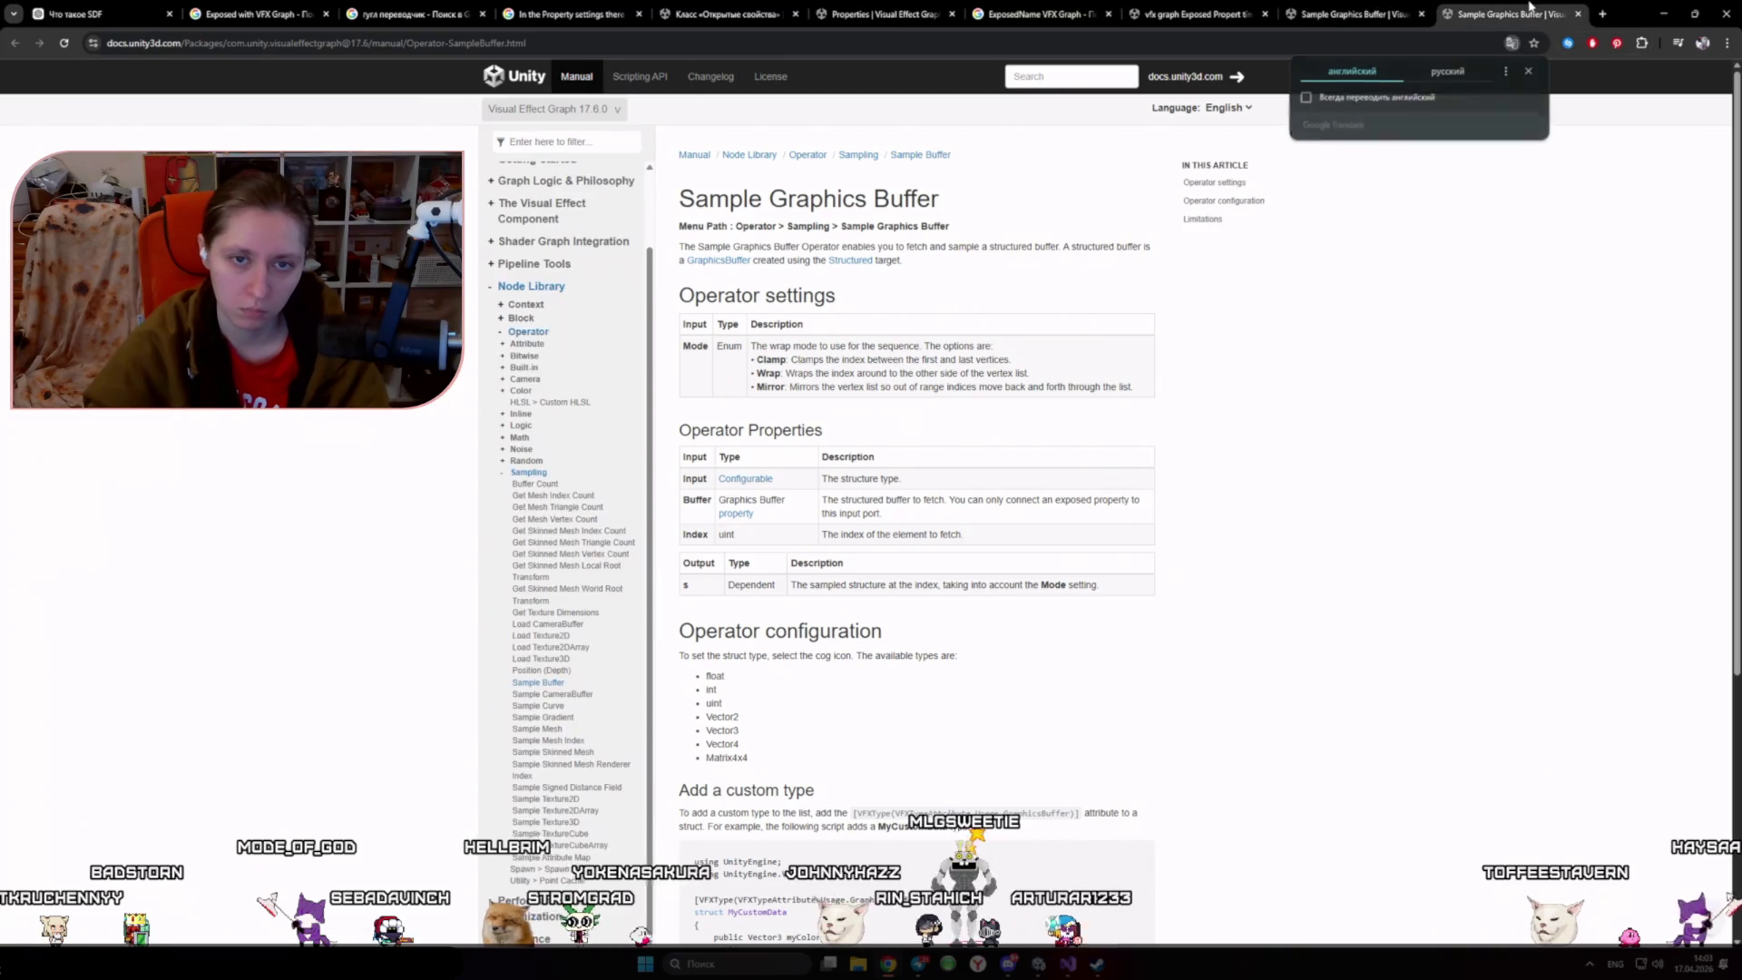
left_click(1578, 14)
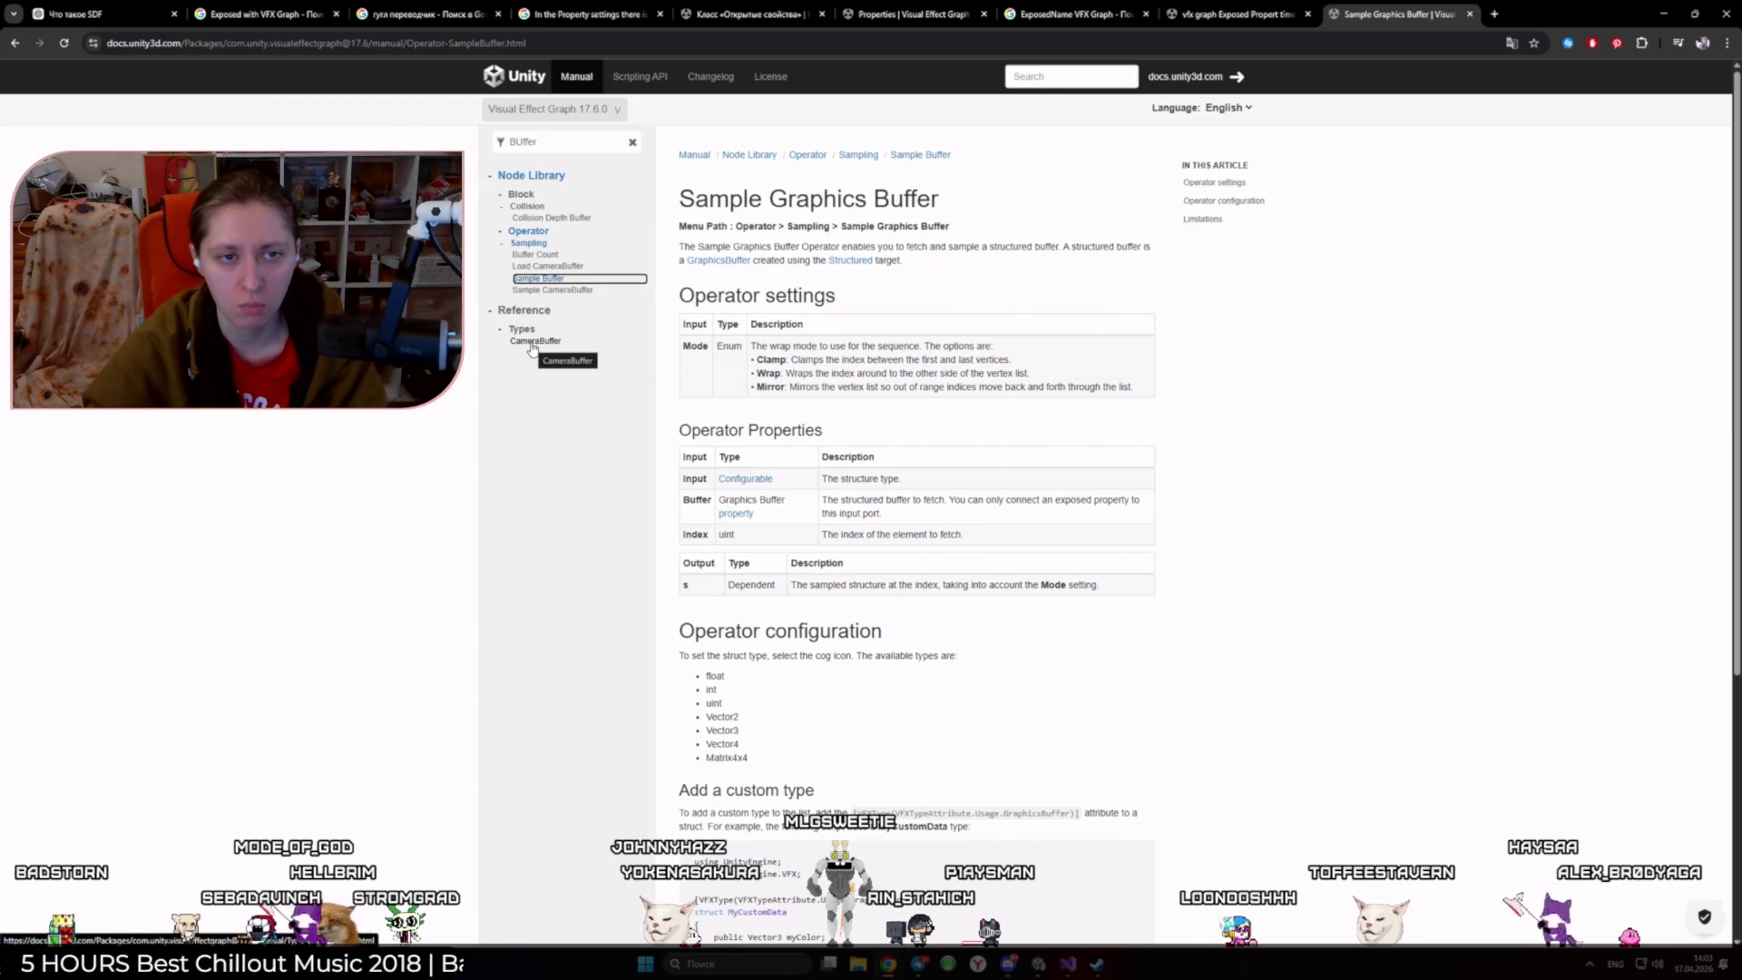
key("alt+Tab")
left_click(1123, 326)
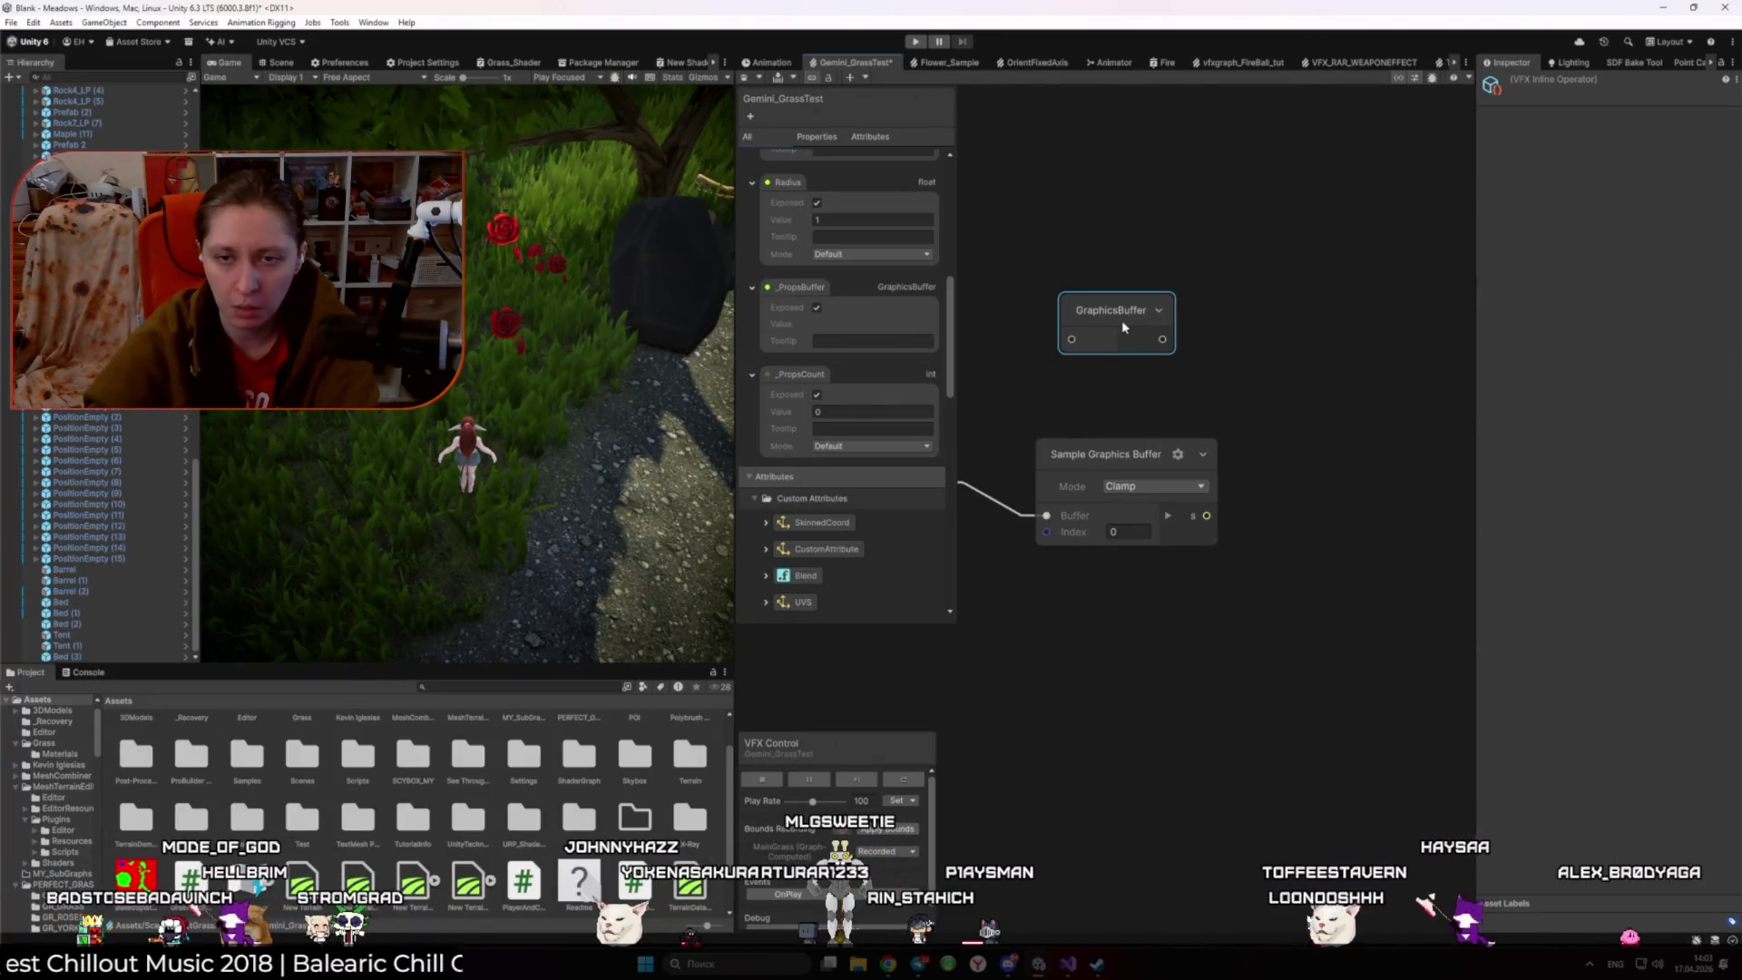
- Delete the GraphicsBuffer node and add a Graphics Buffer Count node via a 'Graphic' search
key("Delete")
right_click(1123, 327)
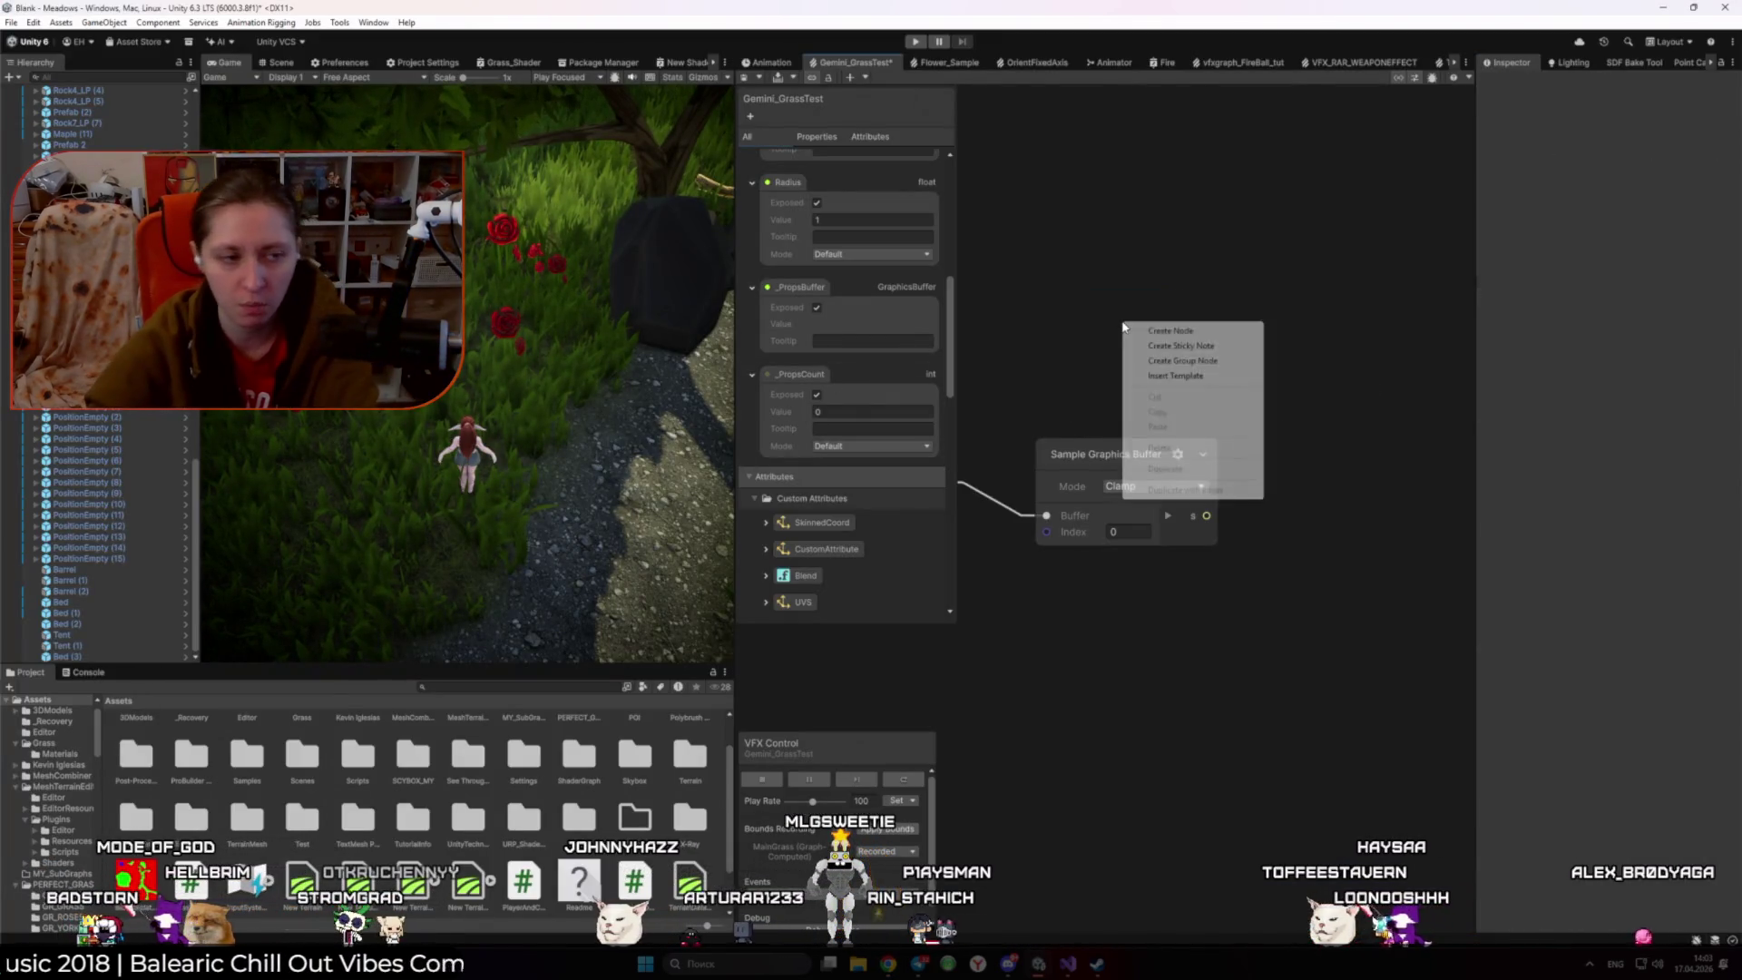
left_click(1172, 331)
type("Graphic")
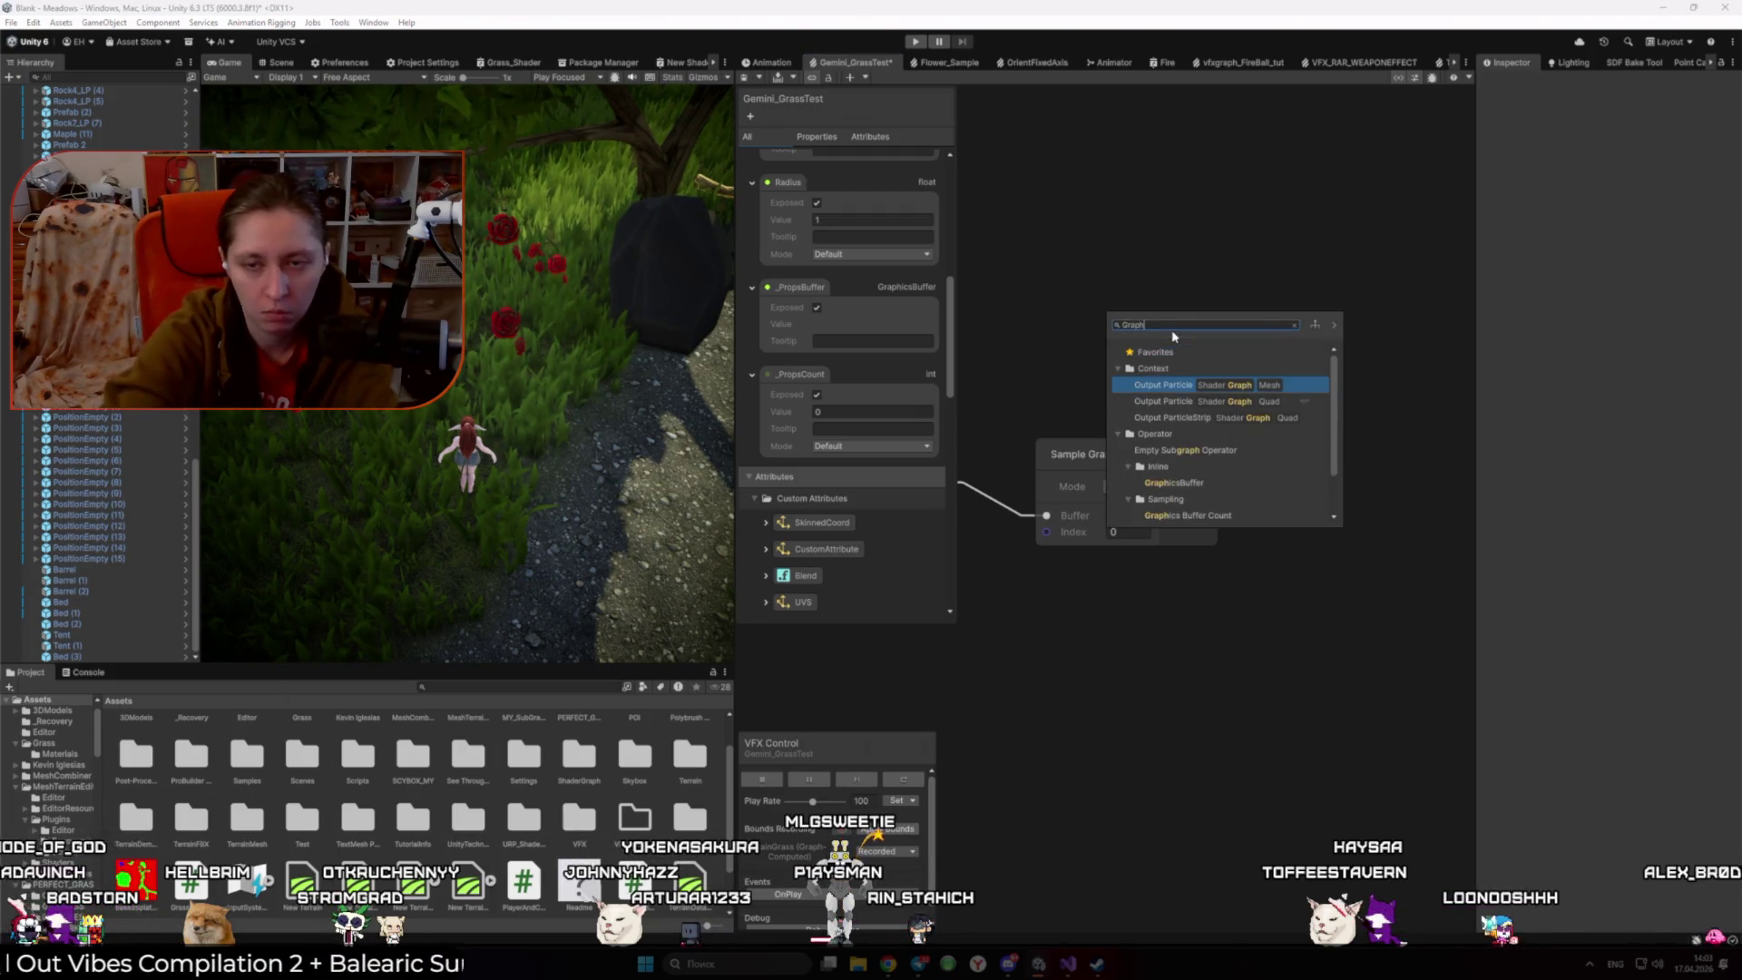
key("Down")
key("Down")
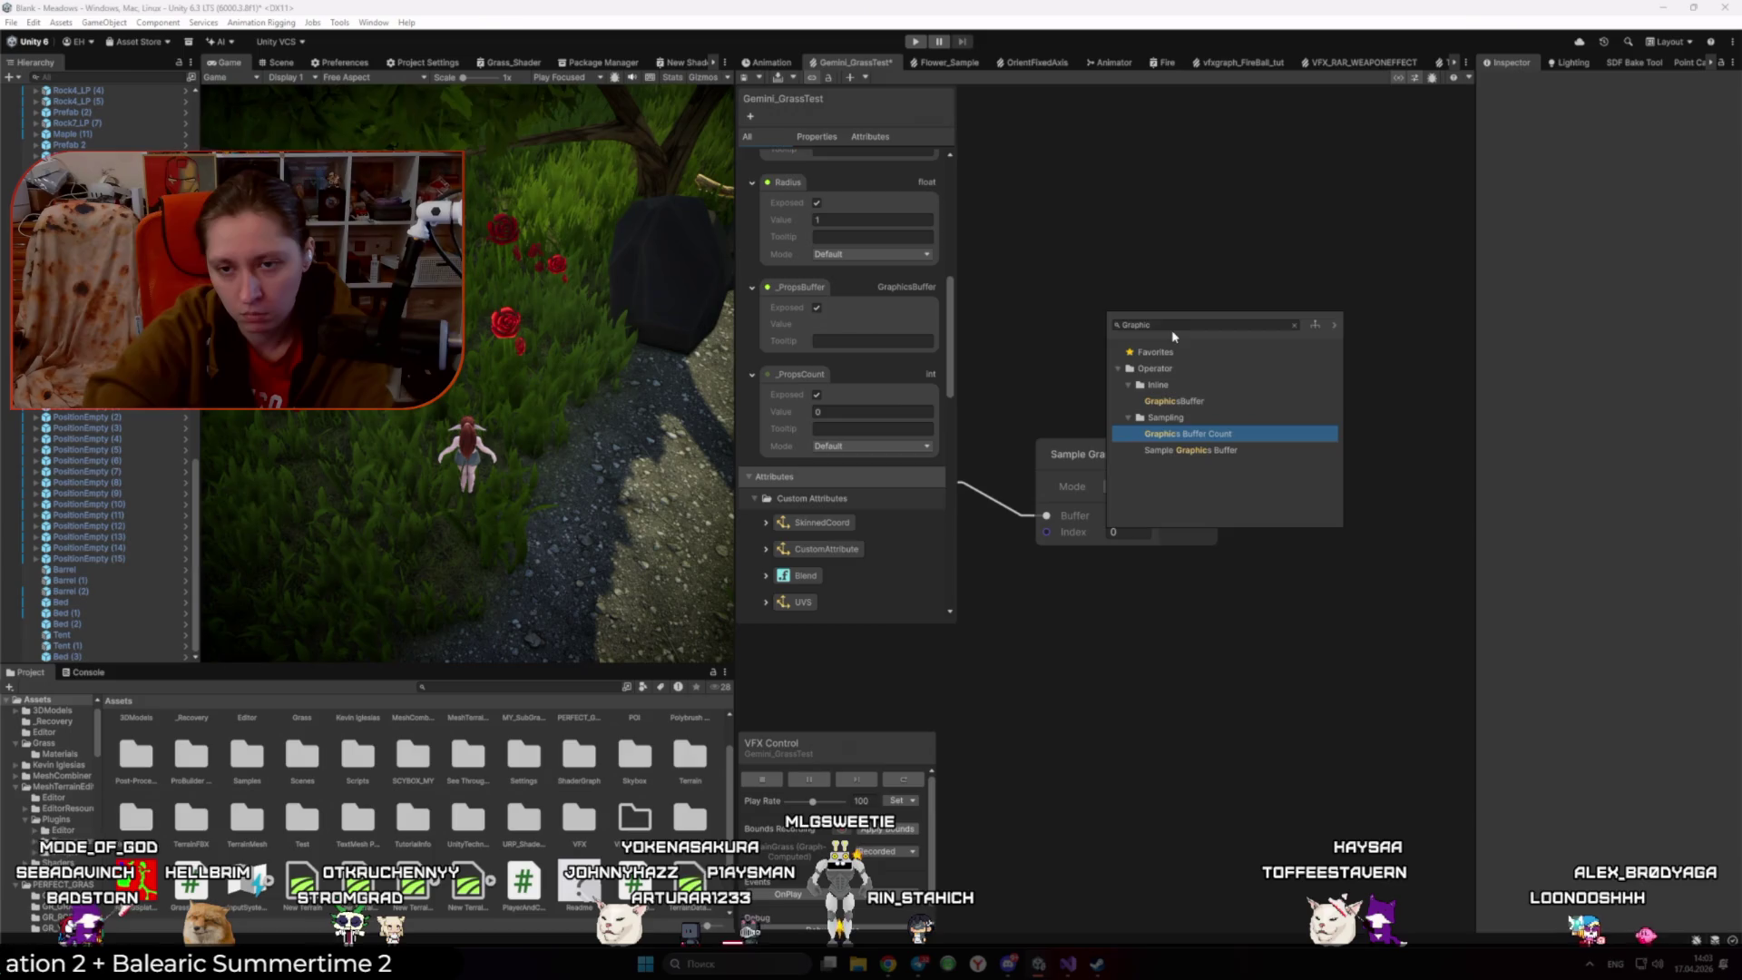
key("Return")
- Place the Graphics Buffer Count node above Sample Graphics Buffer, collapse its unused ports, then go to Chrome
left_click_drag(1257, 359, 1168, 346)
left_click_drag(958, 480, 1181, 463)
left_click_drag(1354, 447, 1137, 467)
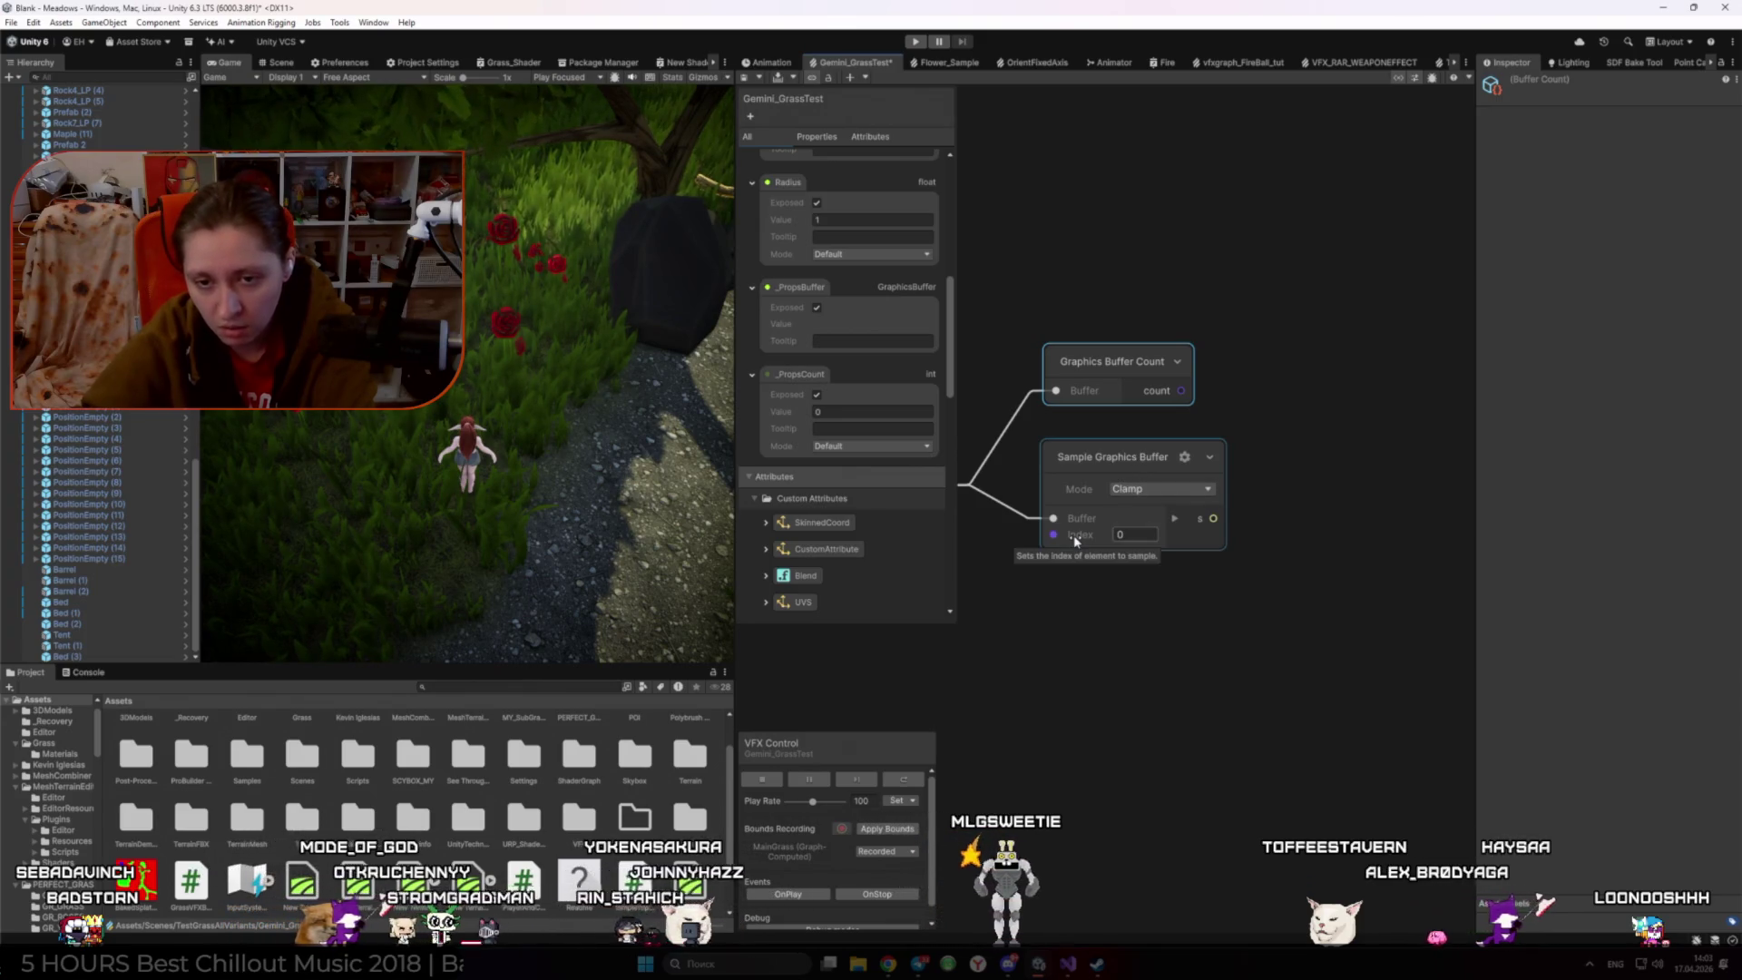
left_click(1179, 361)
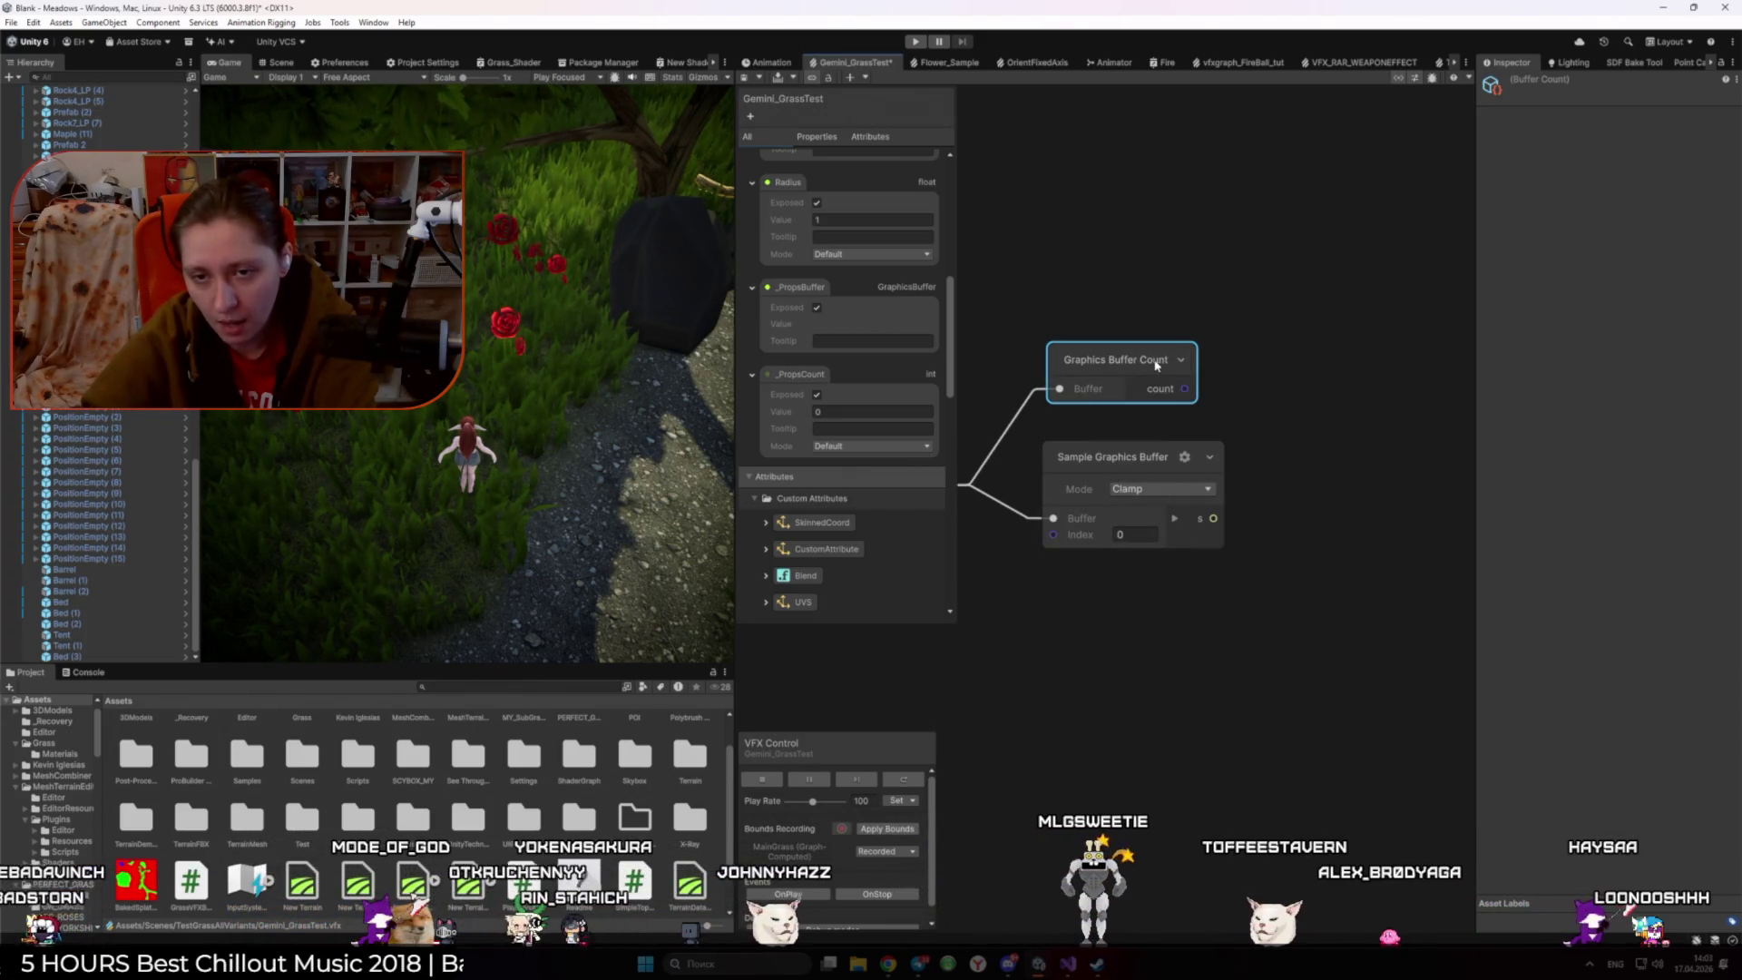
key("Delete")
key("alt+Tab")
left_click(1357, 514)
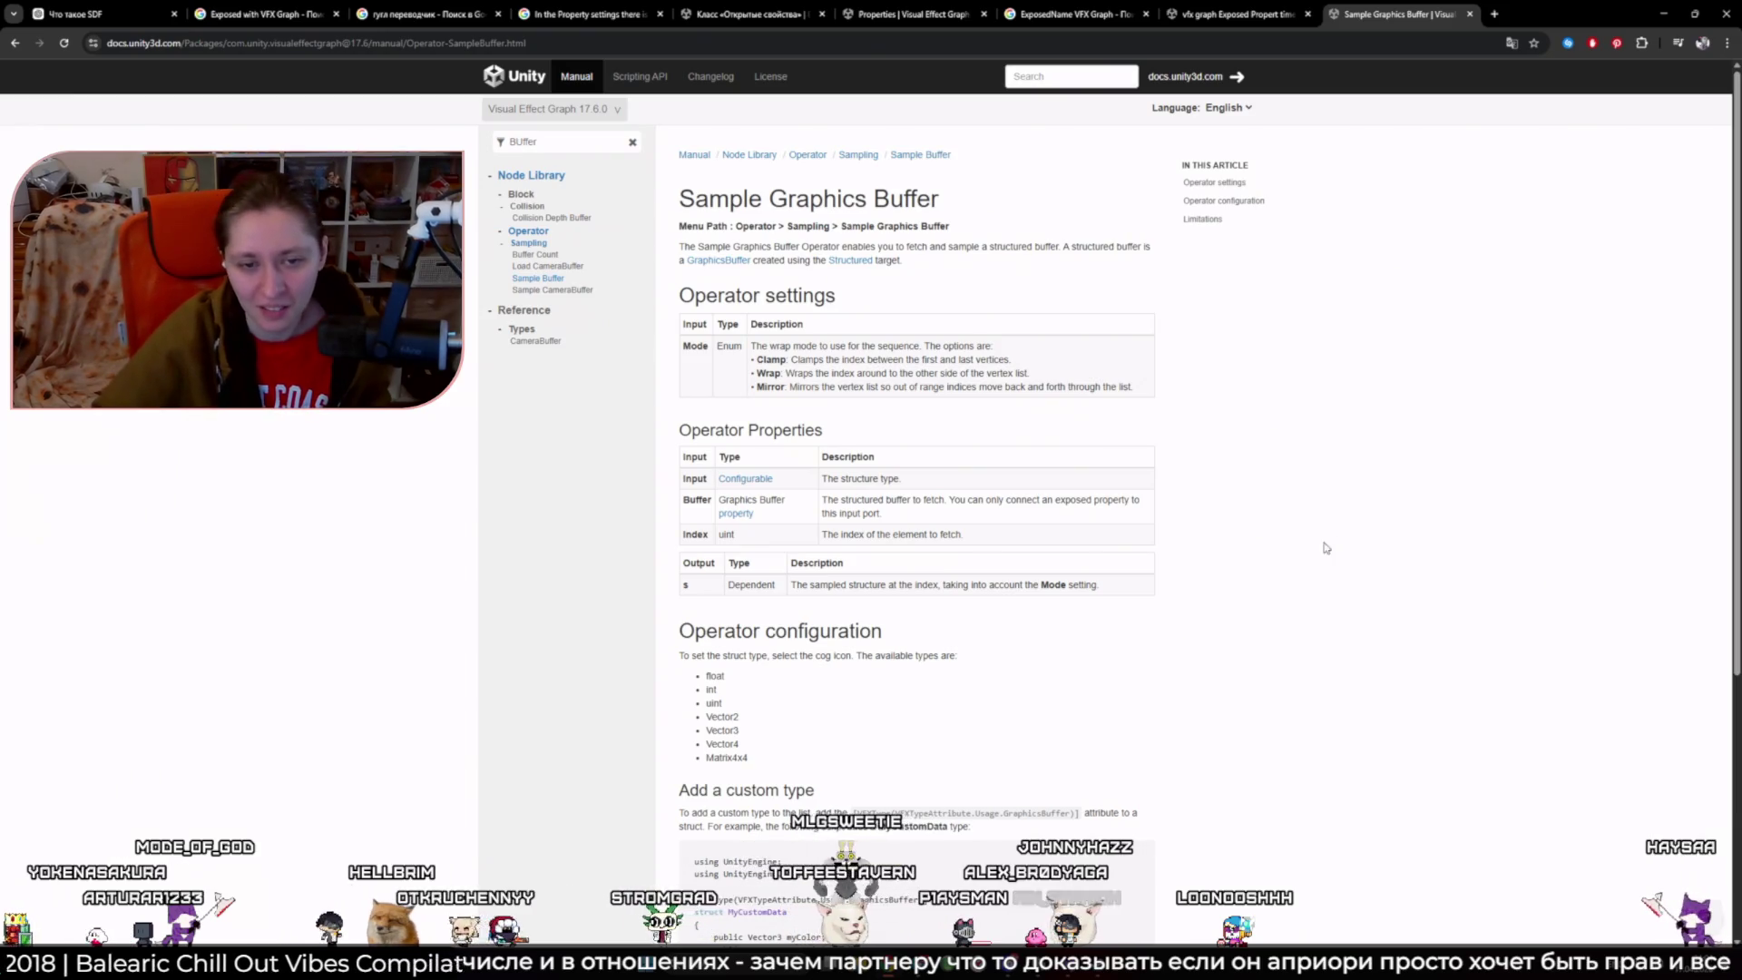
- Translate the Sample Graphics Buffer docs page into Russian, then return to the ChatGPT tab
scroll(550, 565, "down", 4)
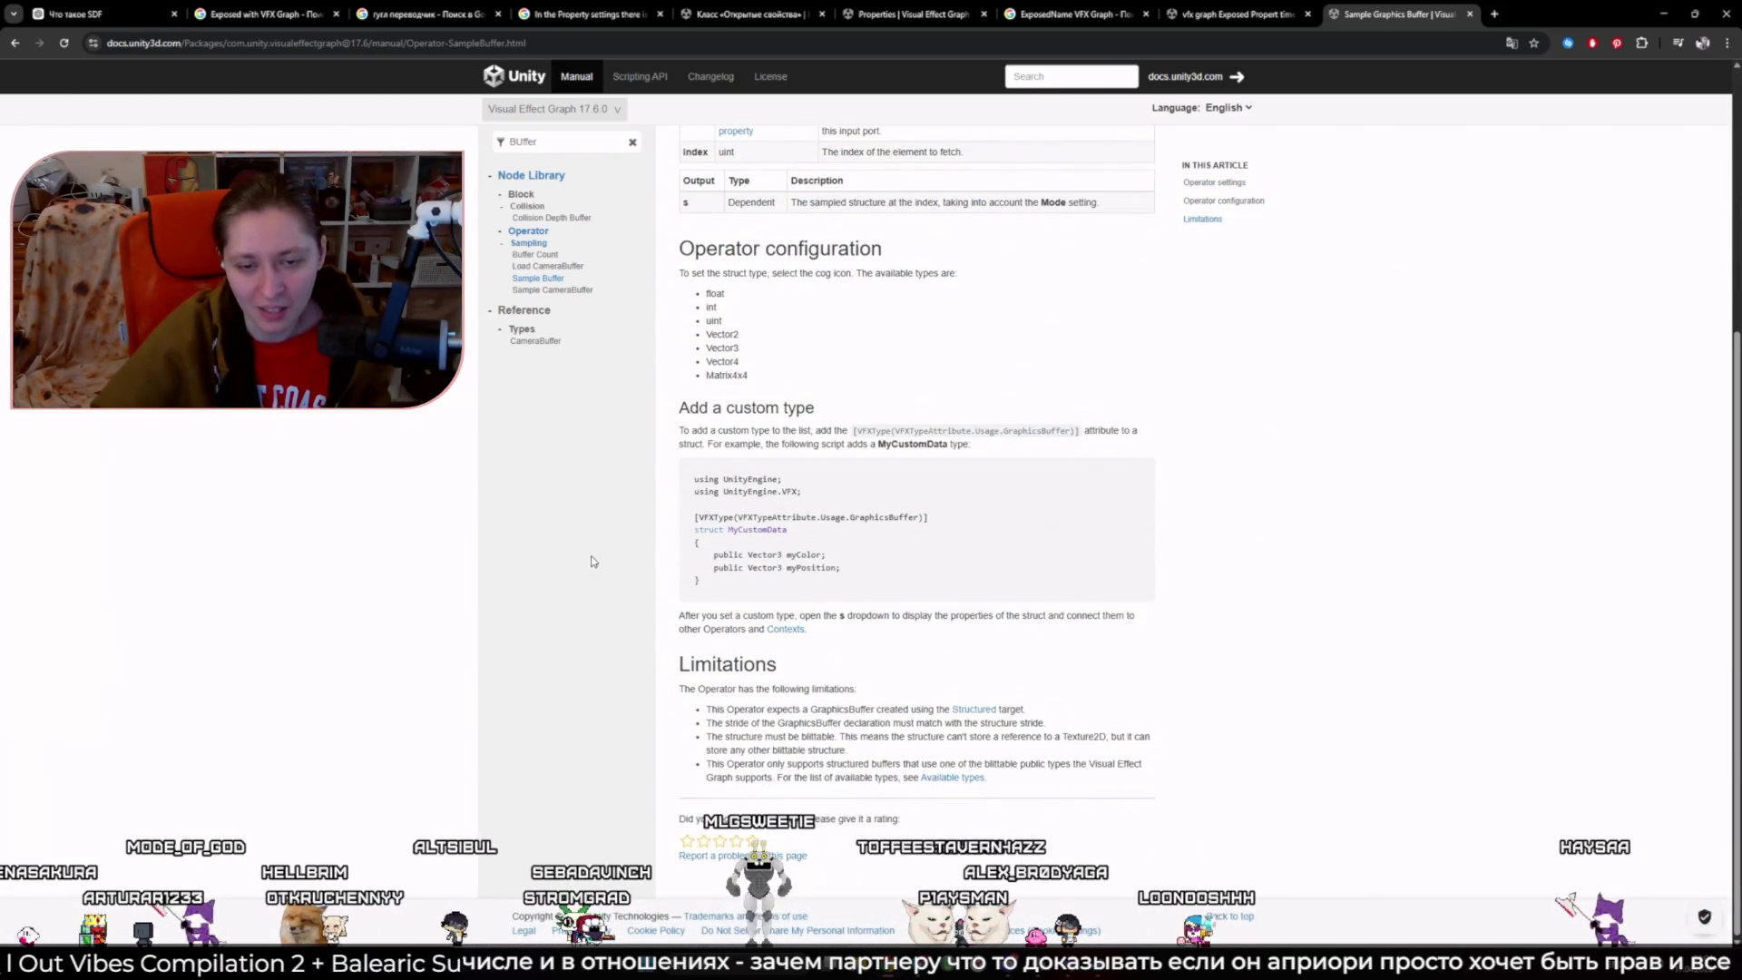
scroll(611, 561, "up", 4)
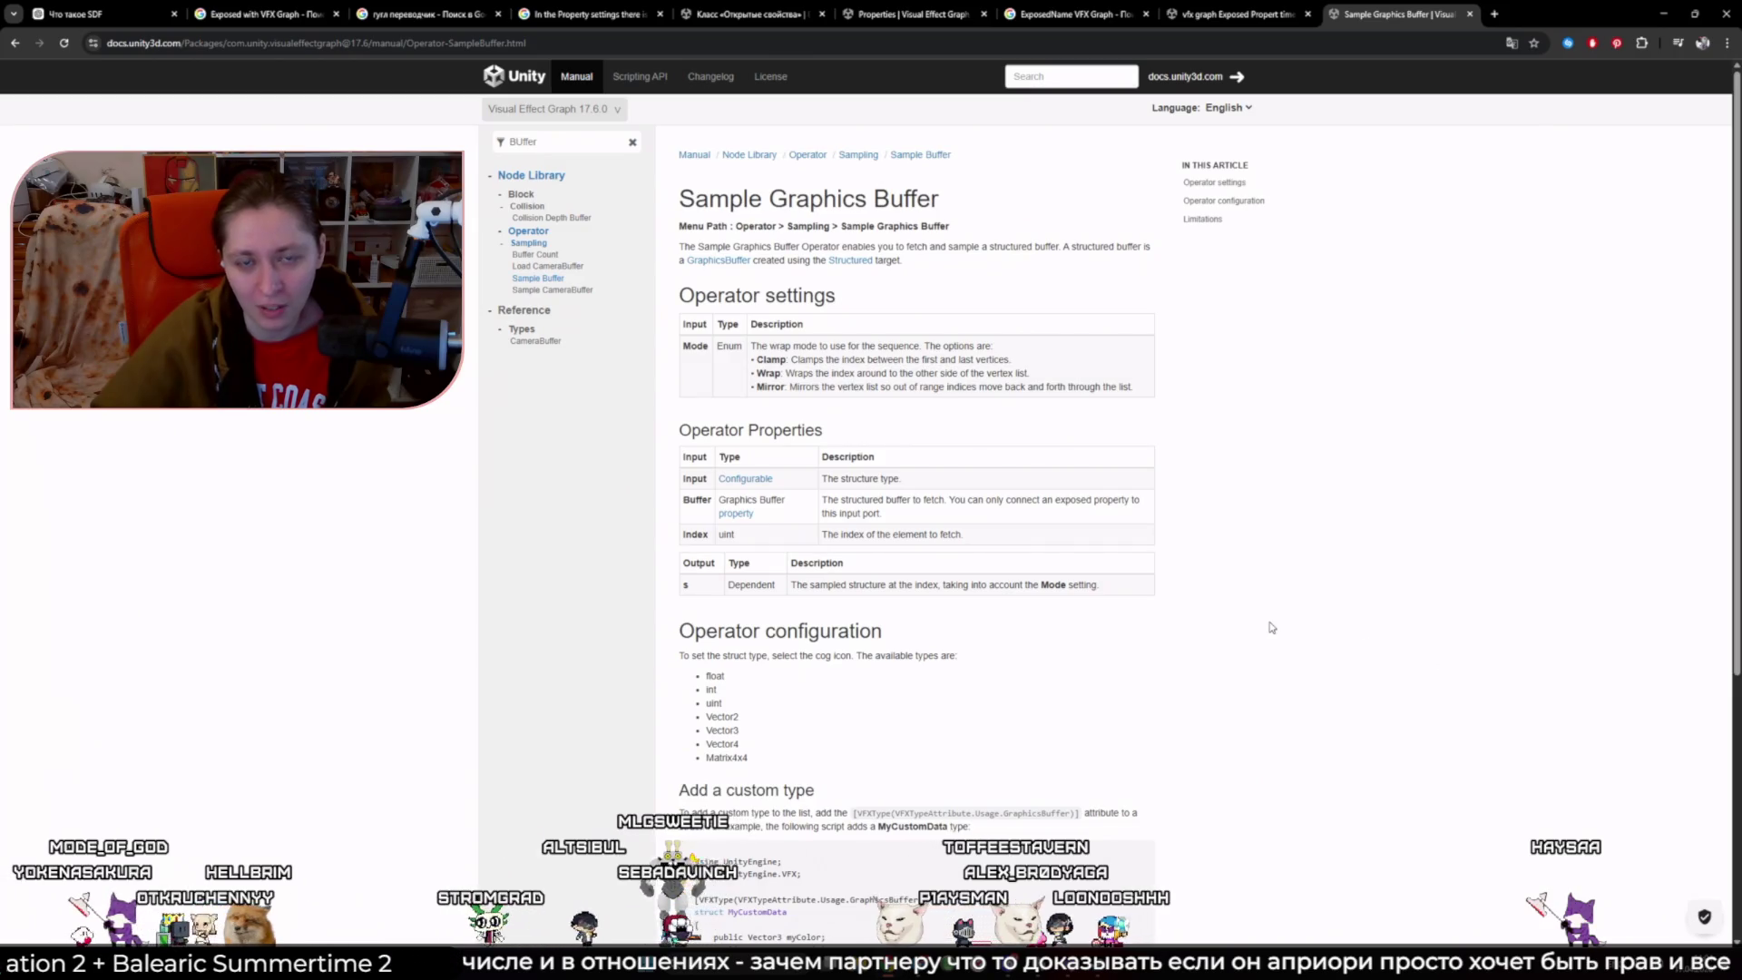
scroll(626, 542, "down", 4)
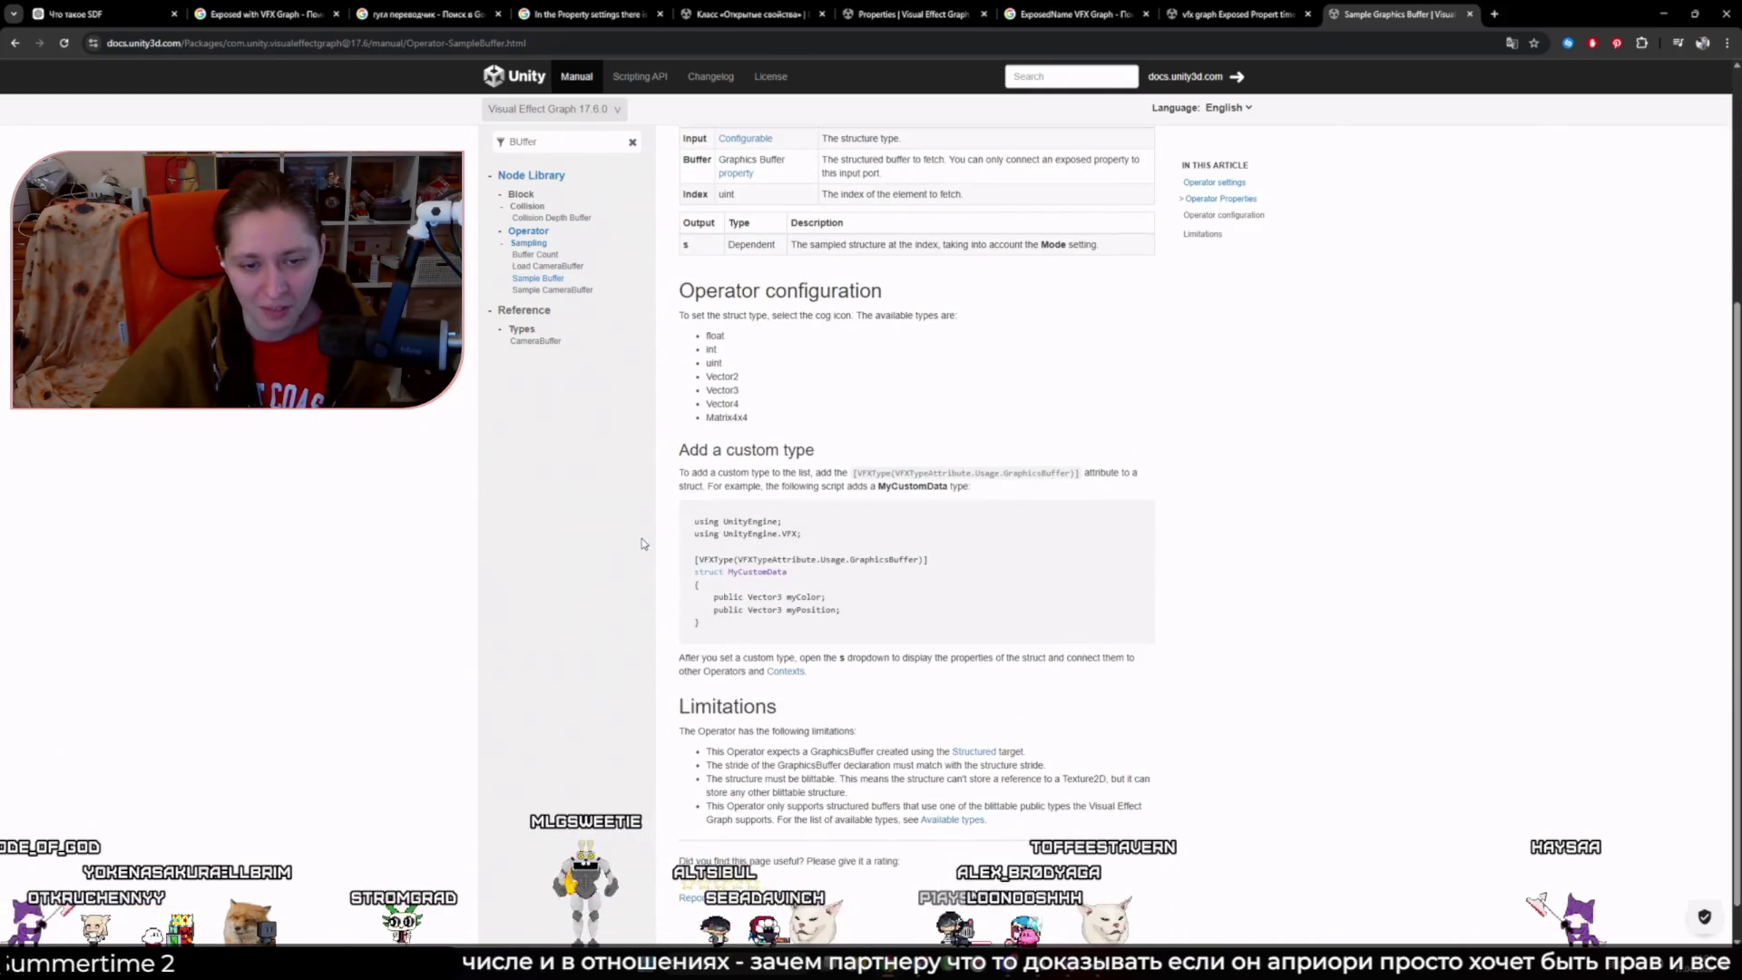
right_click(623, 557)
left_click(671, 768)
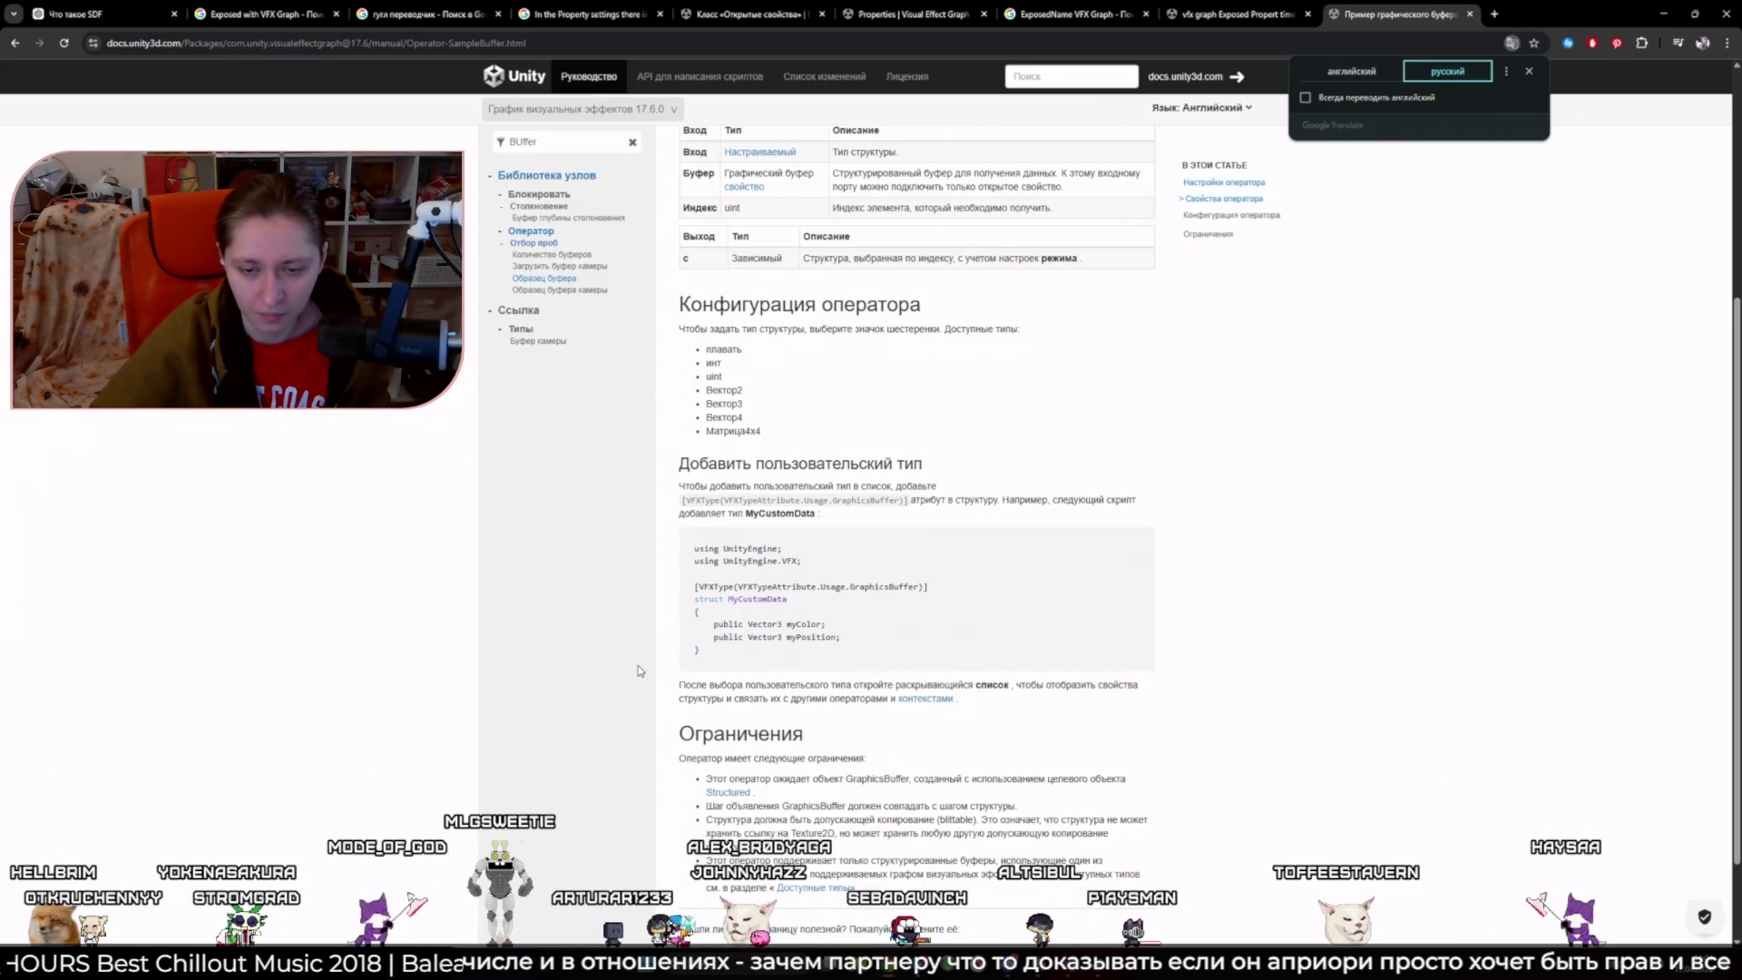
left_click(1529, 71)
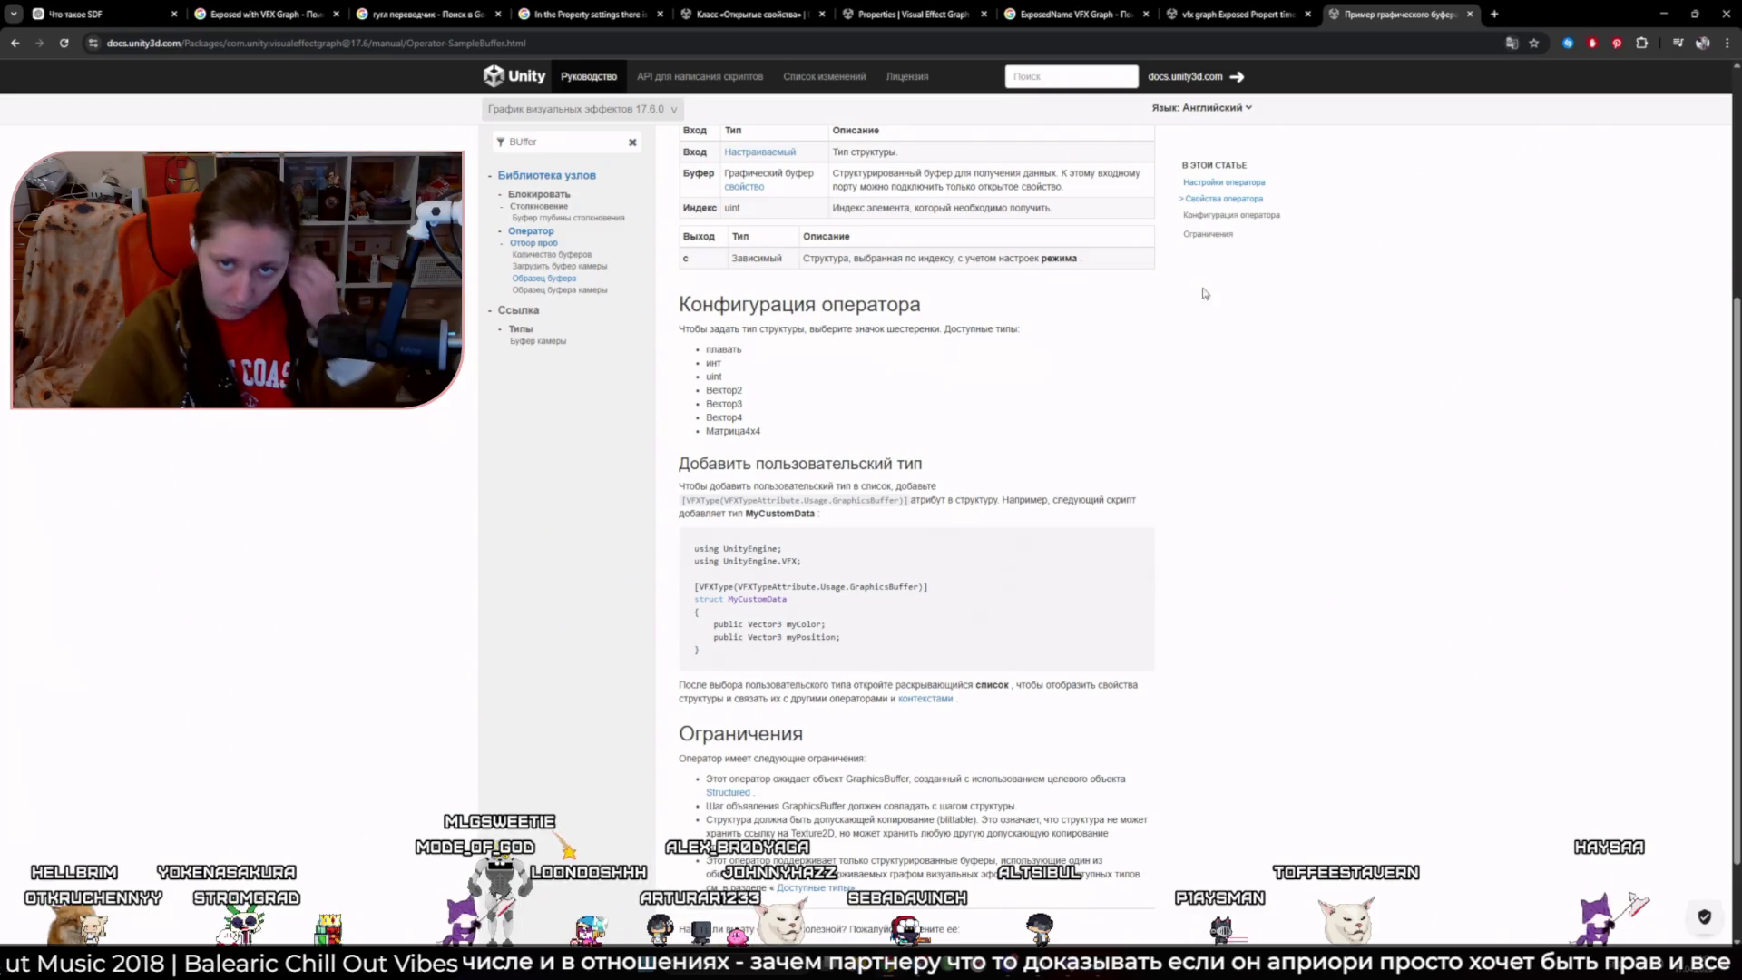
left_click(100, 14)
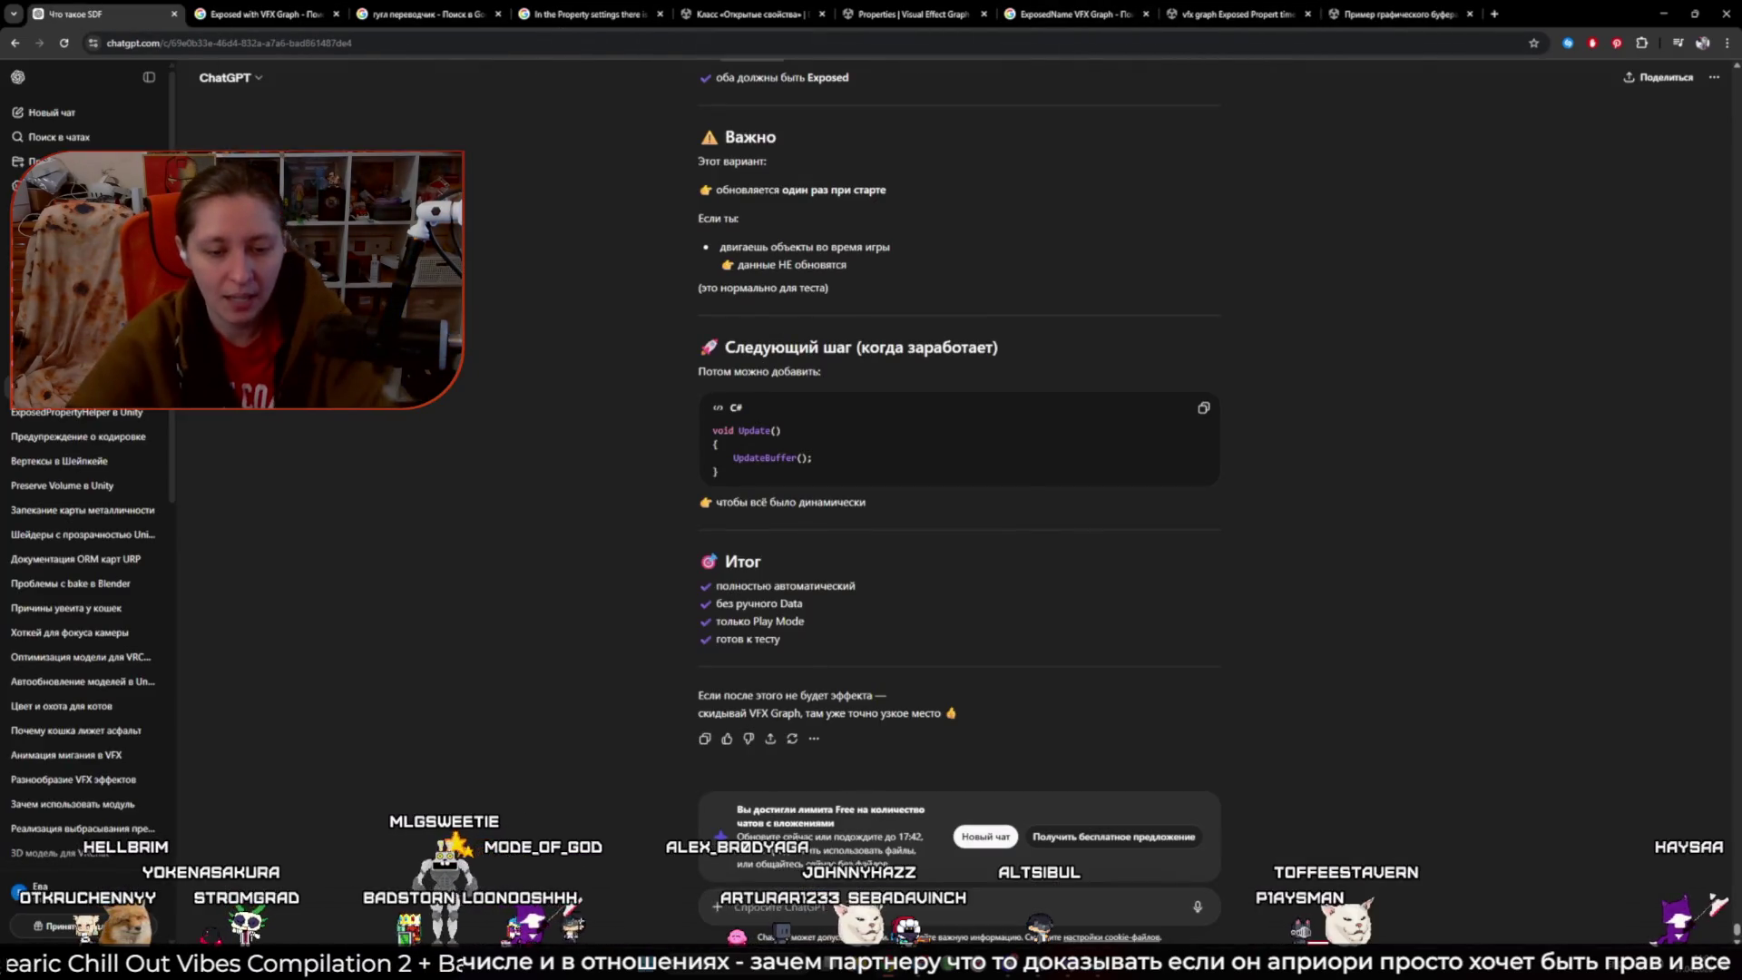
- Start a fresh ChatGPT chat and delete an old conversation from the chat list
left_click(987, 838)
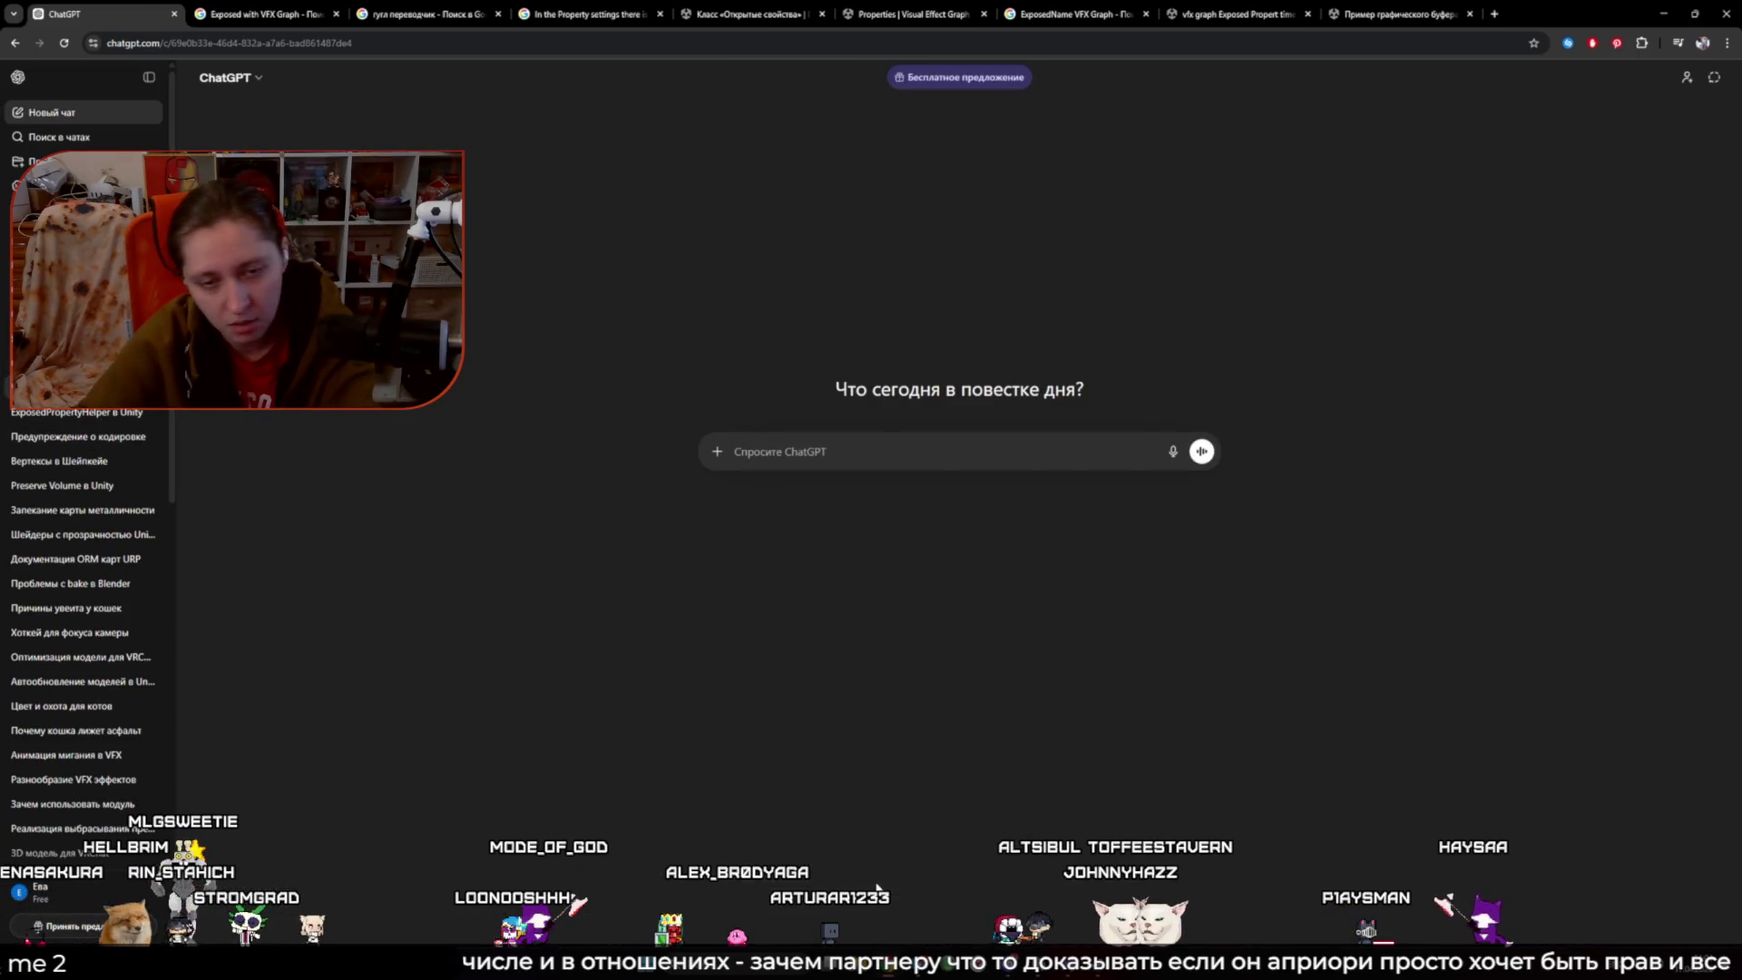
left_click(81, 412)
left_click(852, 908)
type("dasd")
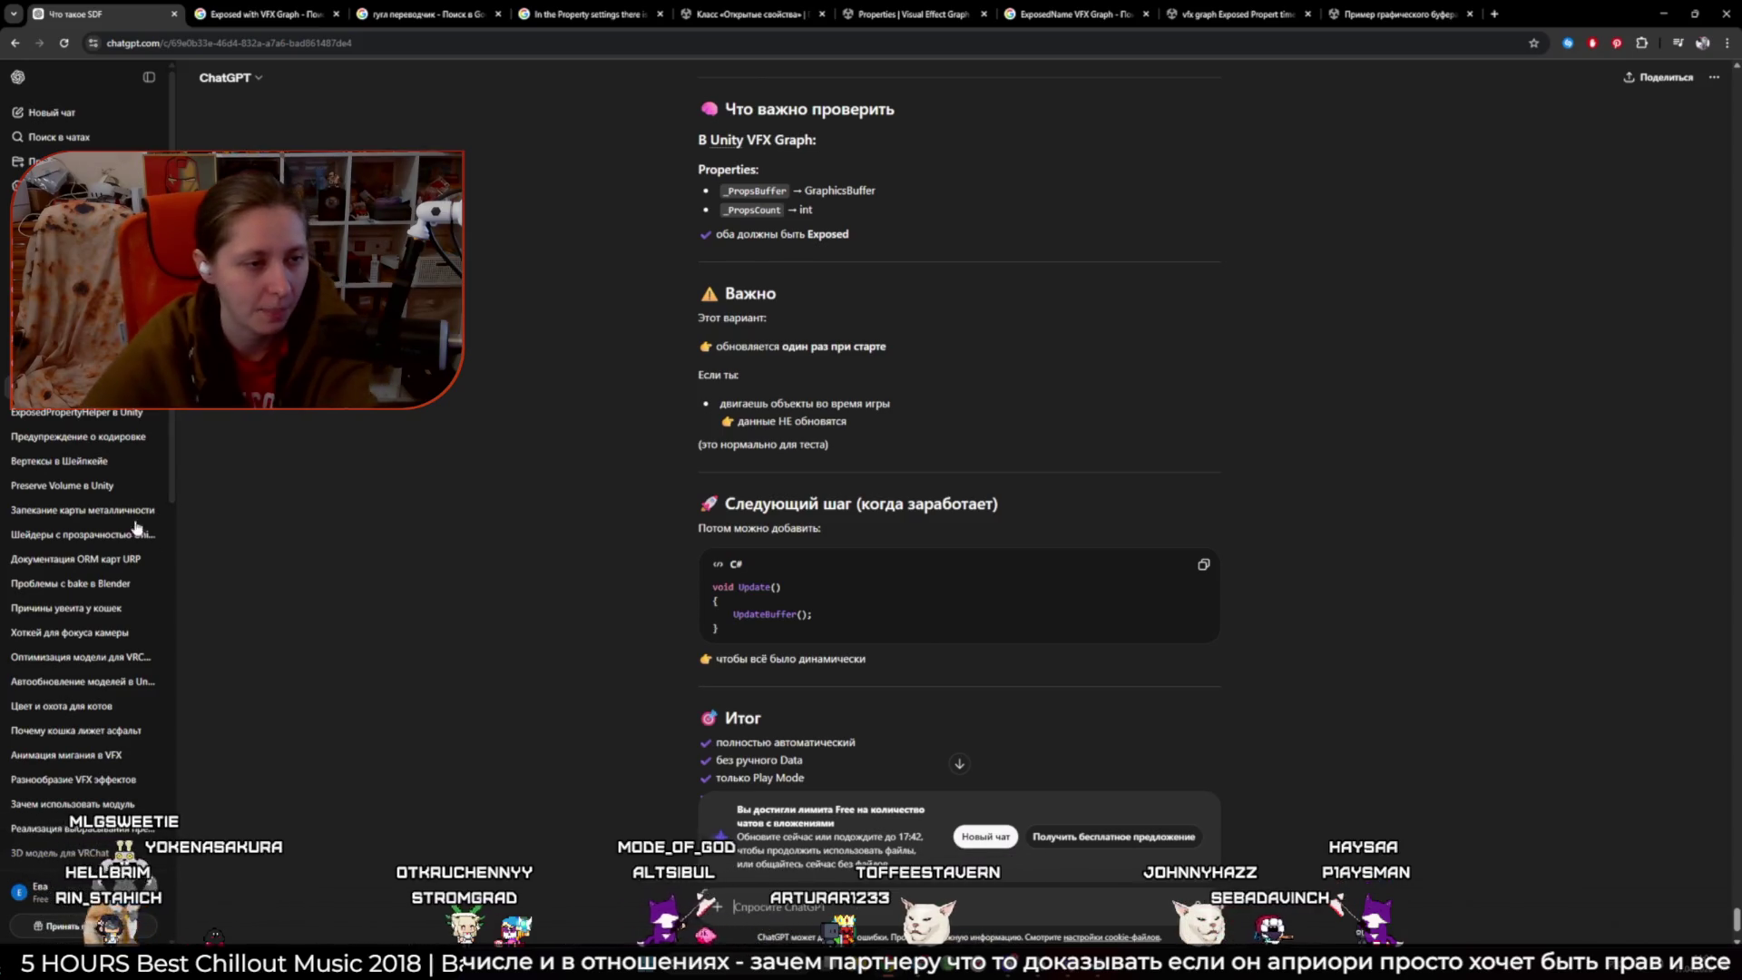
left_click(155, 412)
left_click(241, 541)
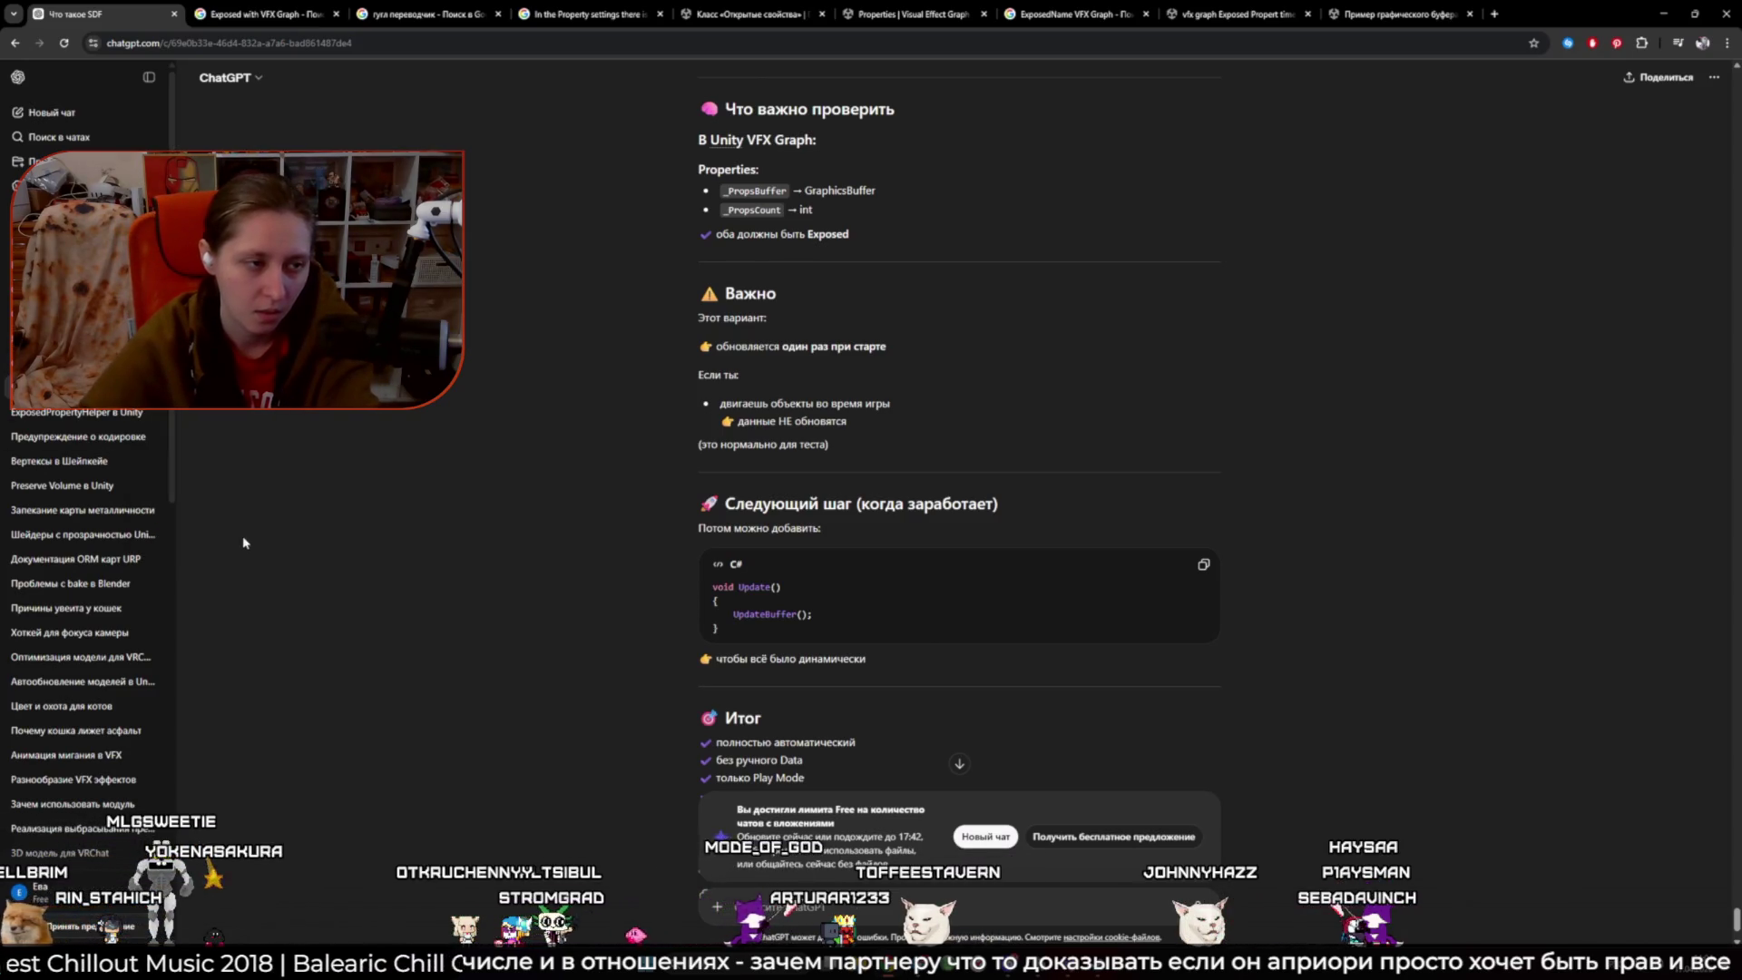
left_click(983, 508)
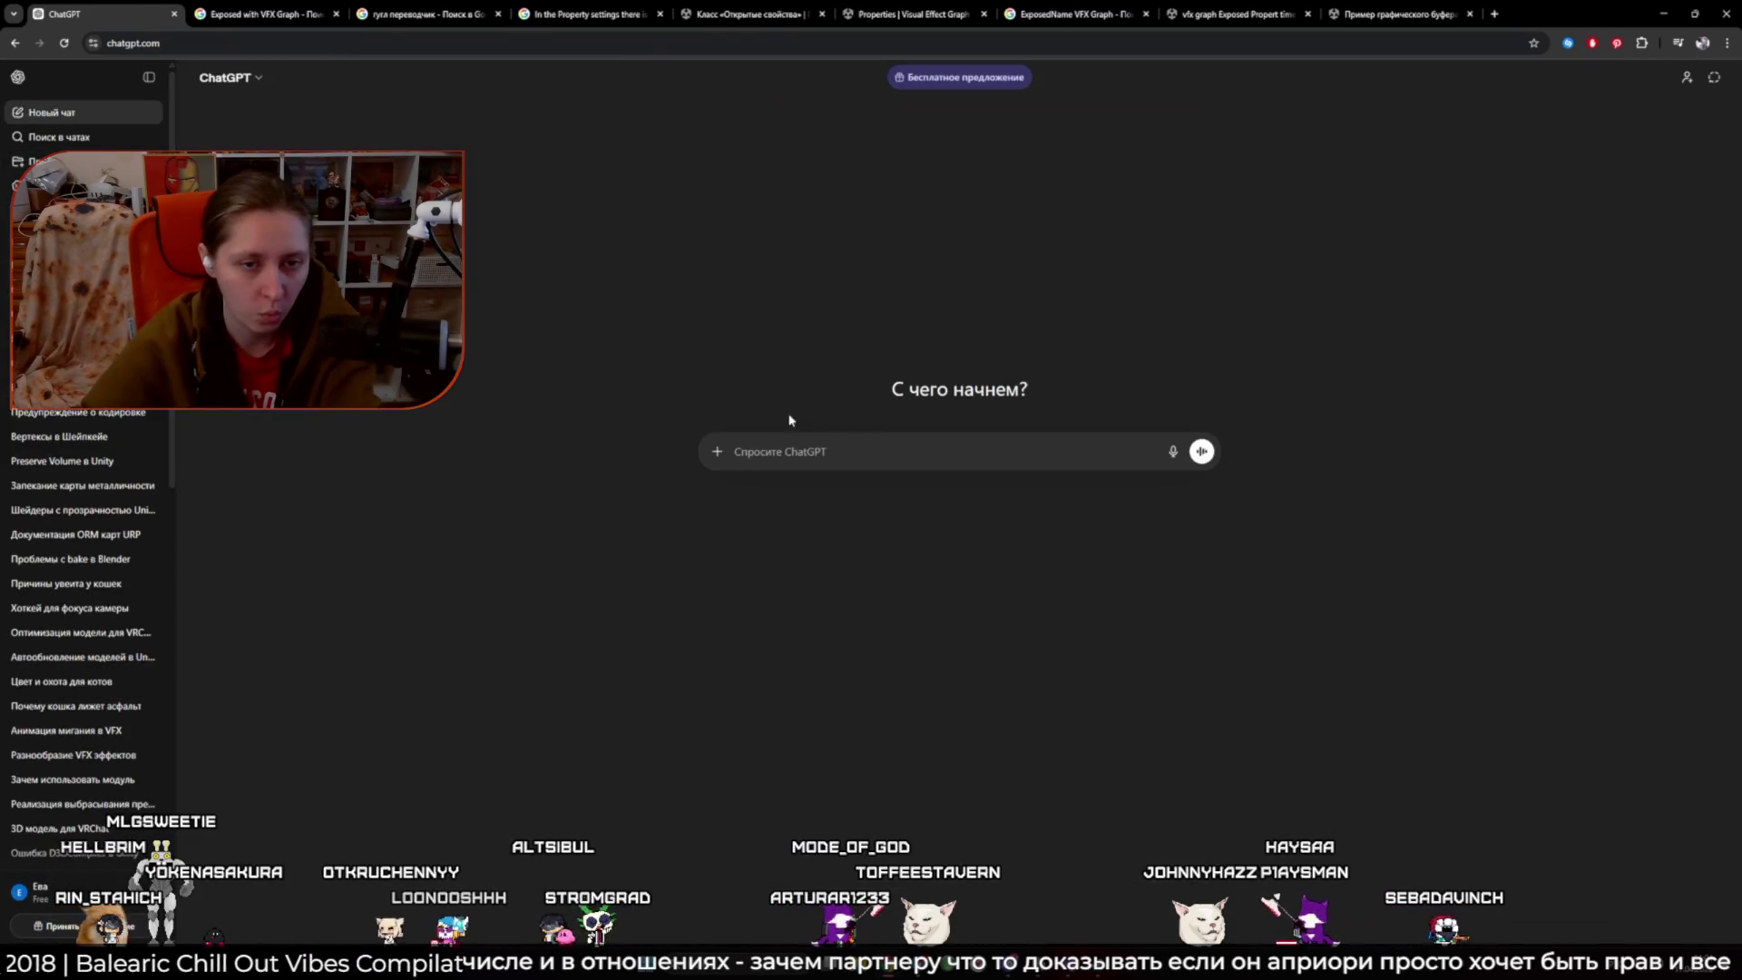
- Type the Russian draft 'Привет, у меня есть кровать…' asking for its collider's size and position
type("Привет")
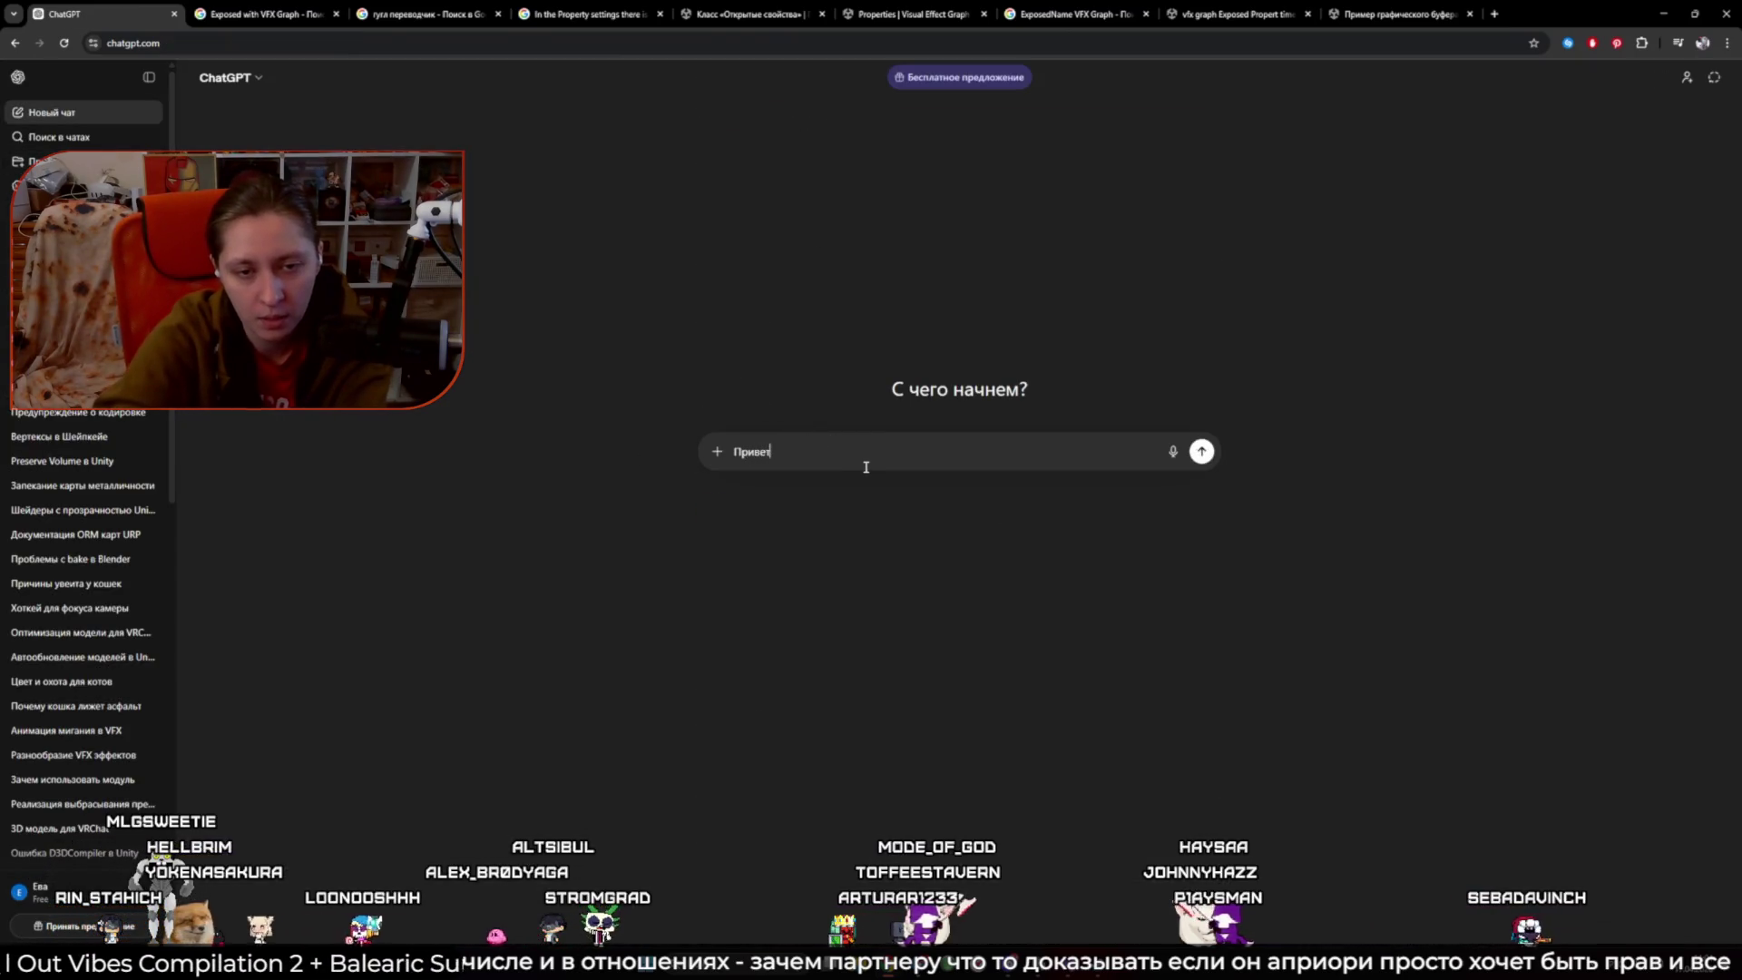
type(" с")
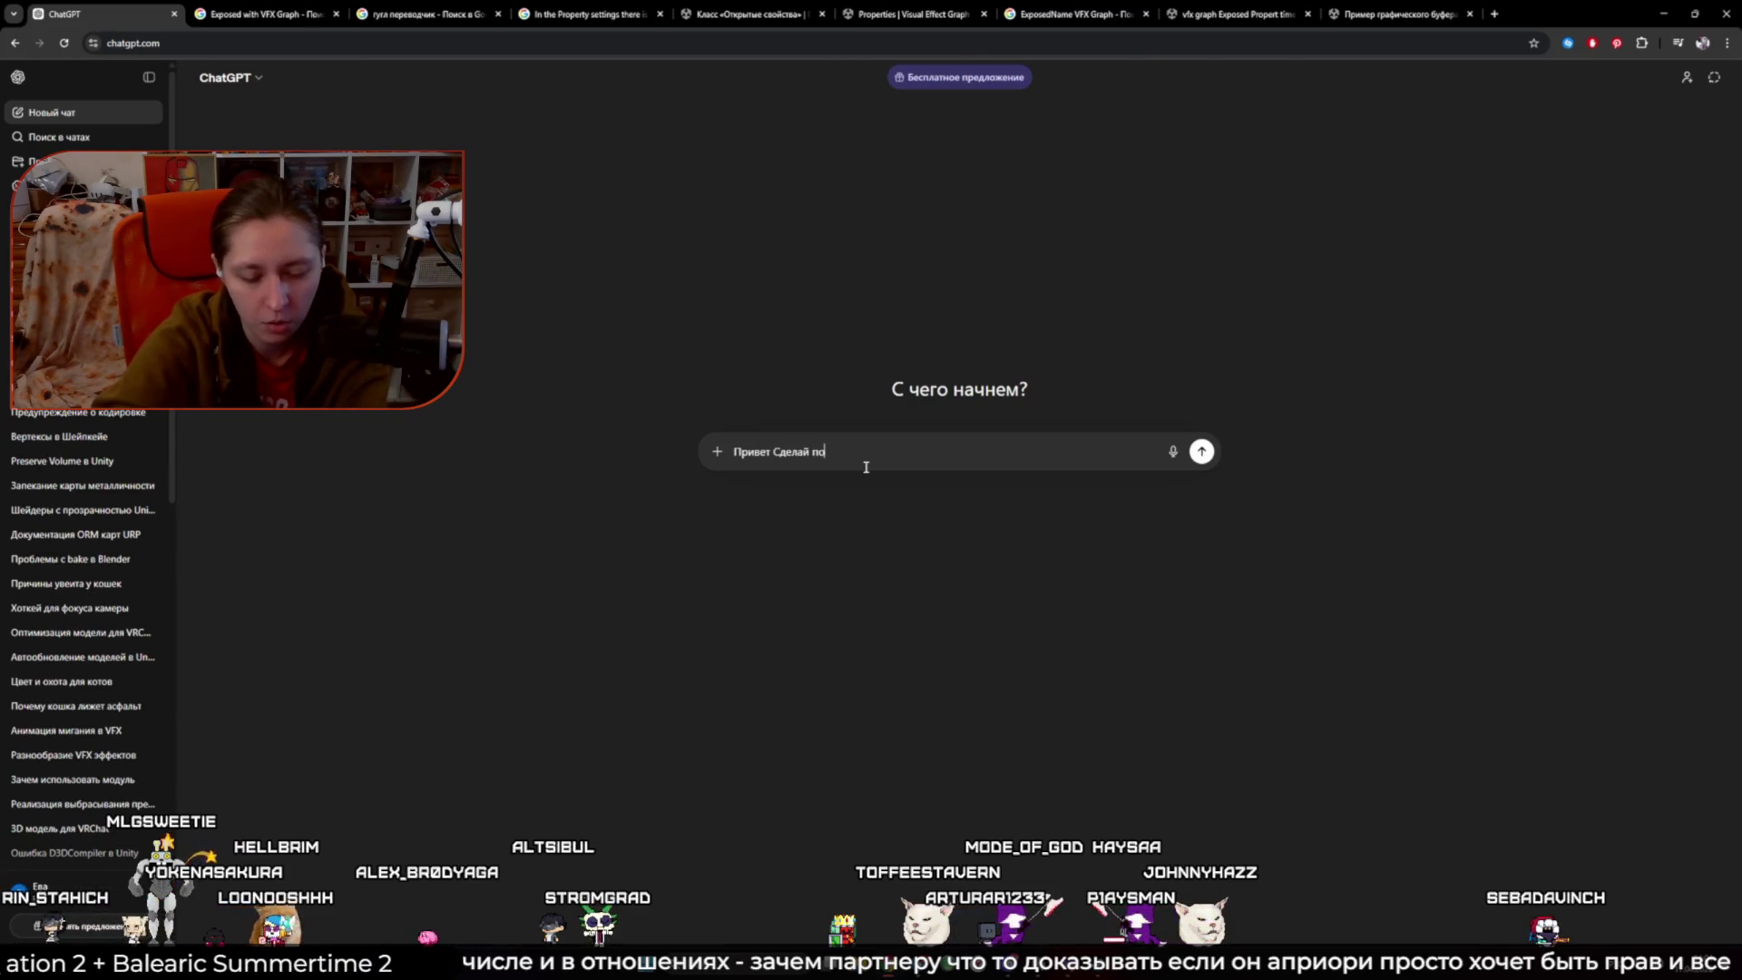
key("BackSpace")
key("BackSpace")
key("BackSpace")
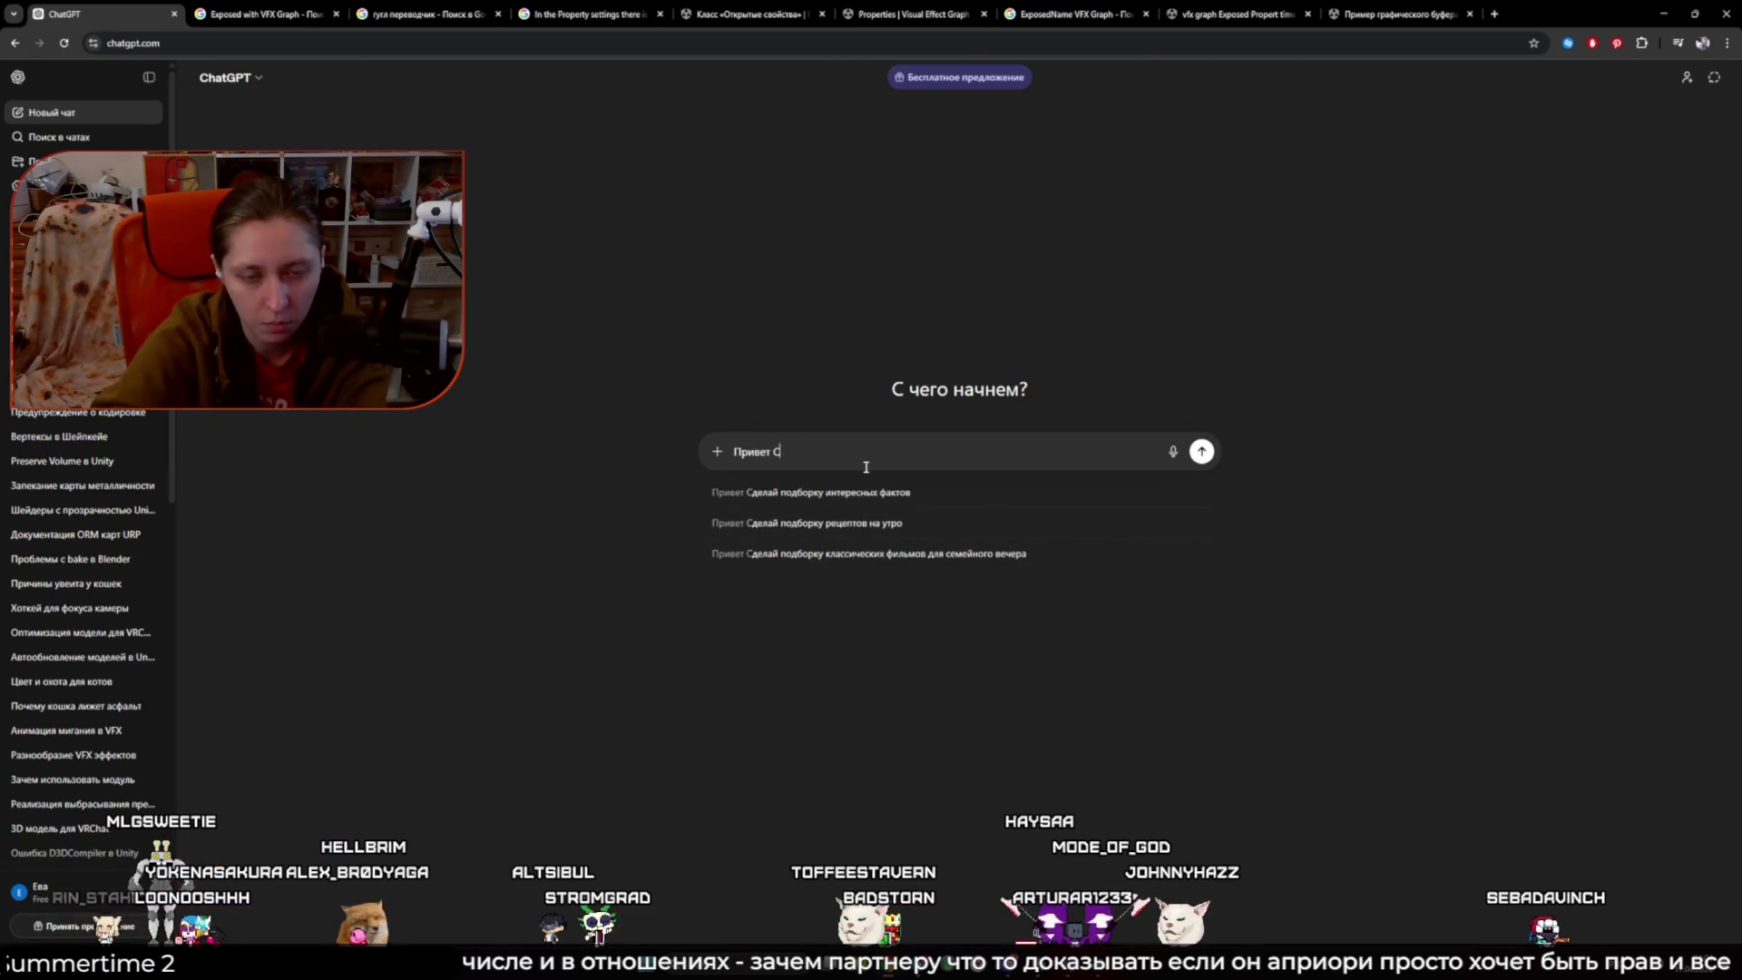
type("у мен")
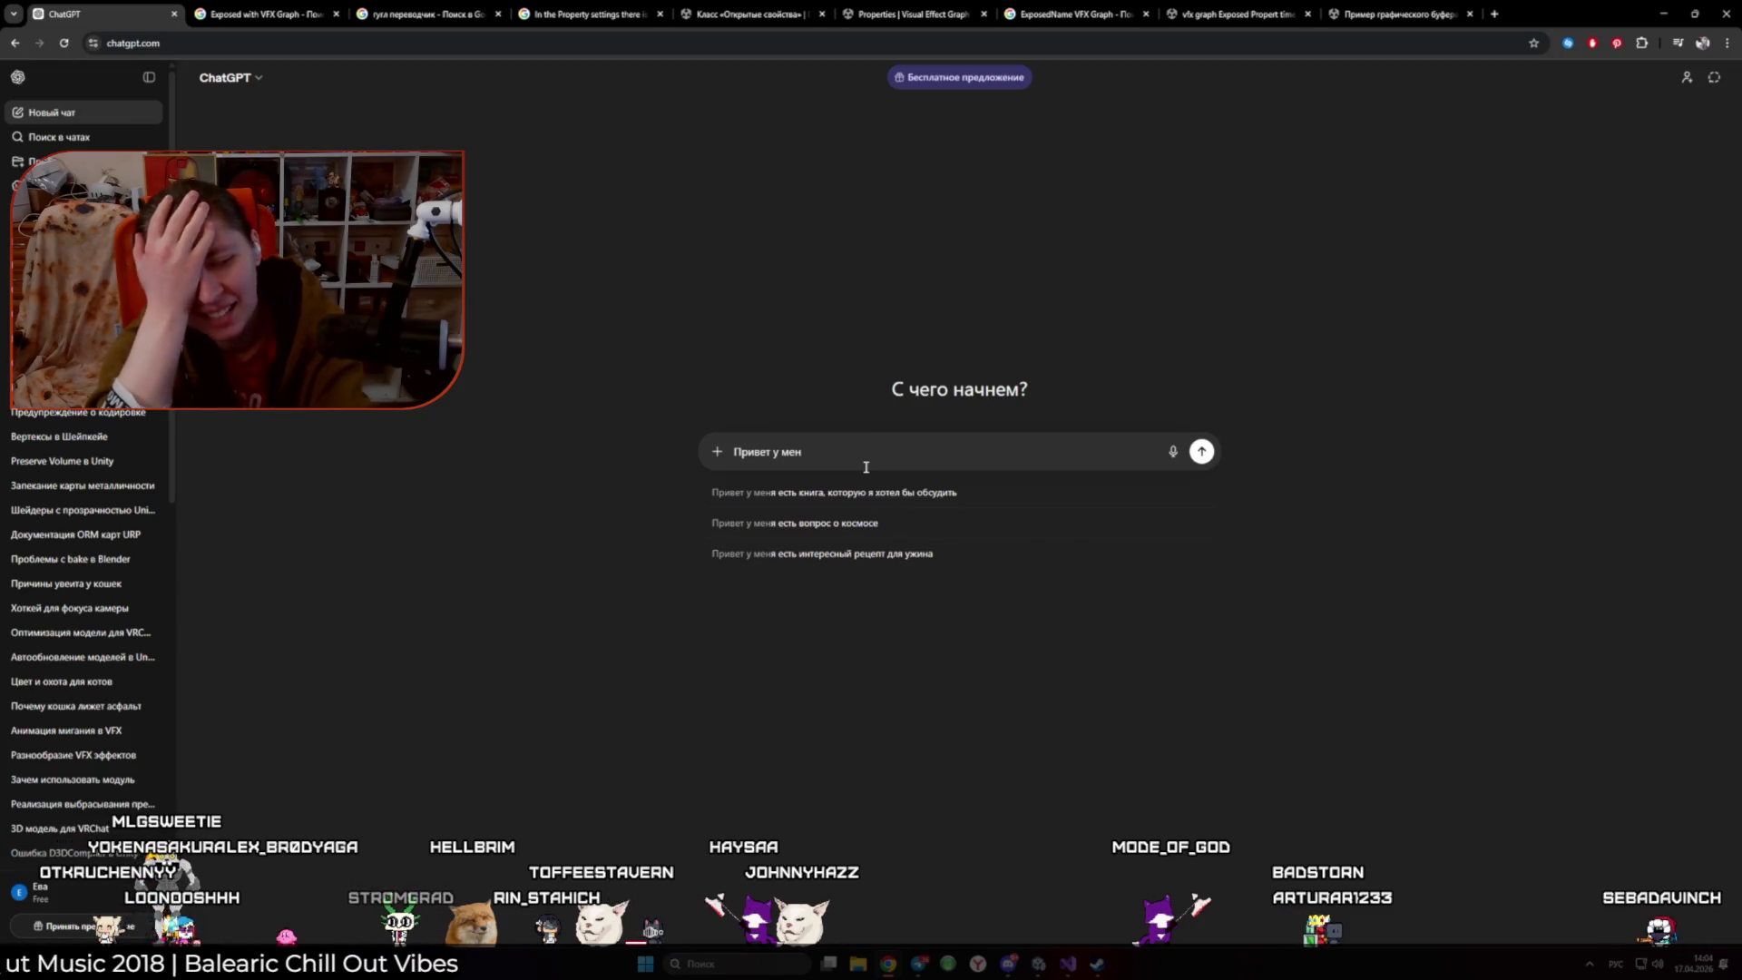
type("я")
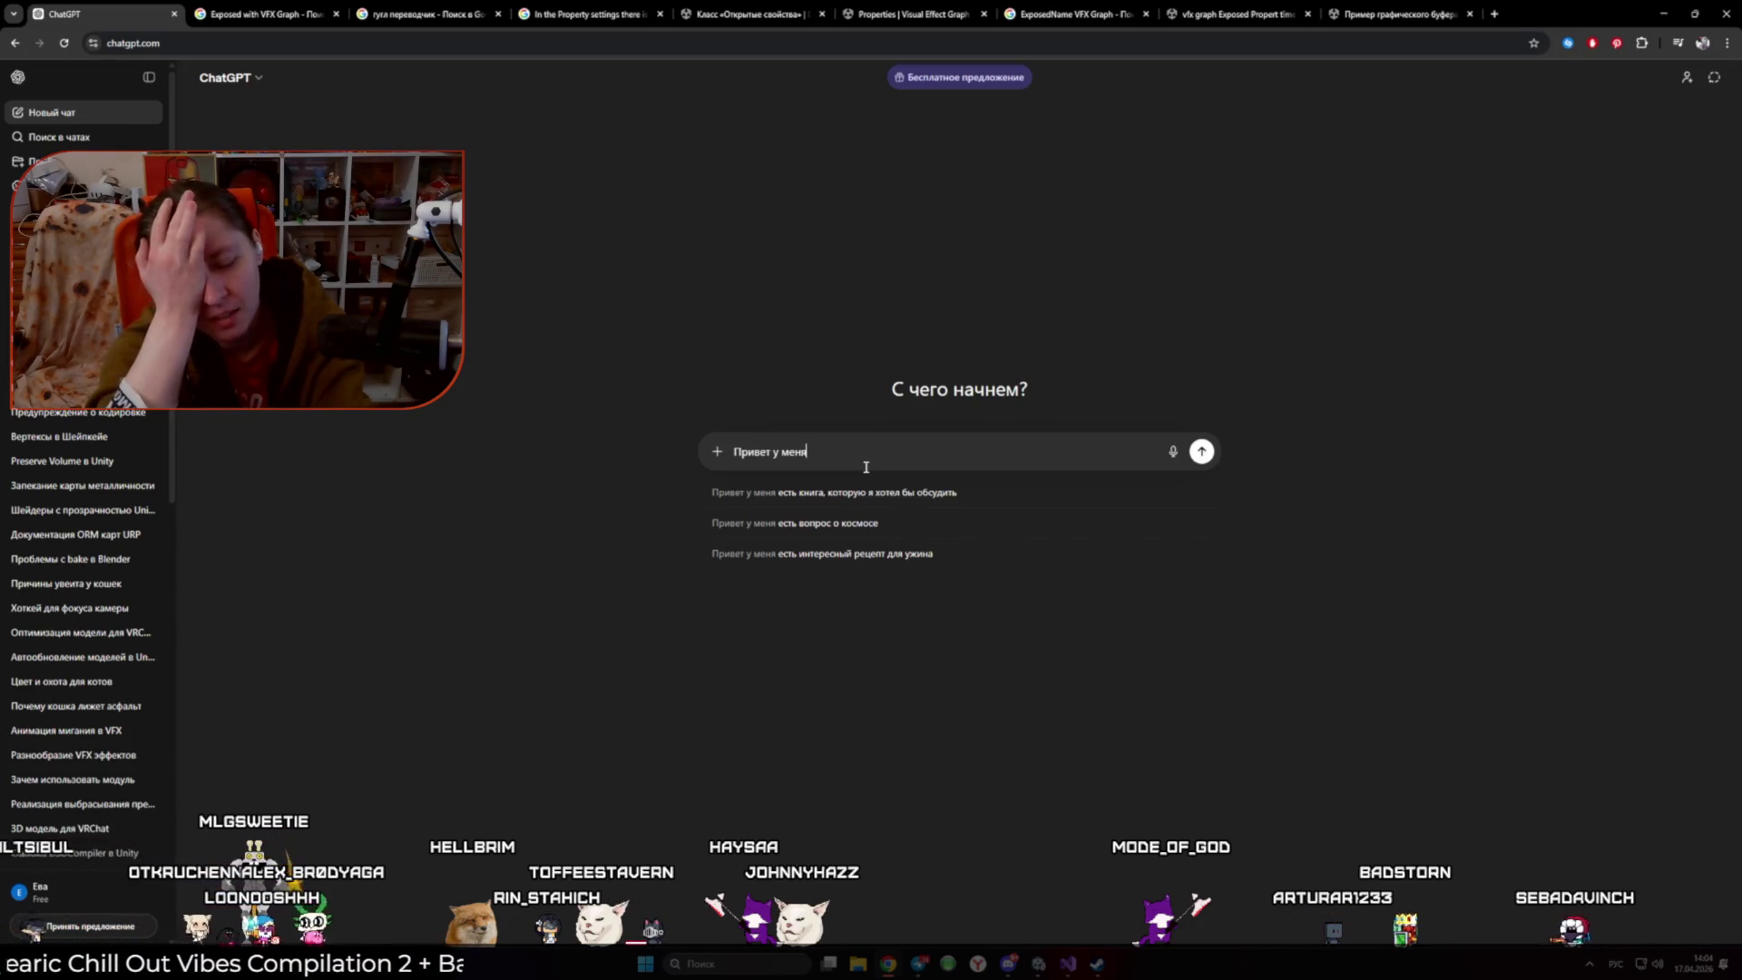
type(" есть")
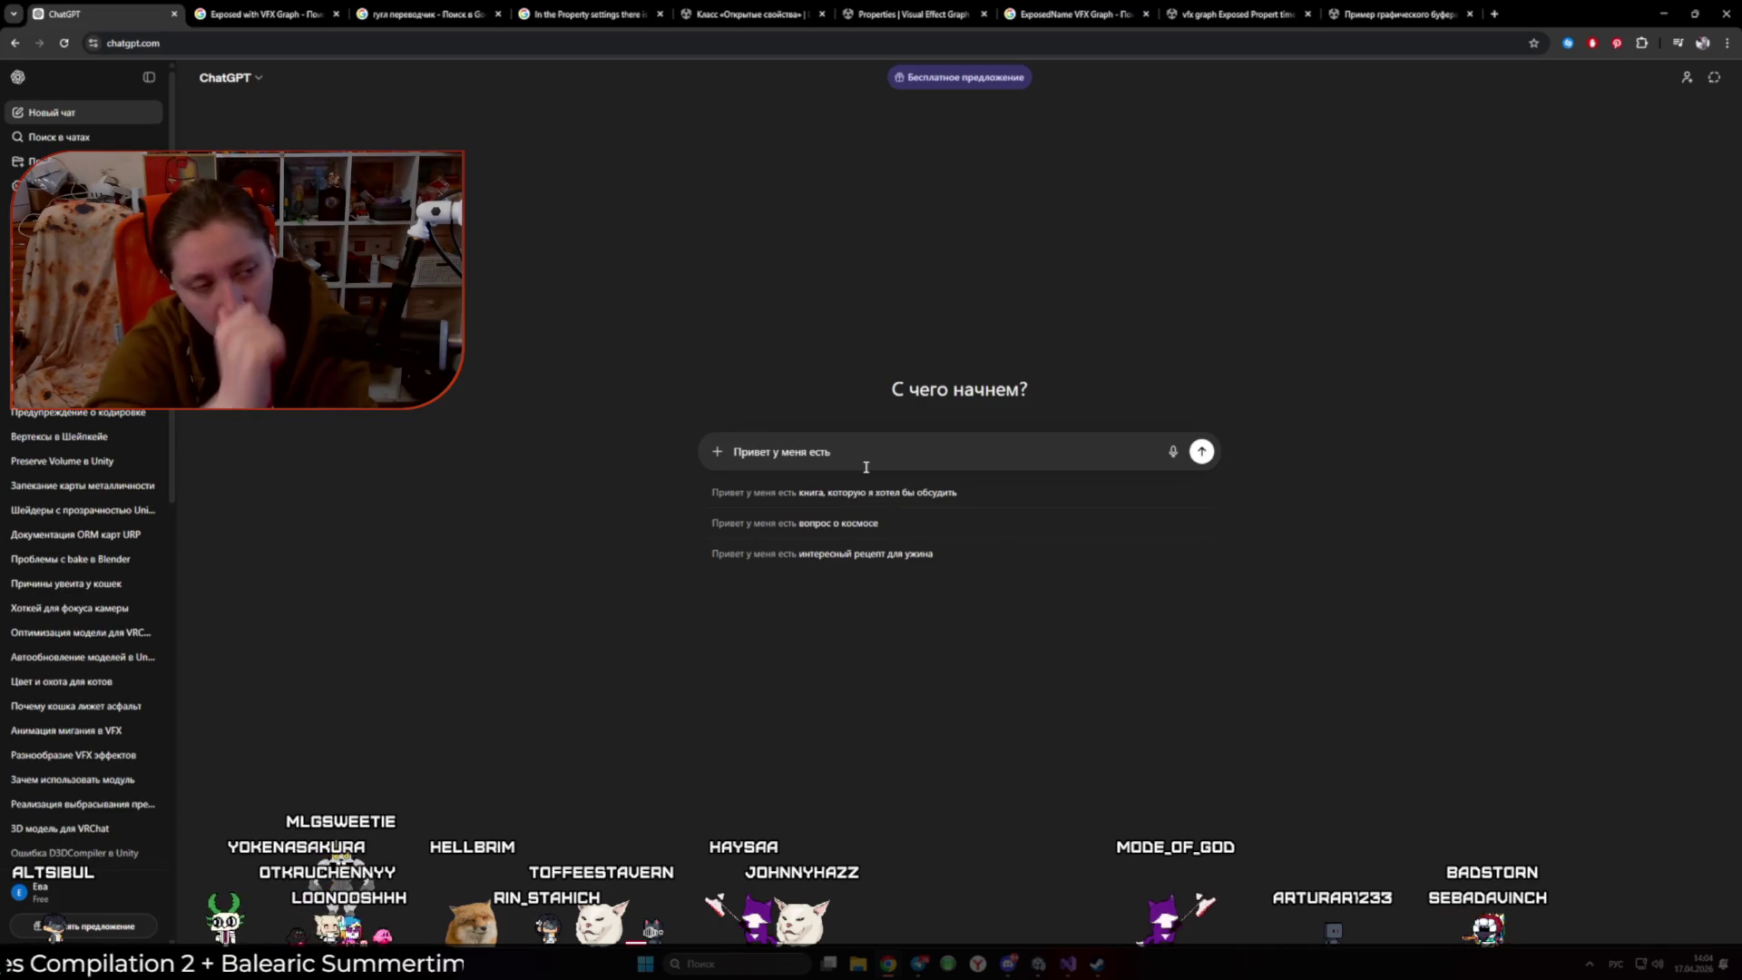
type(" кровать имеющая кол")
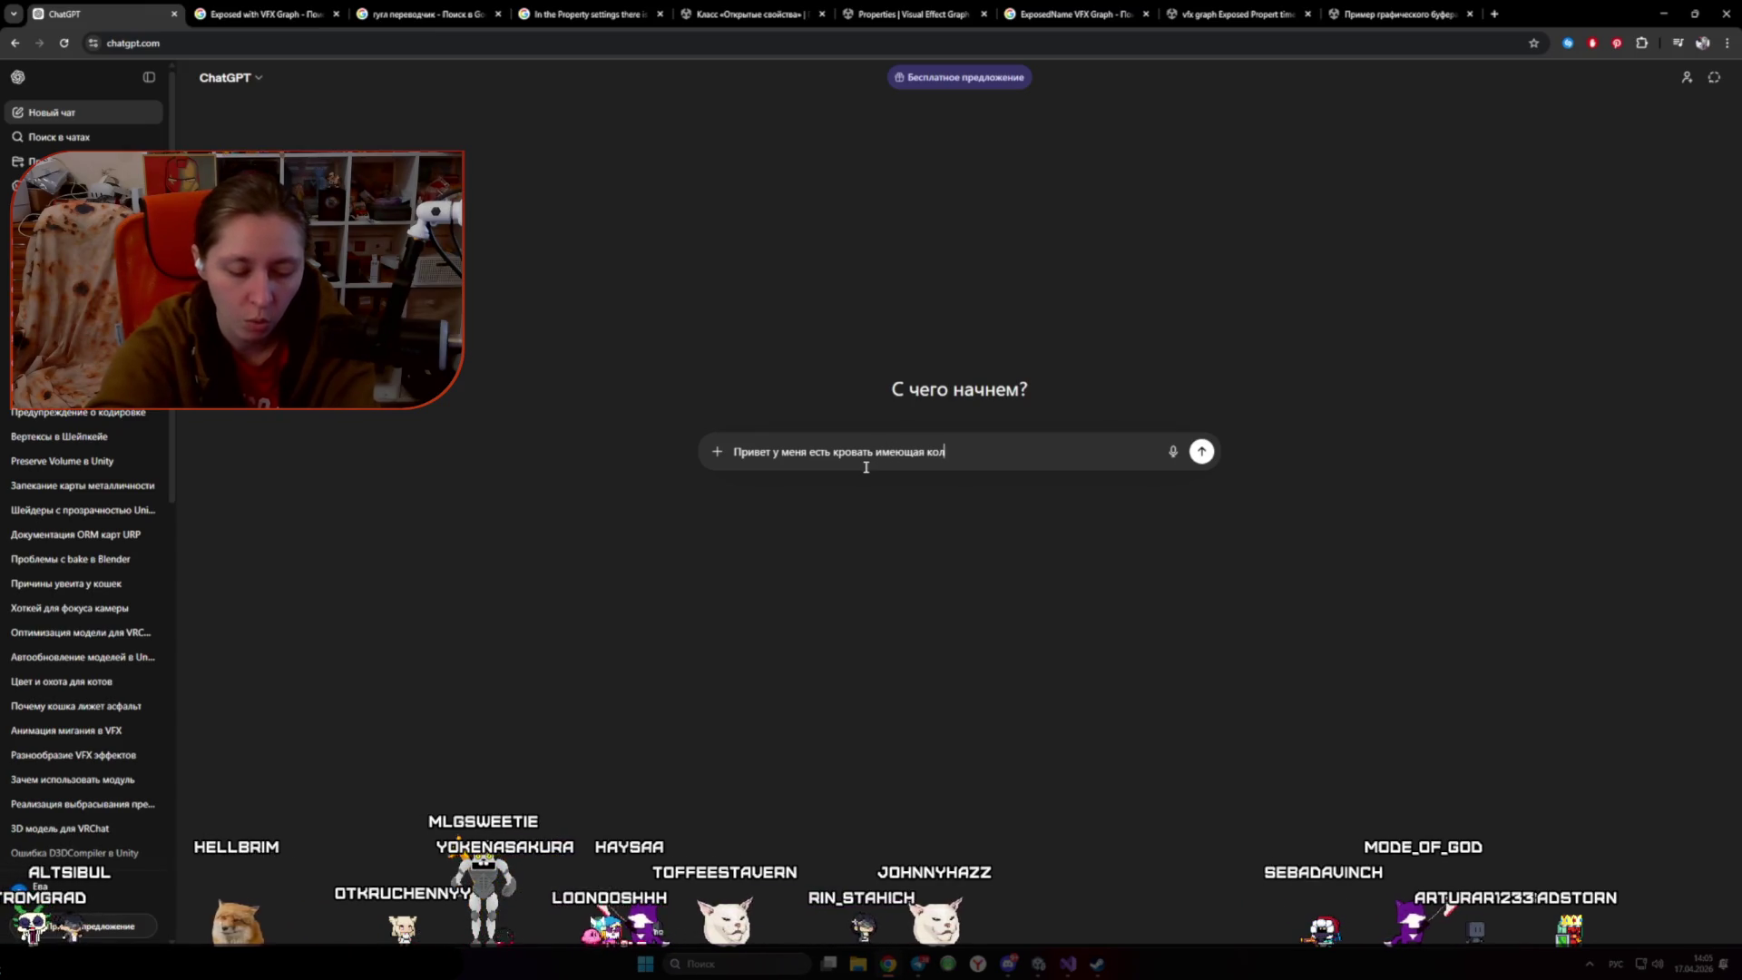
type("ужно как то д")
type("оставть информацию")
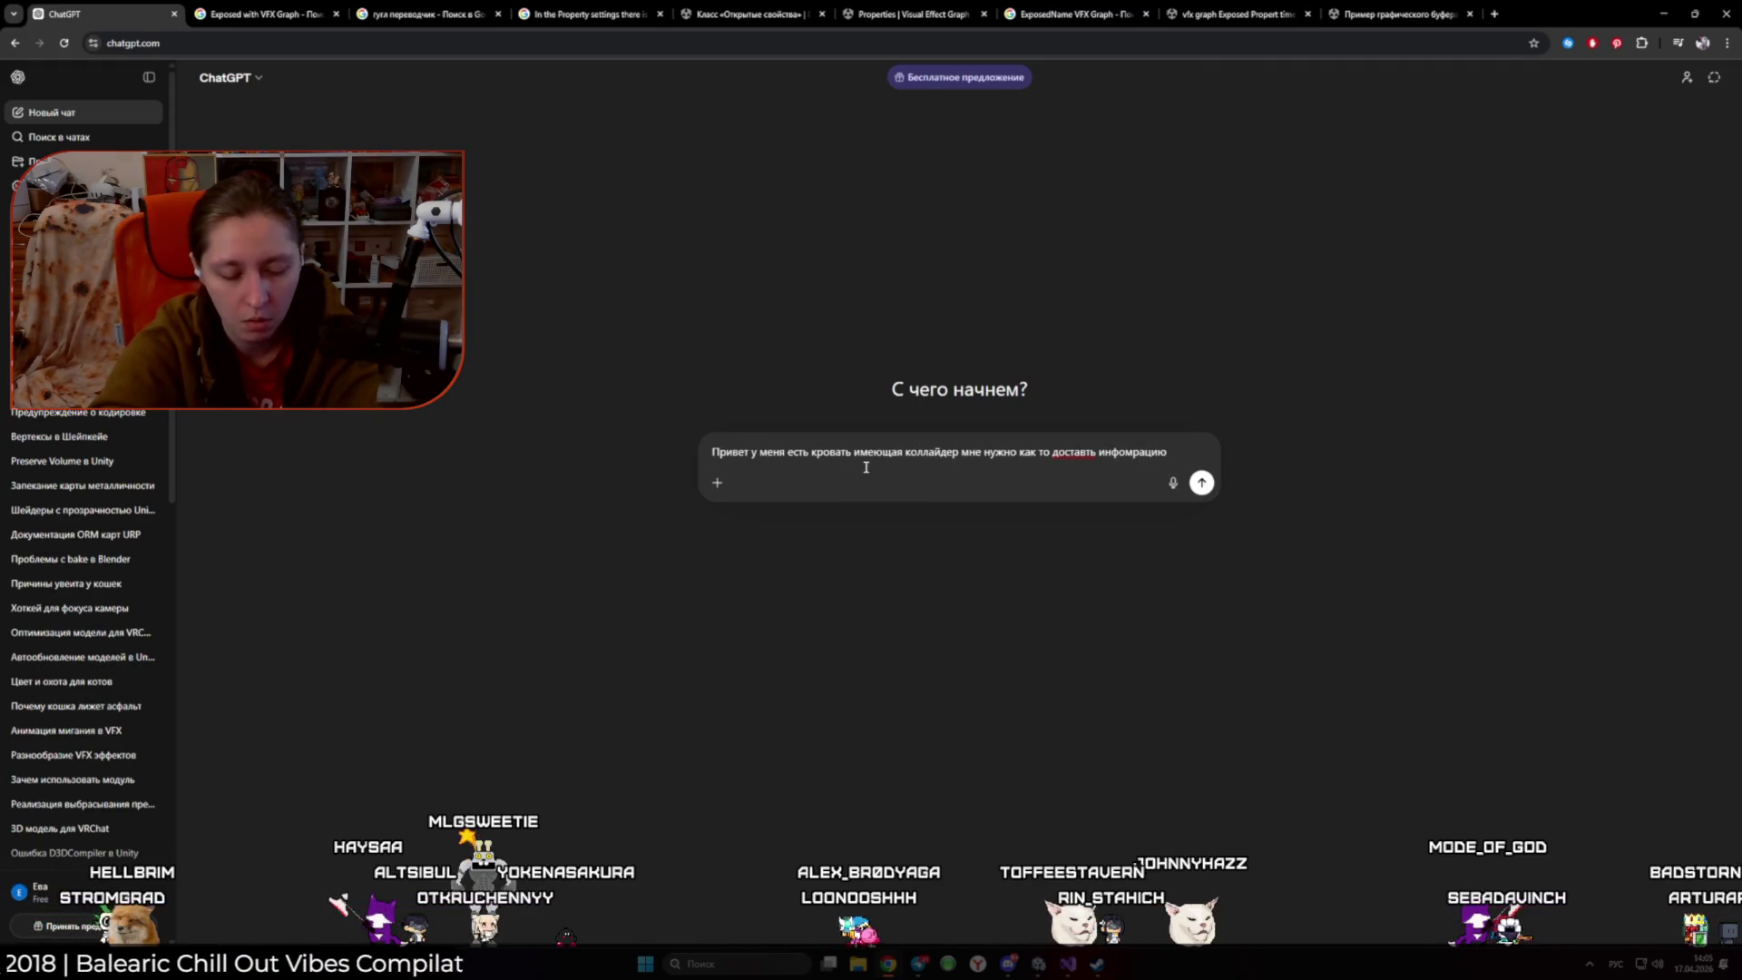
type("  разм")
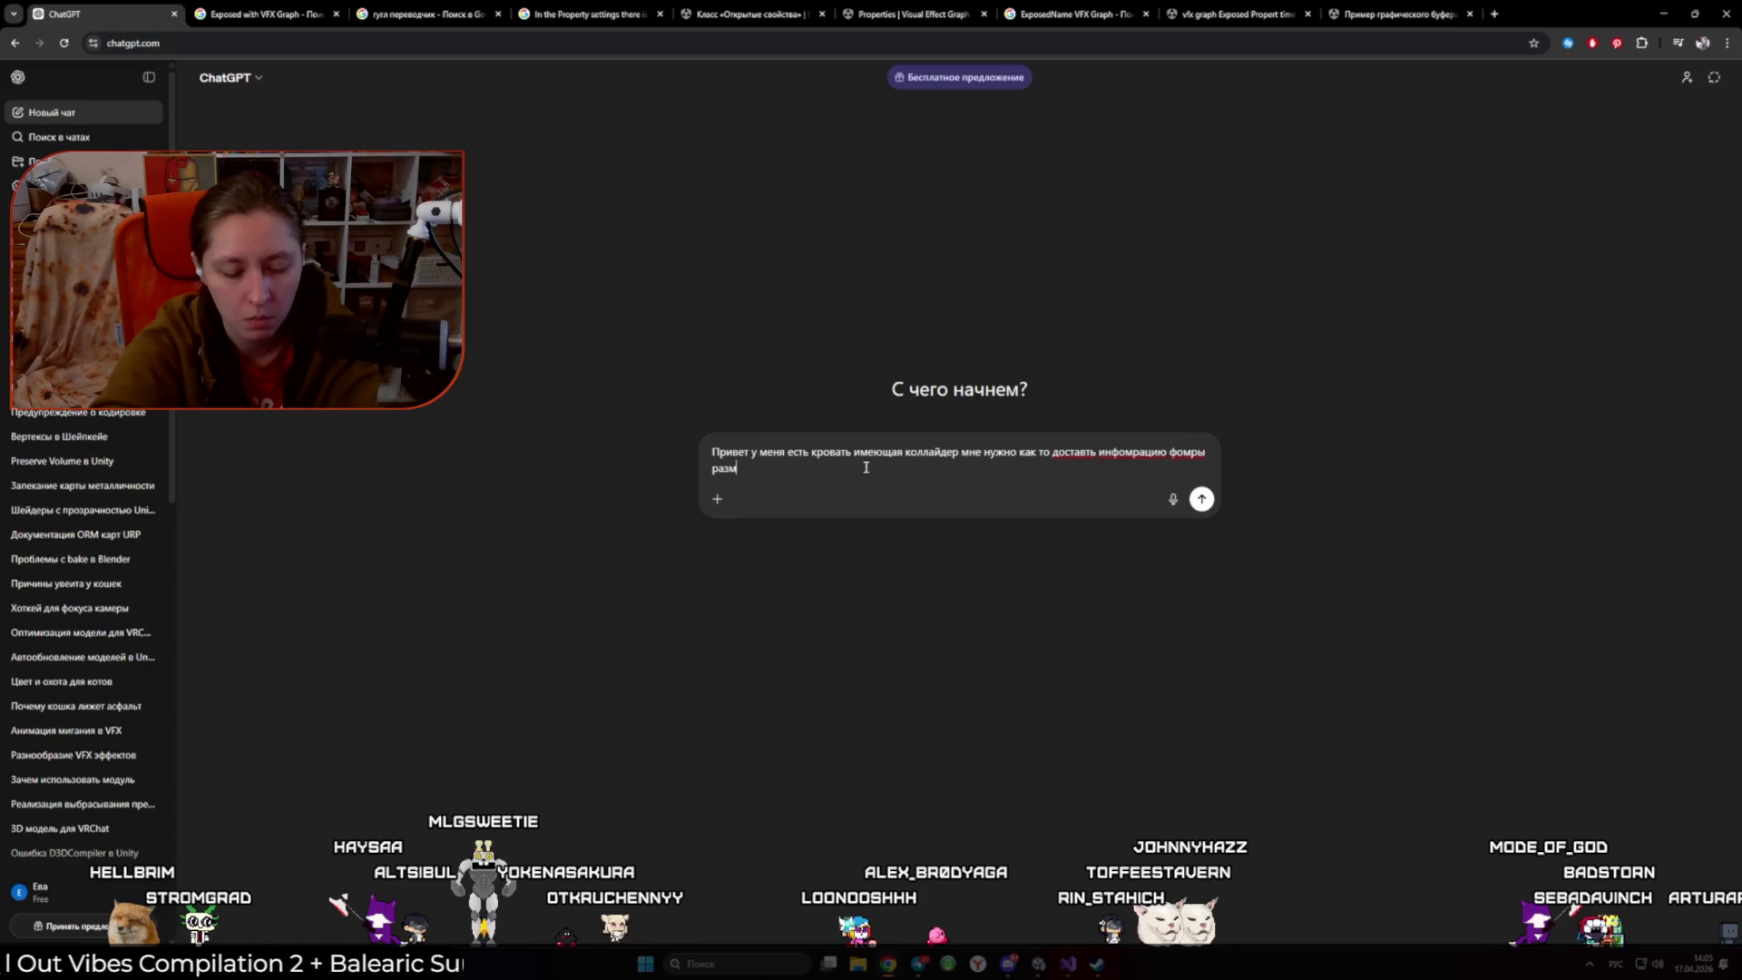
type("еров и поз")
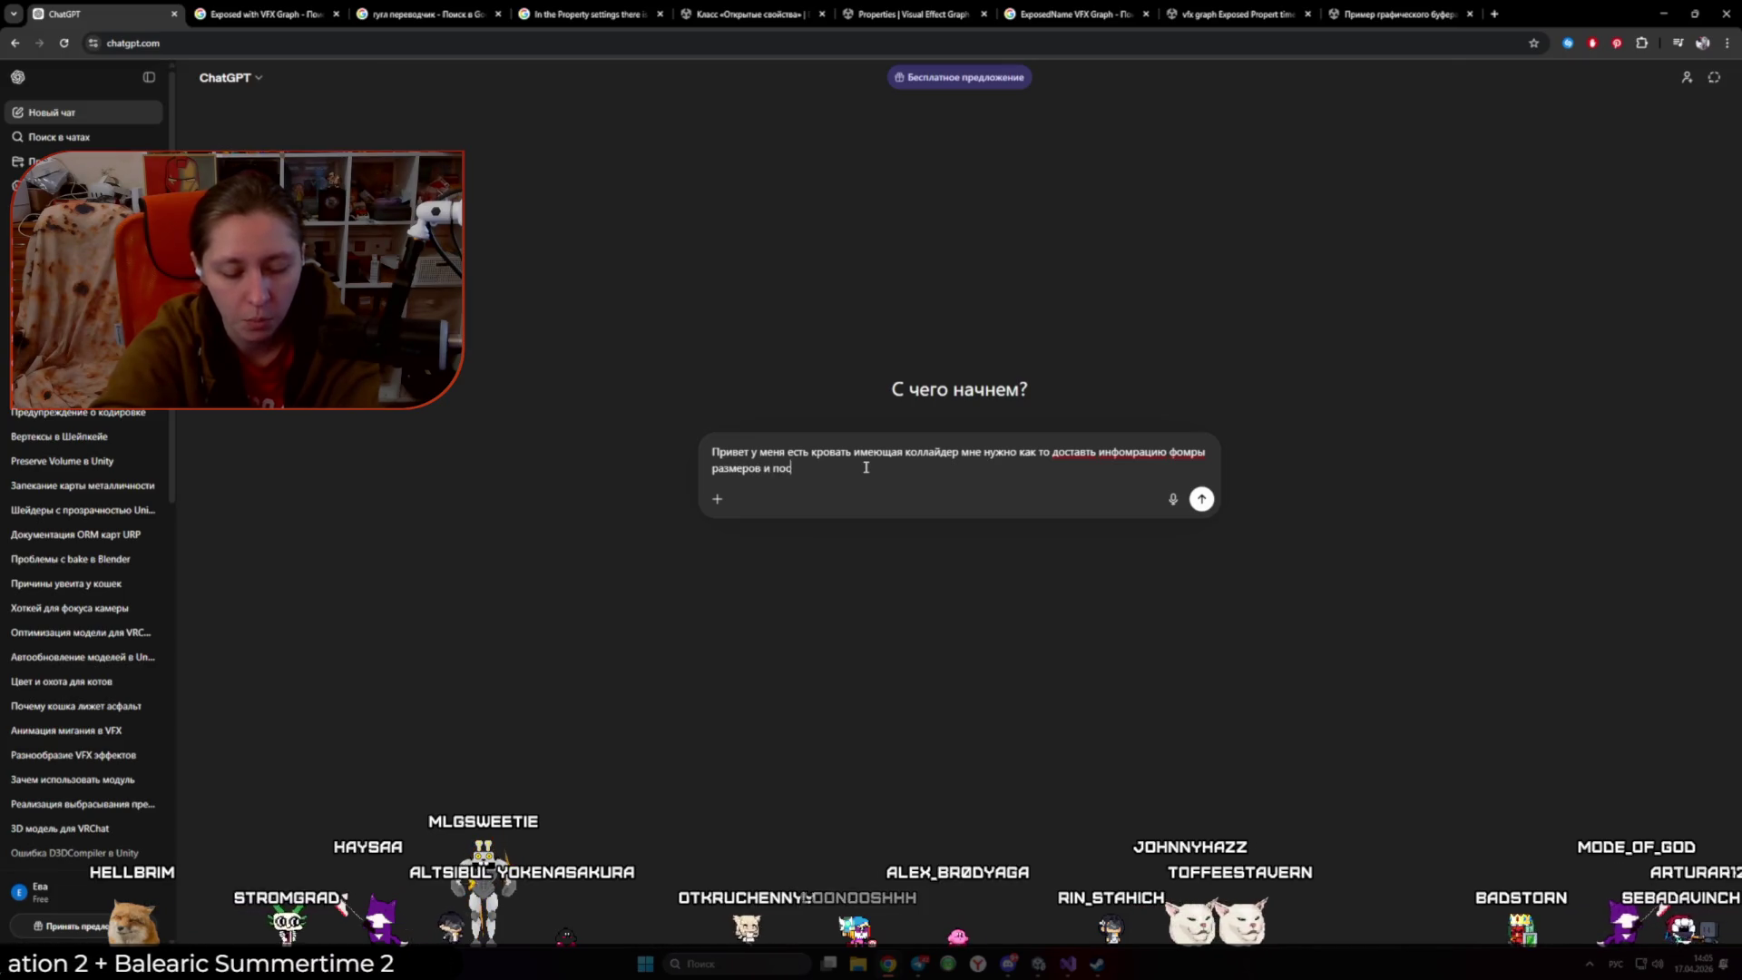
type("иции этого коллайде")
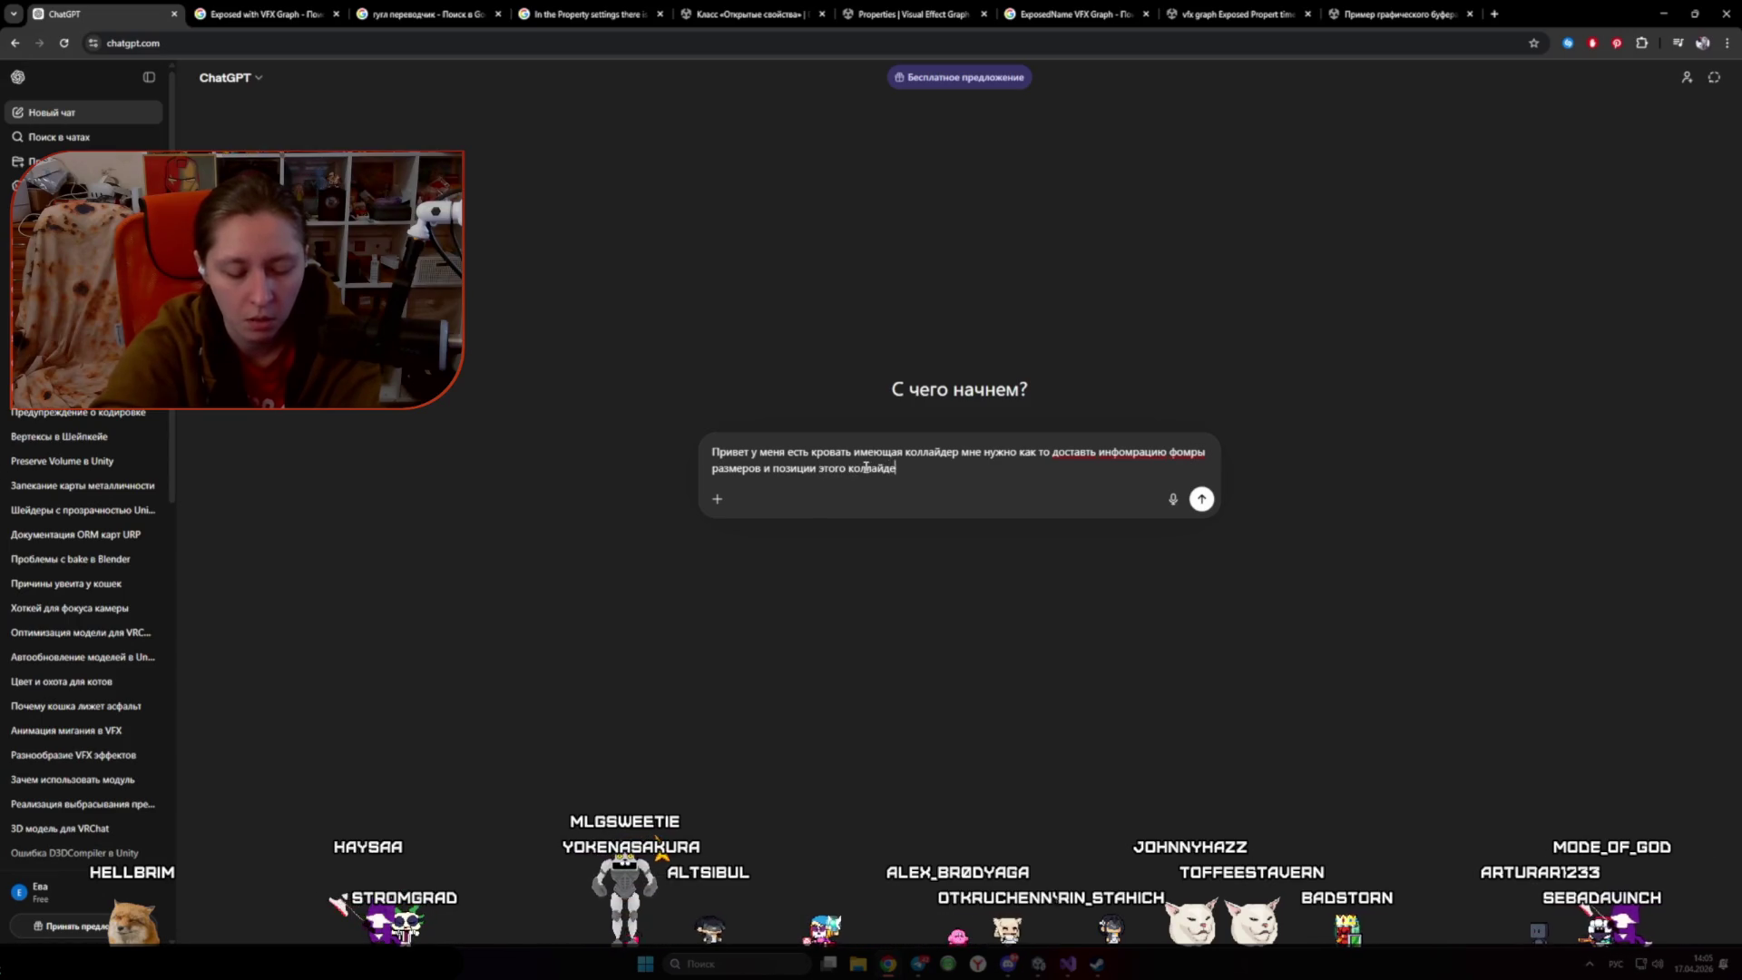
type("ра что бы испо")
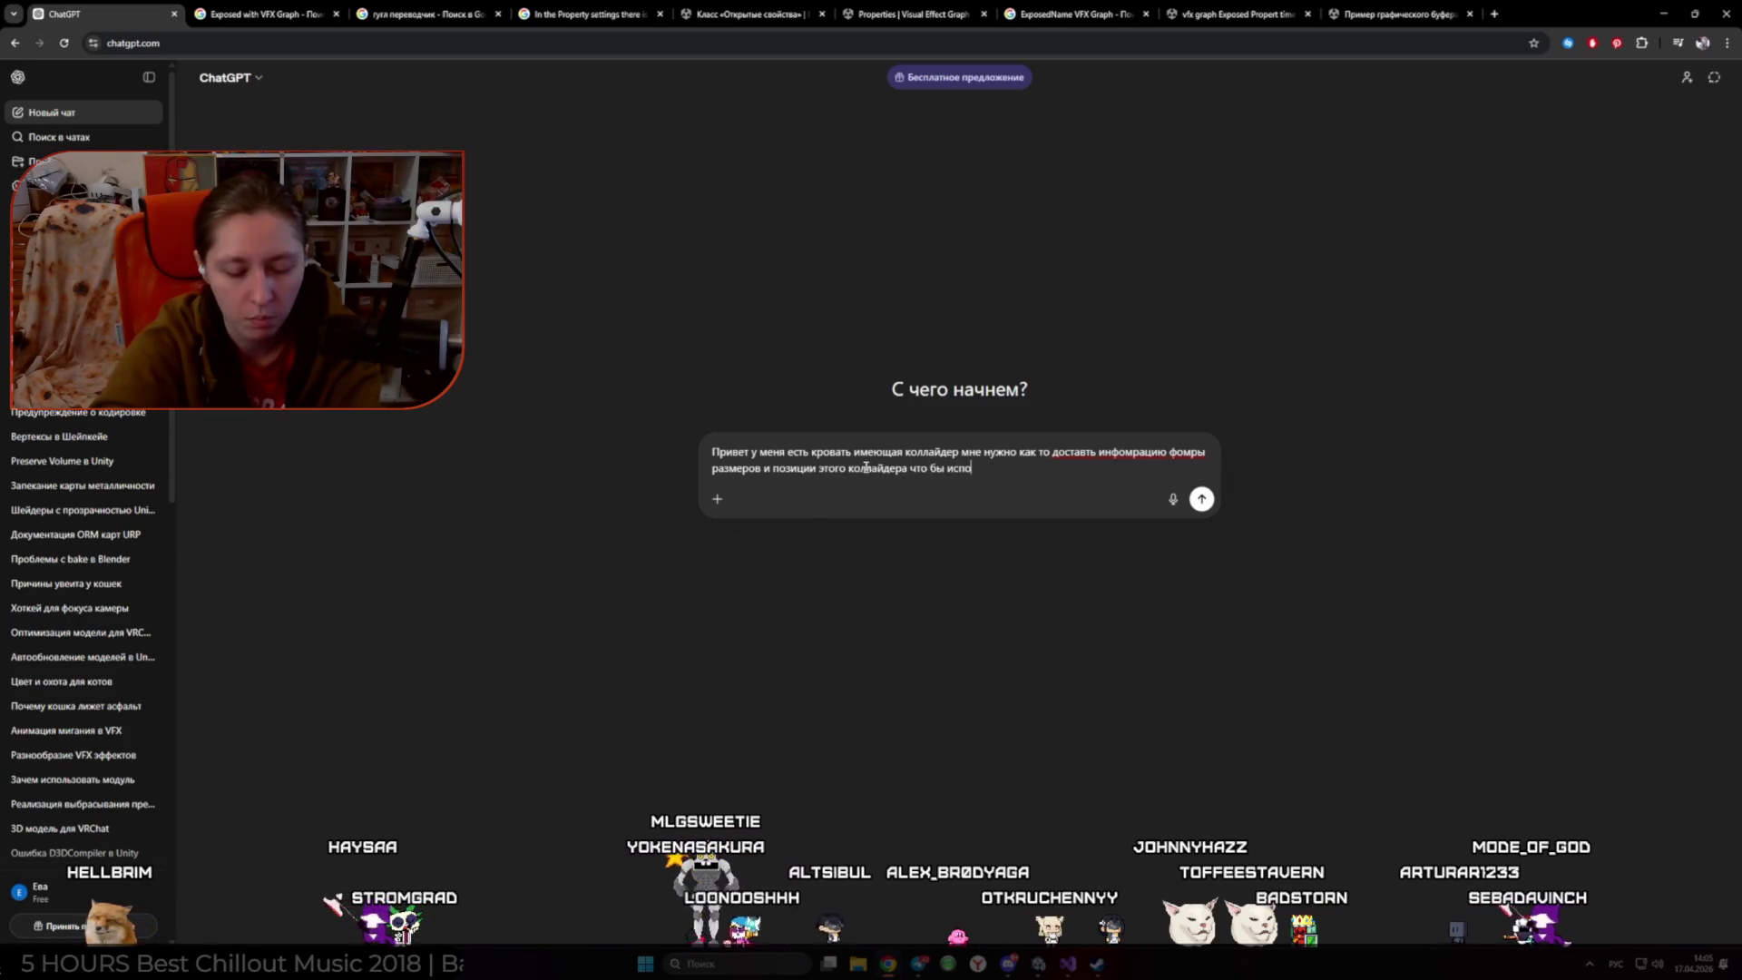
type("льзоват ые")
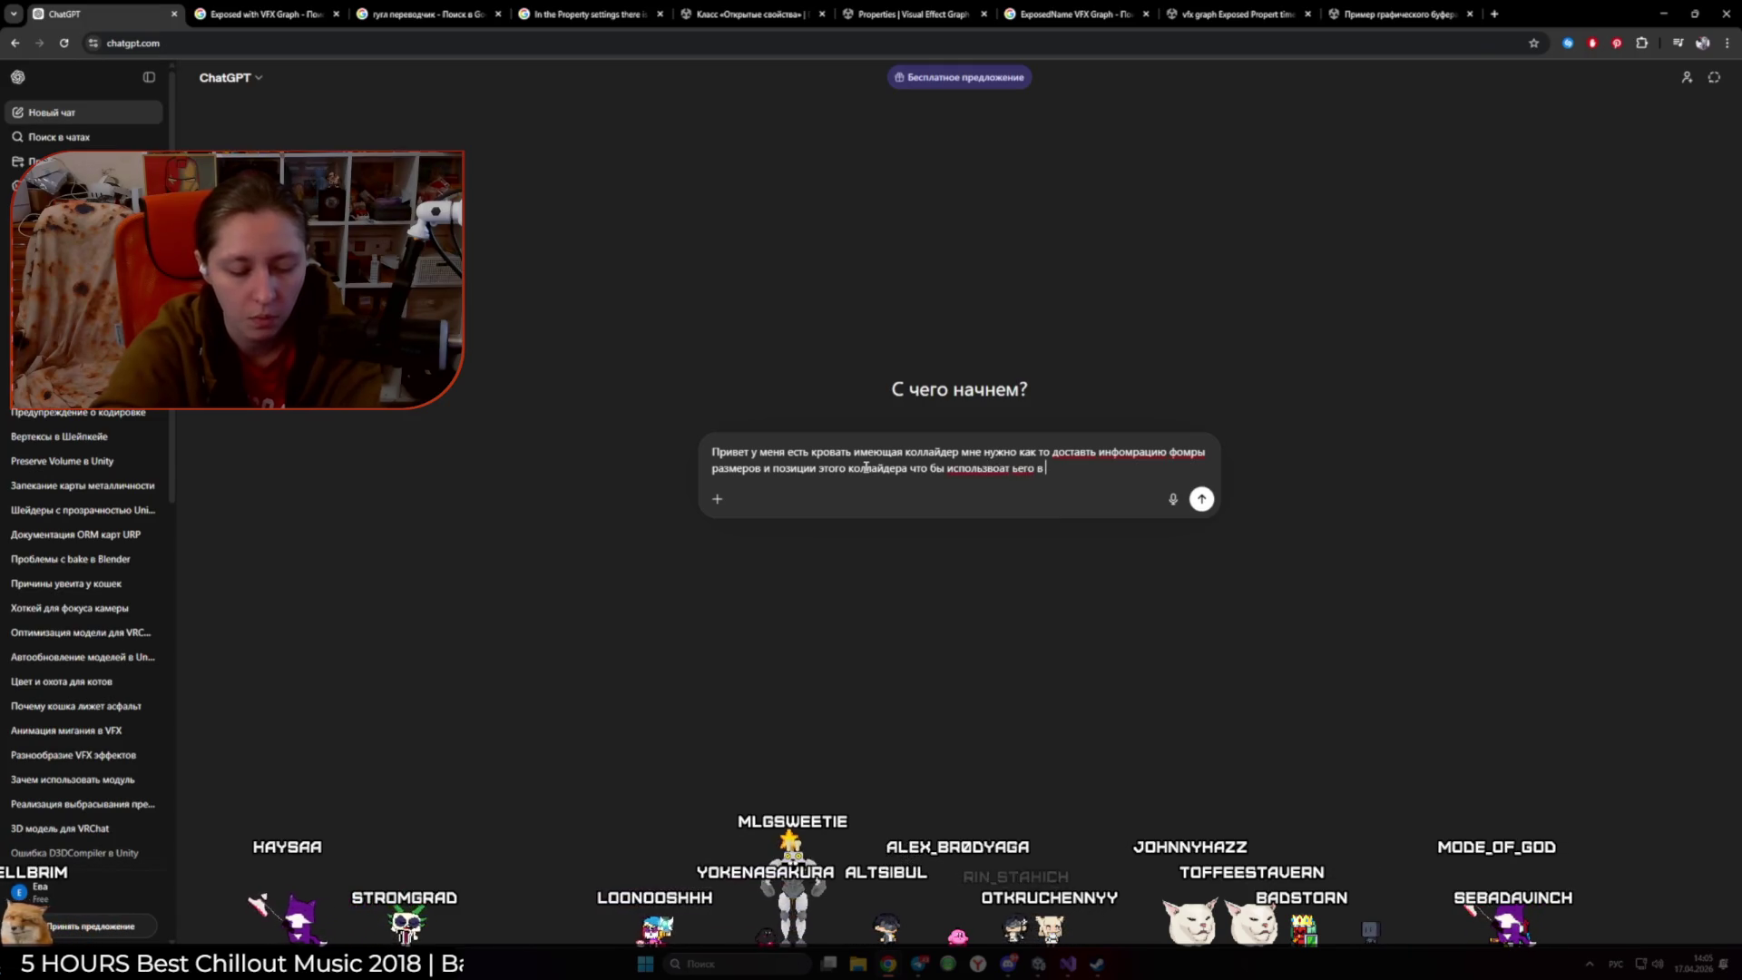
type("ph")
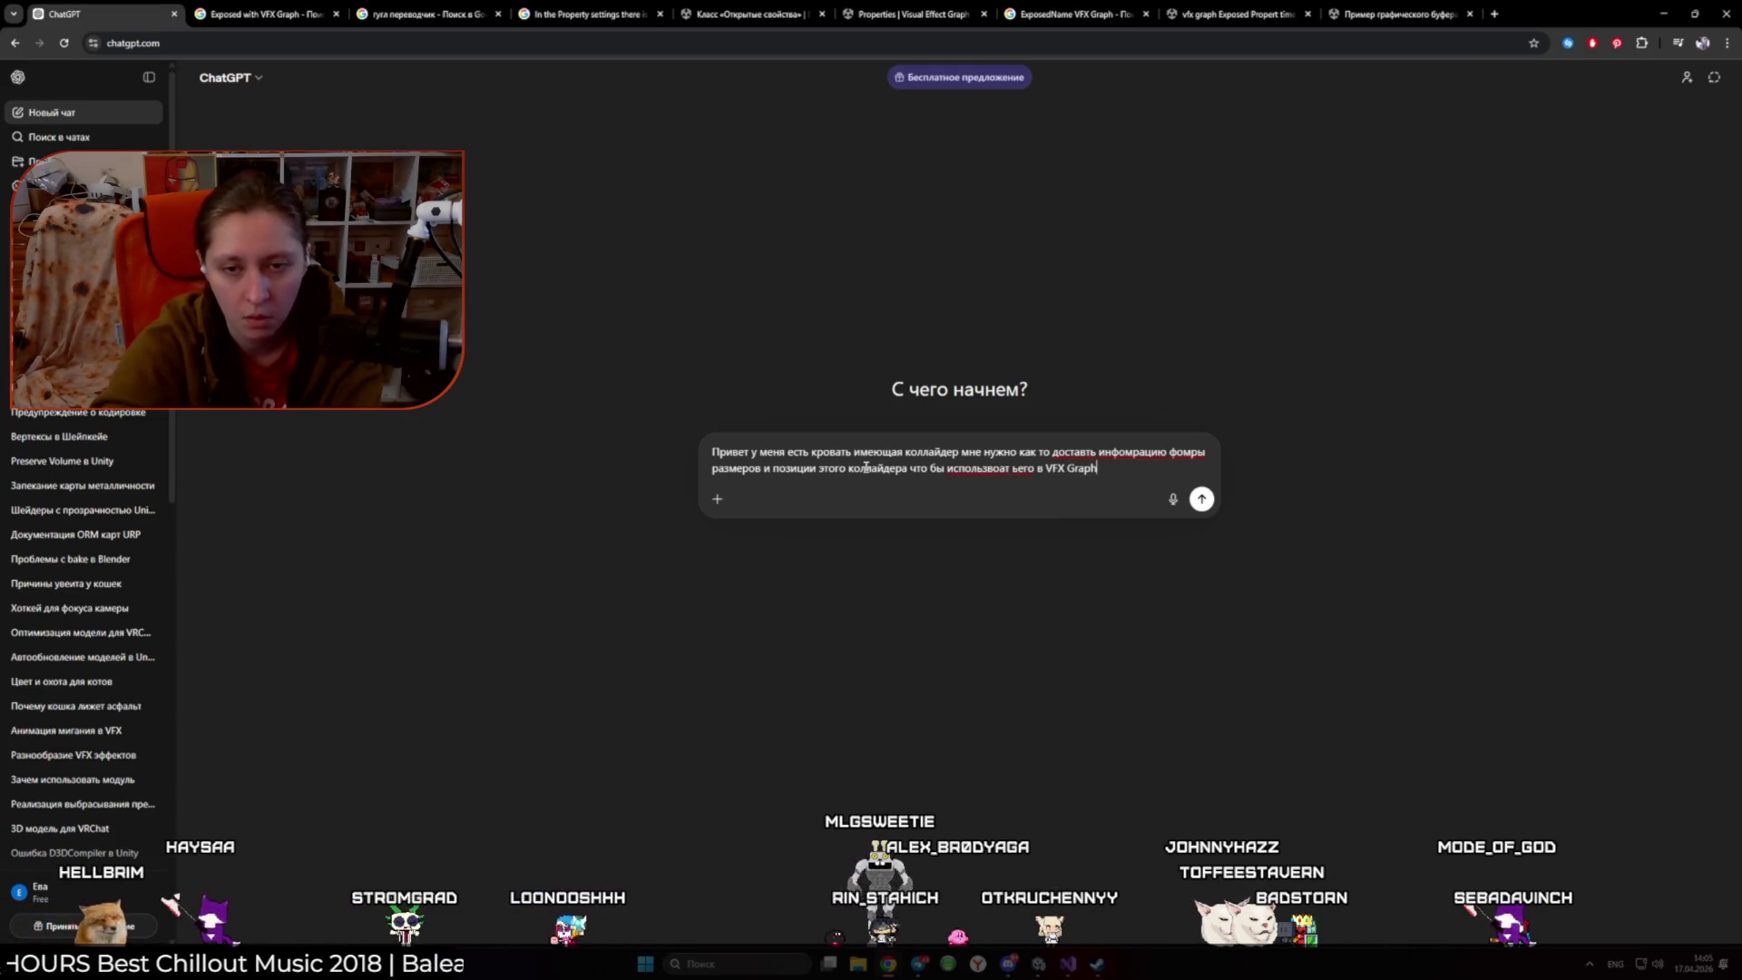
key("BackSpace")
key("BackSpace")
key("BackSpace")
key("alt+shift")
- Retype the draft's ending in Russian so it finishes with 'ь его'
type("ь его")
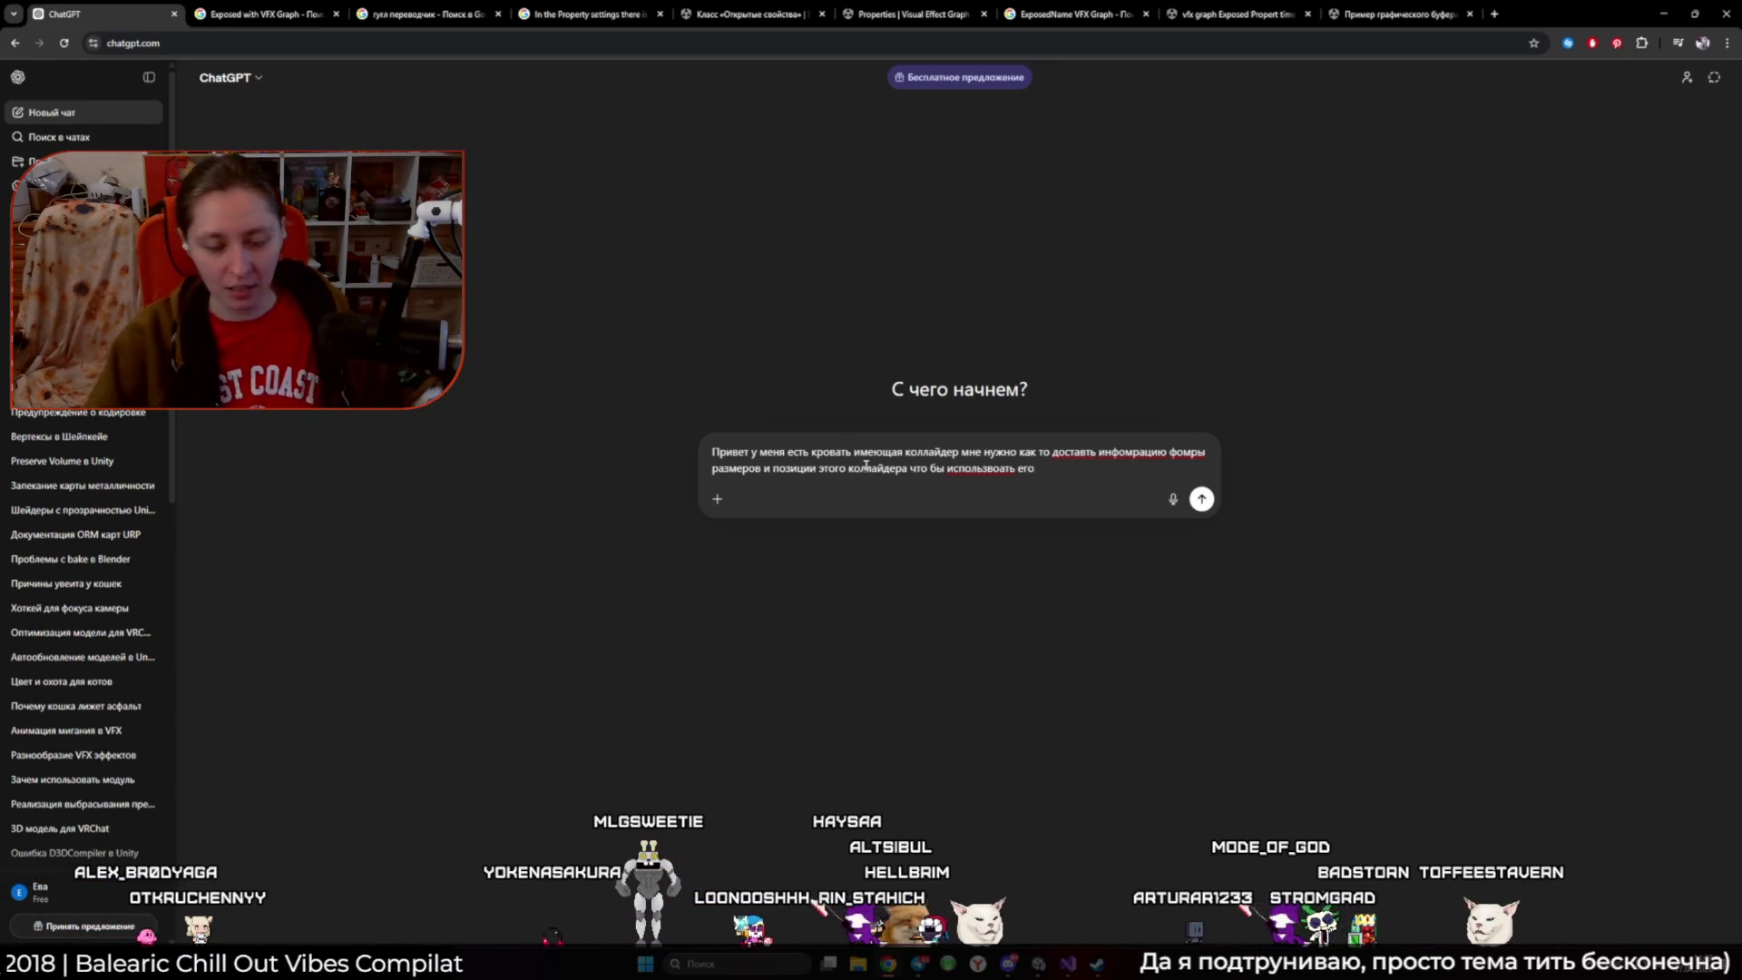
- Launch PureRef from the Start menu search and open the PinkDemoness reference board
left_click(740, 971)
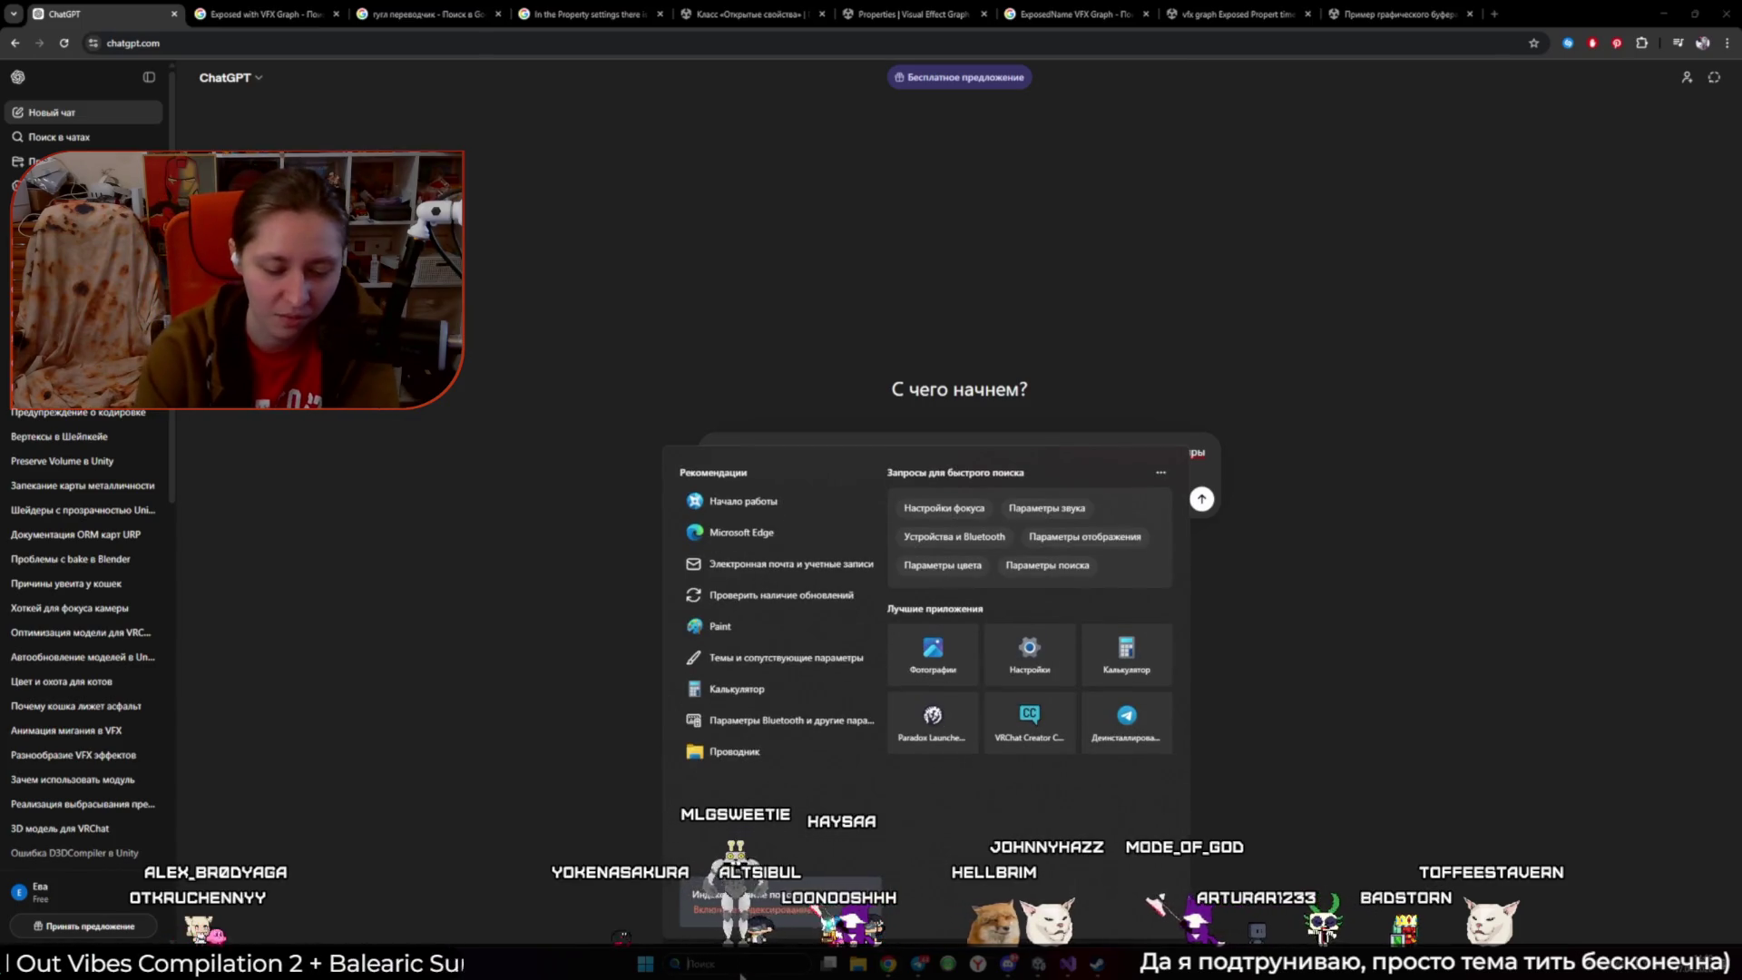
type("pureref")
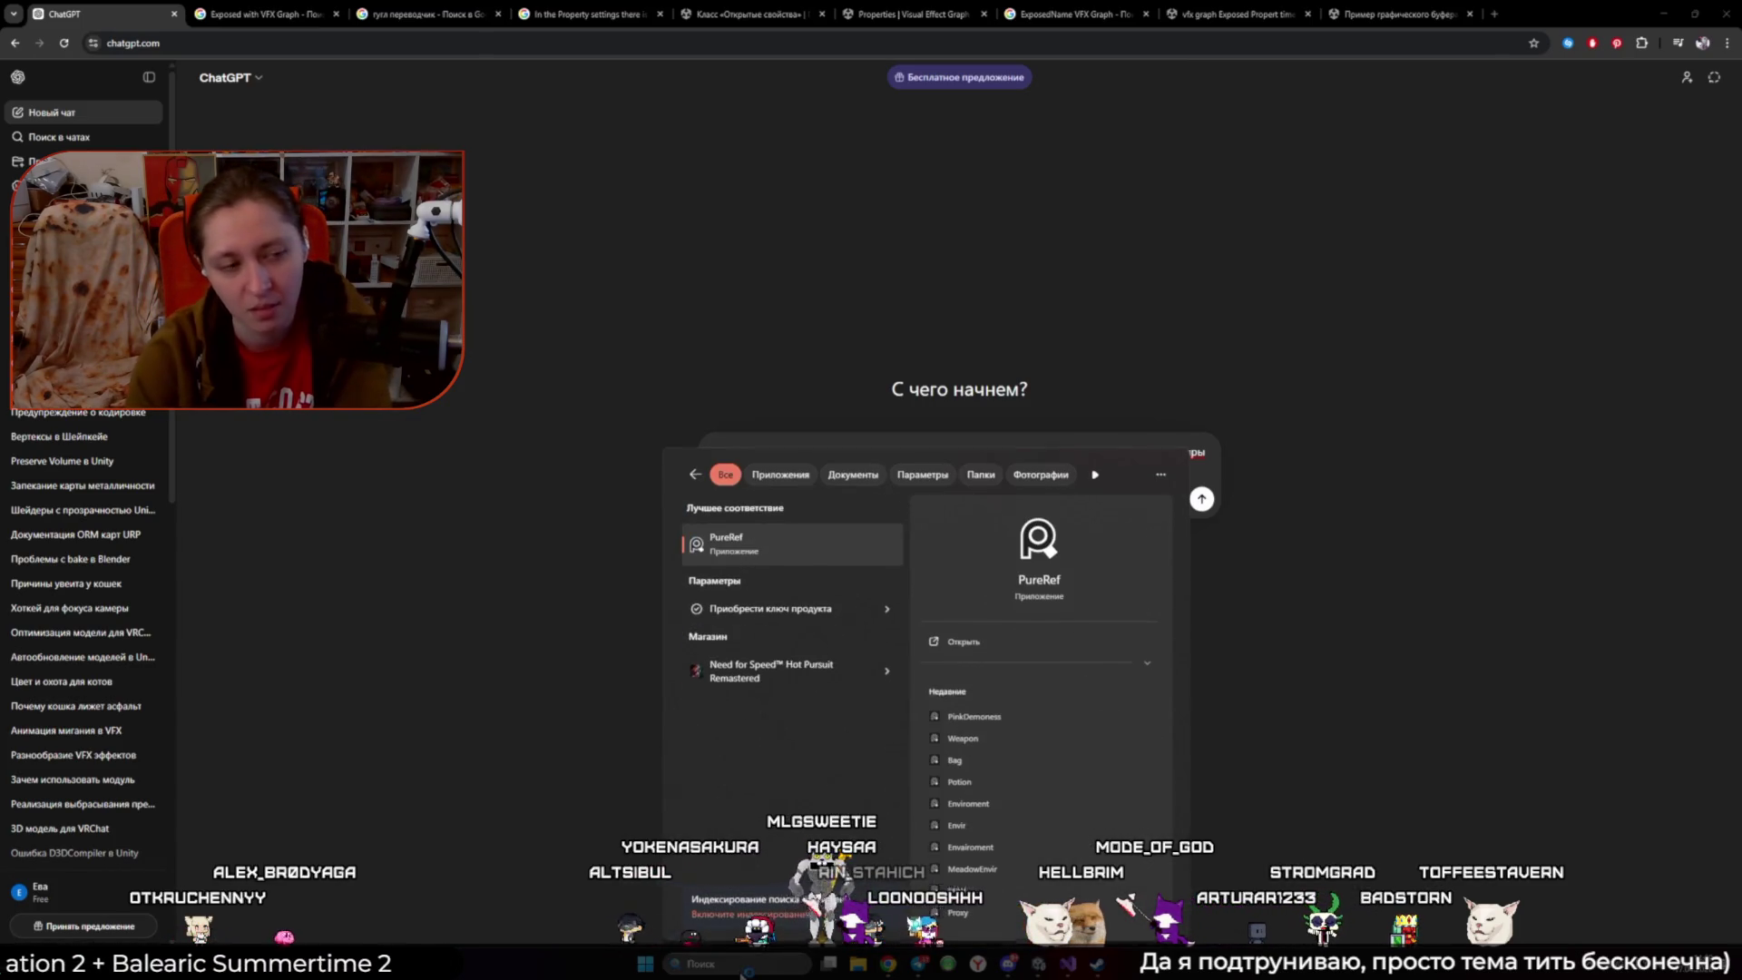
key("Return")
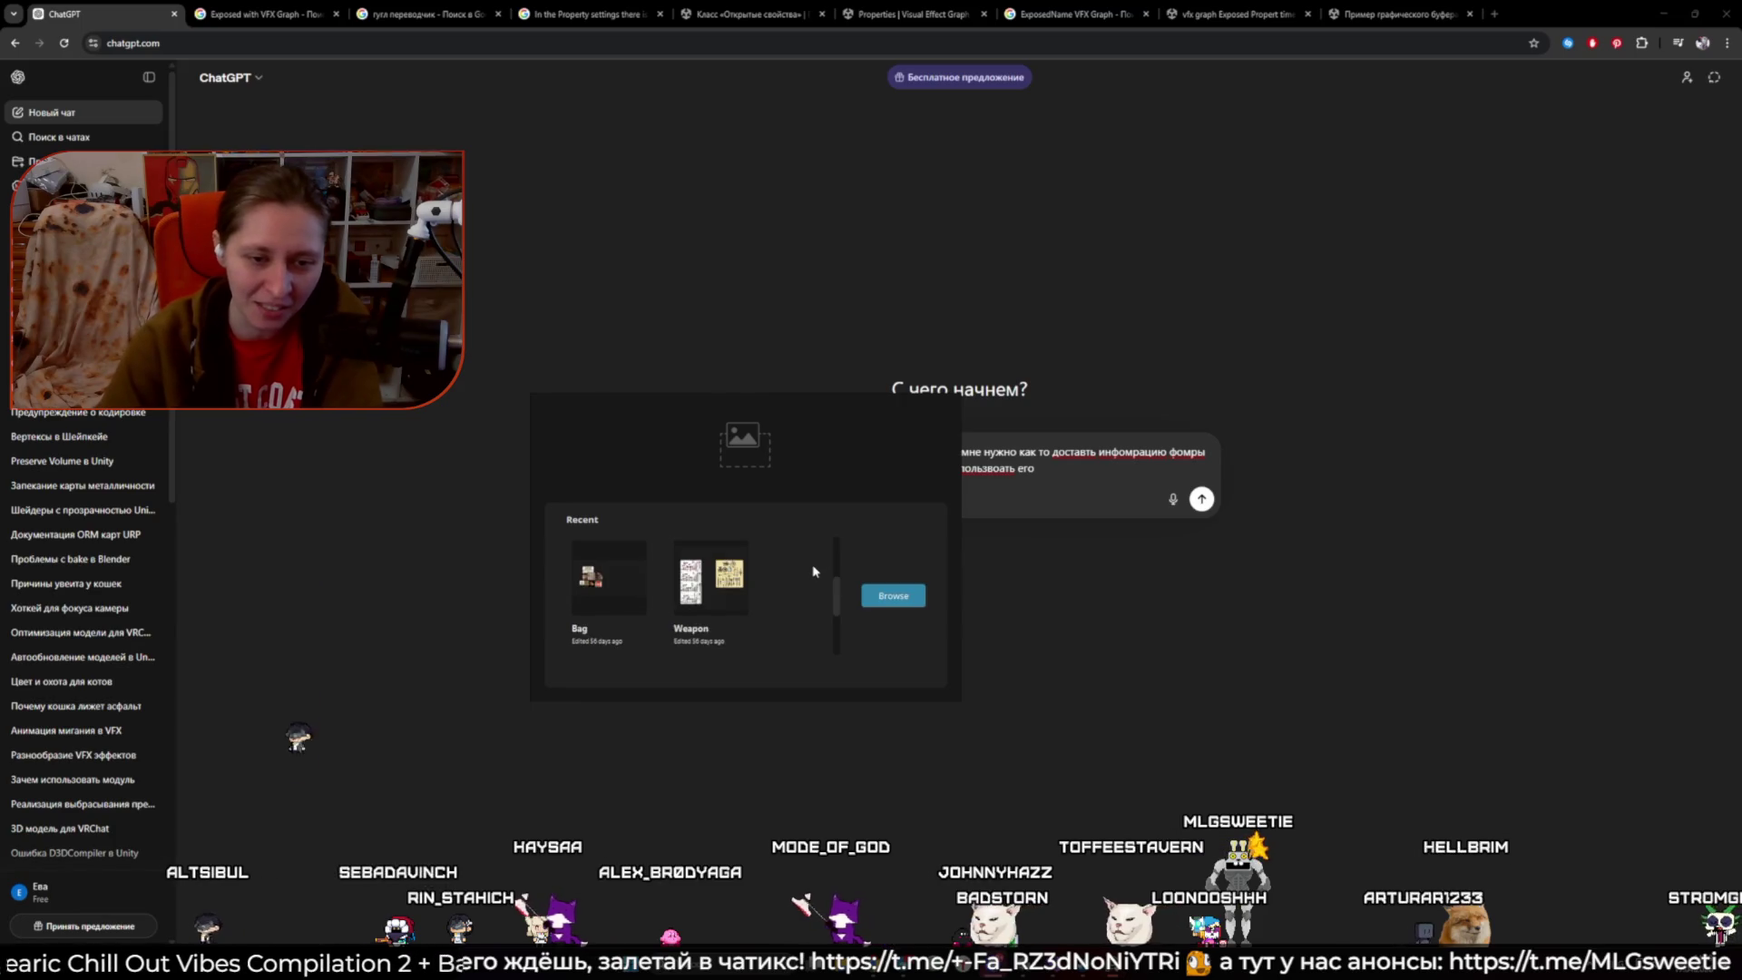
left_click(704, 588)
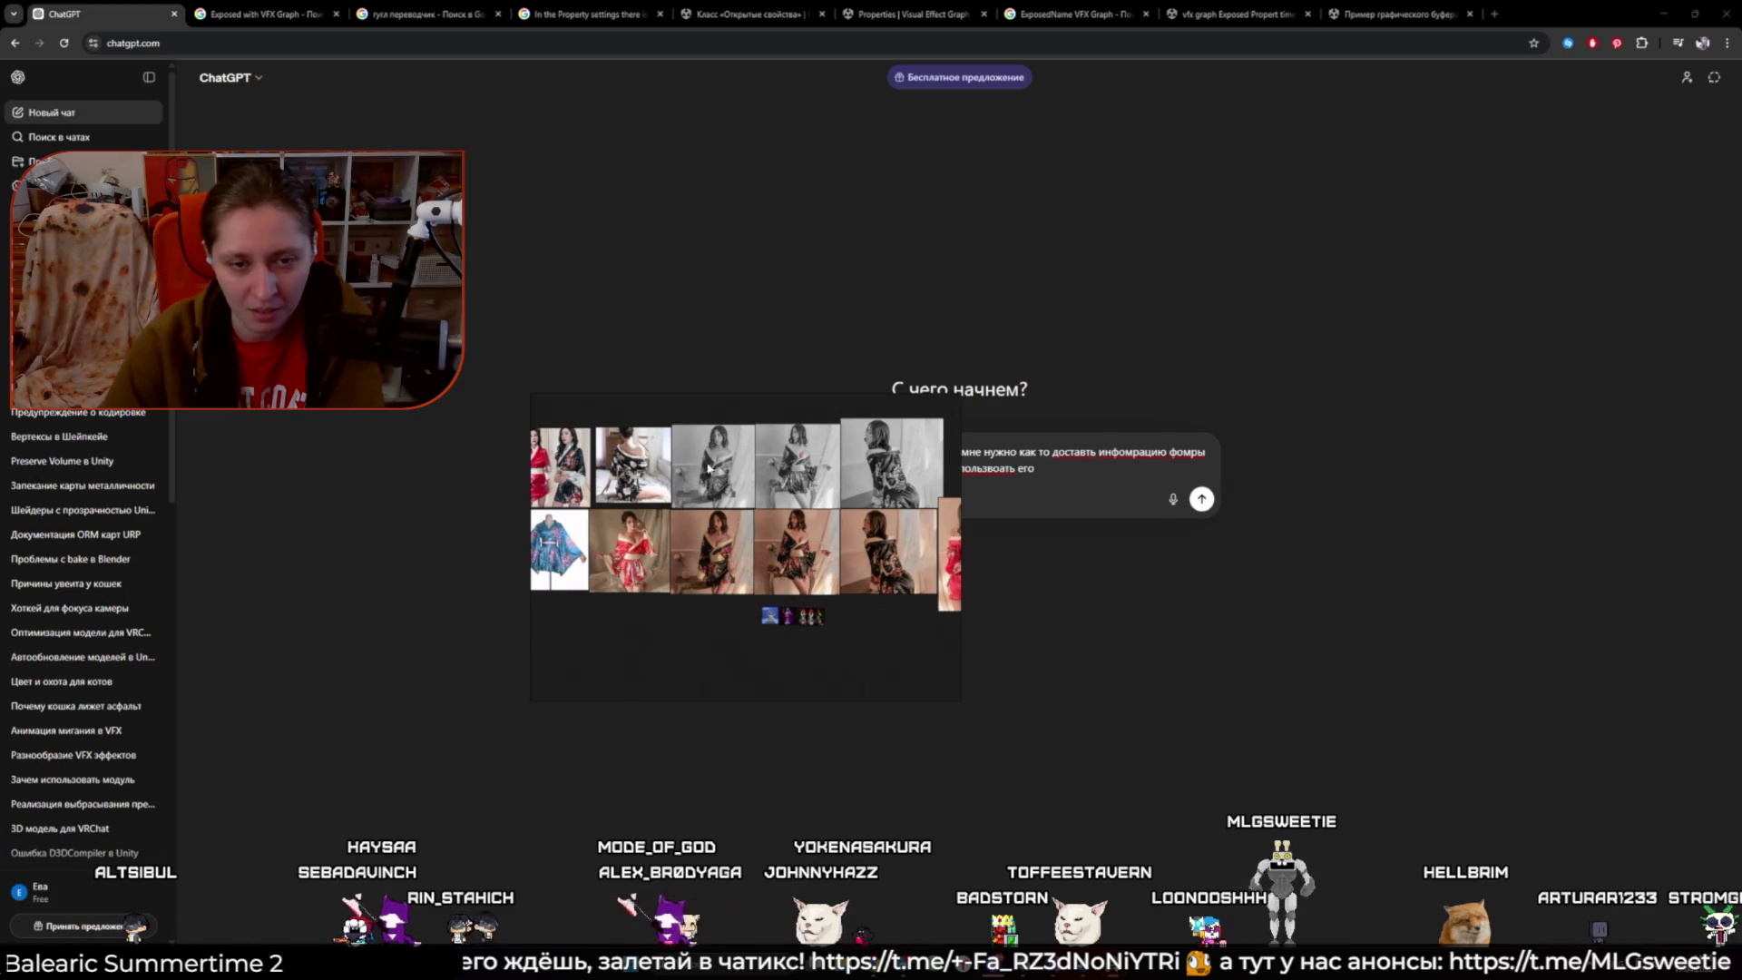
- Zoom to the black-and-white kimono photo, fit it to the view, and draw a yellow arrow on it
scroll(708, 468, "up", 6)
scroll(708, 463, "up", 5)
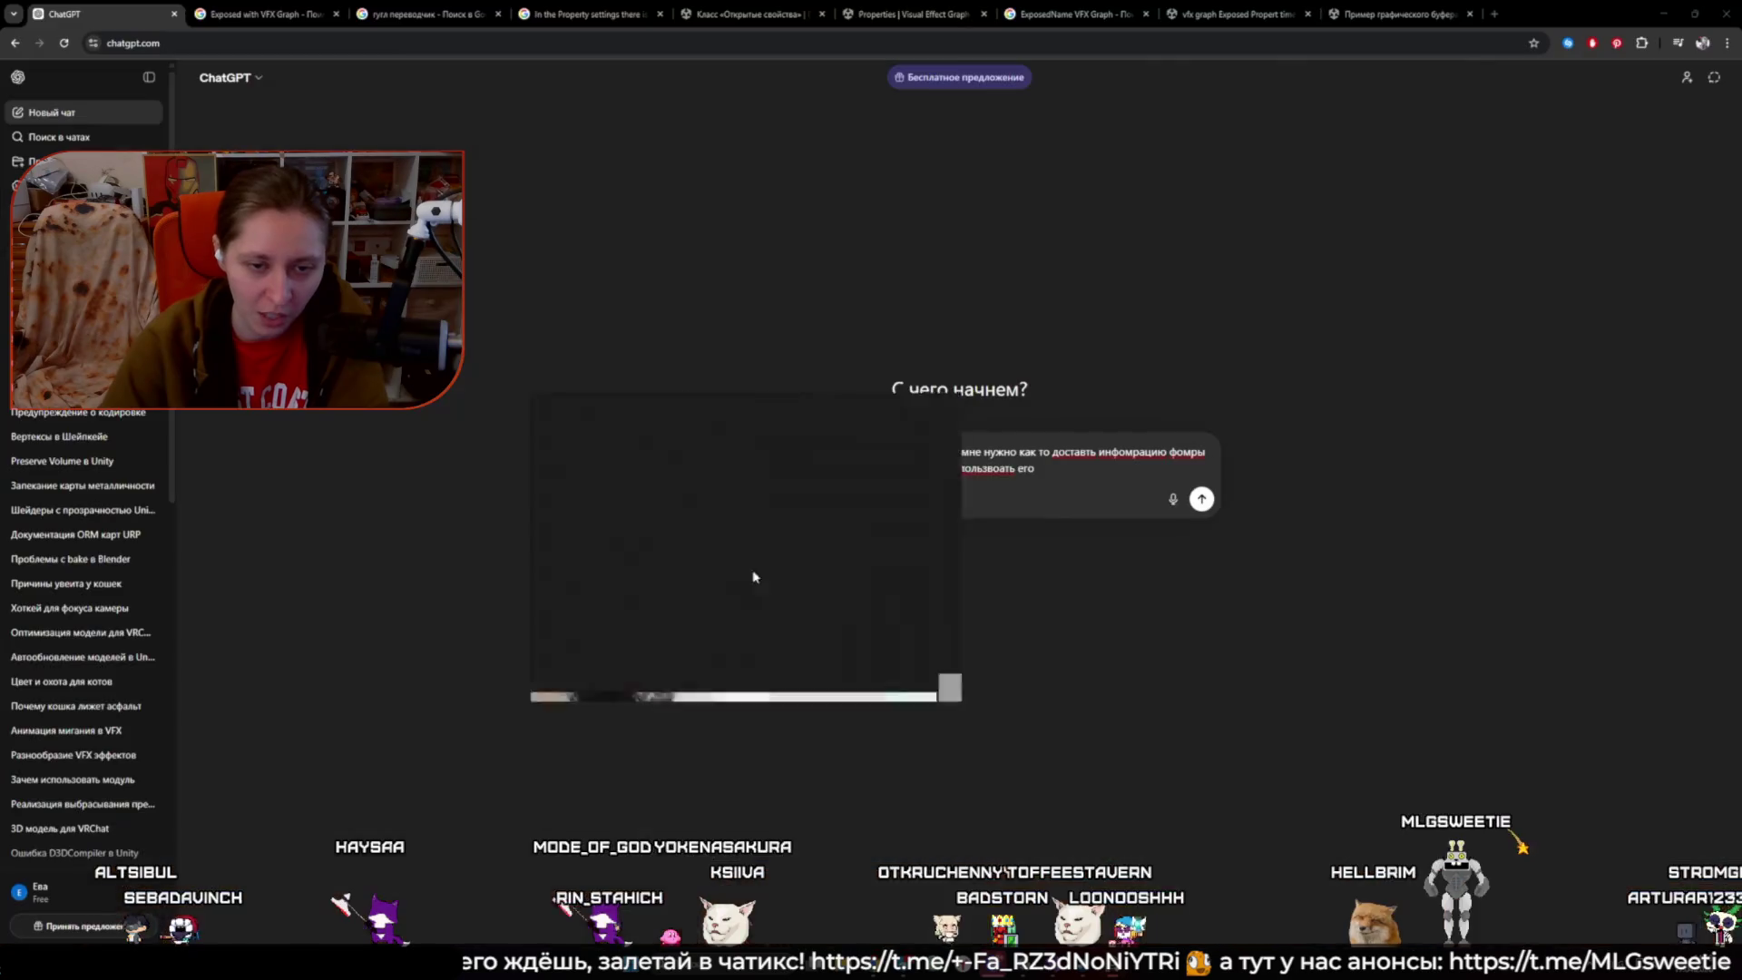
key("ctrl+f")
key("d")
left_click_drag(788, 532, 744, 539)
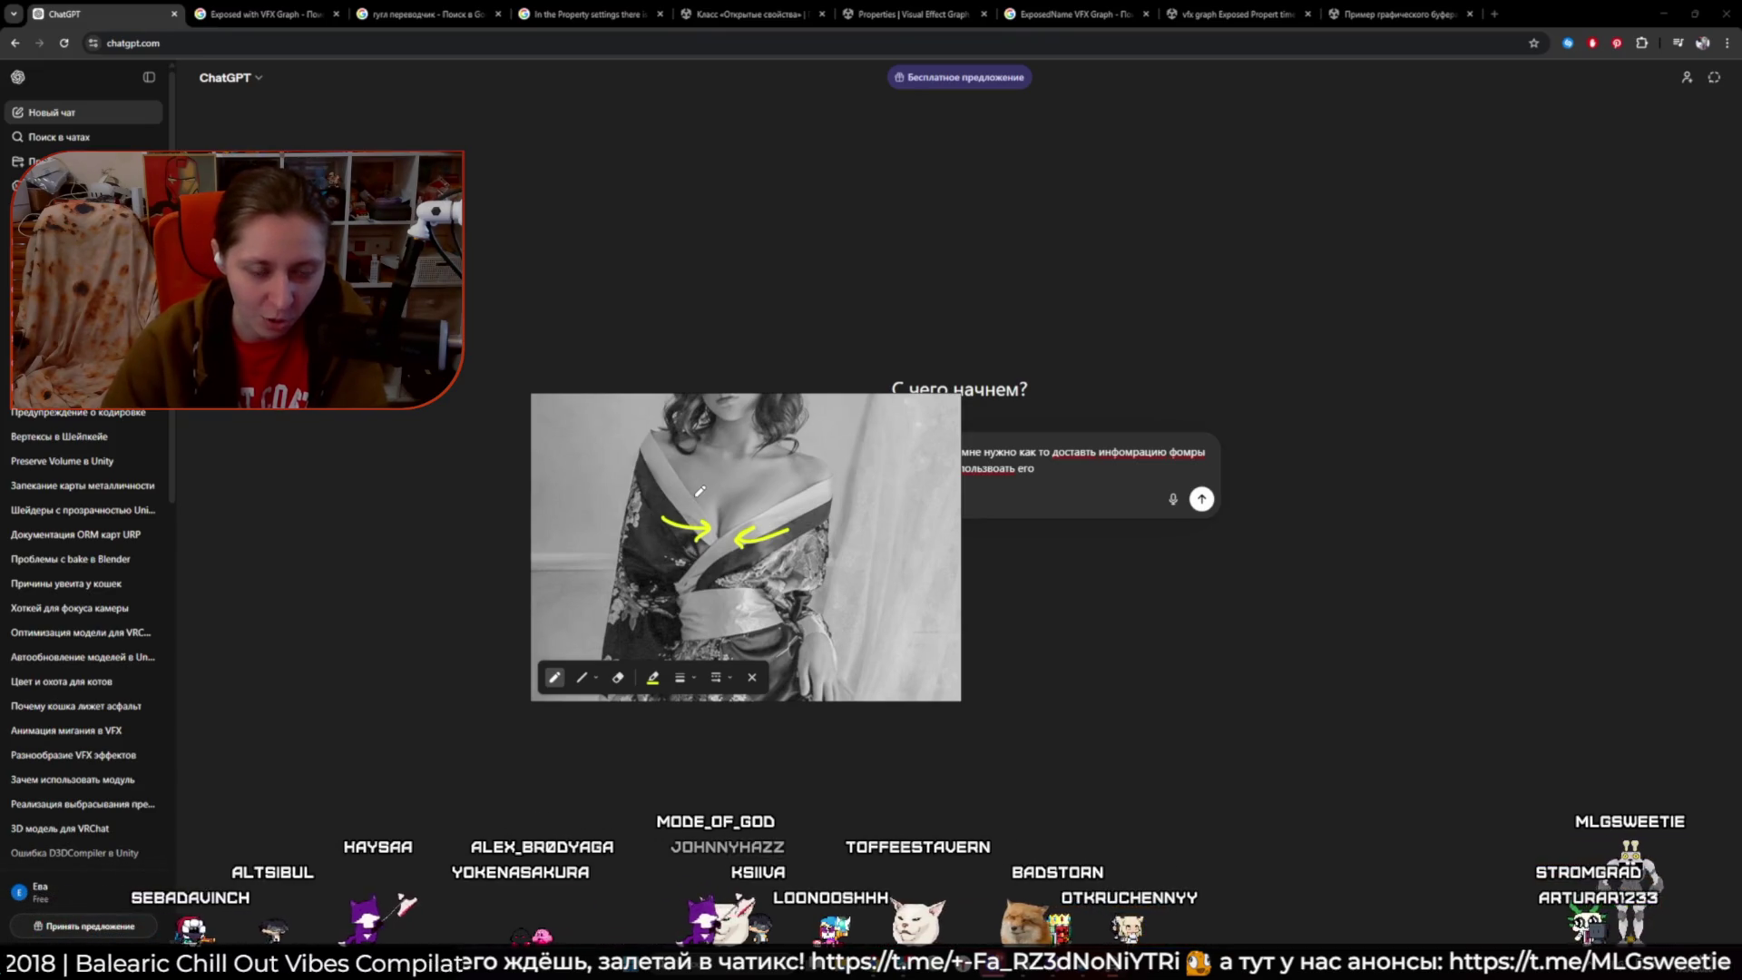
- Add curved yellow strokes and a line down the photo's right side, then close PureRef
left_click_drag(697, 522, 726, 564)
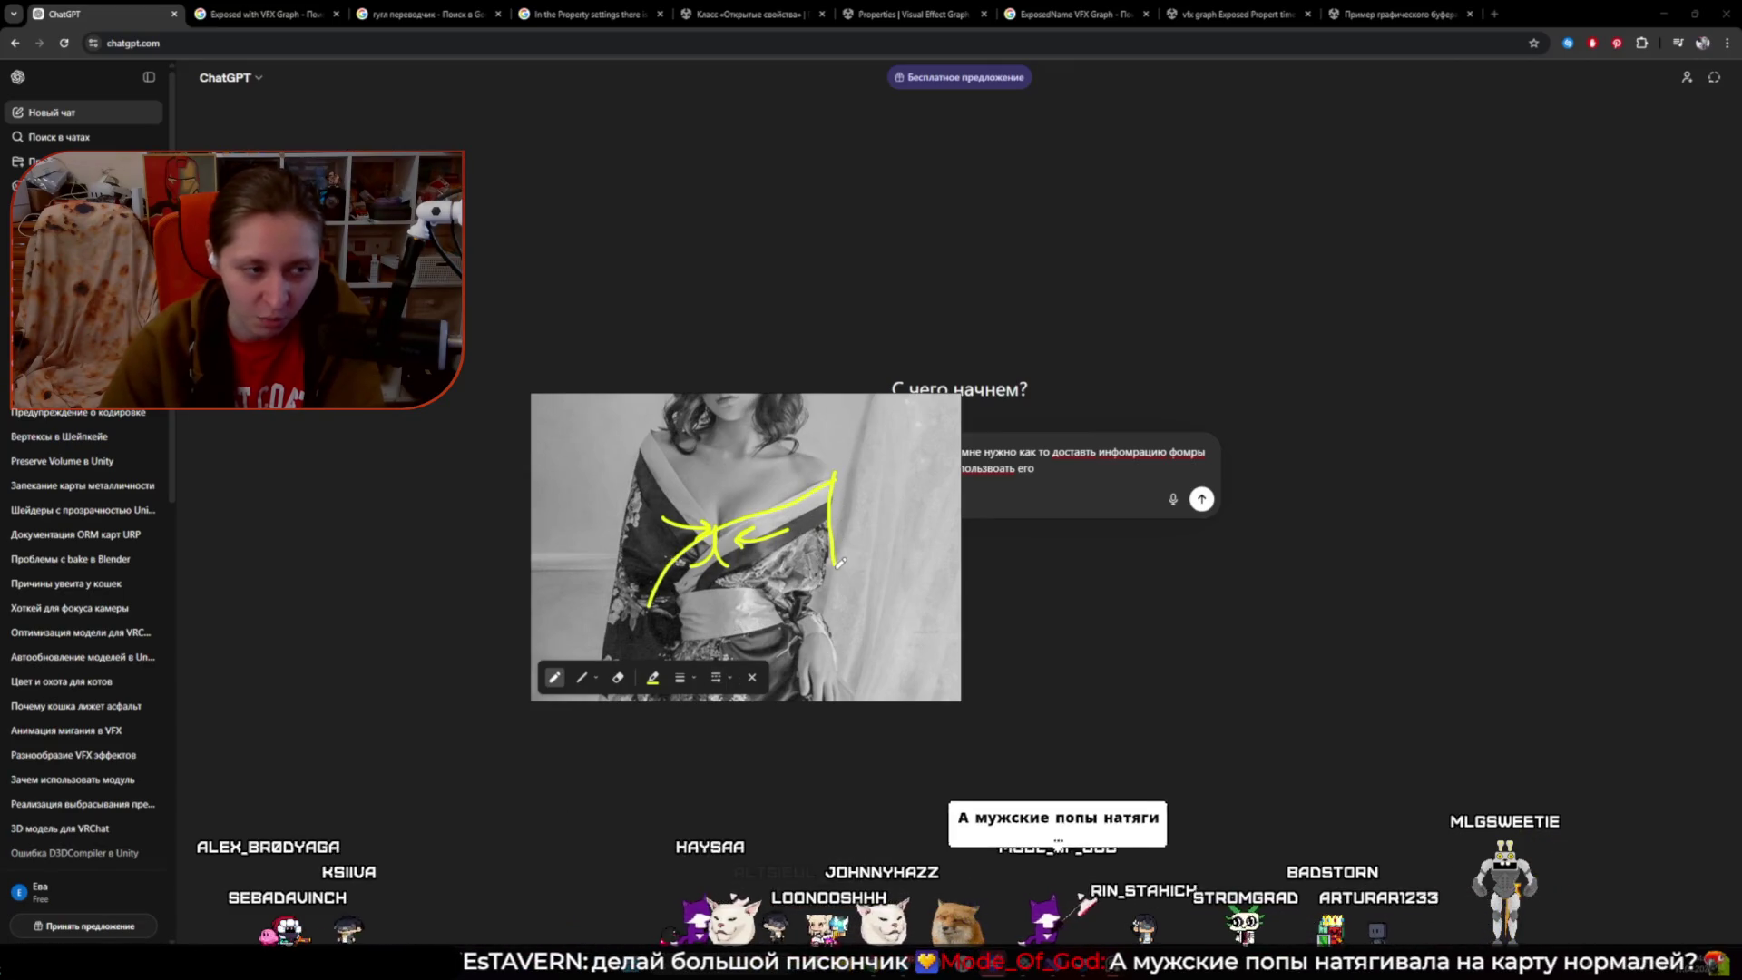
left_click_drag(834, 474, 807, 613)
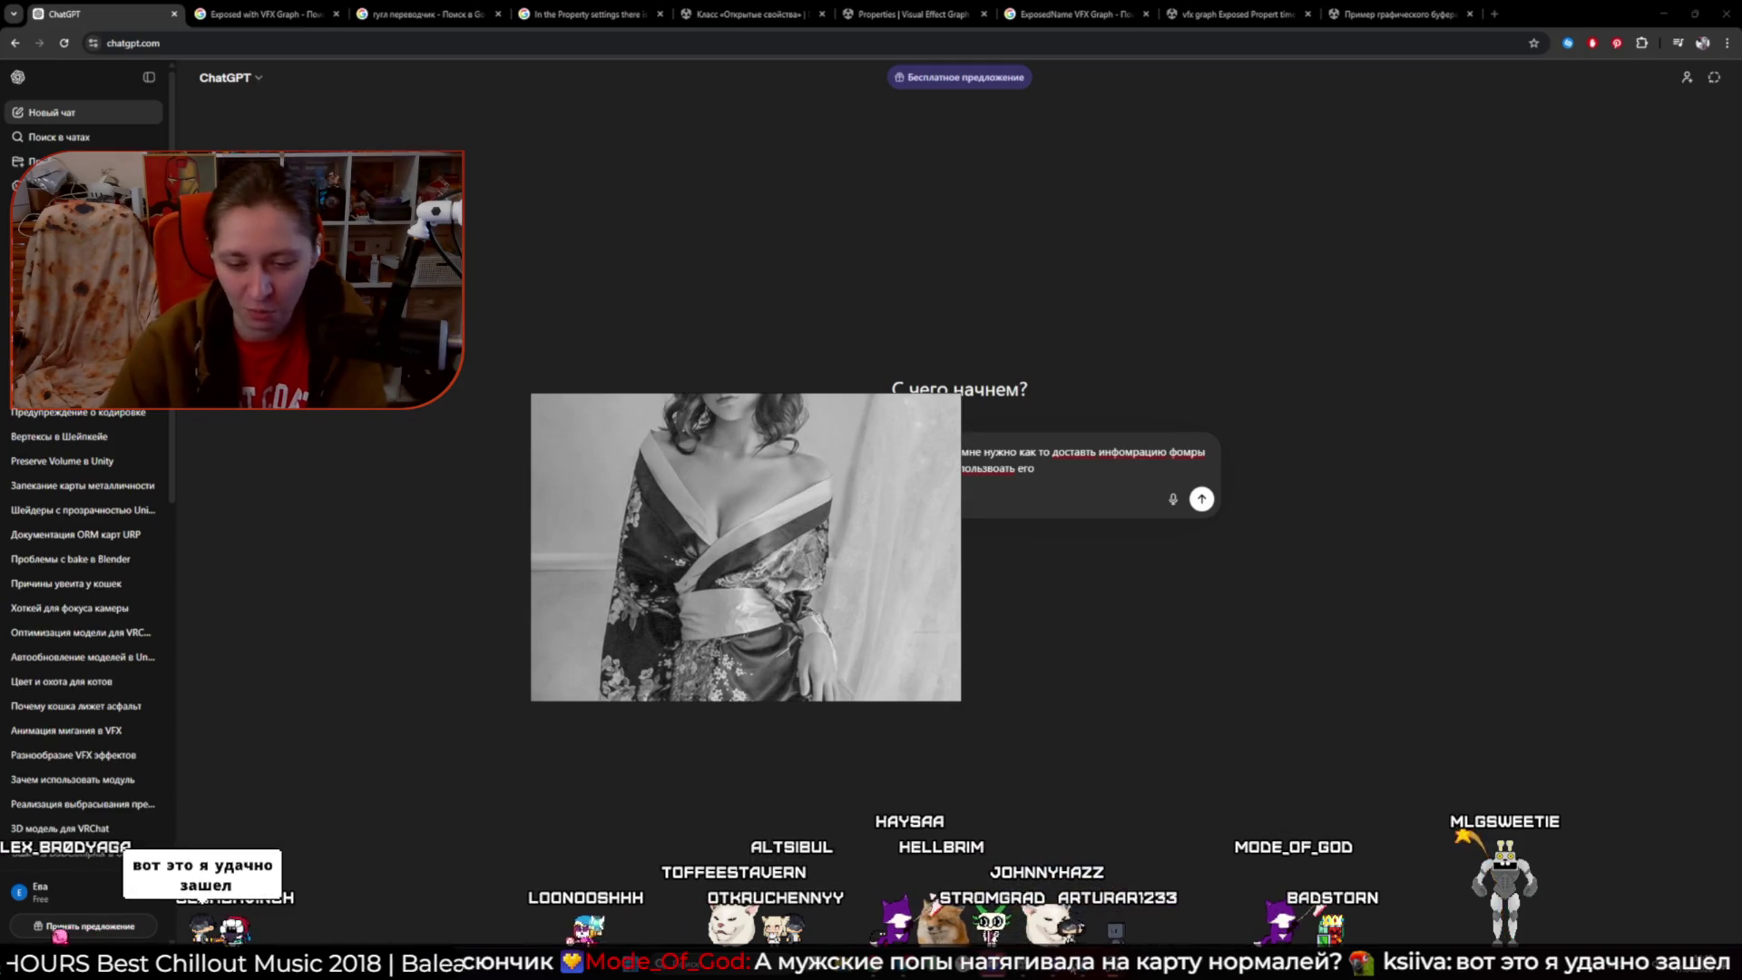
key("Escape")
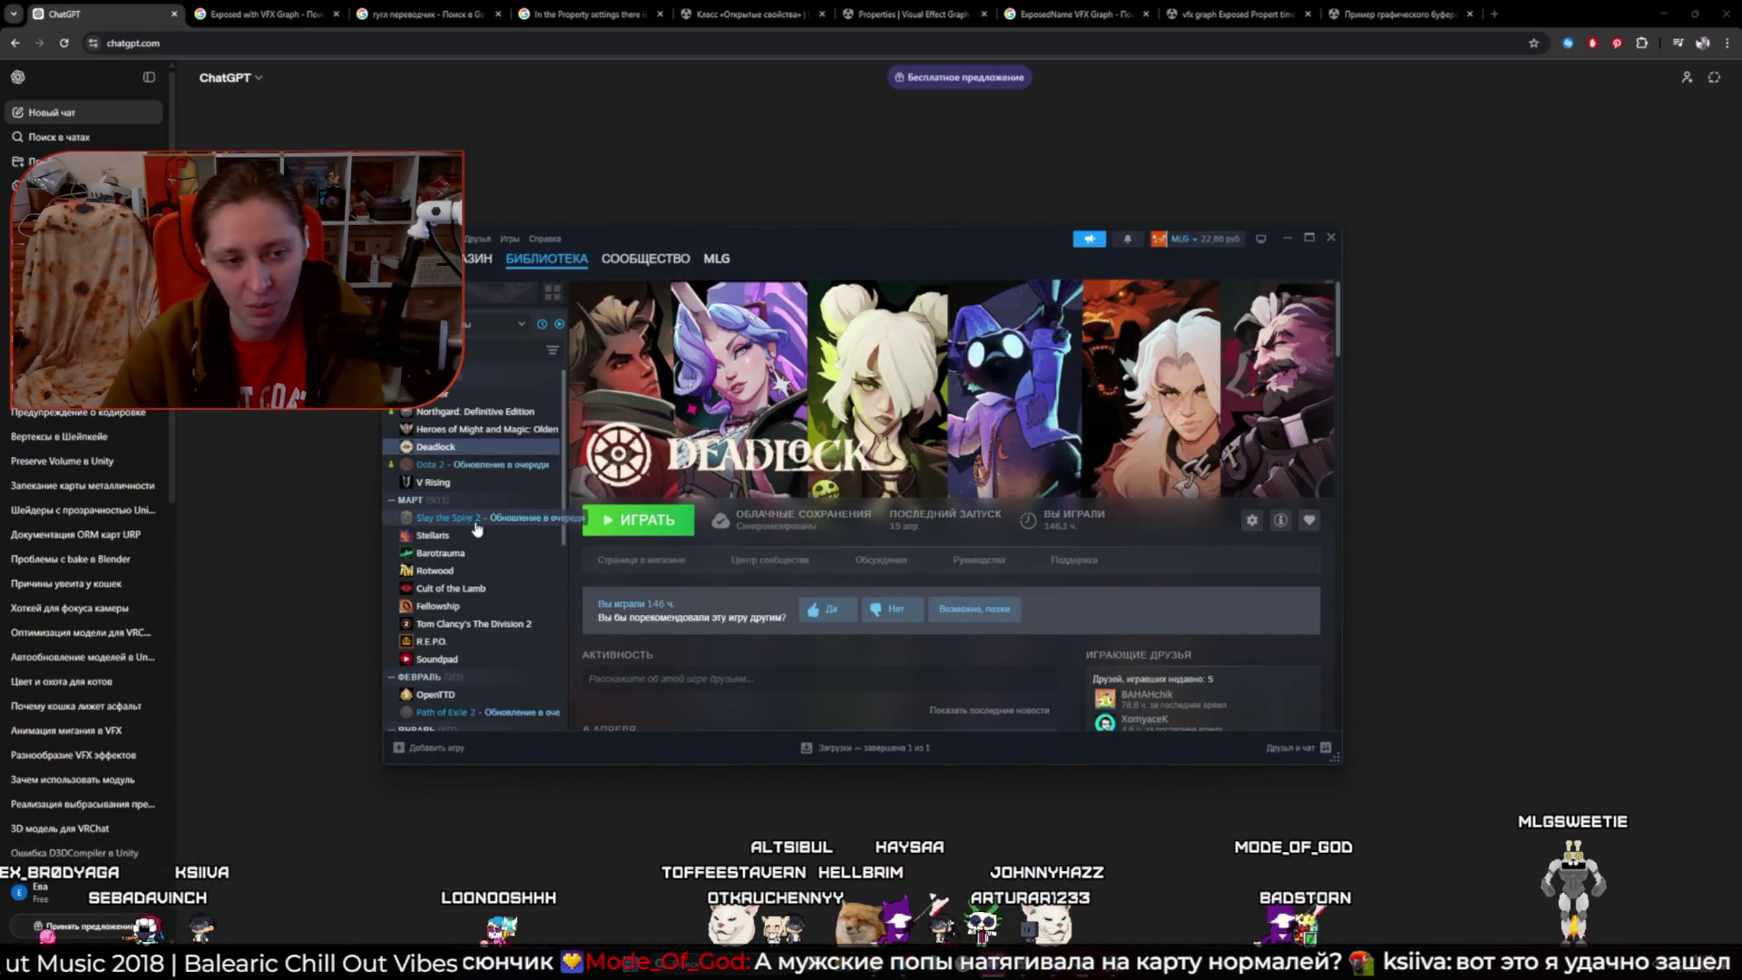
- Launch Blender from the Steam library and dismiss its splash screen
left_click(458, 395)
left_click(626, 521)
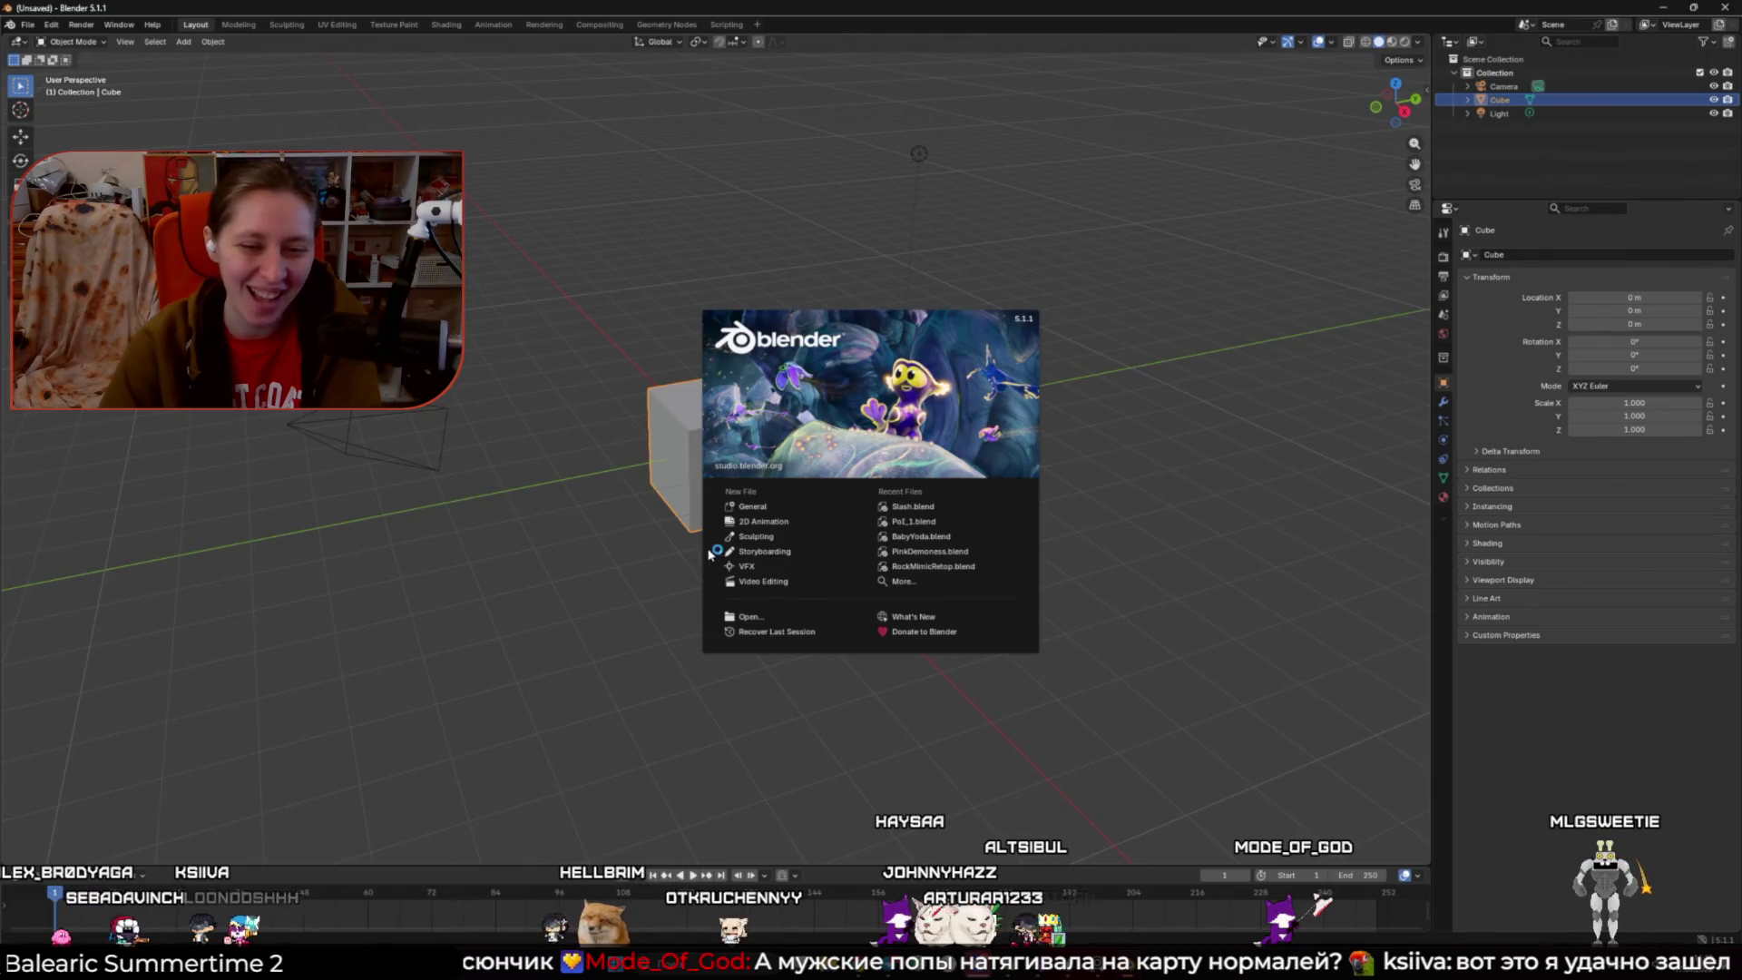
left_click(564, 291)
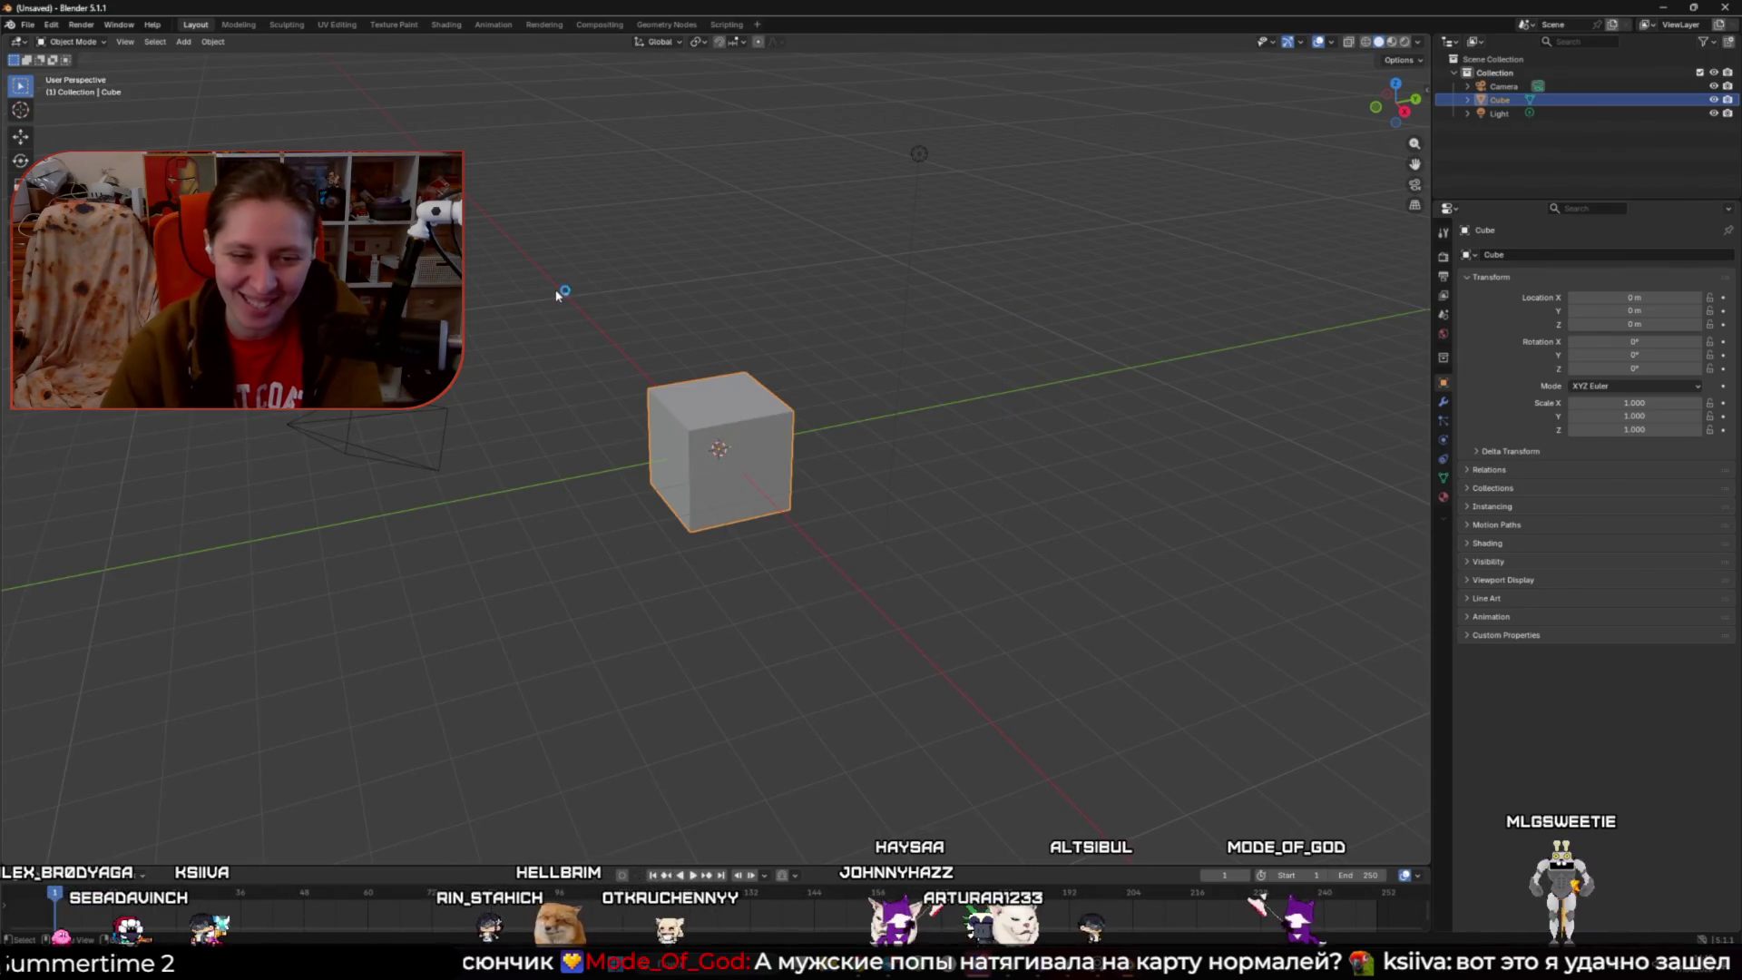
- Open the recent Pompey.blend project, inspect the character, and keep the coat, beard and mustache hidden
left_click(35, 26)
mouse_move(86, 73)
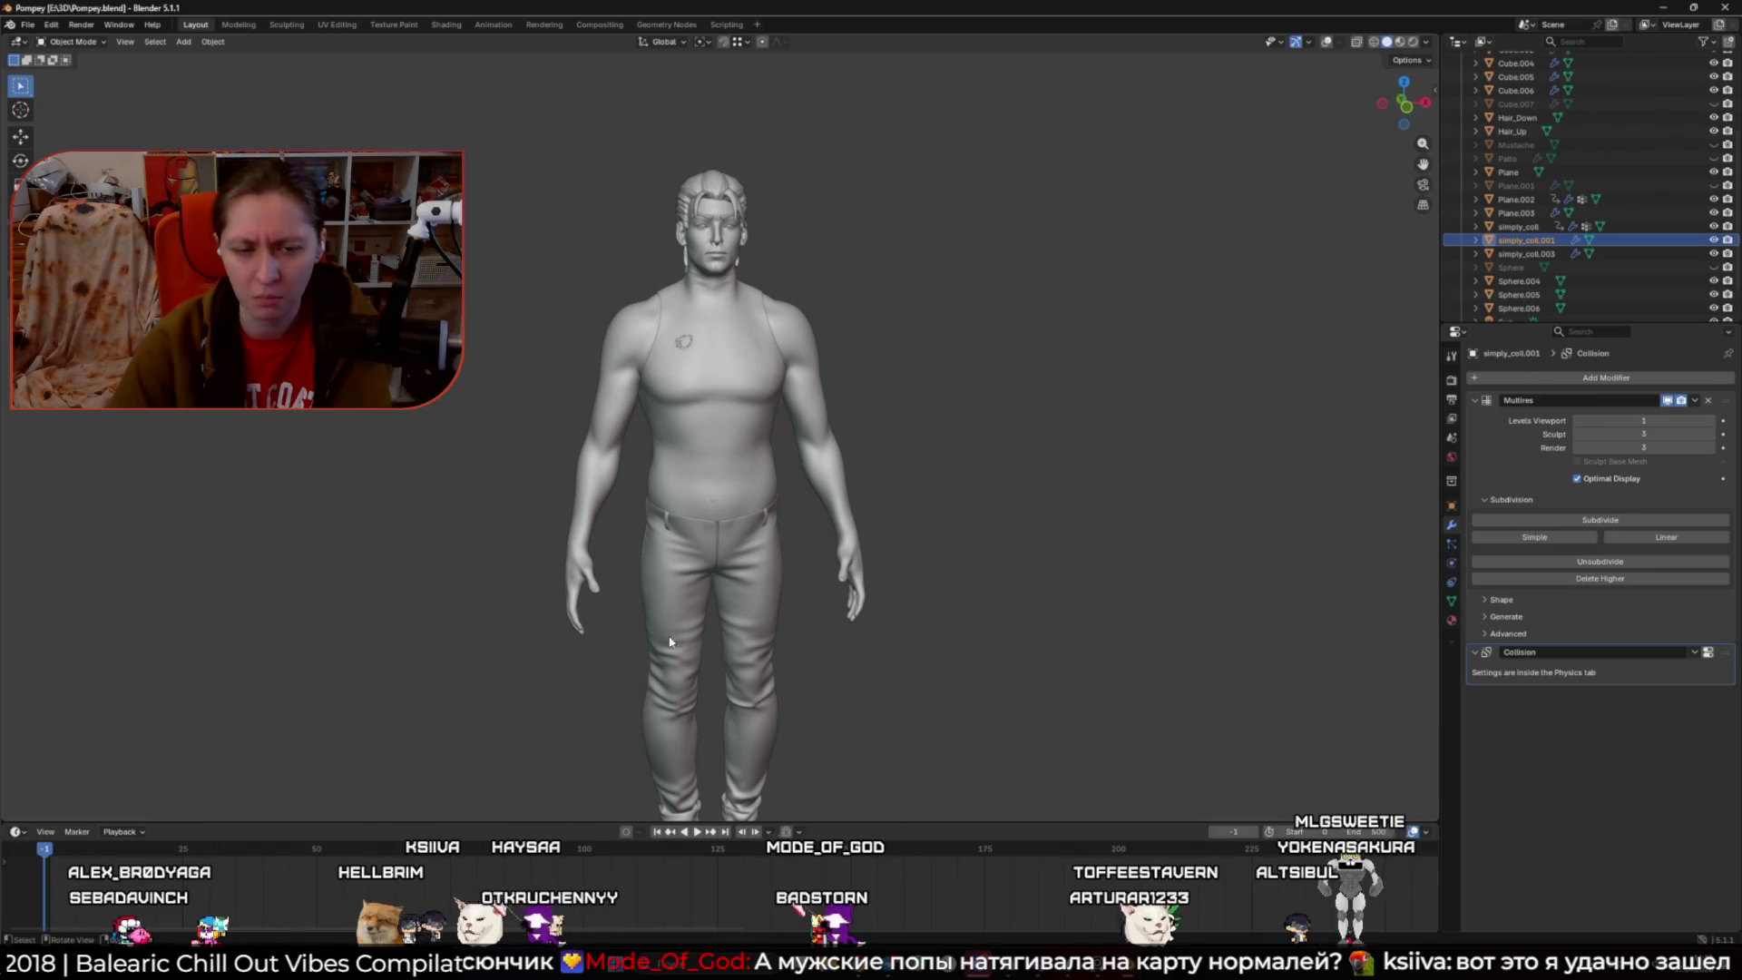
mouse_move(584, 620)
left_mouse_down()
mouse_move(841, 595)
mouse_move(498, 597)
mouse_move(635, 633)
mouse_move(795, 627)
mouse_move(1088, 468)
left_mouse_up()
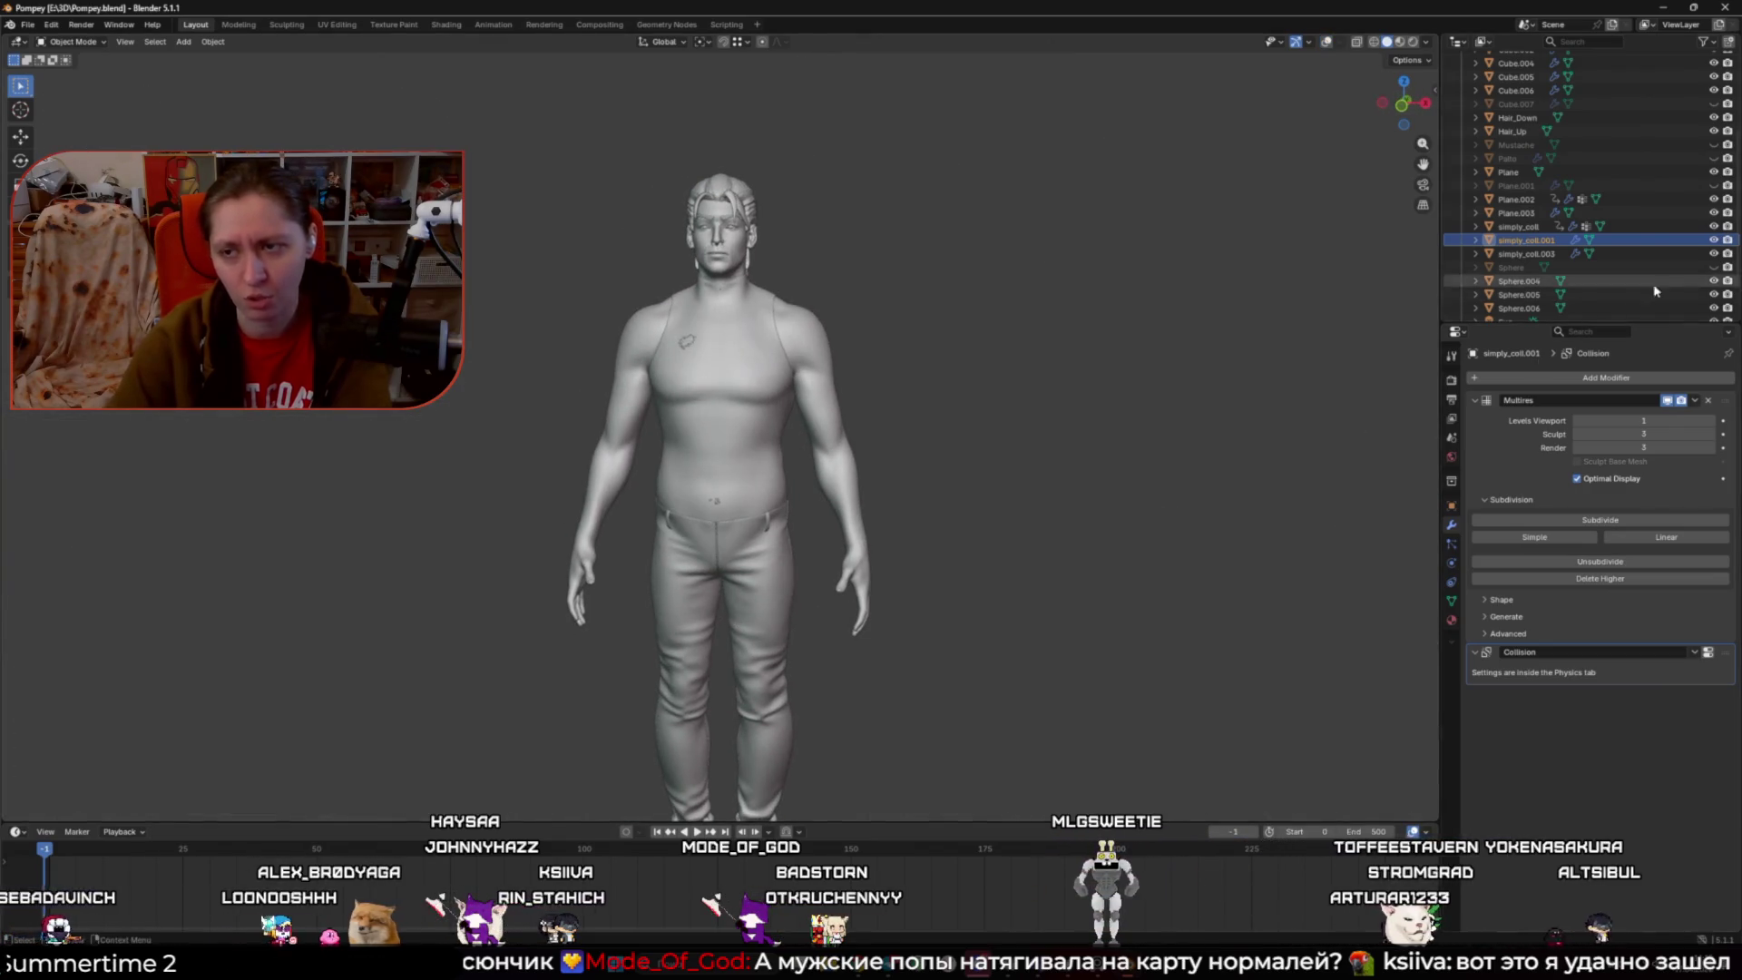
key("alt+h")
key("ctrl+z")
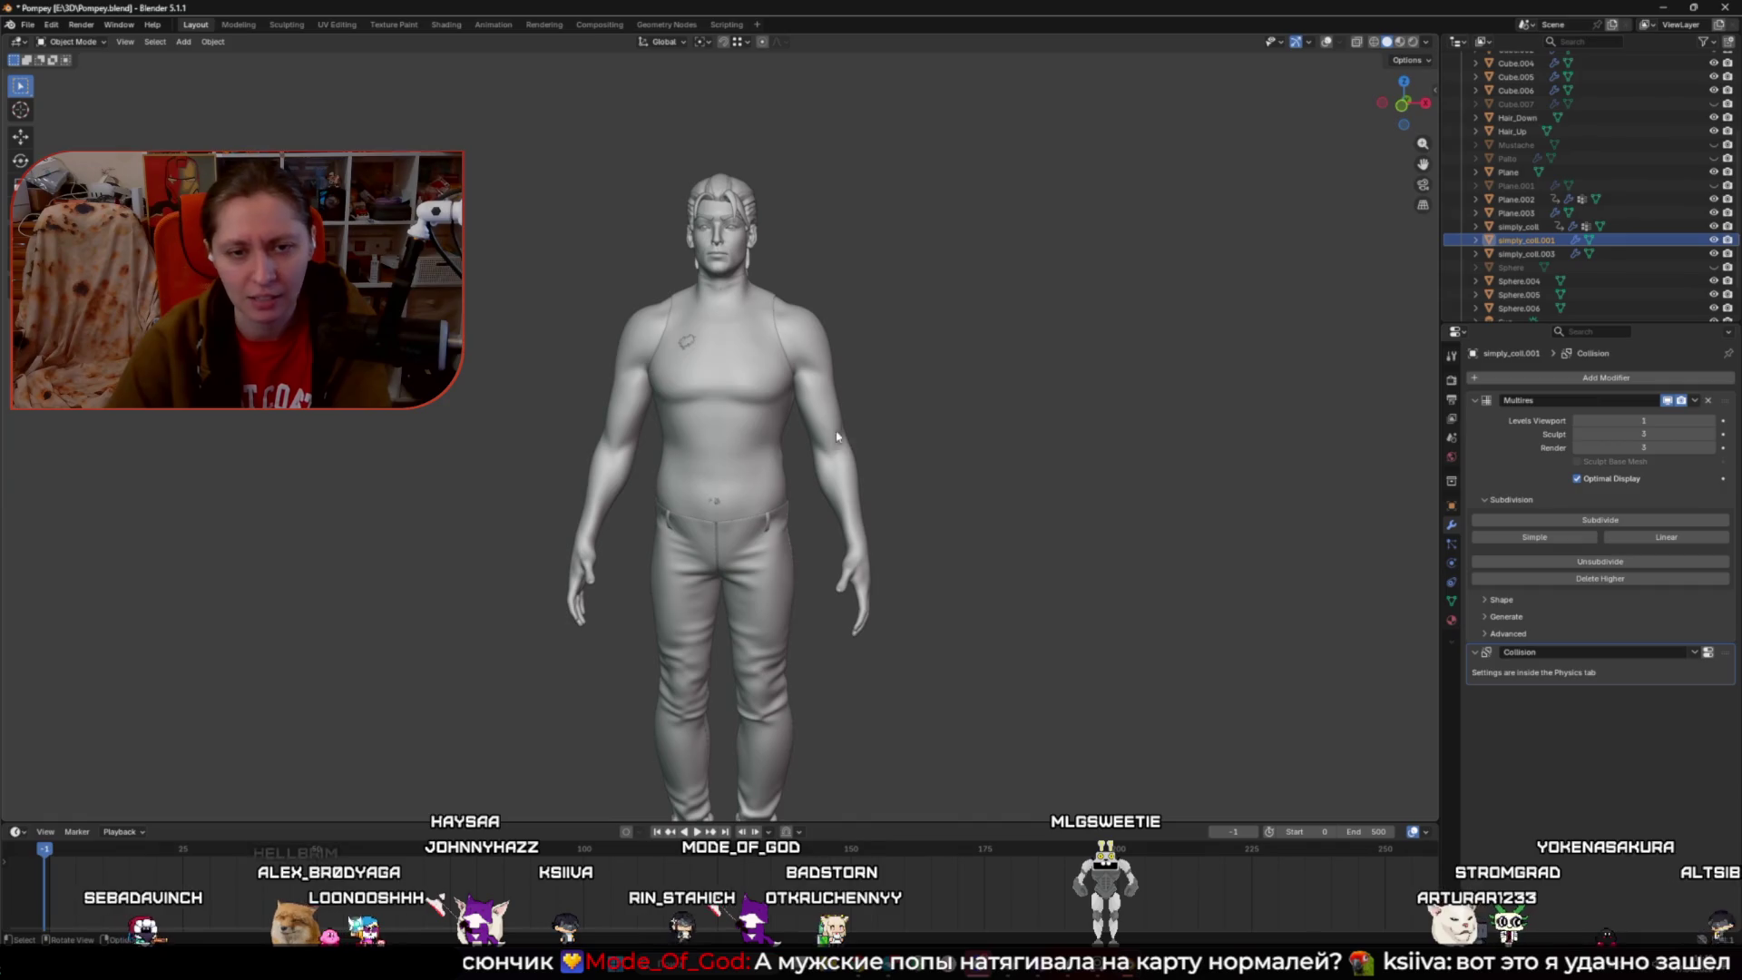
scroll(797, 410, "down", 3)
mouse_move(577, 644)
left_mouse_down()
mouse_move(575, 587)
mouse_move(913, 610)
mouse_move(553, 586)
mouse_move(682, 565)
mouse_move(1186, 611)
left_mouse_up()
scroll(914, 611, "up", 3)
scroll(553, 586, "down", 3)
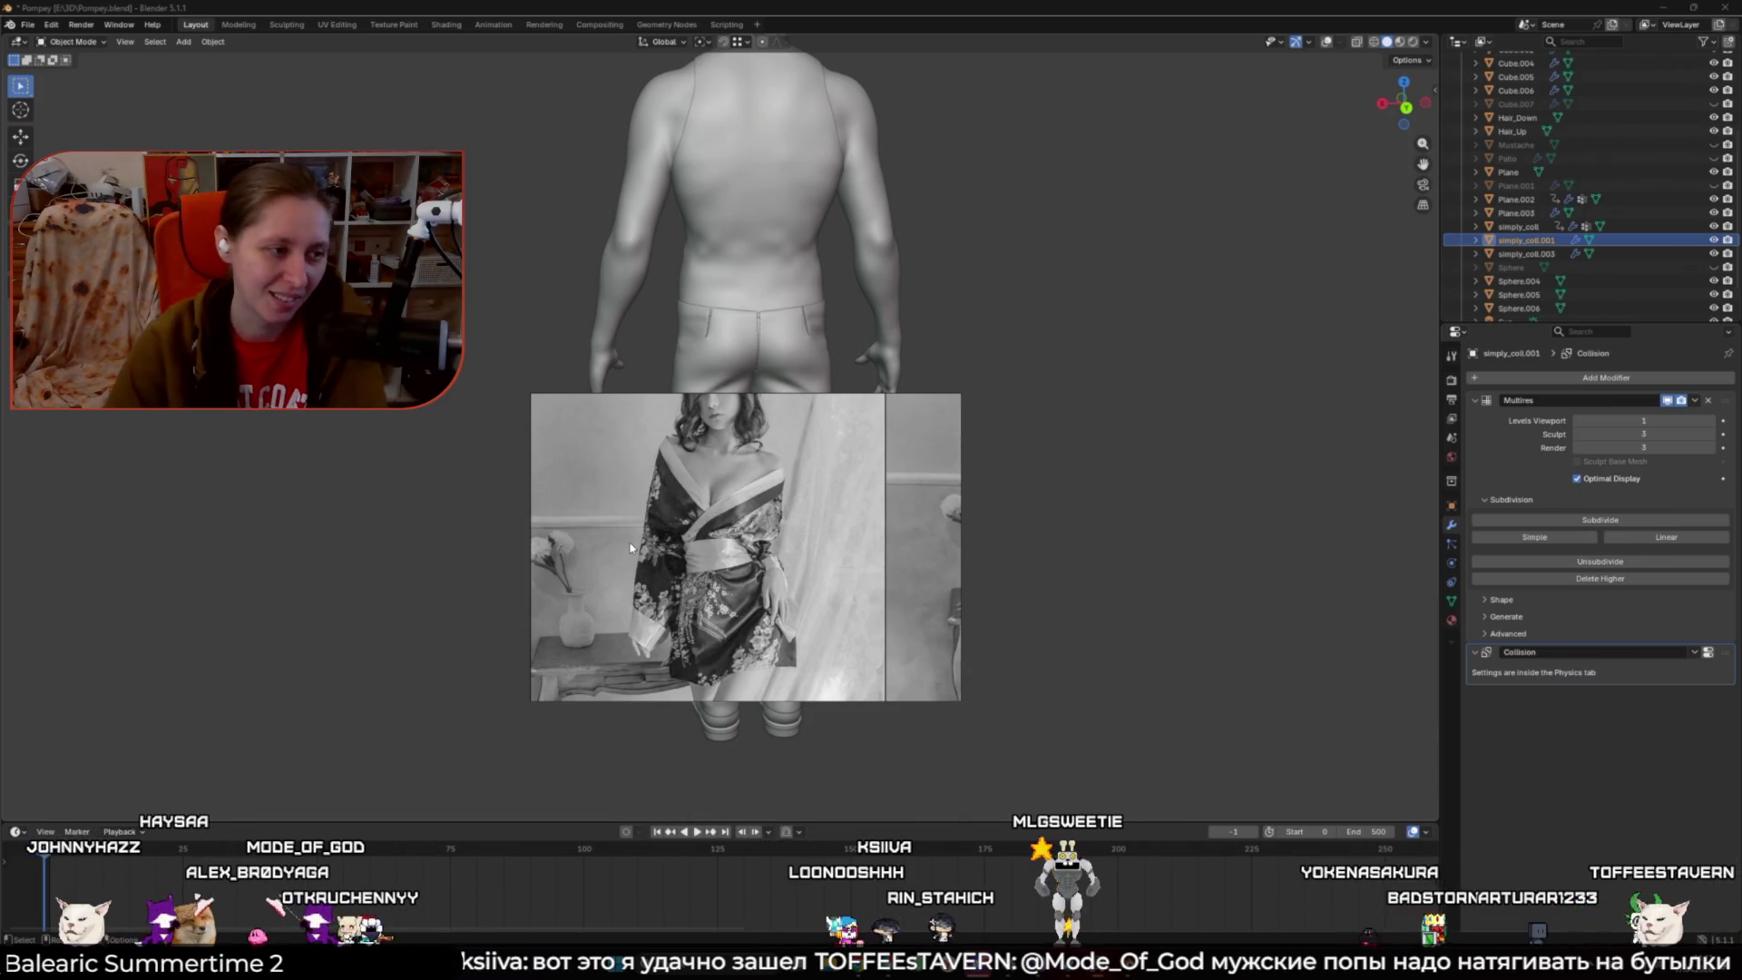
- Exit the floating reference image board, answer its save prompt, and select the pants Plane.002
right_click(821, 600)
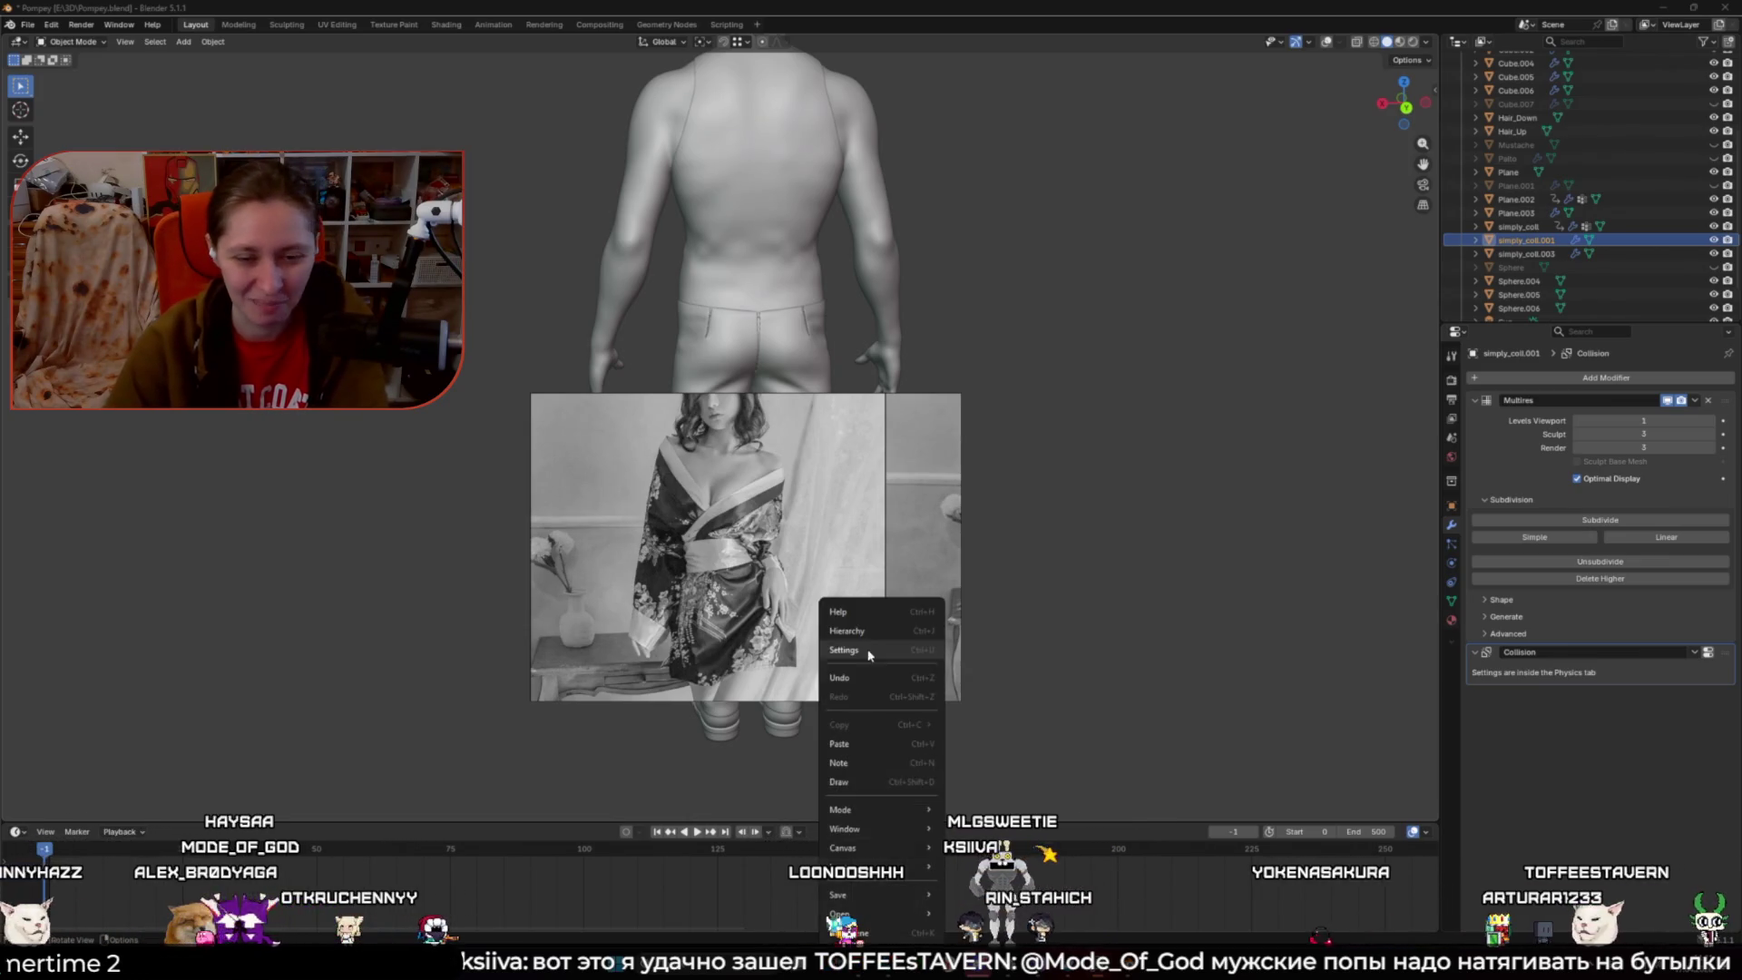
left_click(839, 939)
left_click(820, 583)
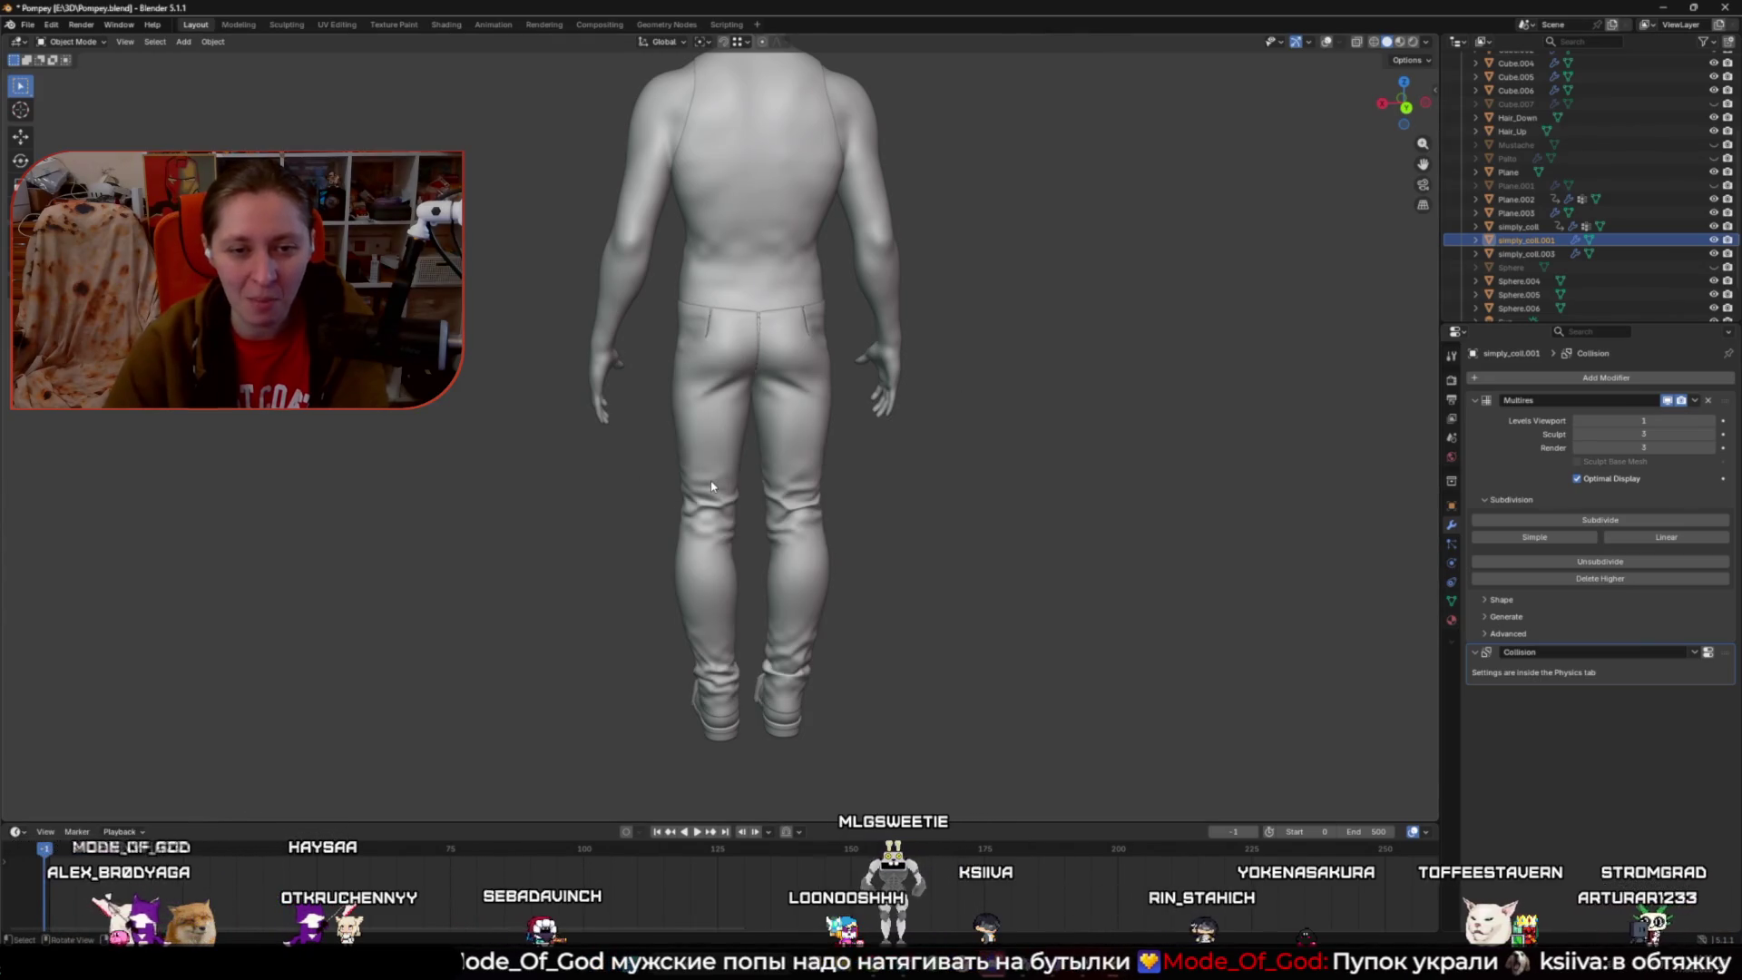
left_click(775, 449)
- Hide the pants Plane.002 and the shirt simply_coll, checking the figure in front view
key("h")
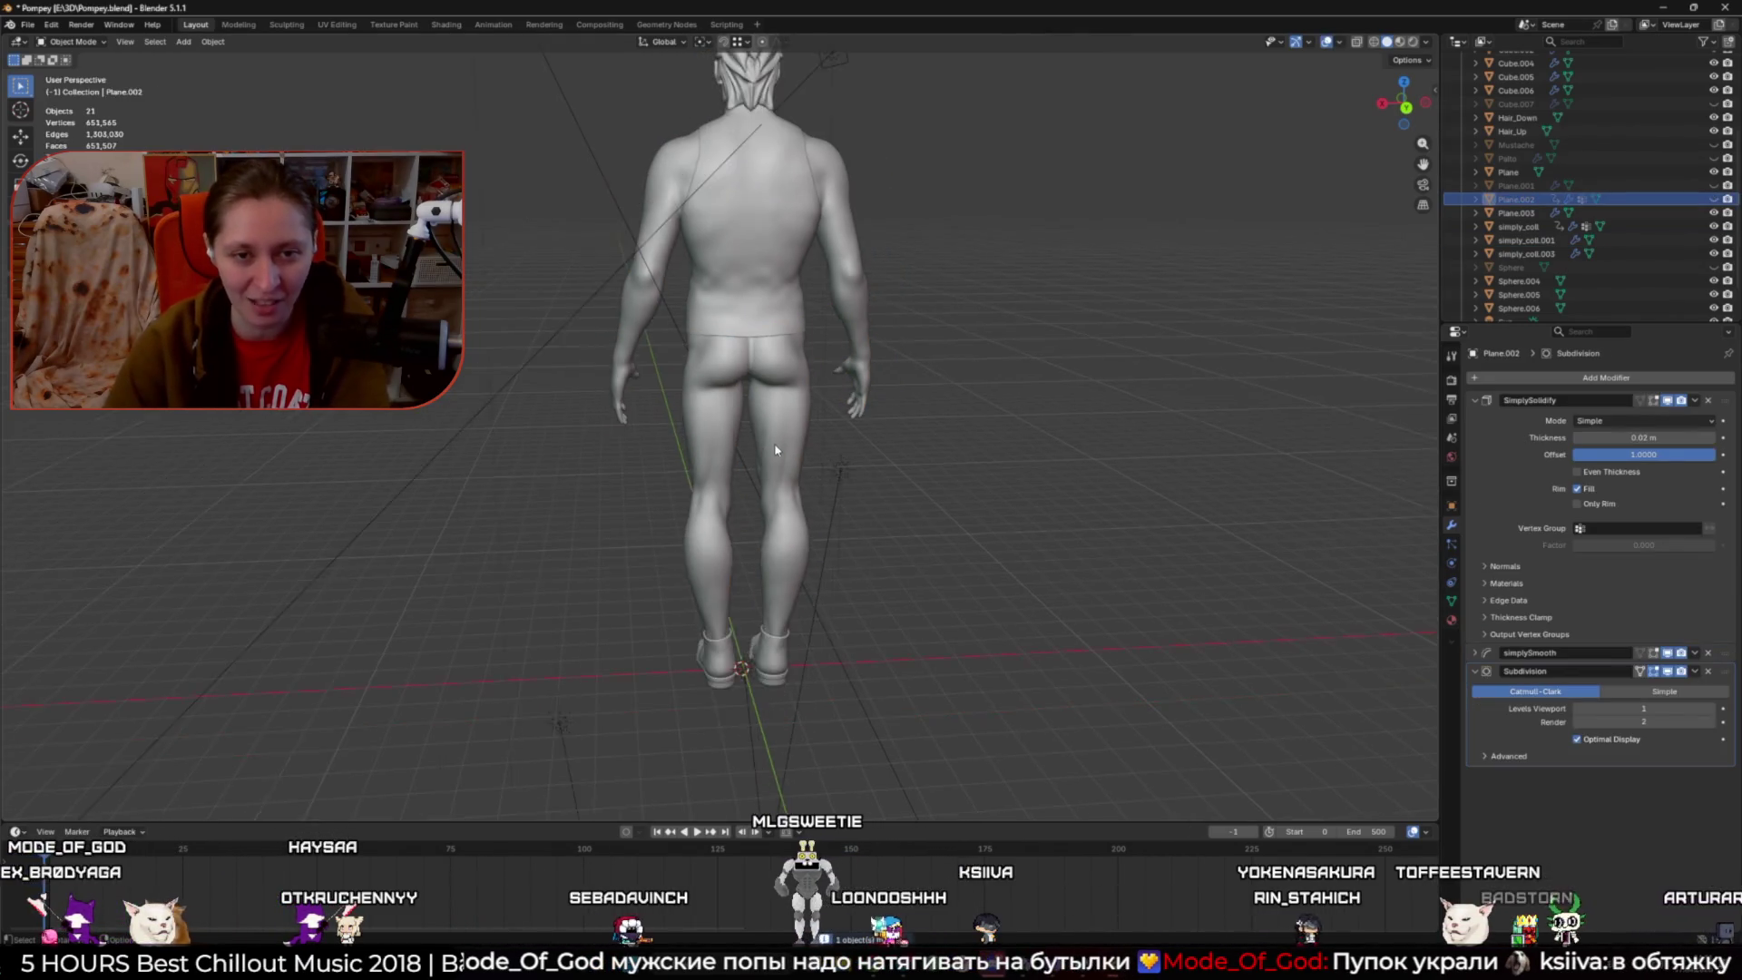
left_click(798, 272)
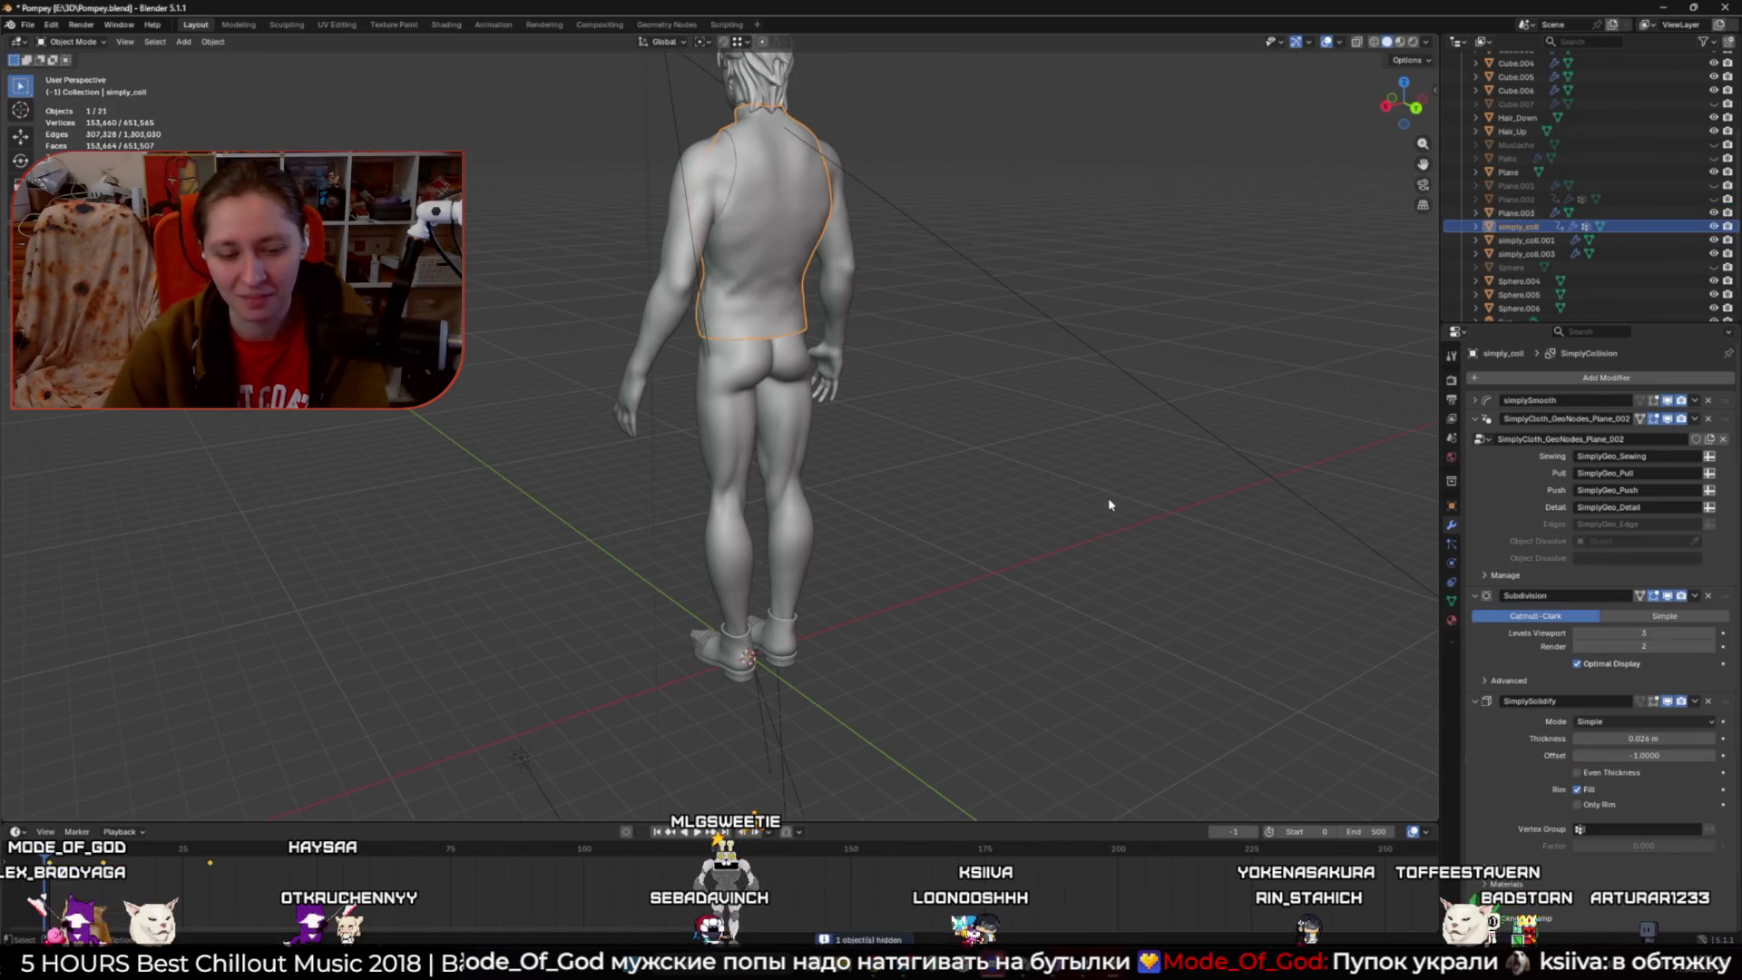
key("h")
key("shift+alt+z")
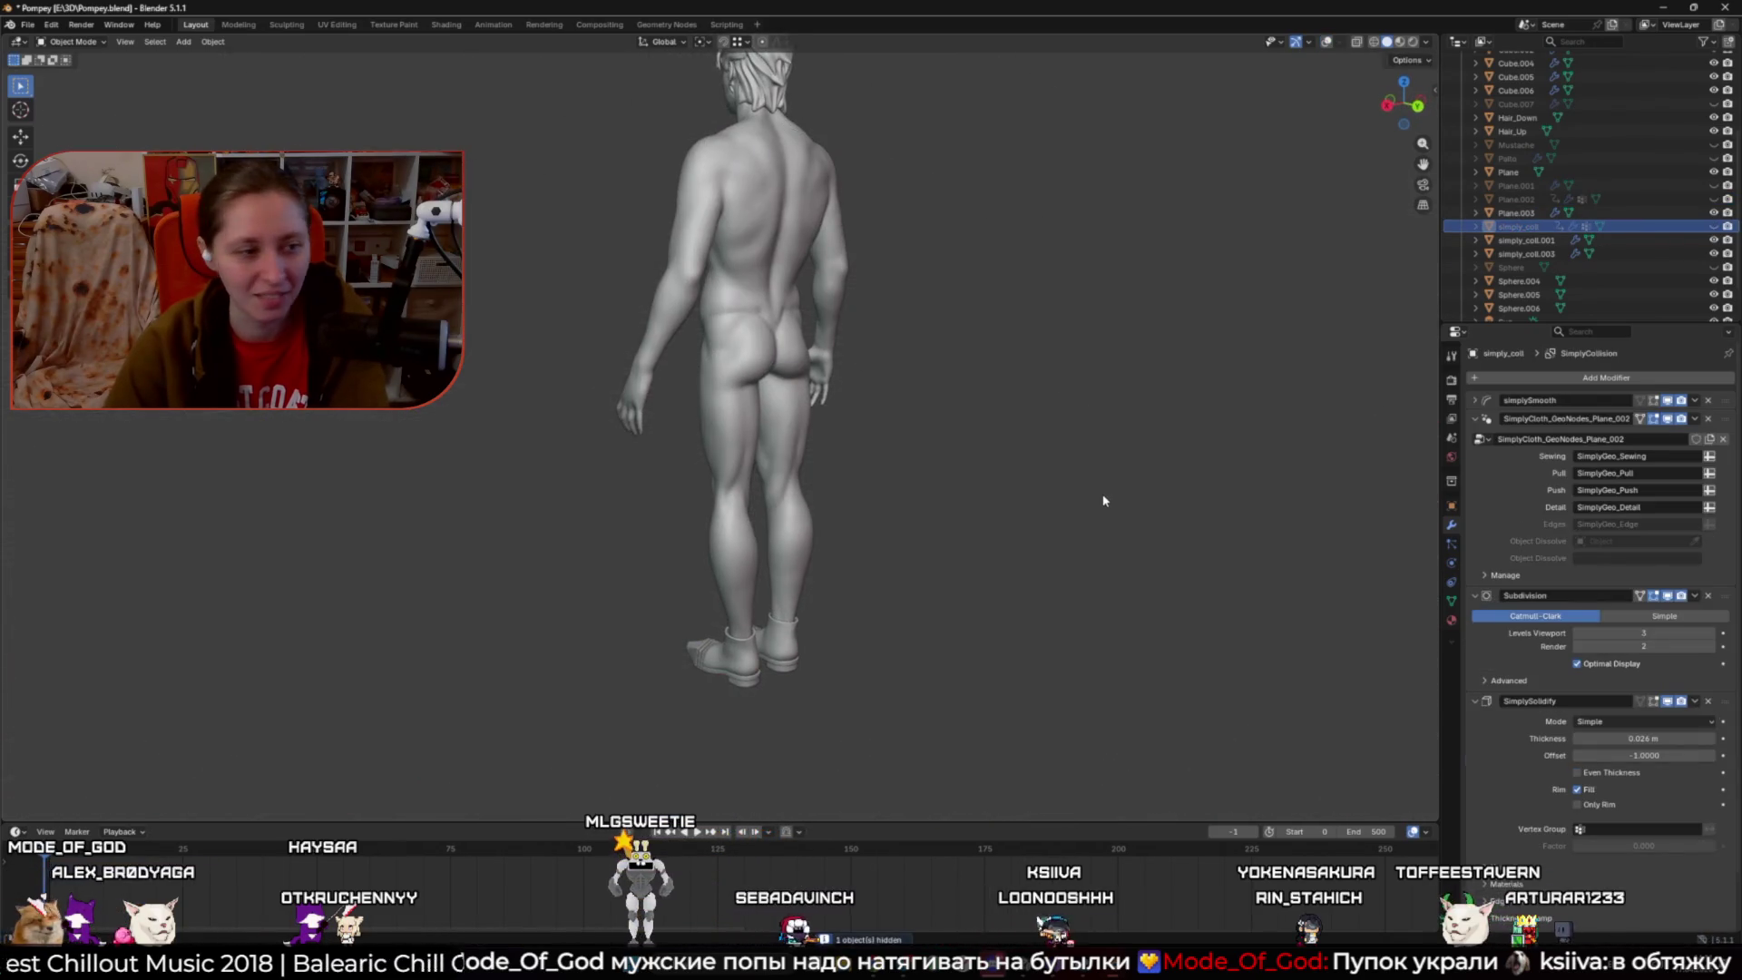
key("KP_1")
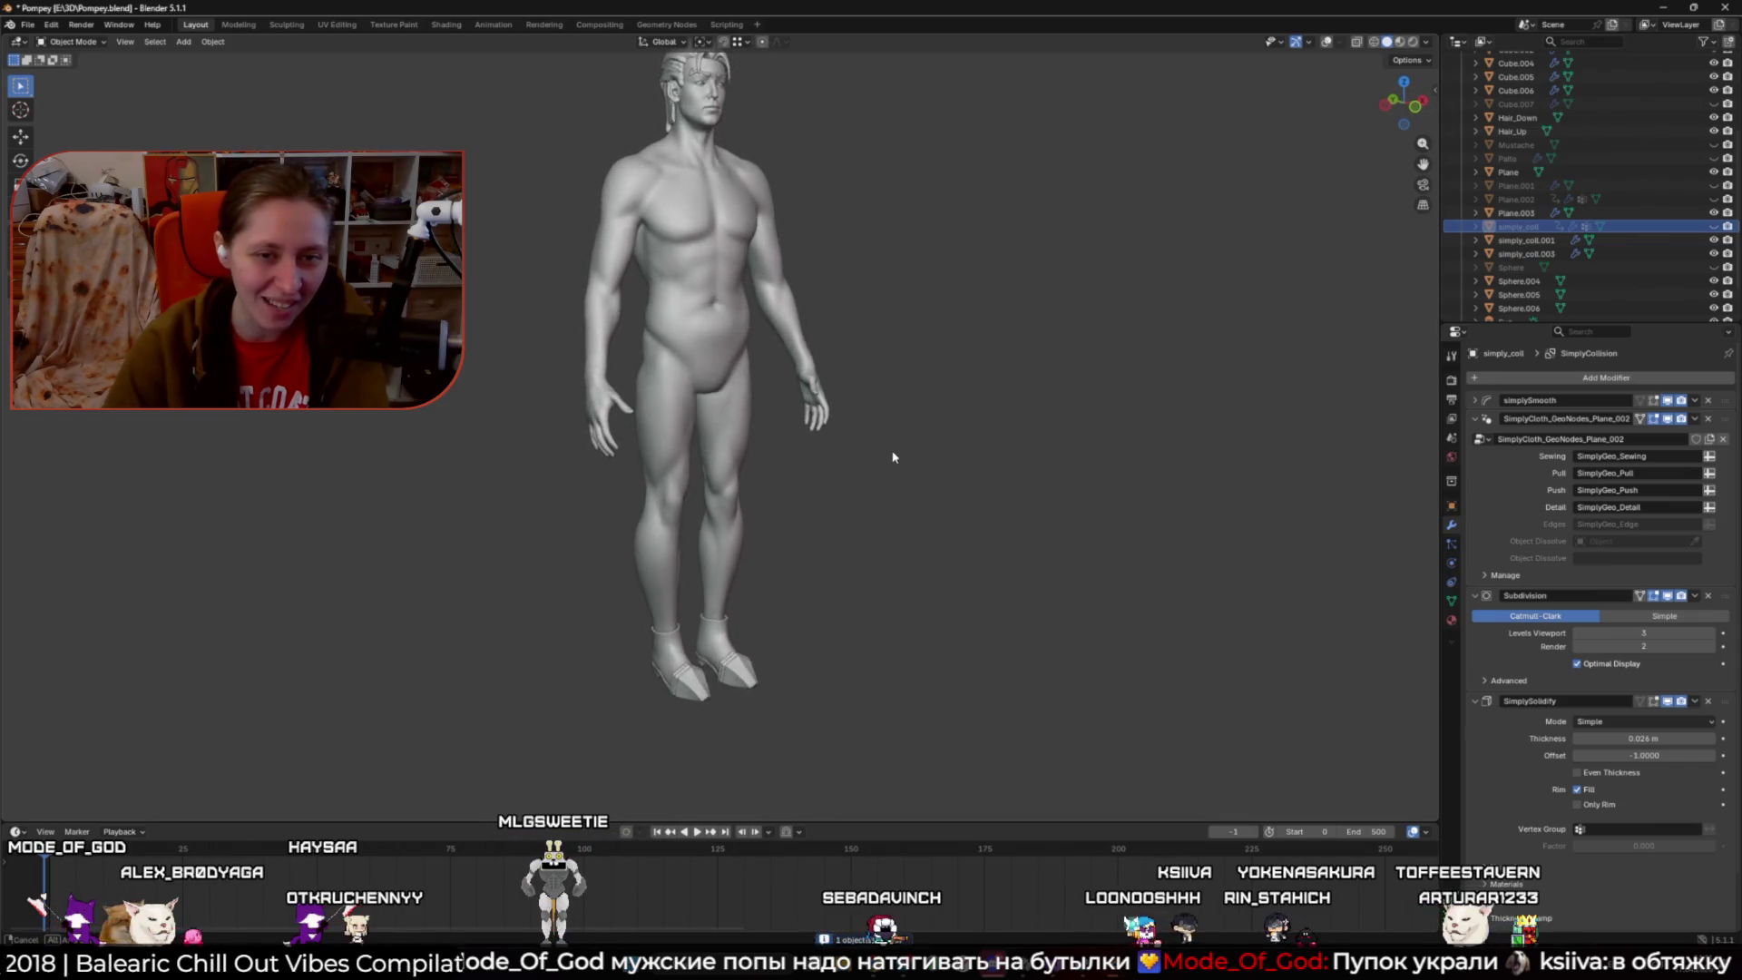
key("KP_1")
scroll(871, 508, "up", 3)
scroll(852, 544, "down", 2)
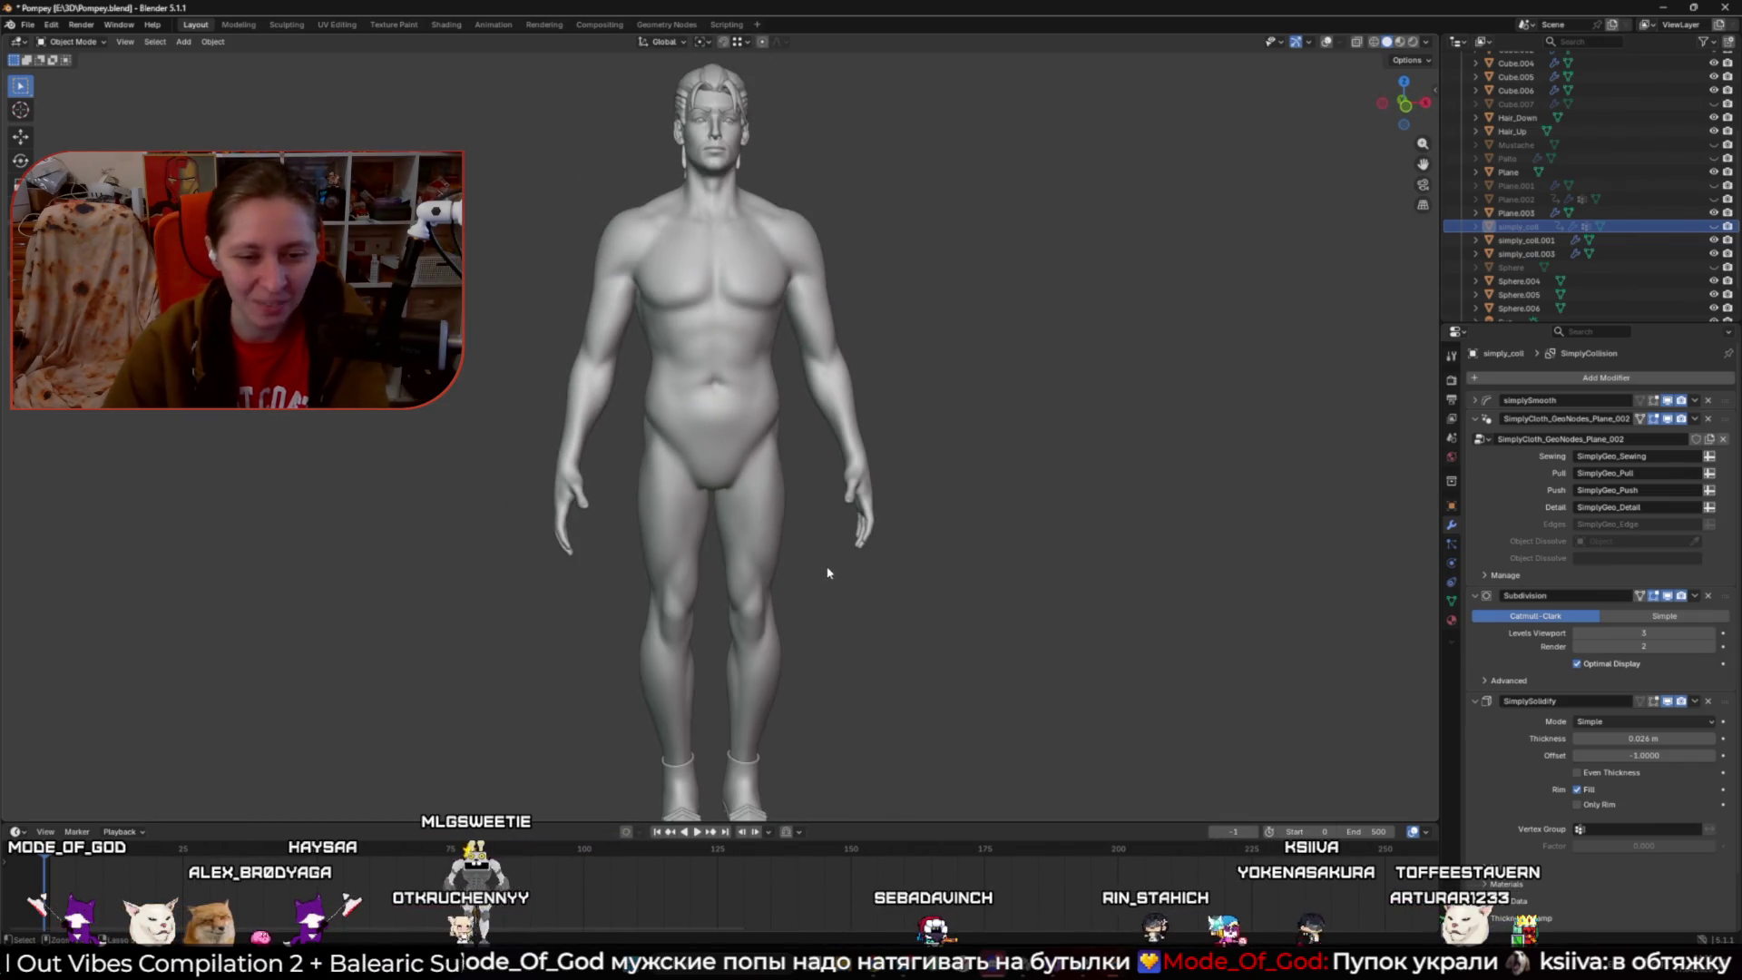
key("ctrl+z")
key("ctrl+z")
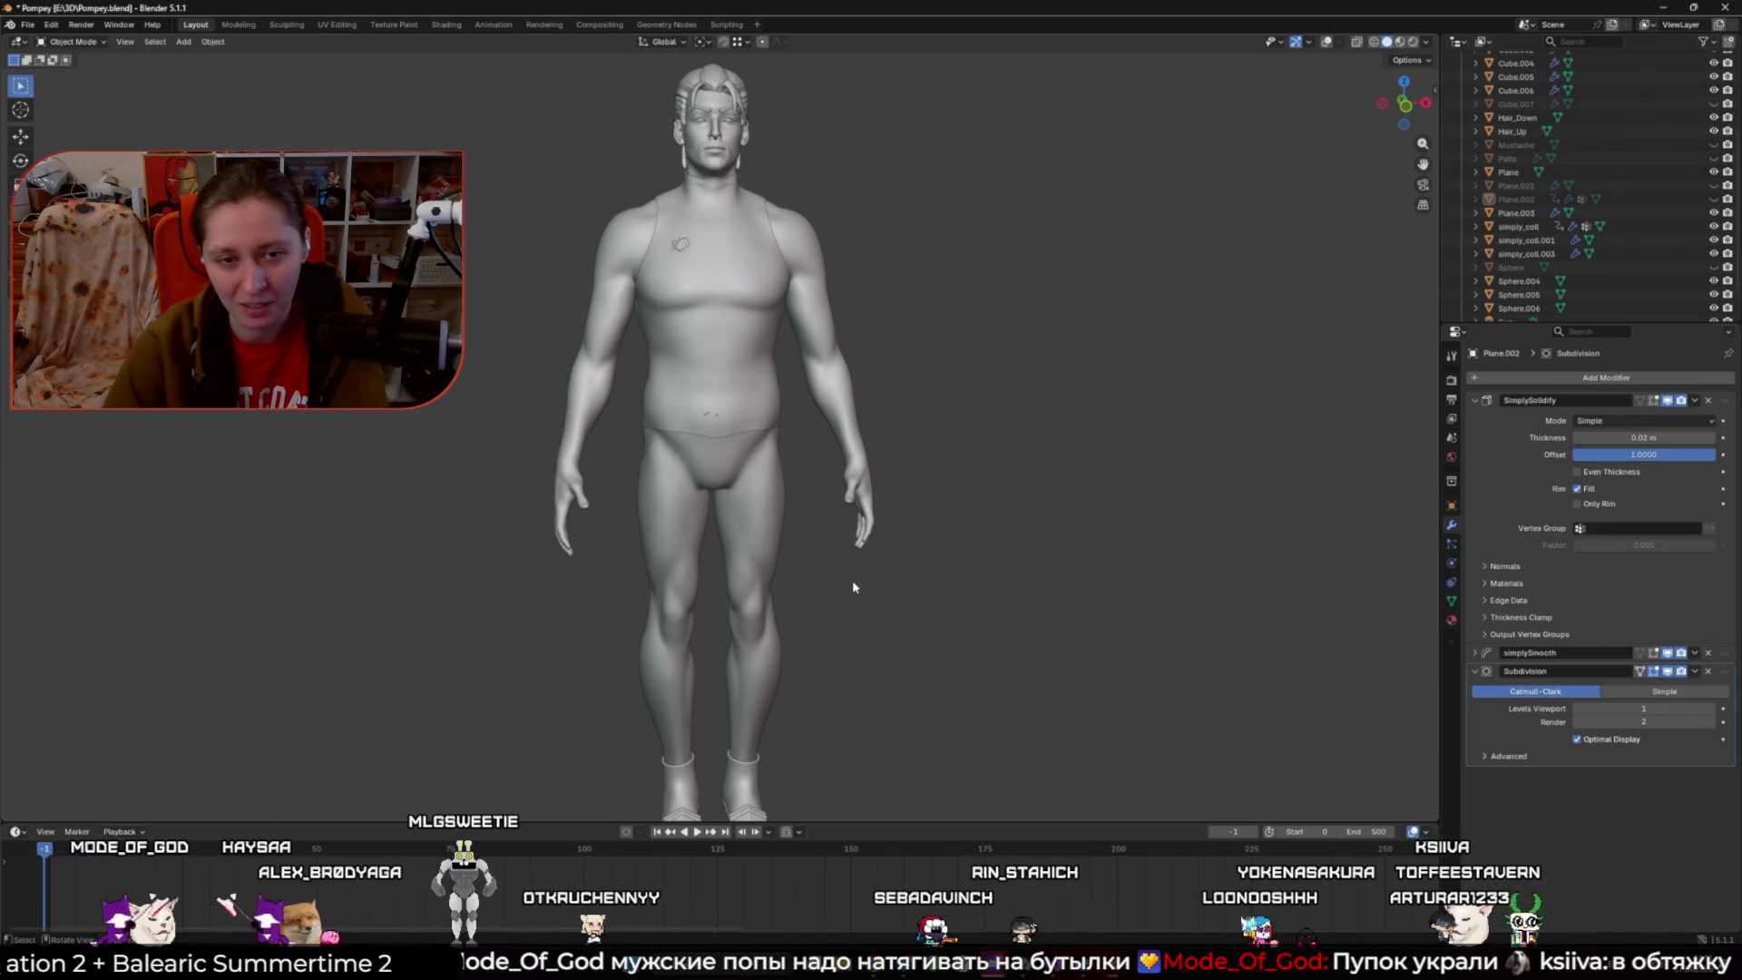
key("ctrl+z")
mouse_move(852, 587)
left_mouse_down()
mouse_move(762, 574)
mouse_move(911, 564)
left_mouse_up()
key("shift+alt+z")
key("h")
key("h")
mouse_move(786, 528)
left_mouse_down()
mouse_move(610, 517)
mouse_move(847, 544)
mouse_move(1118, 530)
mouse_move(798, 521)
mouse_move(748, 501)
left_mouse_up()
- Select the body simply_coll.001 and lower its Multires viewport level from 3 to 2
left_click(799, 521)
key("shift+alt+z")
scroll(800, 520, "up", 4)
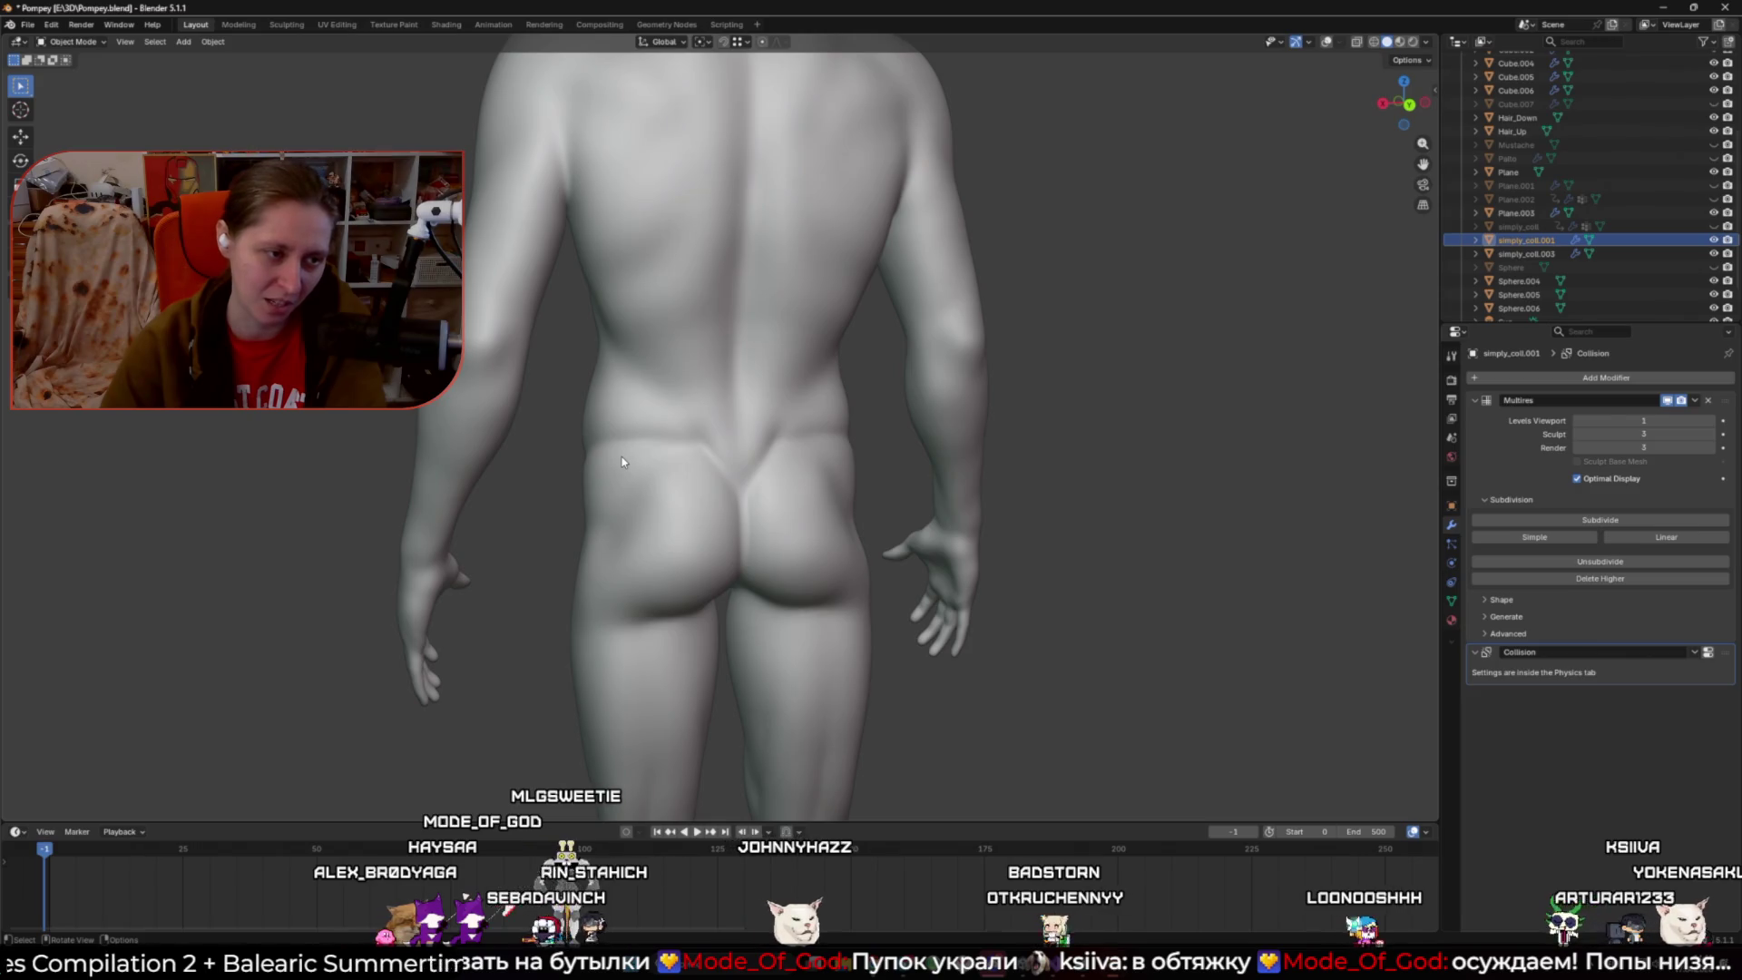
scroll(622, 456, "down", 4)
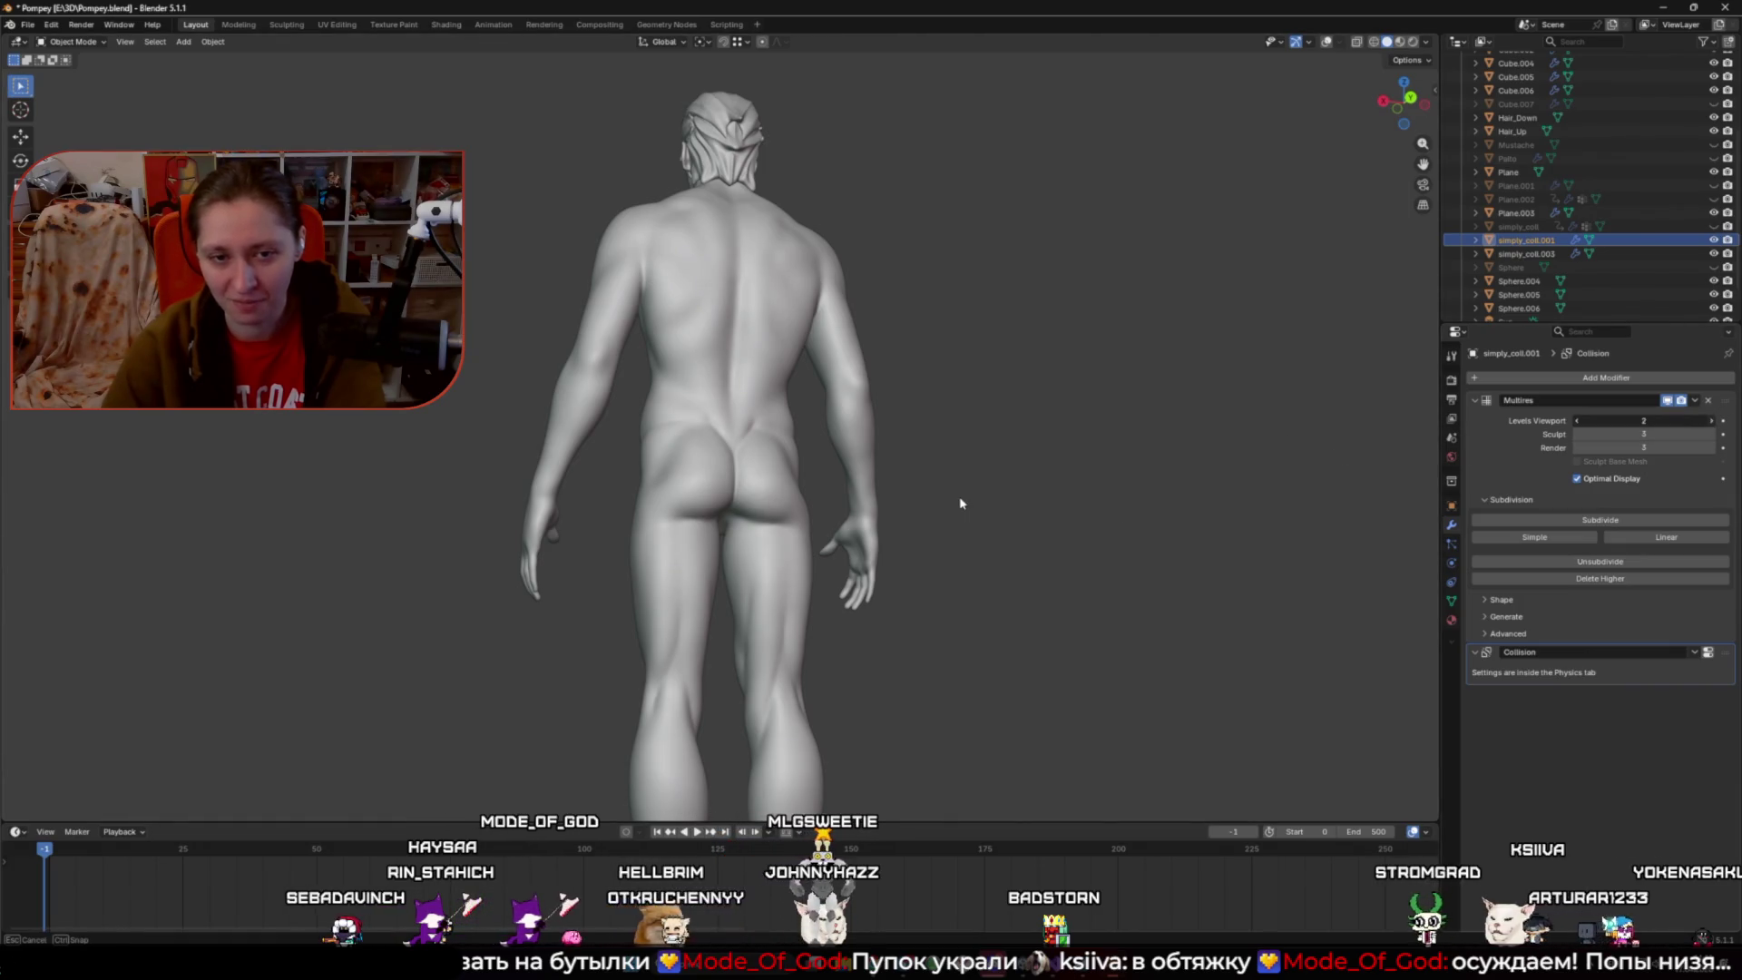
left_click_drag(599, 426, 901, 479)
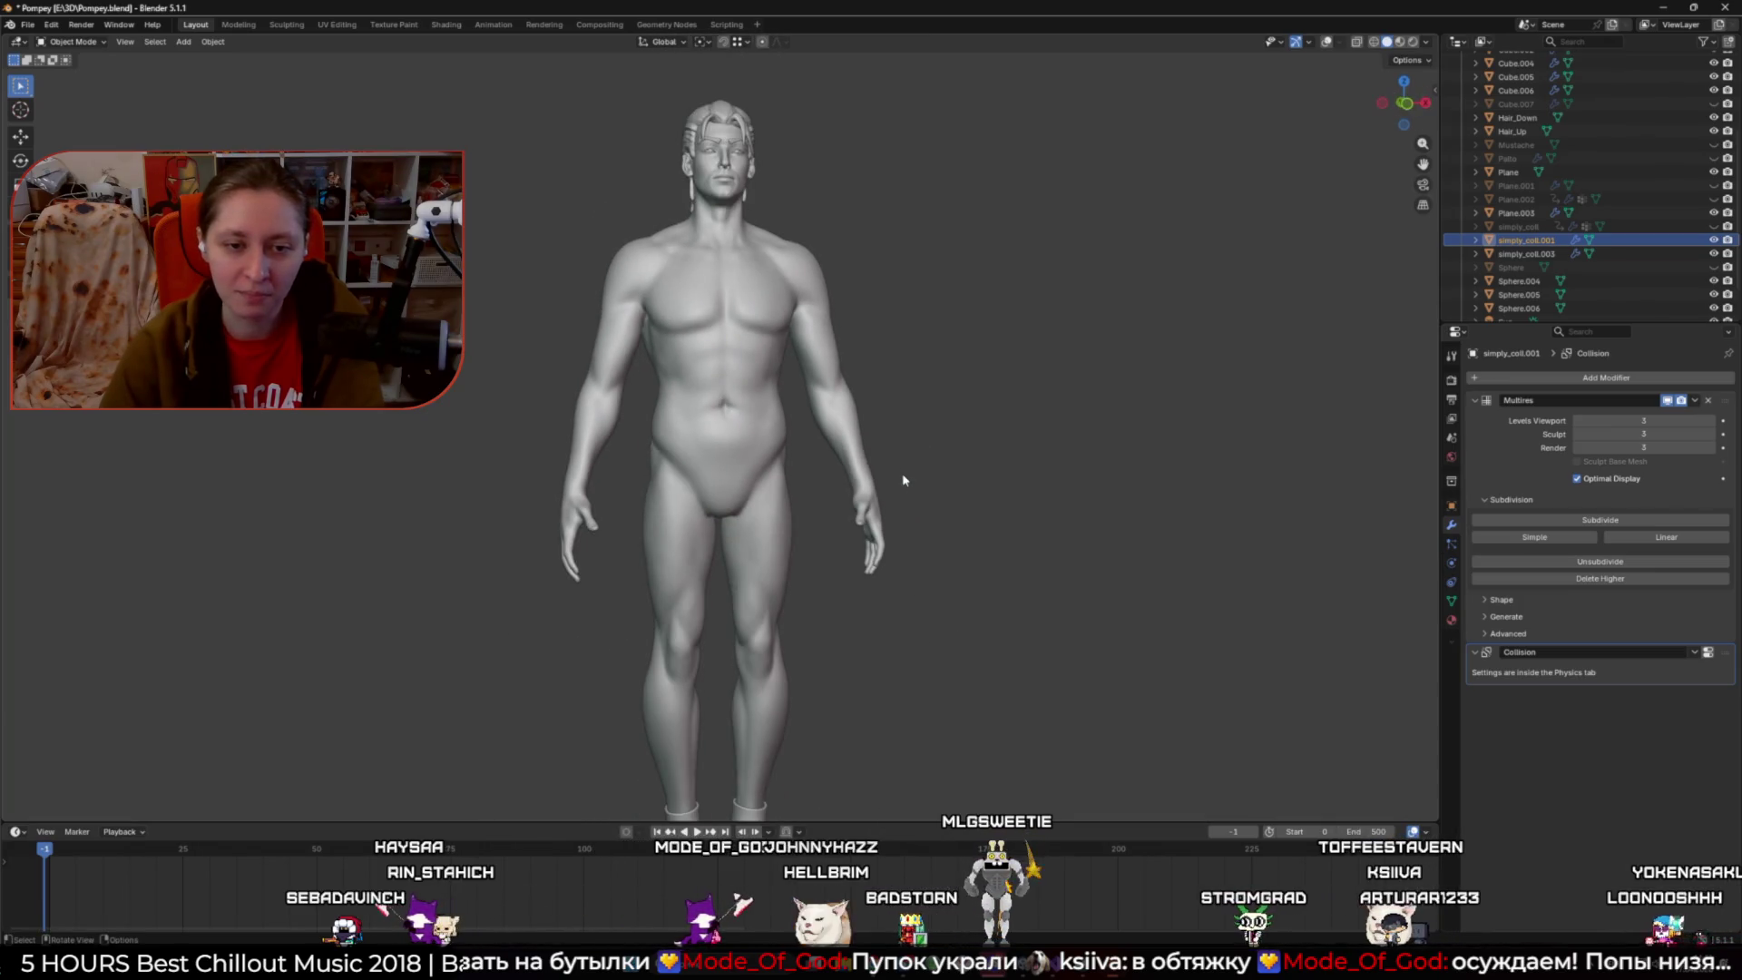
key("shift+alt+z")
key("ctrl+2")
mouse_move(898, 490)
left_mouse_down()
mouse_move(732, 386)
mouse_move(937, 396)
mouse_move(940, 434)
mouse_move(1041, 439)
mouse_move(991, 459)
mouse_move(784, 464)
left_mouse_up()
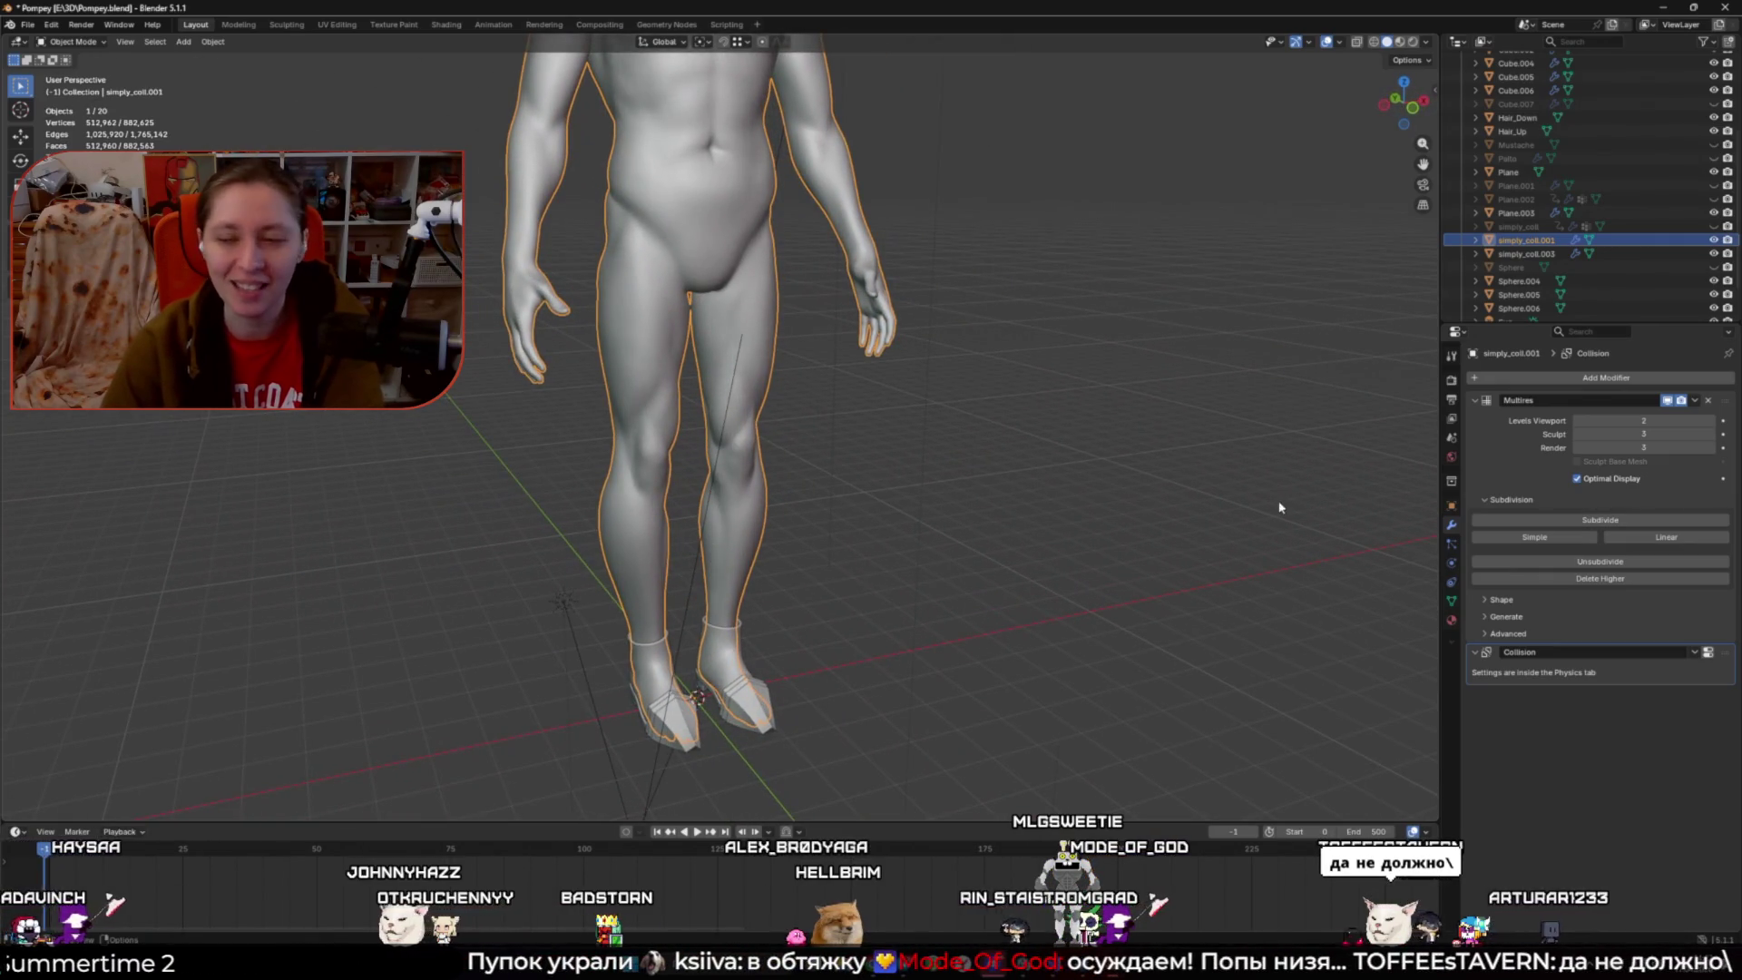
- Deselect the model and quit Blender, answering the save prompt
left_click(967, 497)
key("ctrl+q")
left_click(888, 505)
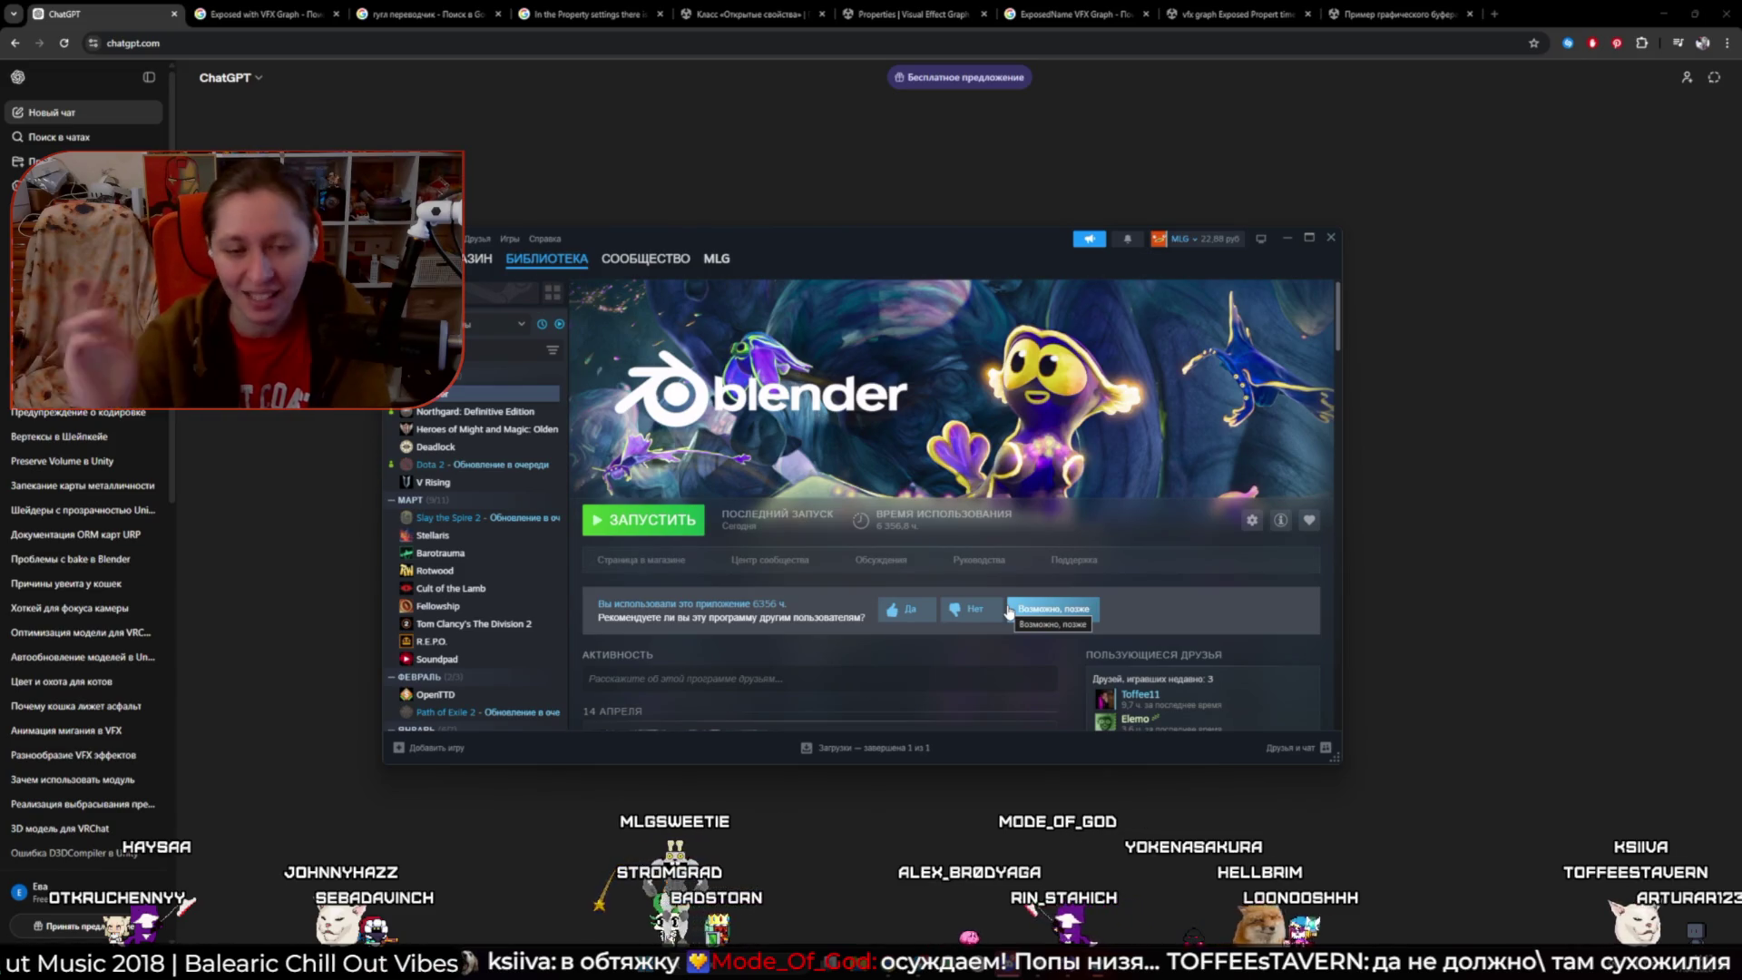
- Fix the typos (формы, использовать), end the question with 'Graph для удаление партиклей травы', and send it
scroll(1008, 612, "down", 2)
left_click(1521, 649)
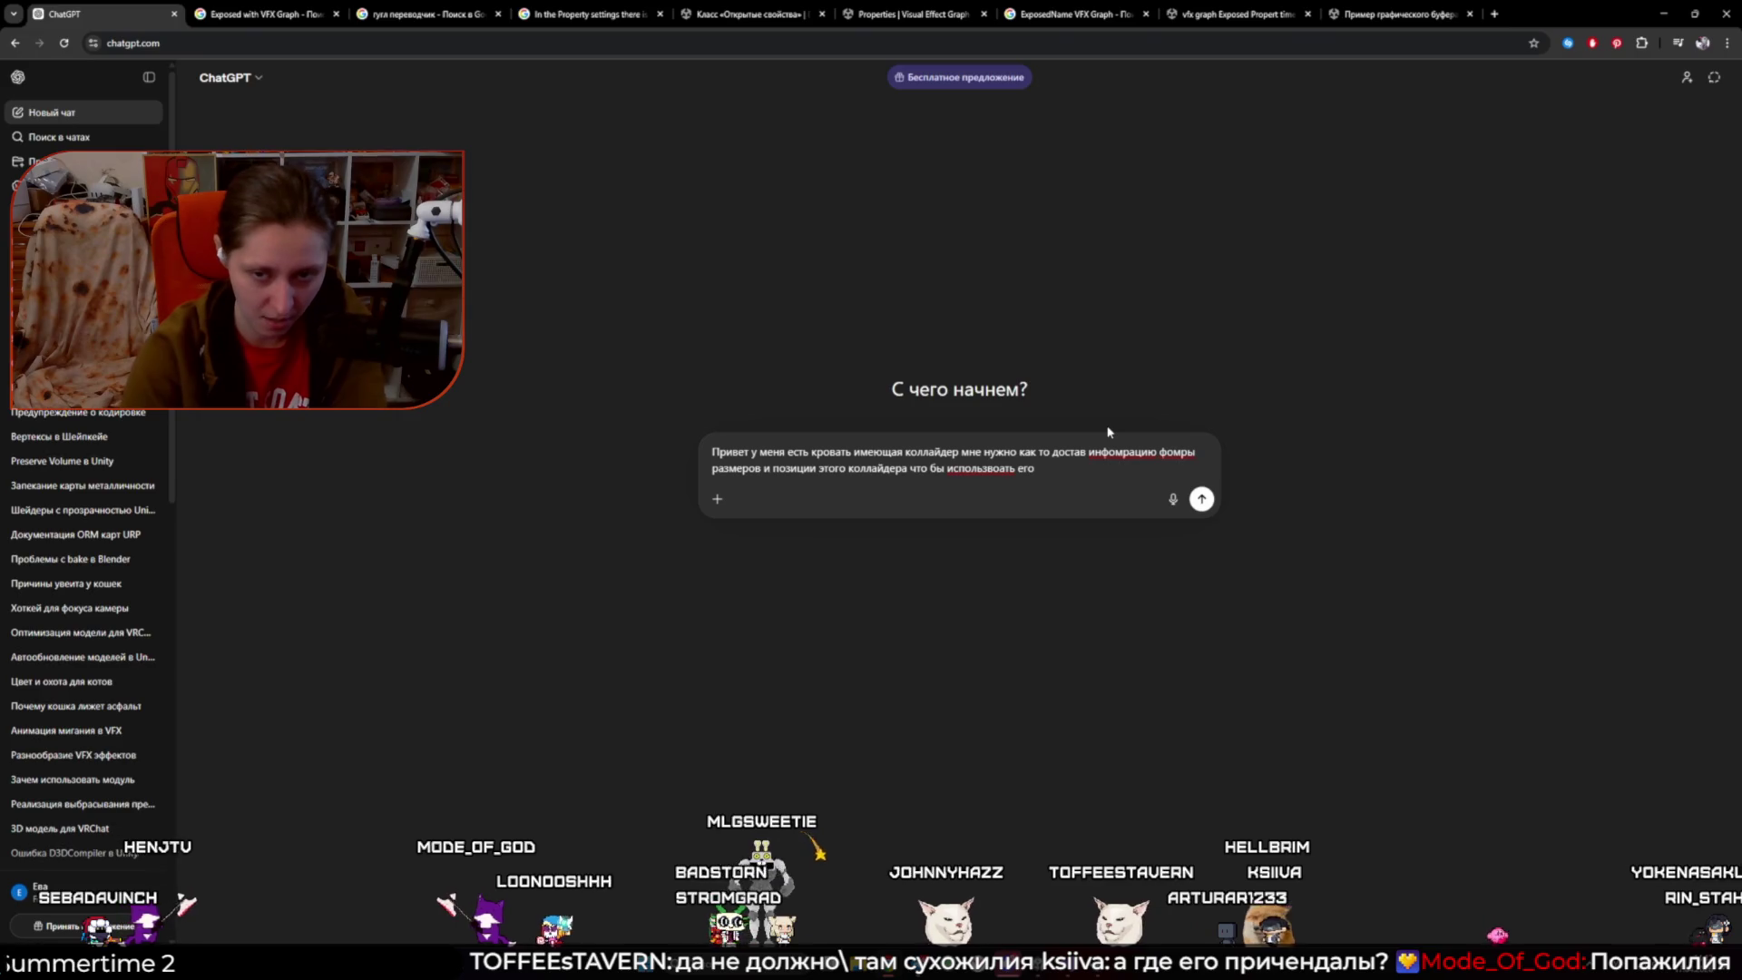
type("ь")
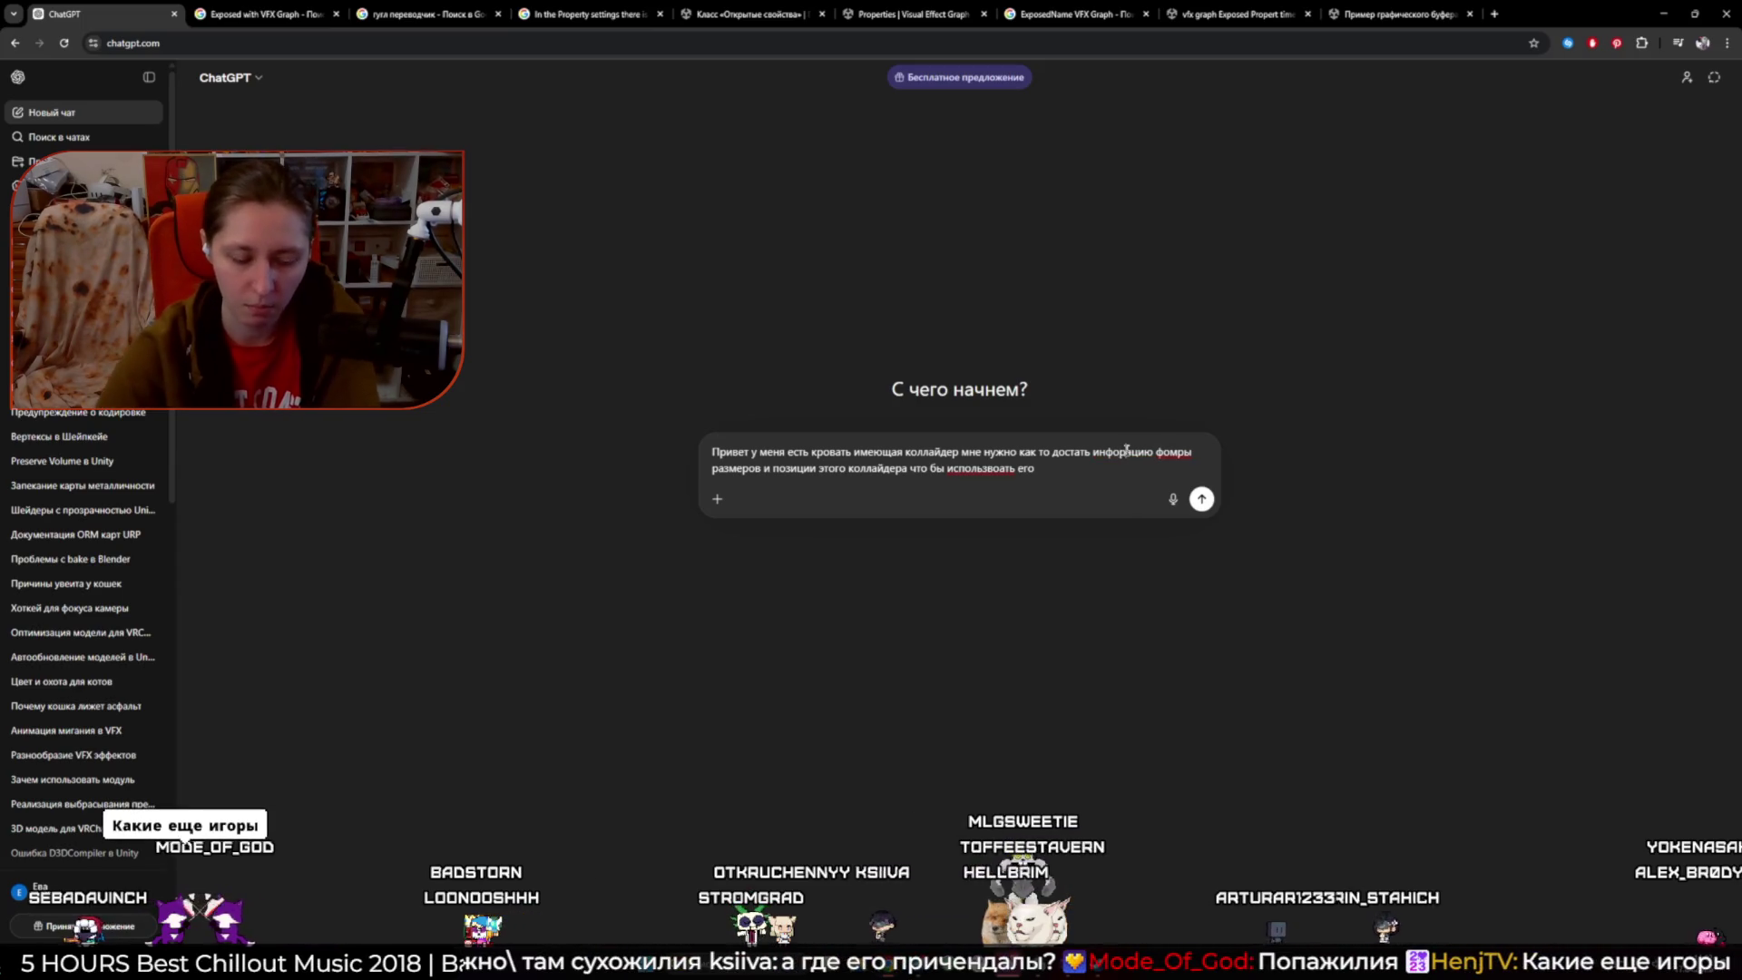
left_click(1188, 451)
key("BackSpace")
key("BackSpace")
type("рмы")
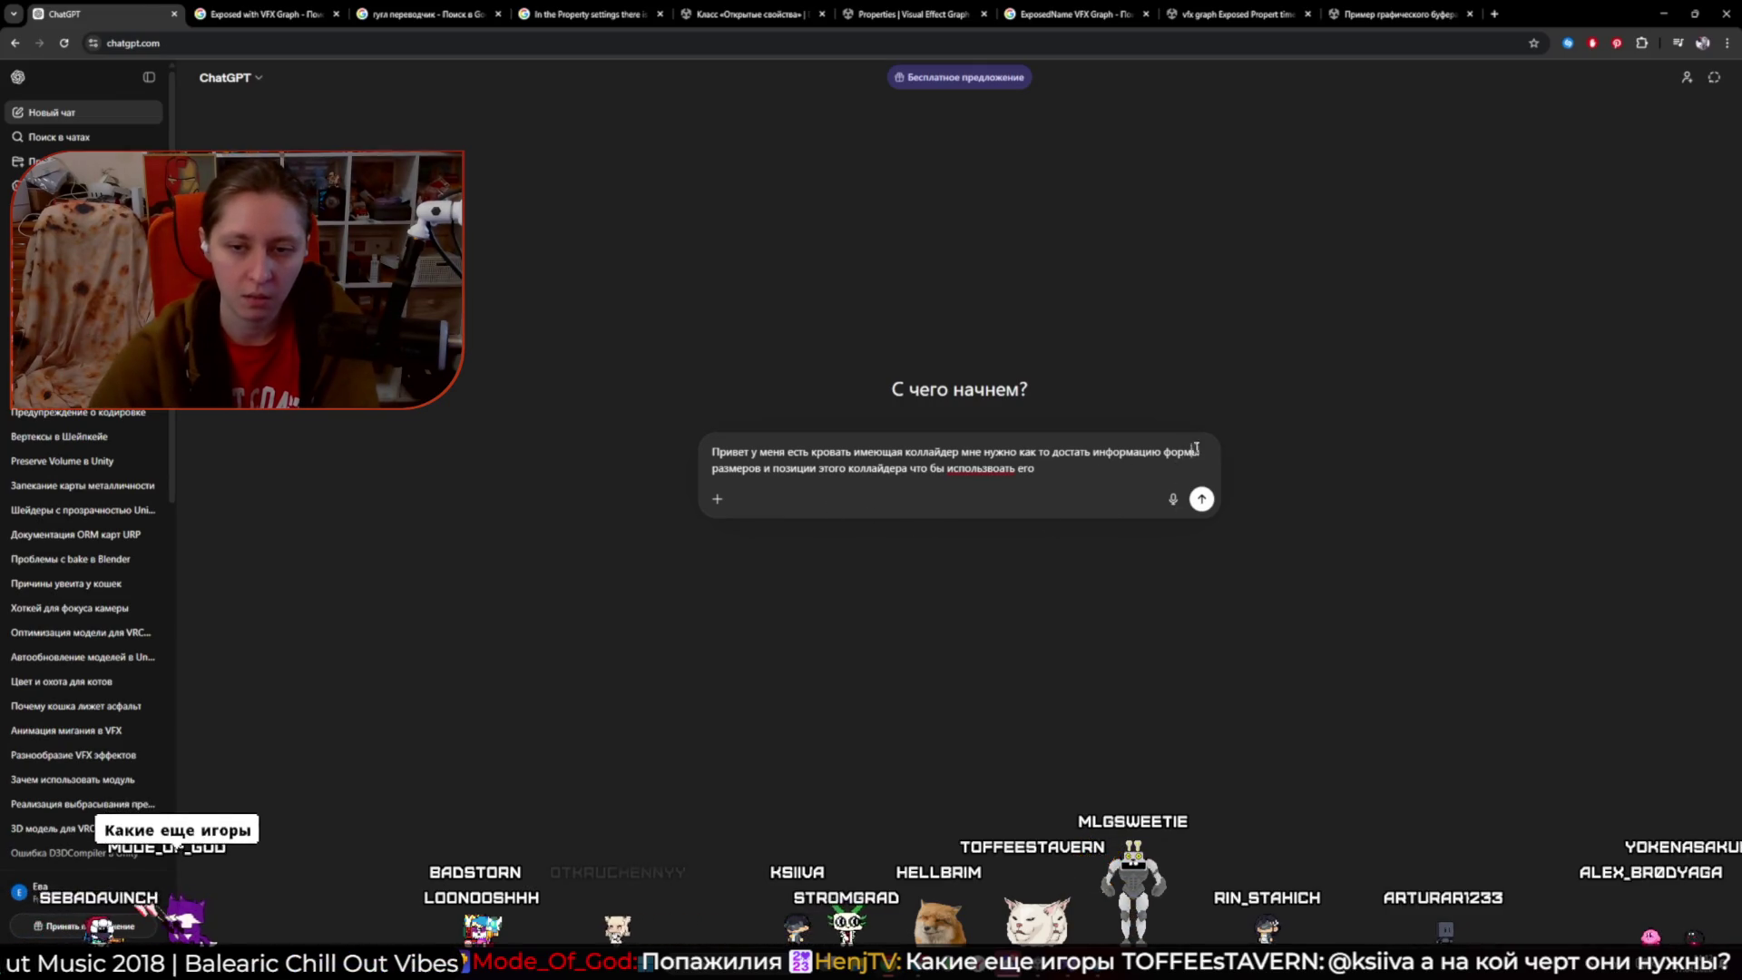
type(",")
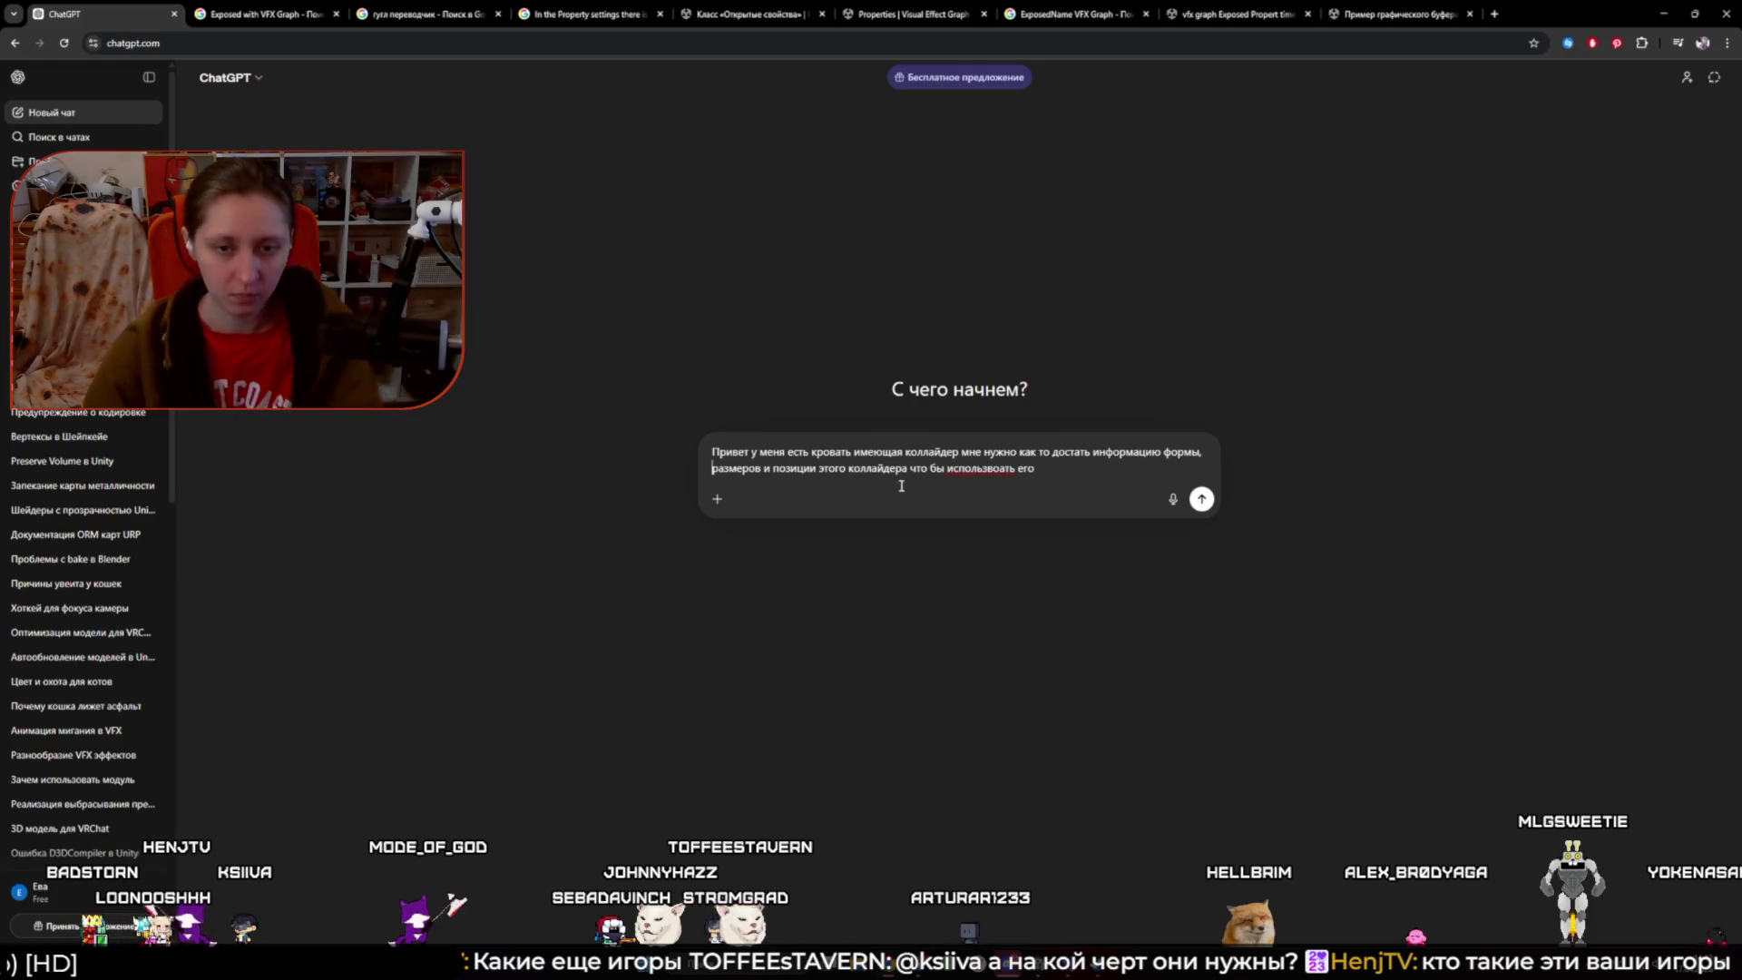
left_click(1057, 487)
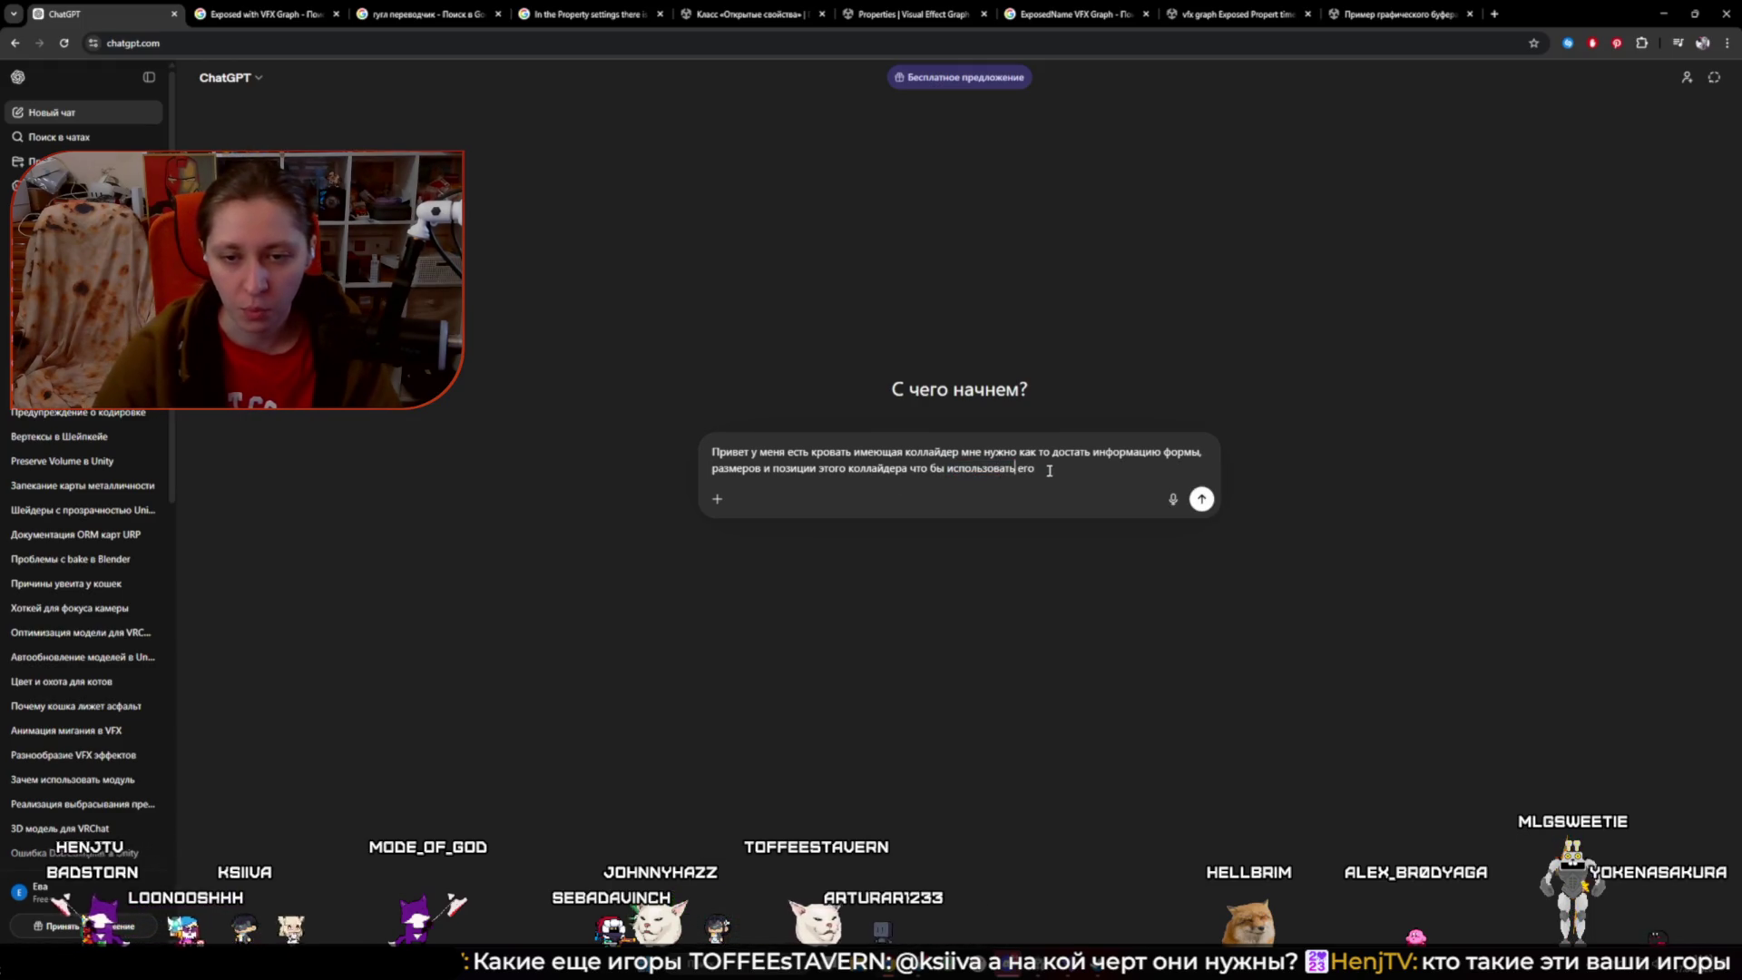
type("Graphe")
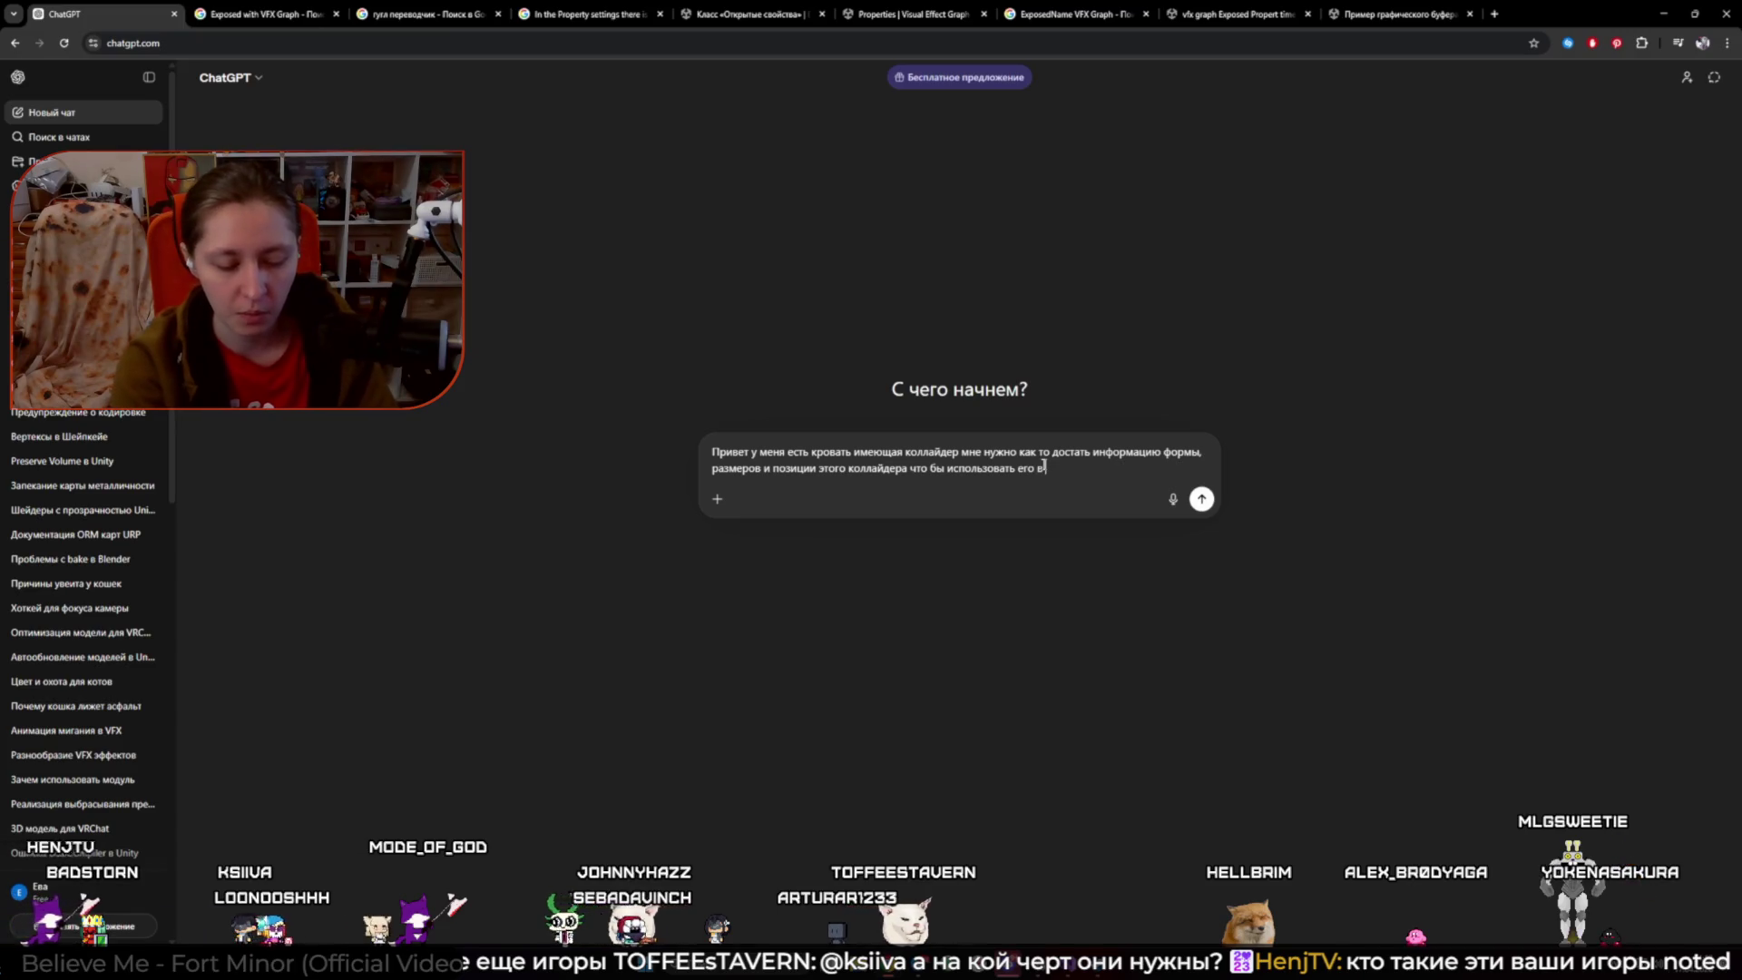
type(" для удален")
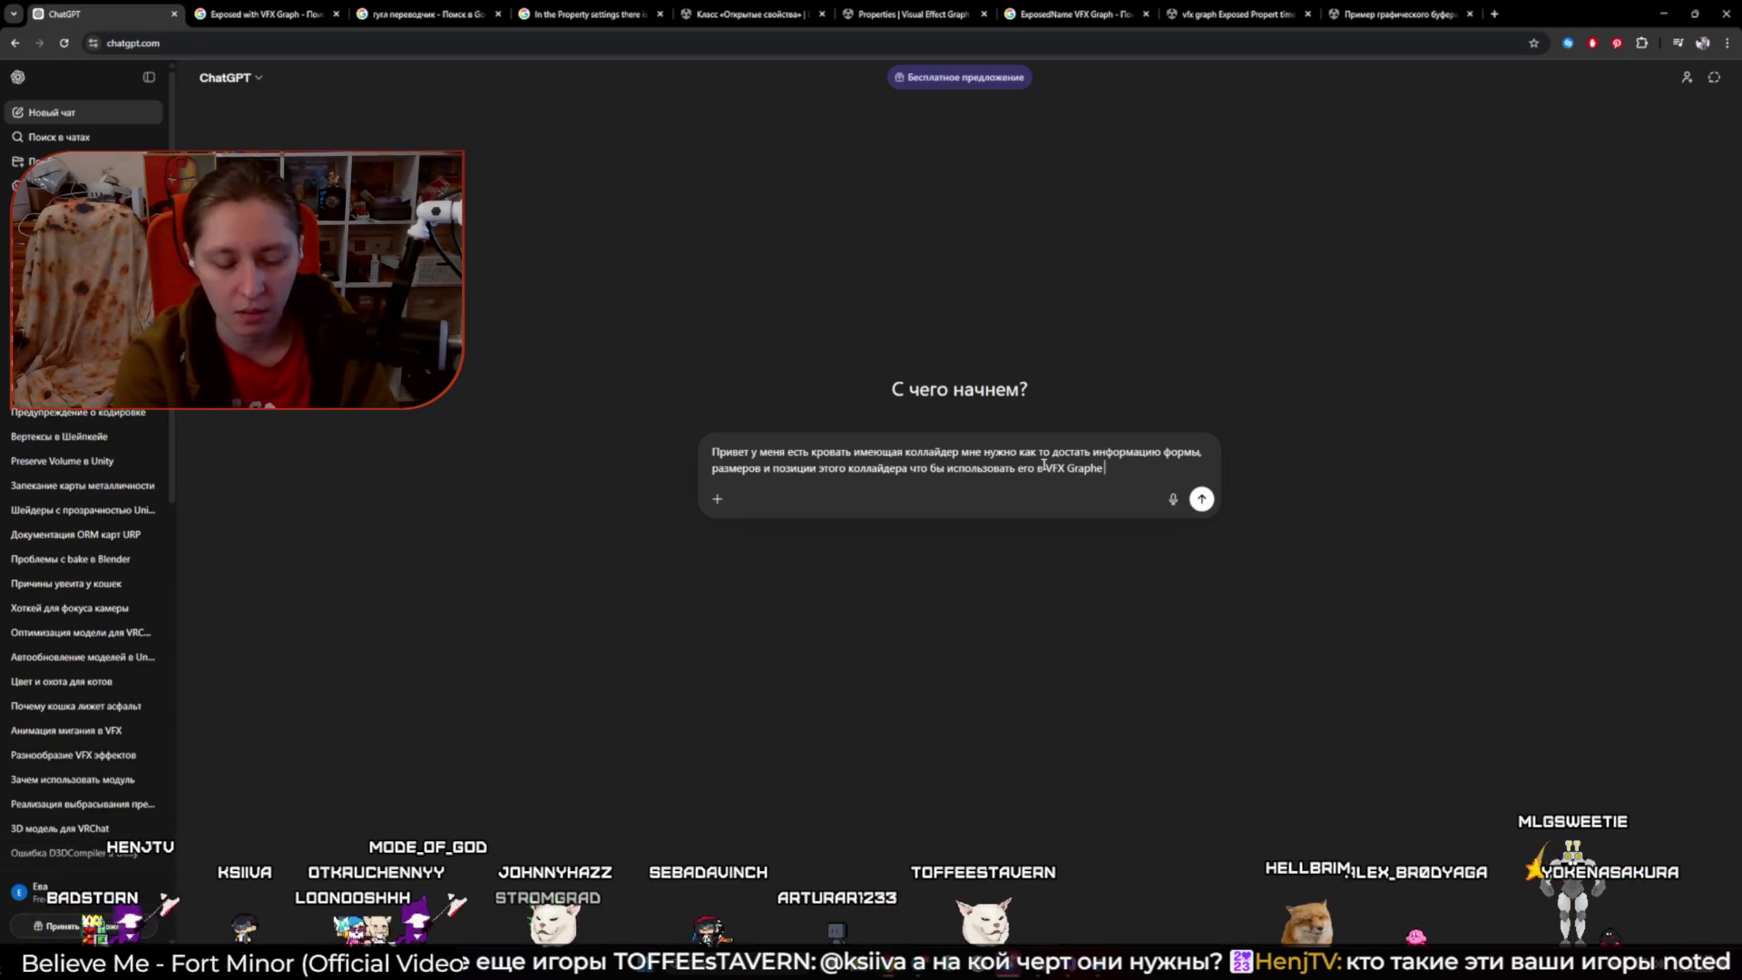
type("ие")
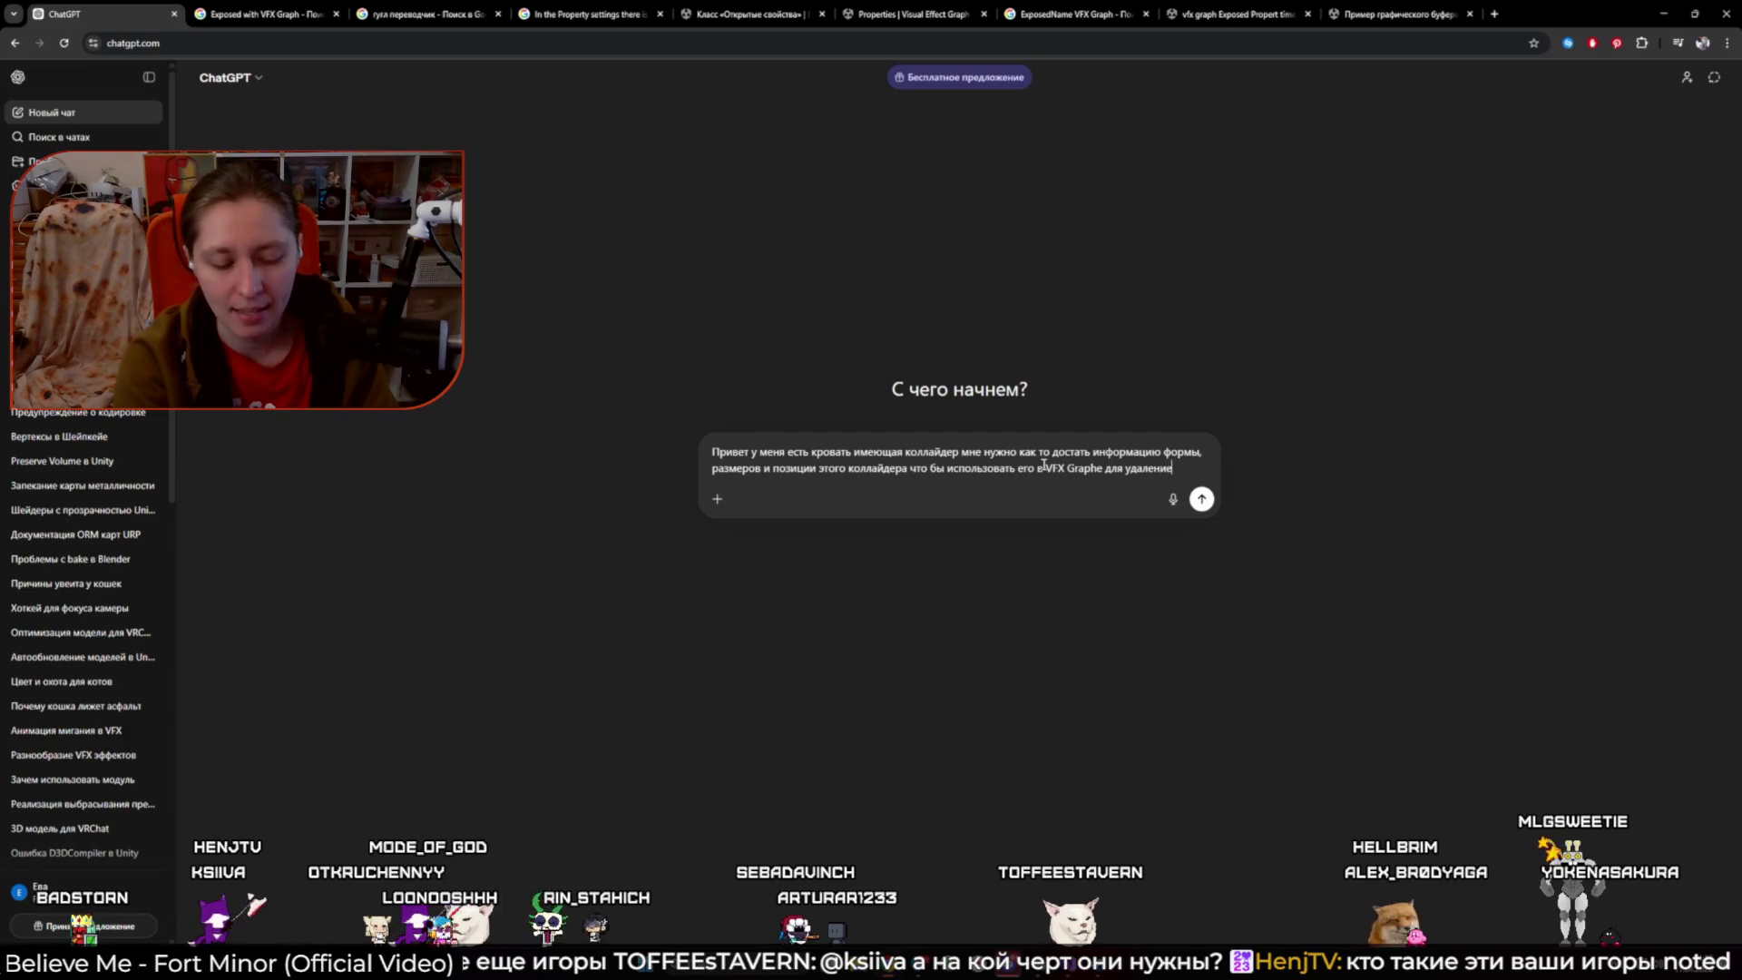
type(" партиклей травы\\")
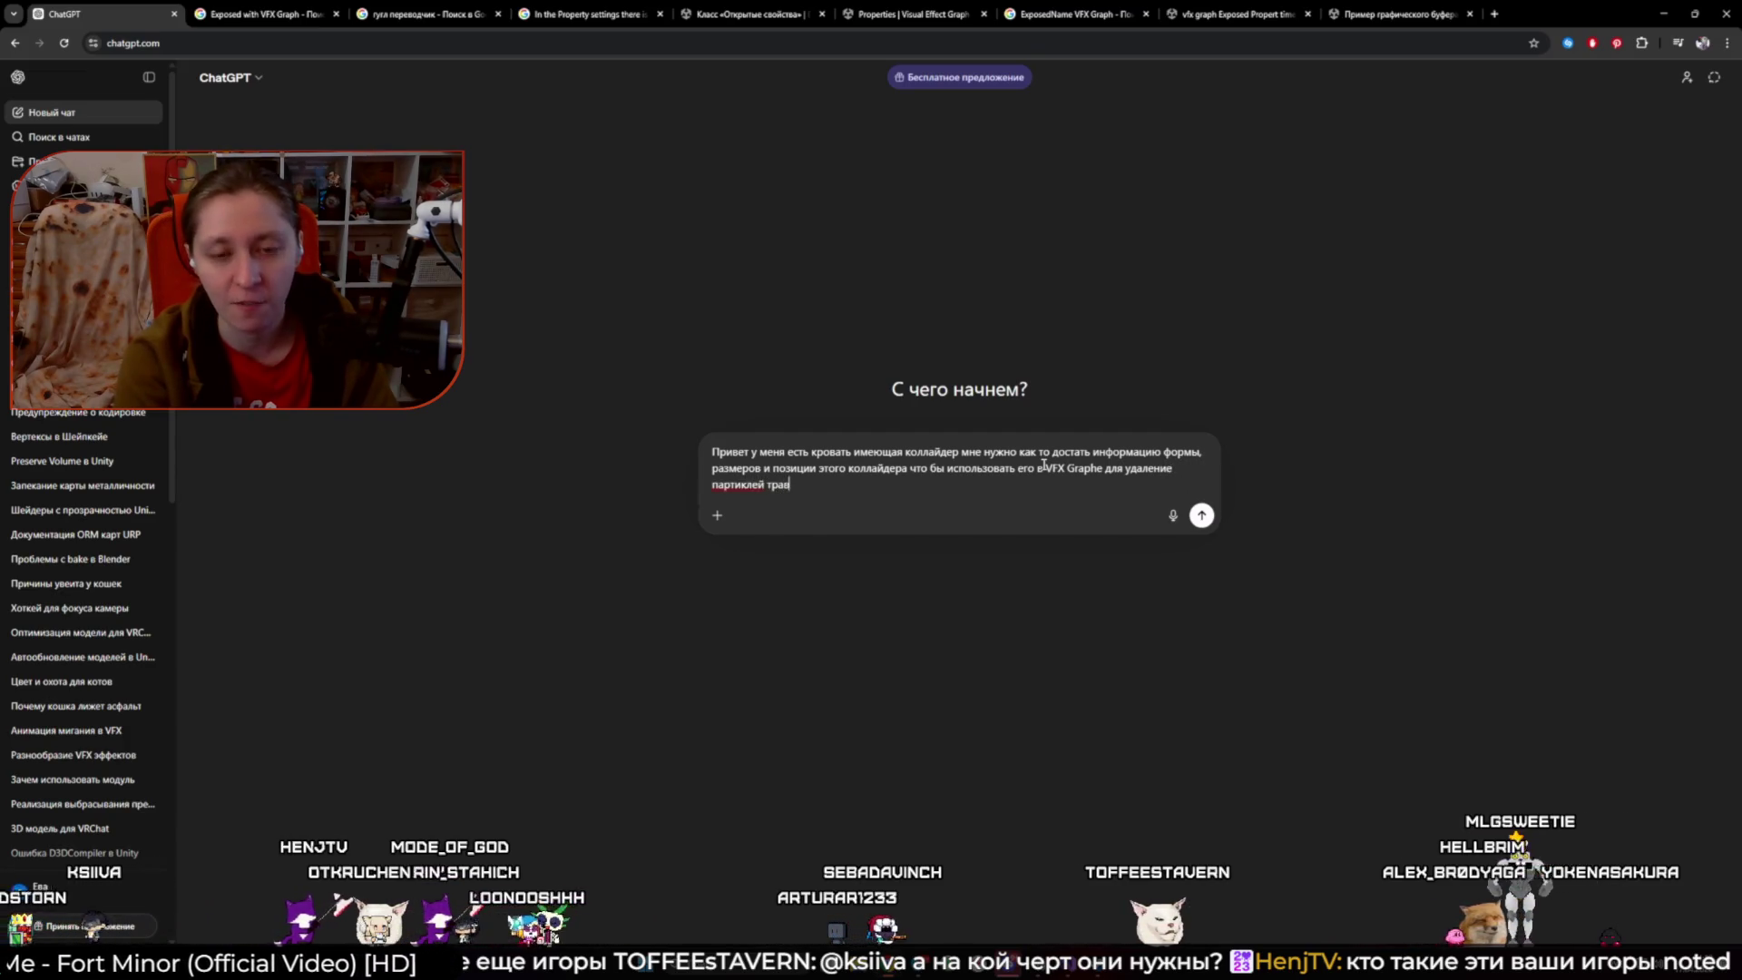
key("Return")
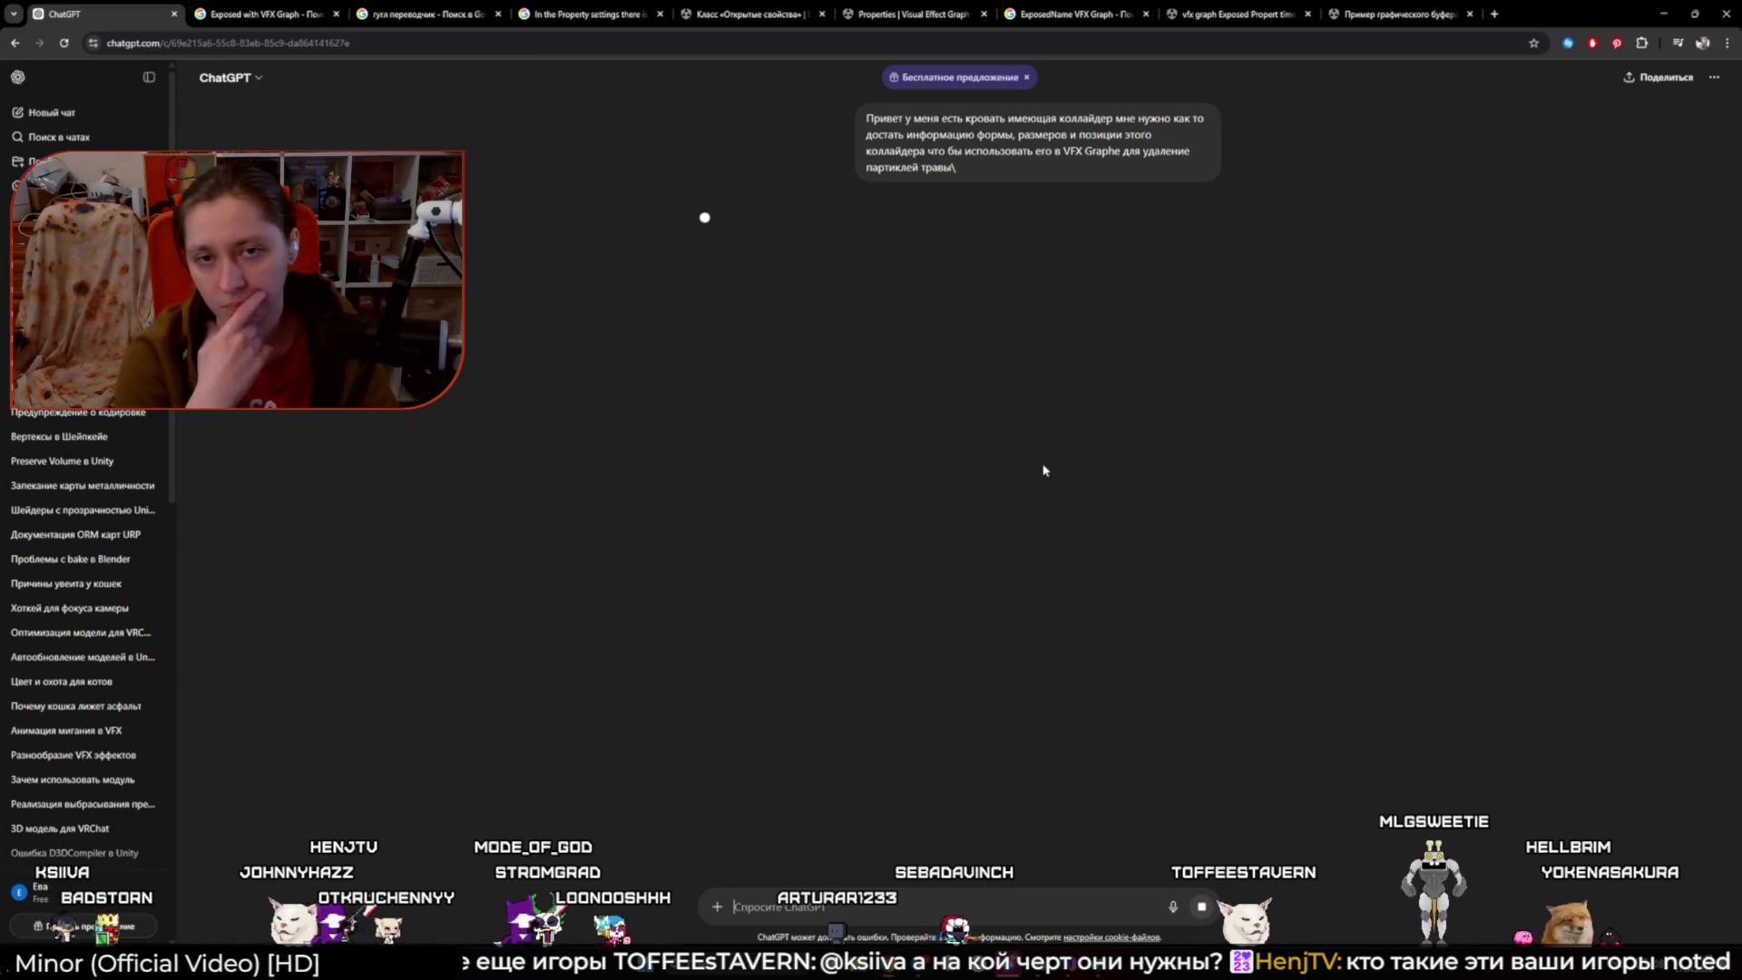